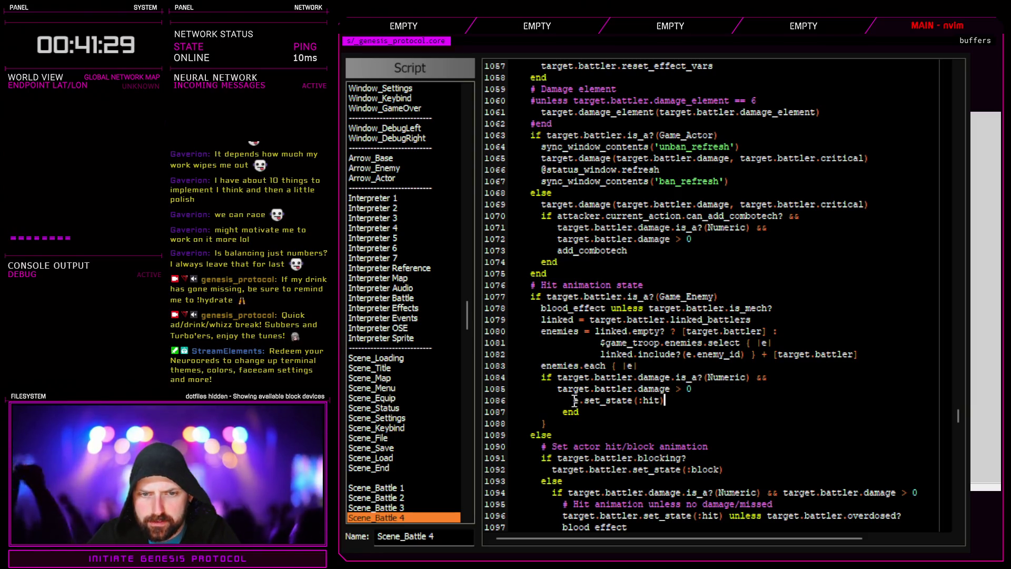
# Step: Select e.set_state(:hit) on line 1086, then scroll back up to update_multihit at line 979
pyautogui.moveTo(573, 400); pyautogui.dragTo(676, 402)
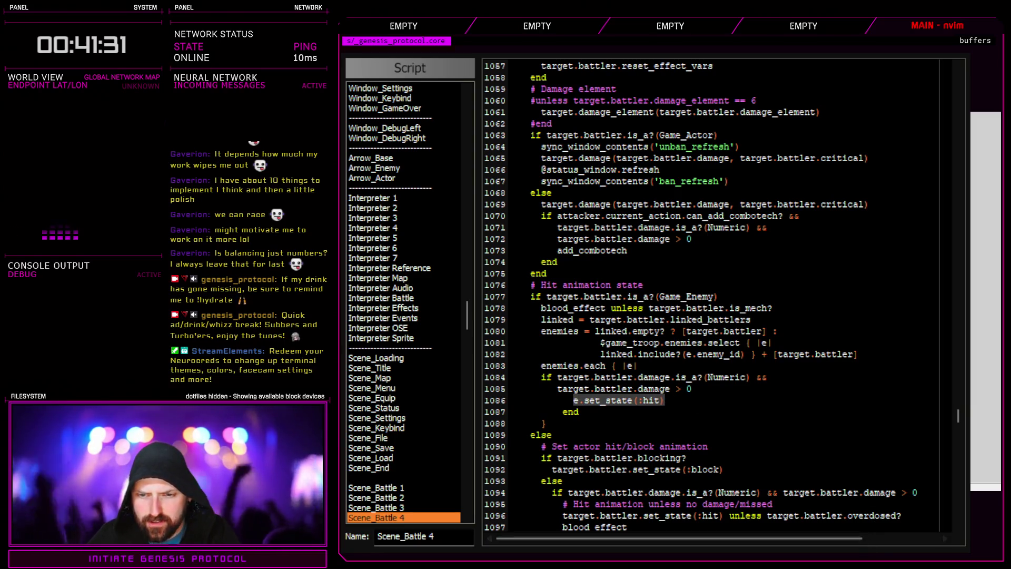
pyautogui.scroll(-4, 672, 446)
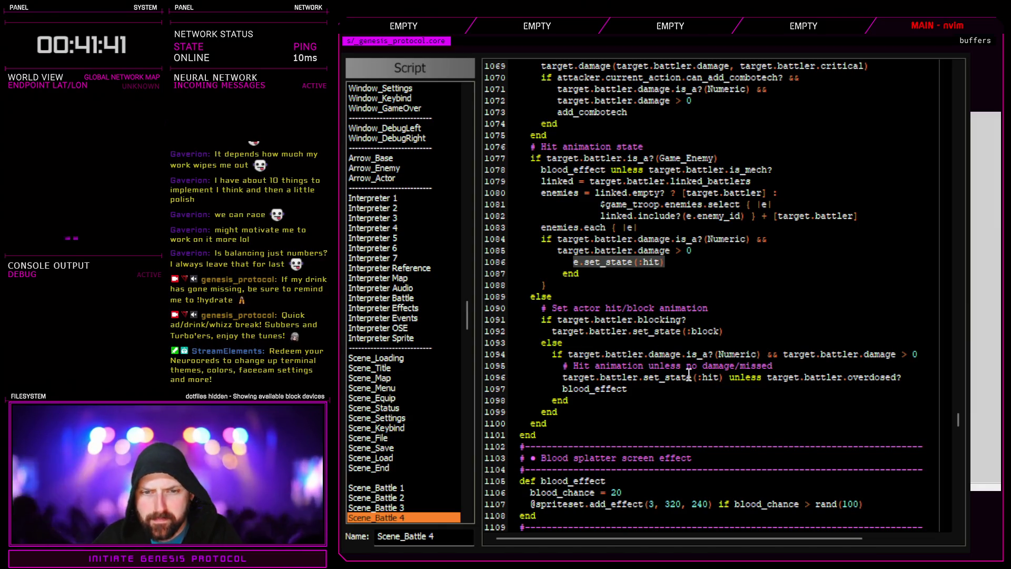
pyautogui.scroll(20, 688, 373)
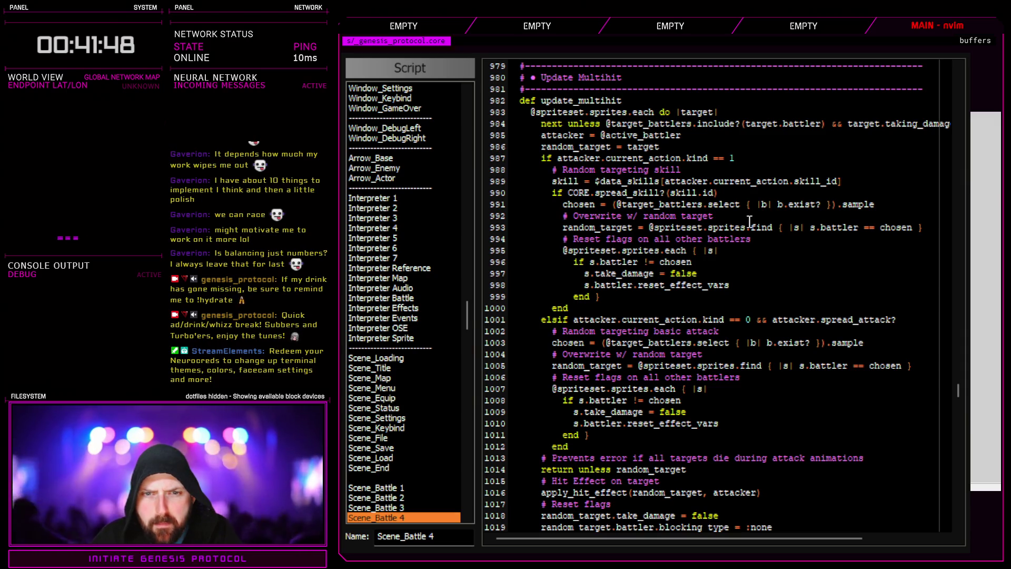
# Step: Search Scene_Battle 4 for pop_damage, then return to the code around line 987
pyautogui.click(709, 269)
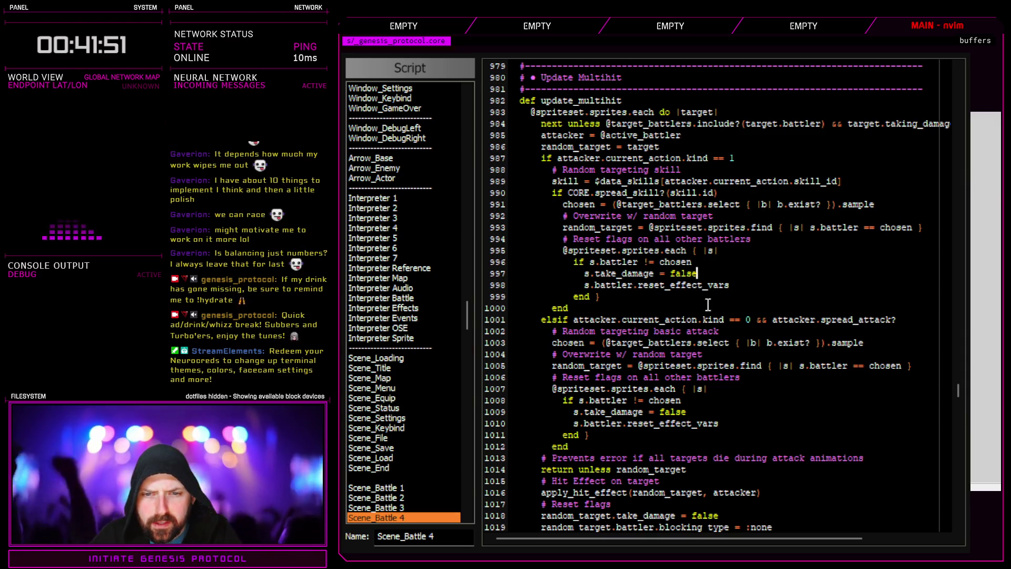
pyautogui.scroll(-2, 708, 373)
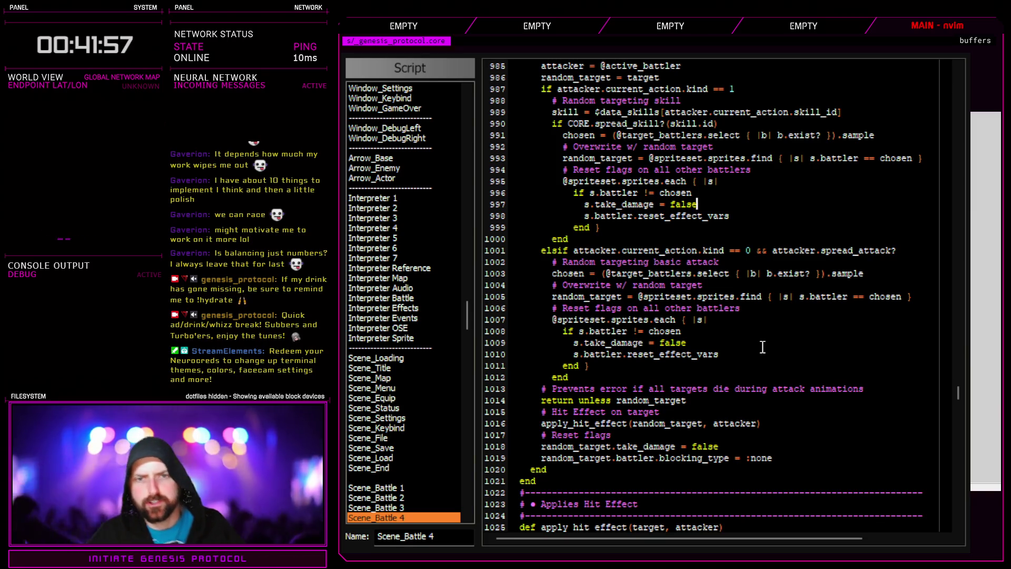
pyautogui.scroll(2, 644, 360)
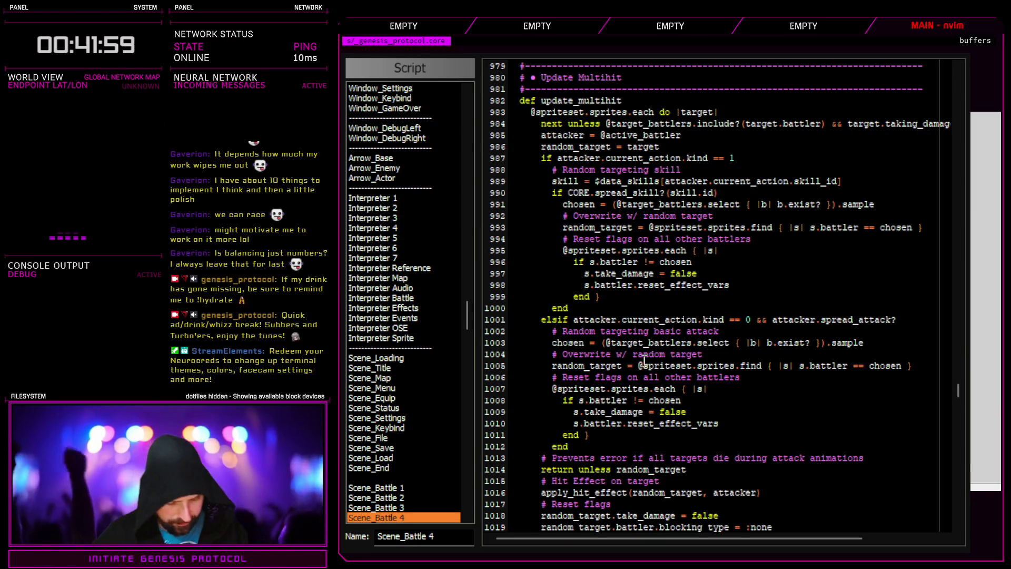
pyautogui.hotkey('ctrl', 'f')
pyautogui.write('pop_damage')
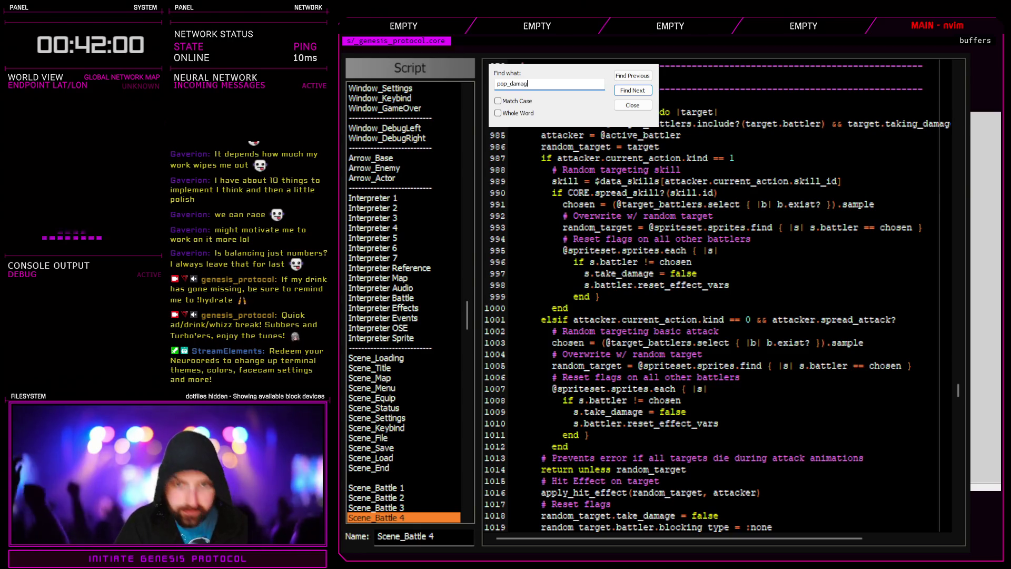
pyautogui.click(647, 105)
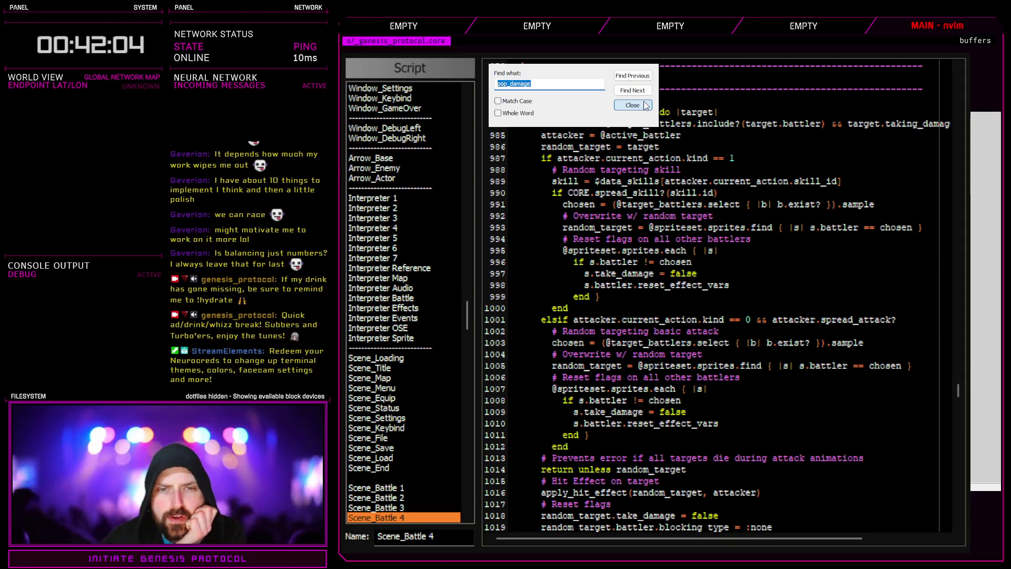
pyautogui.click(767, 162)
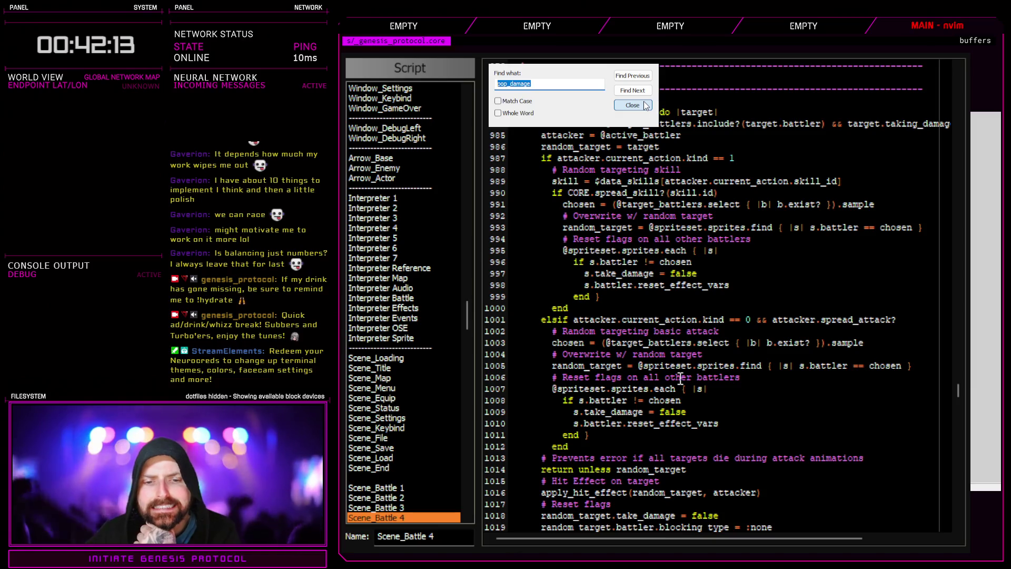
pyautogui.scroll(-4, 681, 377)
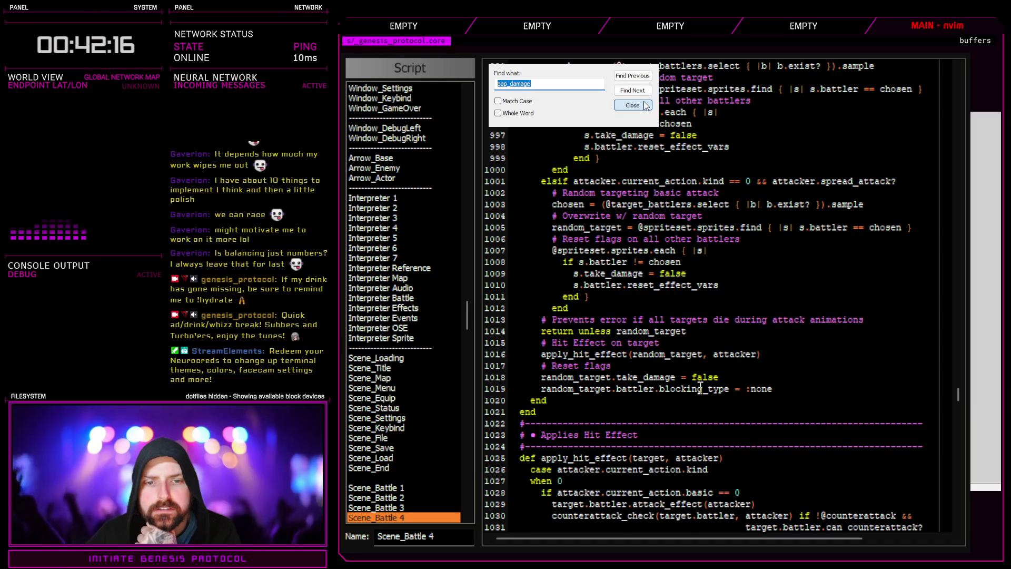
# Step: Make take_damage from line 1018 the search term and step through its occurrences with Find Next
pyautogui.doubleClick(612, 356)
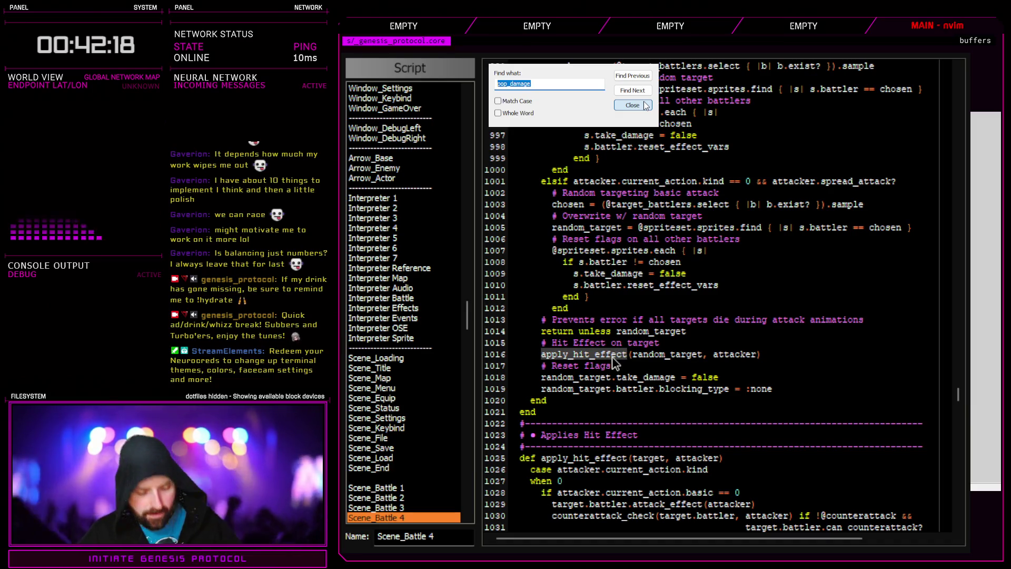
pyautogui.scroll(-2, 752, 439)
pyautogui.doubleClick(627, 308)
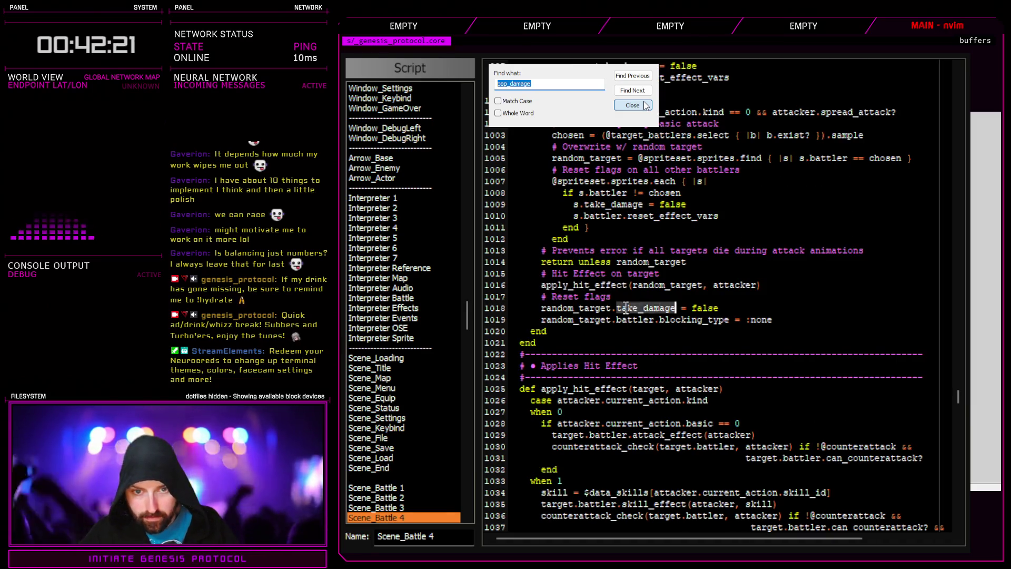
pyautogui.click(646, 105)
pyautogui.hotkey('ctrl', 'f')
pyautogui.click(649, 91)
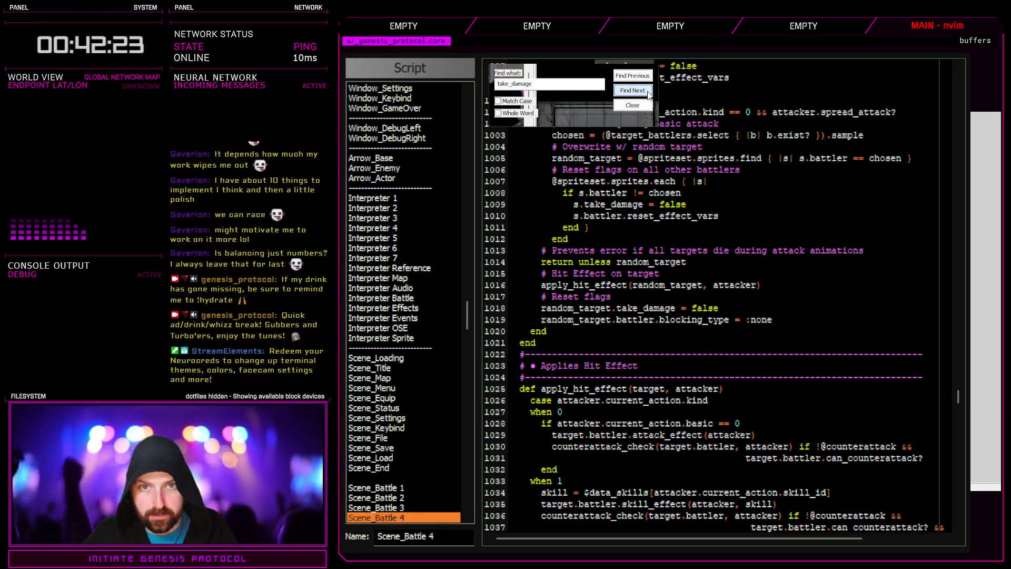
pyautogui.click(632, 91)
pyautogui.click(633, 91)
pyautogui.click(633, 90)
pyautogui.click(633, 91)
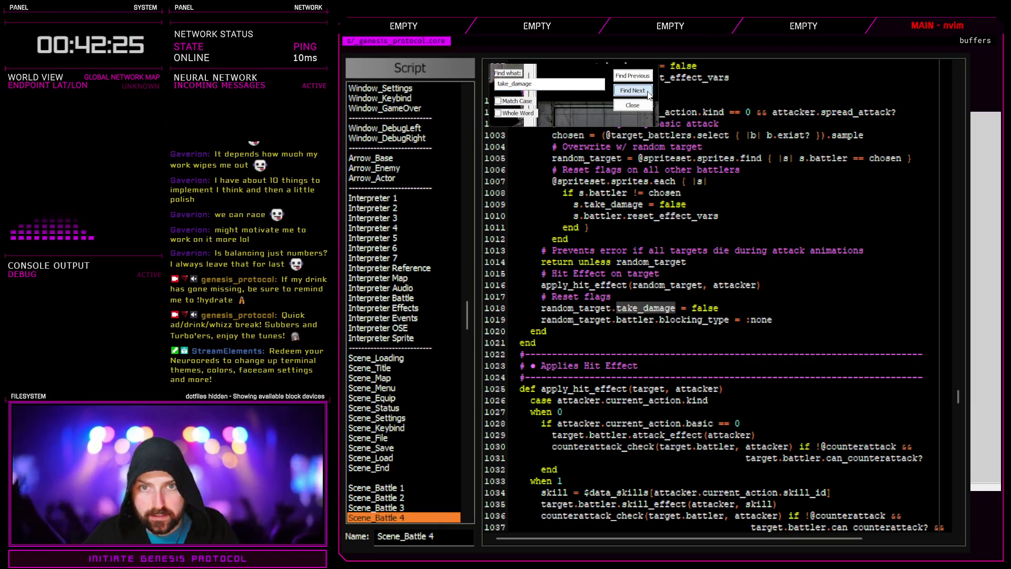
pyautogui.click(633, 91)
pyautogui.moveTo(466, 310); pyautogui.dragTo(457, 221)
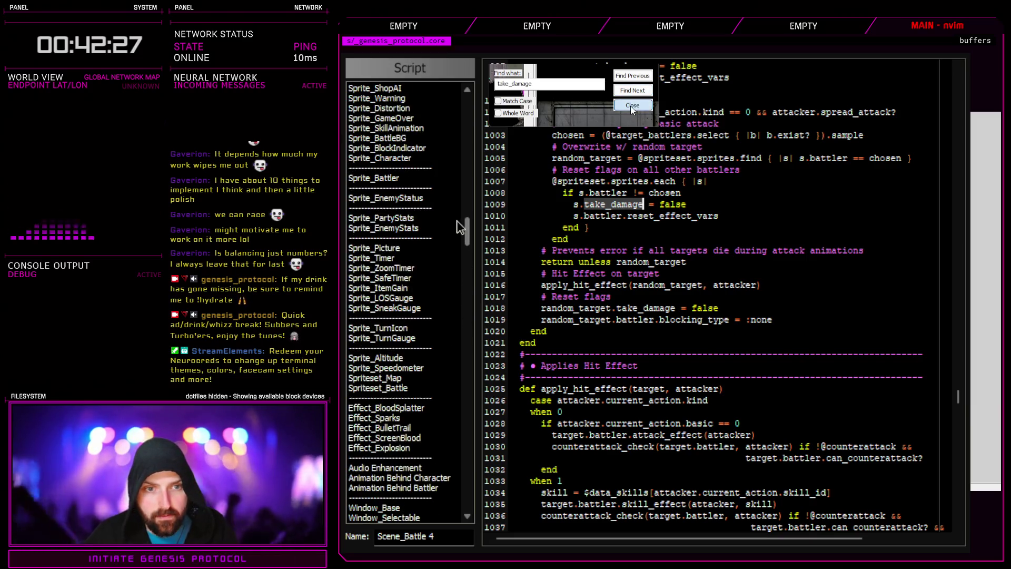
pyautogui.click(387, 178)
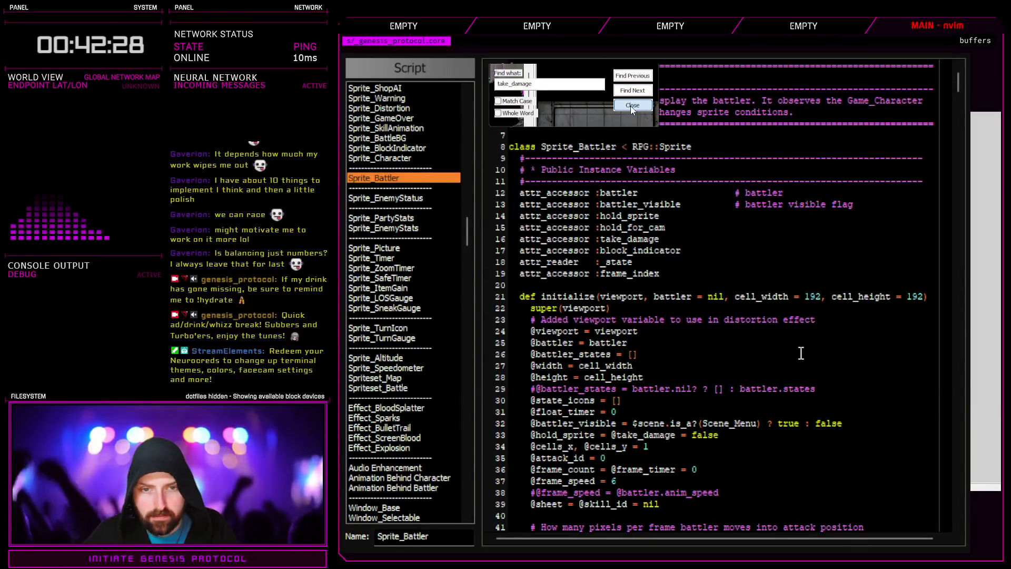
pyautogui.click(719, 361)
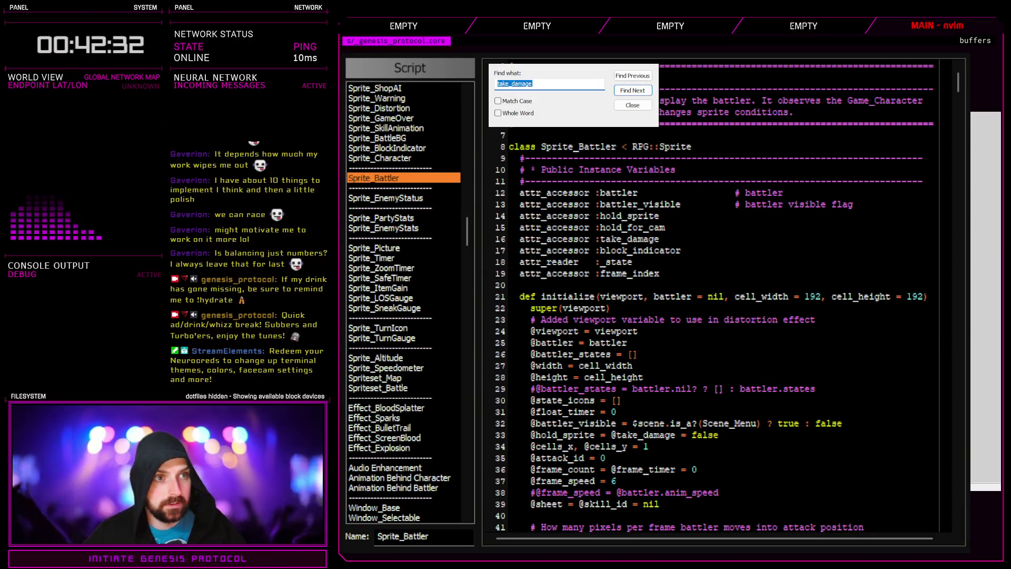
pyautogui.click(637, 91)
pyautogui.click(640, 93)
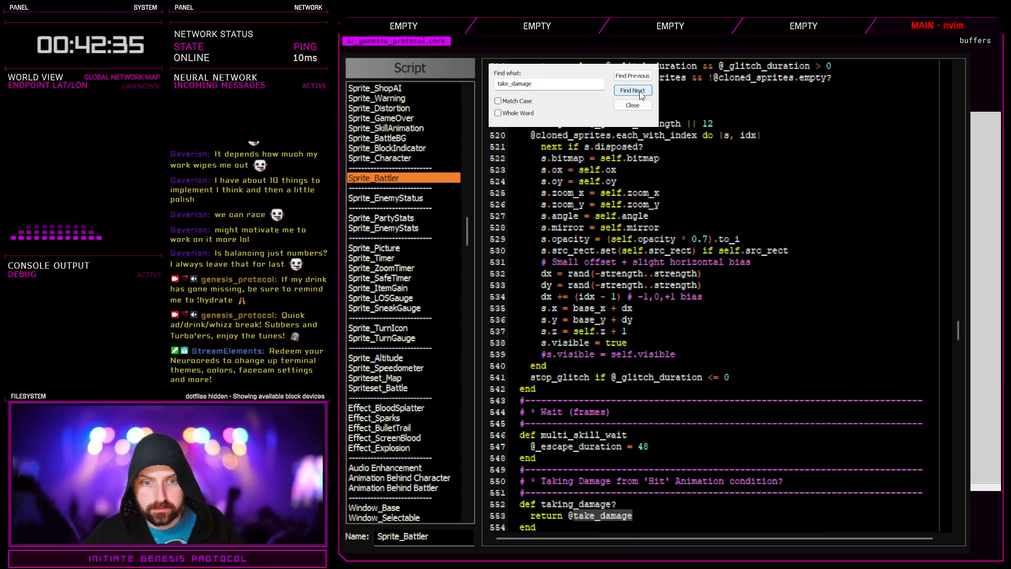
pyautogui.click(640, 91)
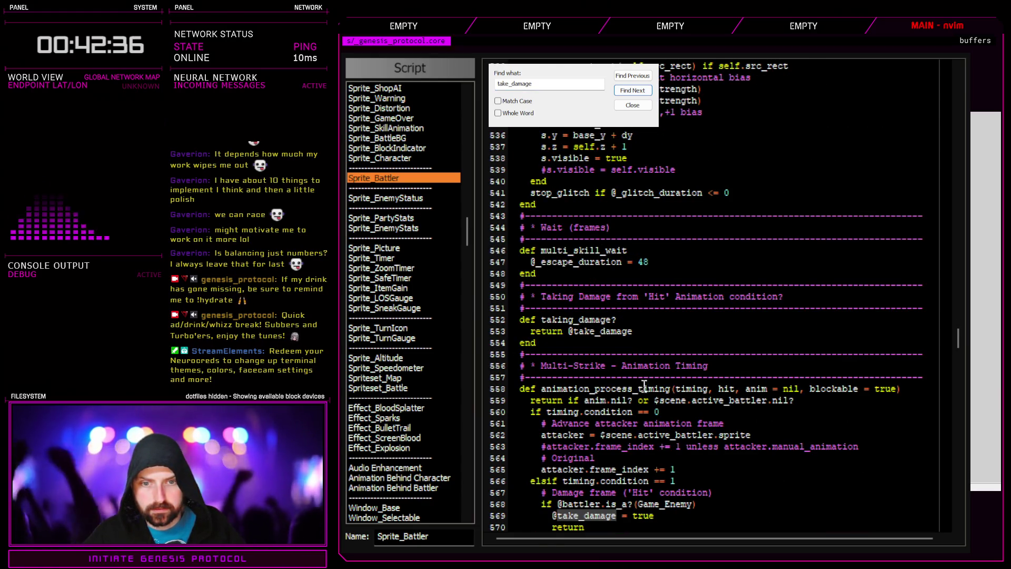
pyautogui.scroll(-4, 644, 384)
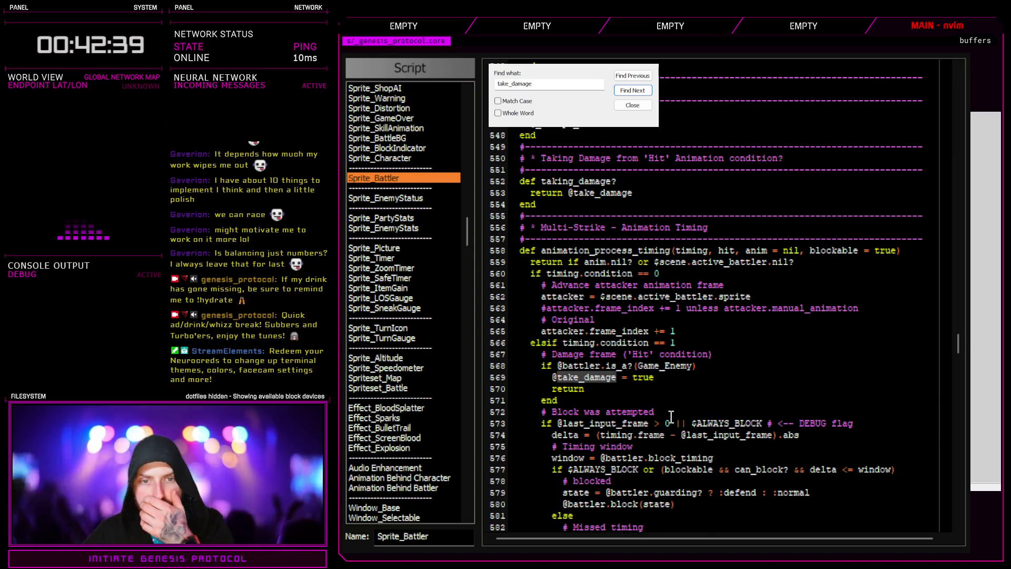
pyautogui.click(658, 378)
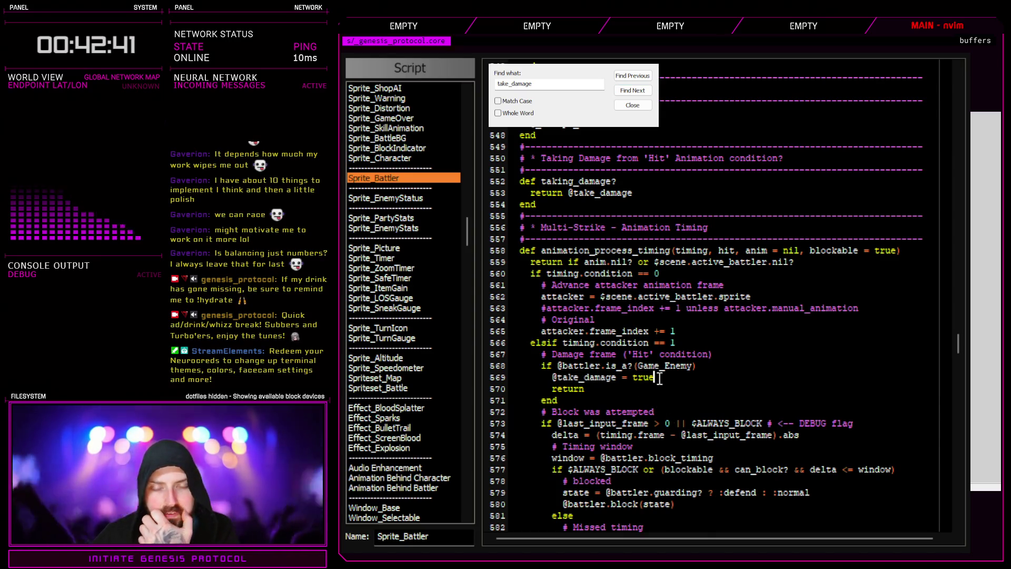
pyautogui.click(643, 108)
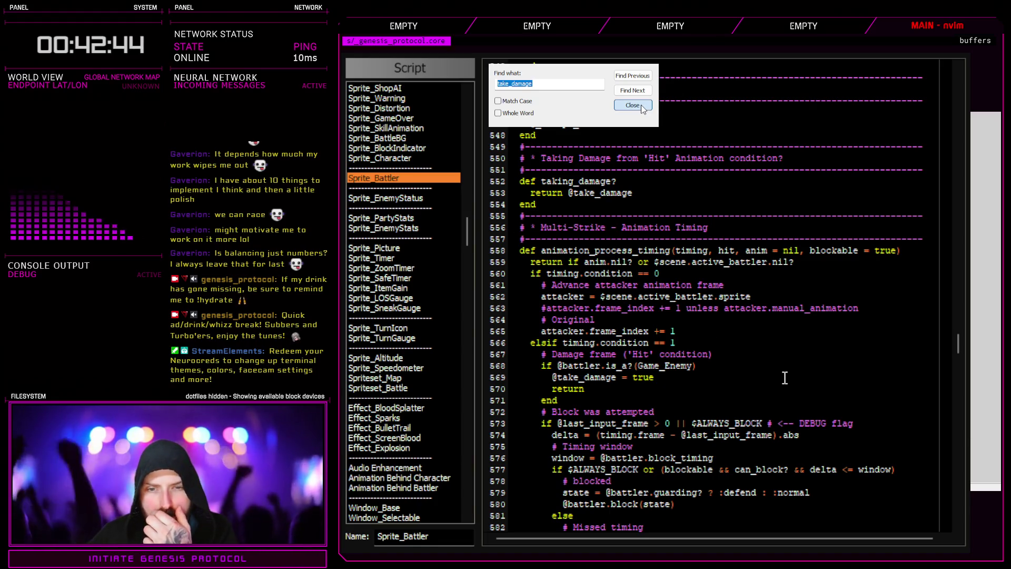
pyautogui.click(716, 358)
pyautogui.moveTo(553, 378); pyautogui.dragTo(618, 377)
pyautogui.scroll(-2, 619, 377)
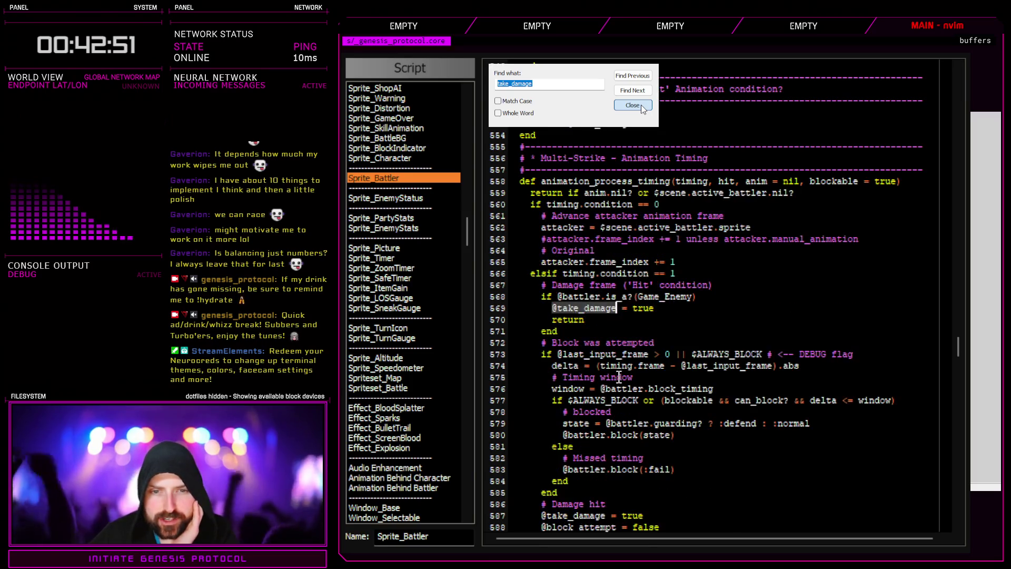
pyautogui.click(676, 310)
pyautogui.doubleClick(608, 309)
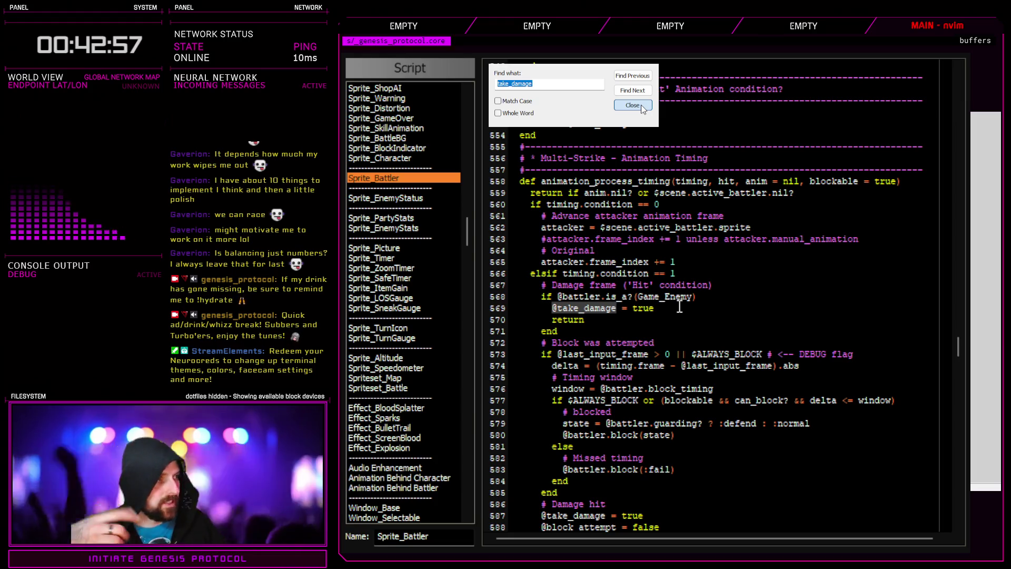
pyautogui.click(633, 105)
pyautogui.hotkey('ctrl', 'f')
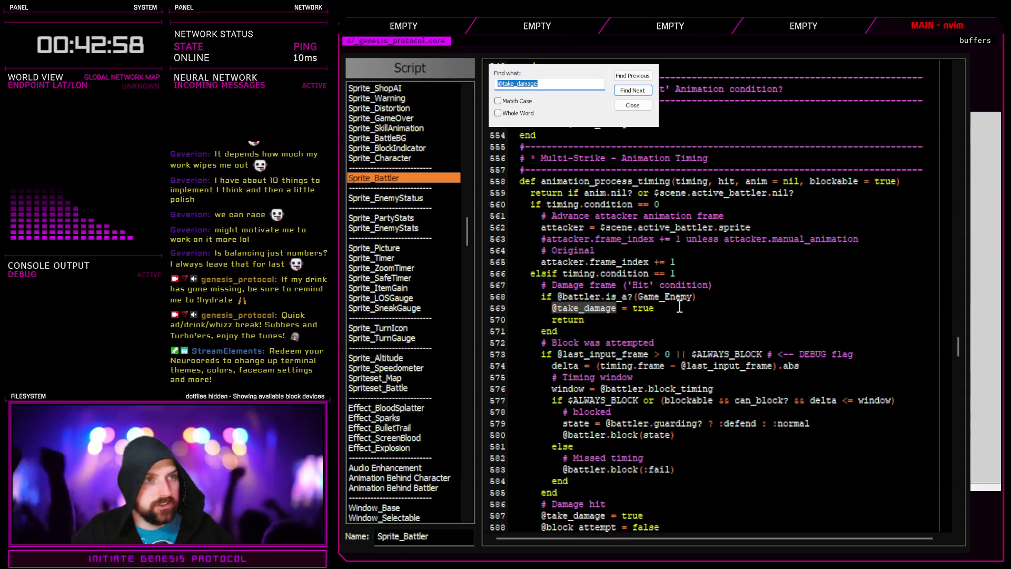
pyautogui.click(646, 92)
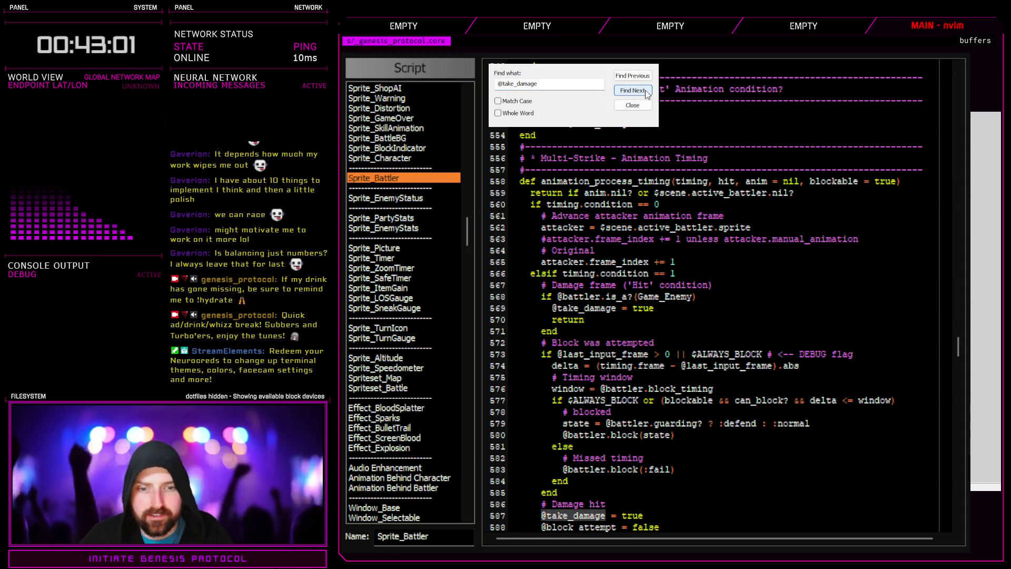
pyautogui.scroll(-4, 595, 334)
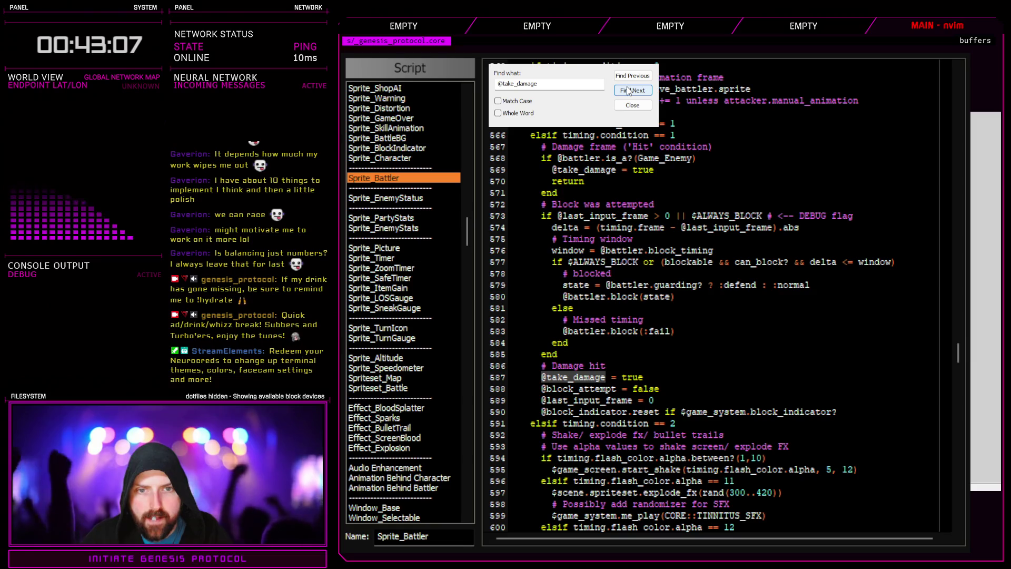
pyautogui.scroll(2, 606, 279)
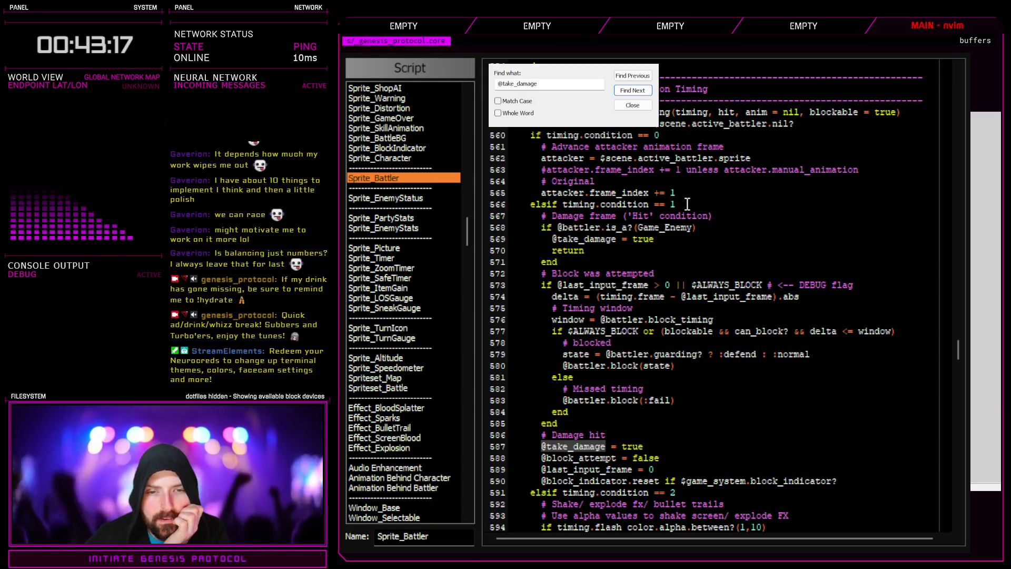
pyautogui.click(639, 91)
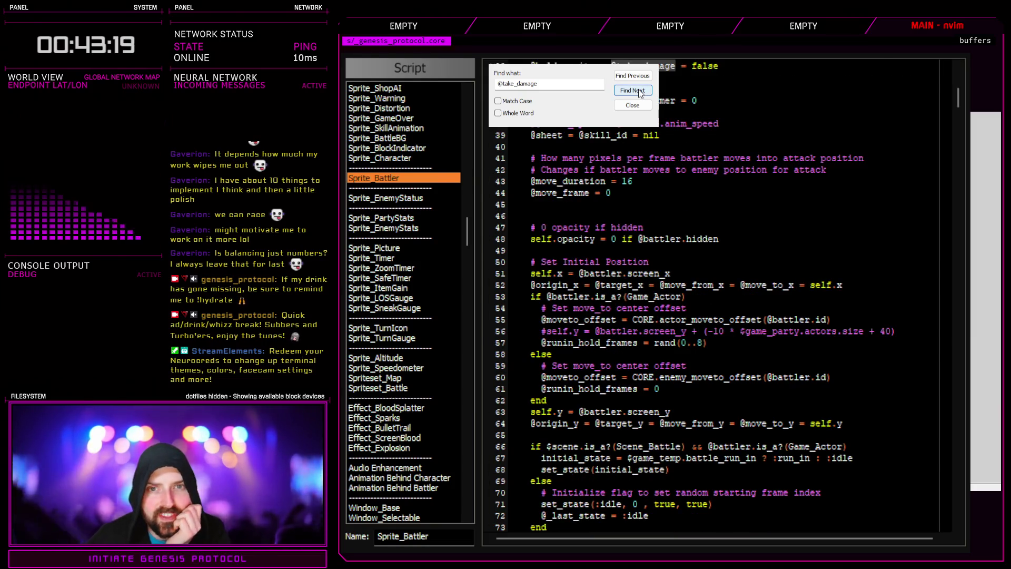
pyautogui.click(639, 92)
pyautogui.click(640, 91)
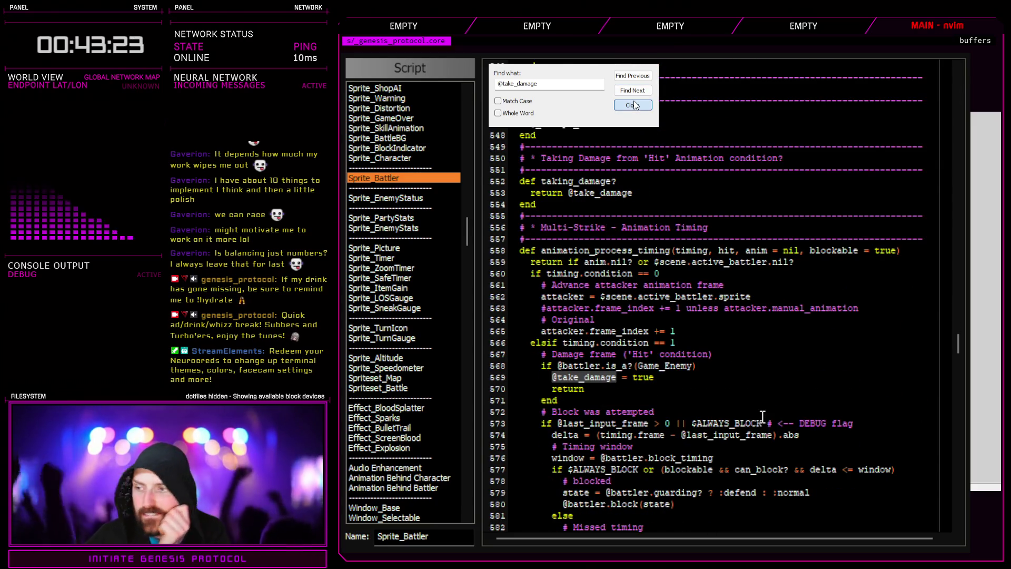
pyautogui.press('Escape')
pyautogui.press('Escape')
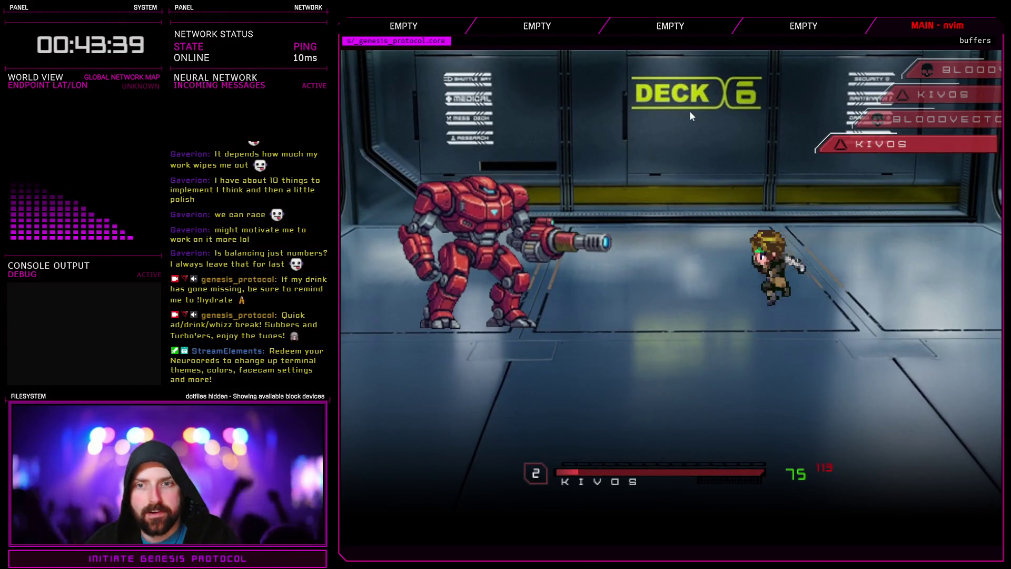
# Step: In the test battle, hit the mech Bloodvector with Raging Fist, then choose to run
pyautogui.press('Return')
pyautogui.press('Return')
pyautogui.press('Return')
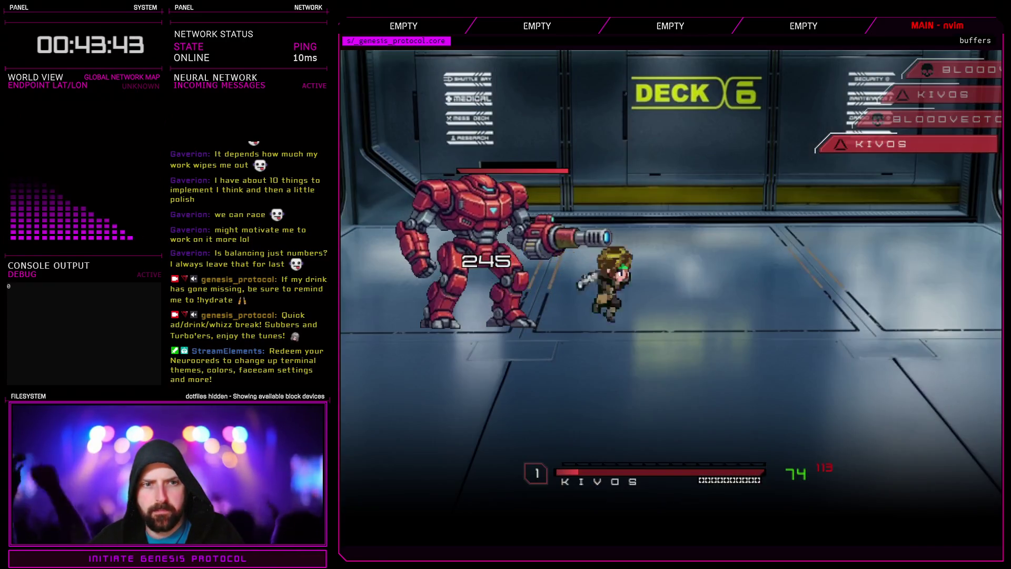
pyautogui.press('Down')
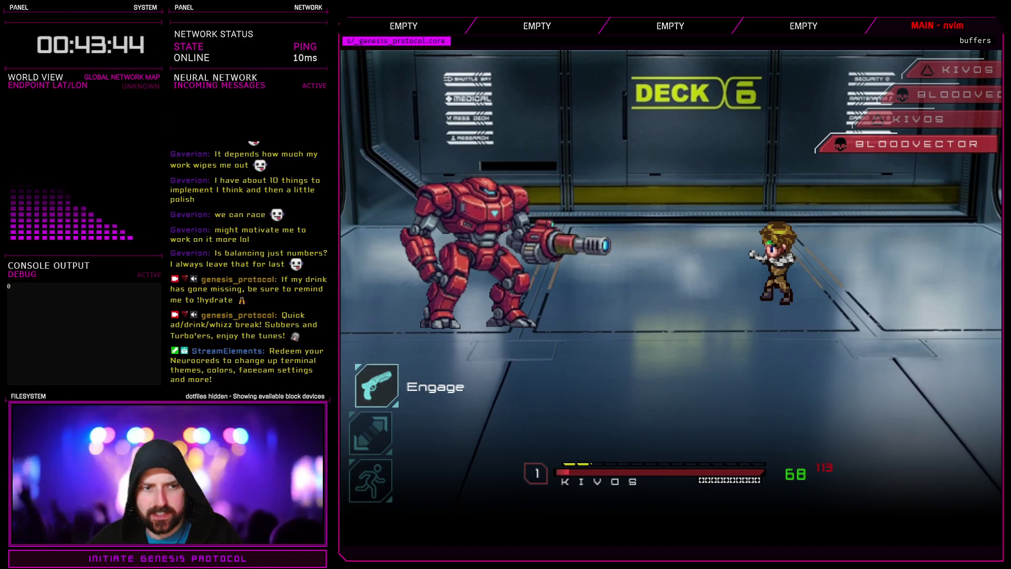
pyautogui.press('Return')
pyautogui.press('Return')
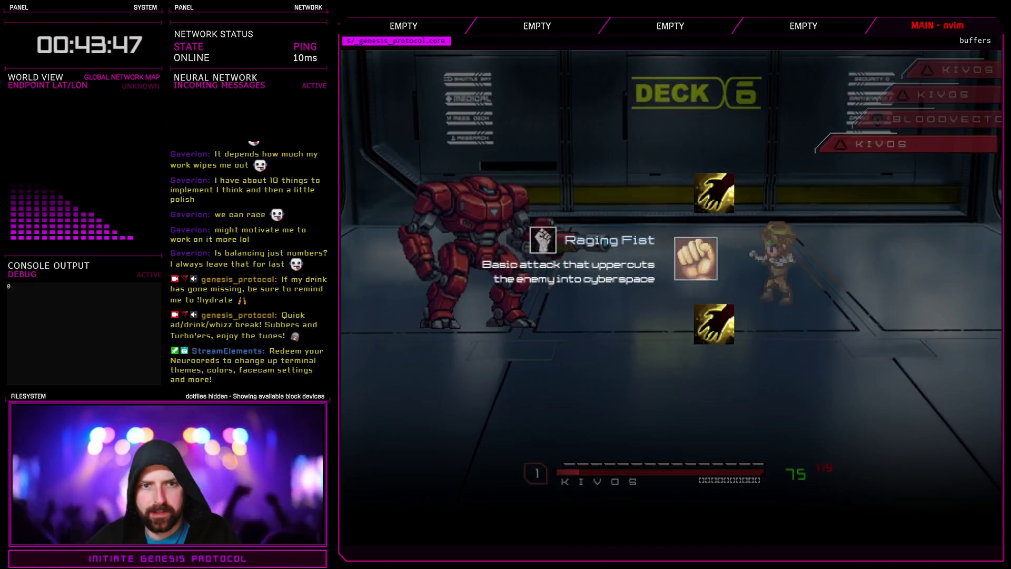
pyautogui.press('Return')
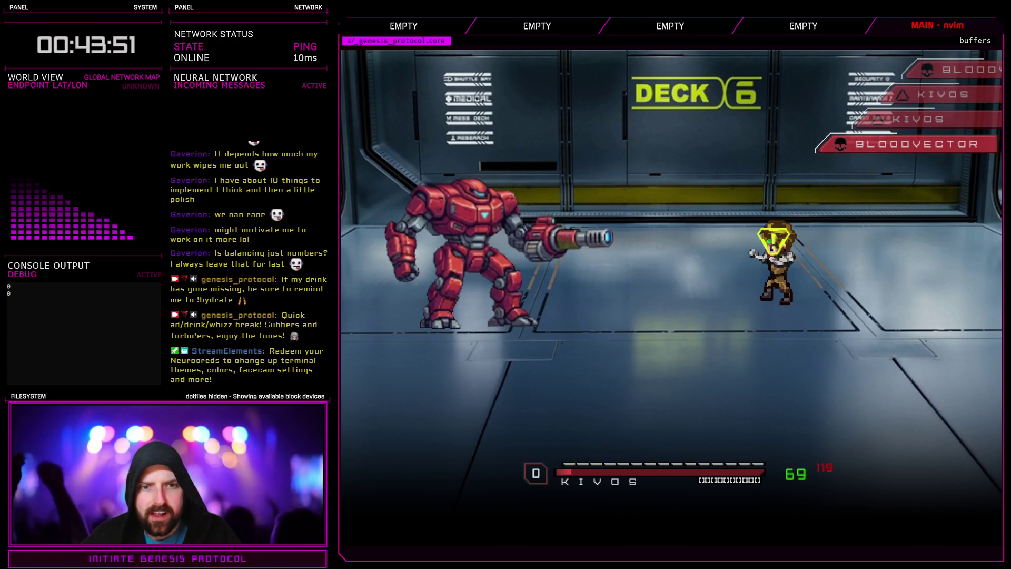
pyautogui.press('Return')
pyautogui.press('Return')
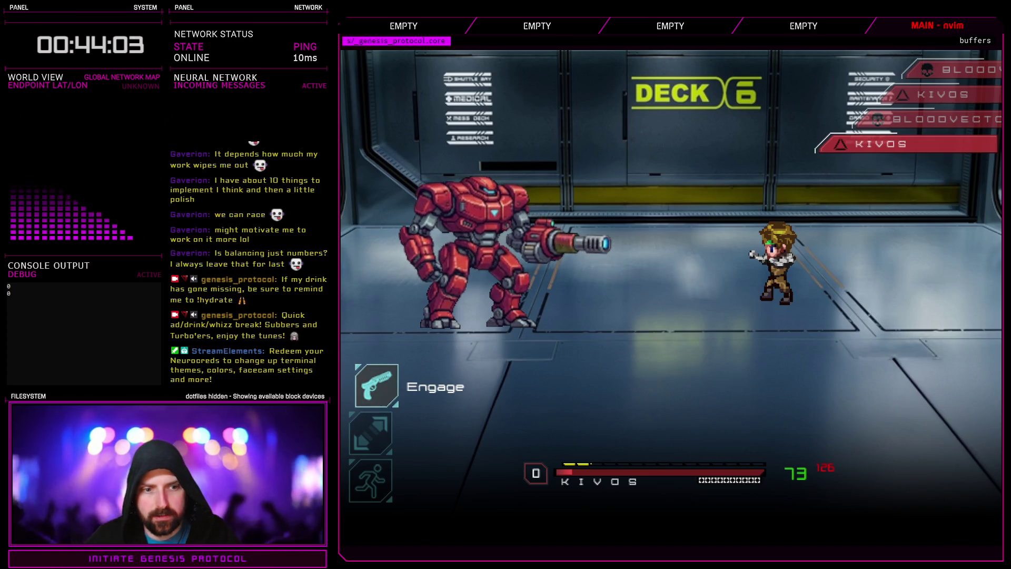
pyautogui.press('Down')
pyautogui.press('Down')
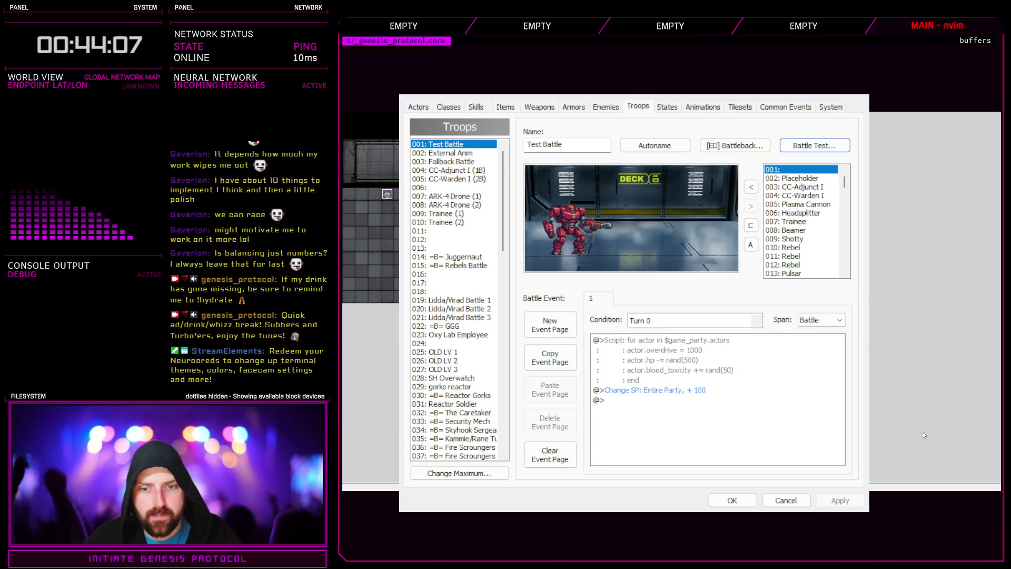
# Step: Close the database and reopen the Script Editor with F11
pyautogui.click(737, 503)
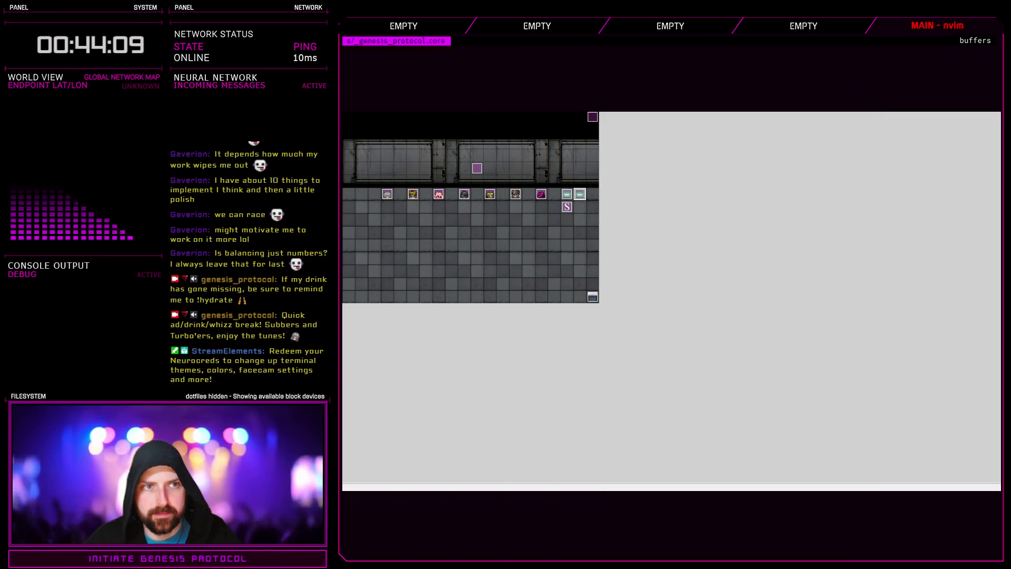
pyautogui.press('F11')
pyautogui.moveTo(467, 229); pyautogui.dragTo(480, 332)
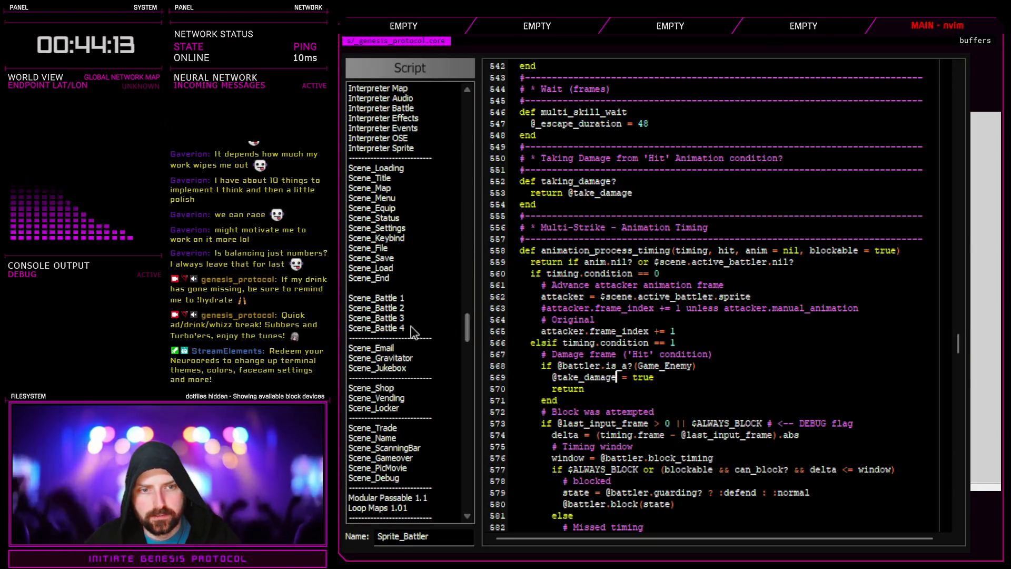
# Step: Search the Scene_Battle 4 script for hit_fx
pyautogui.click(459, 328)
pyautogui.click(701, 366)
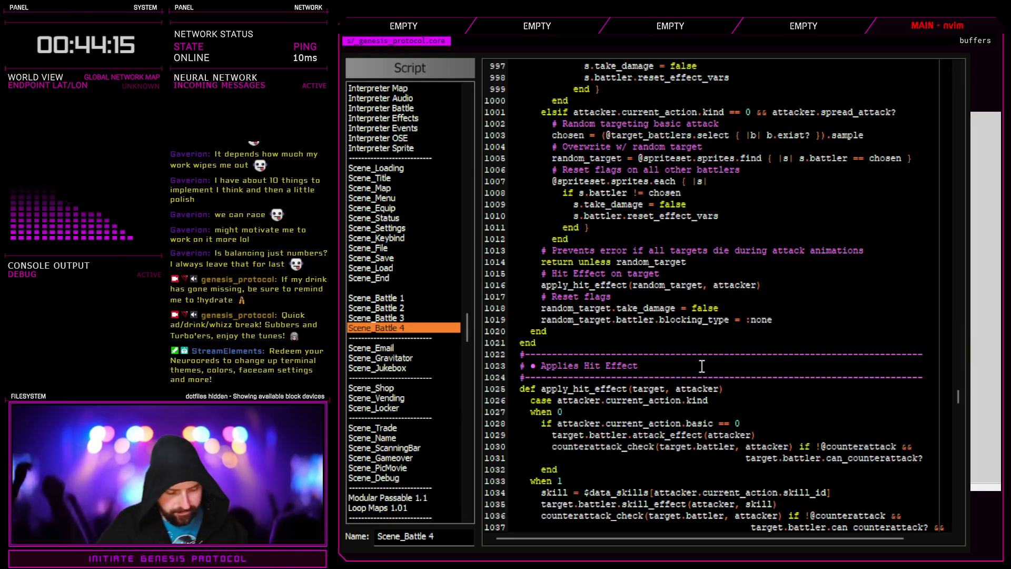
pyautogui.hotkey('ctrl', 'f')
pyautogui.write('hit_fx')
pyautogui.press('Return')
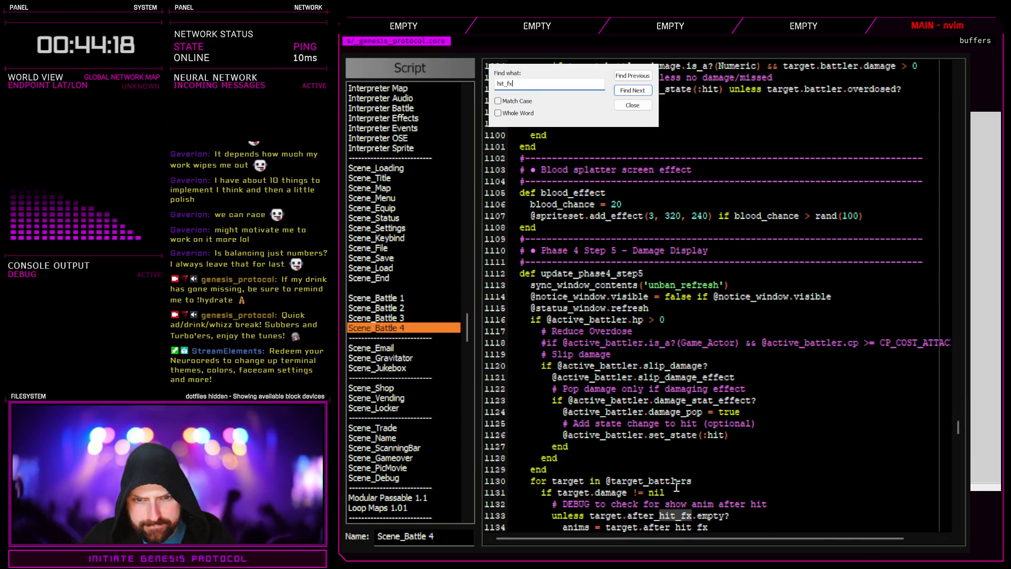
pyautogui.scroll(-4, 676, 487)
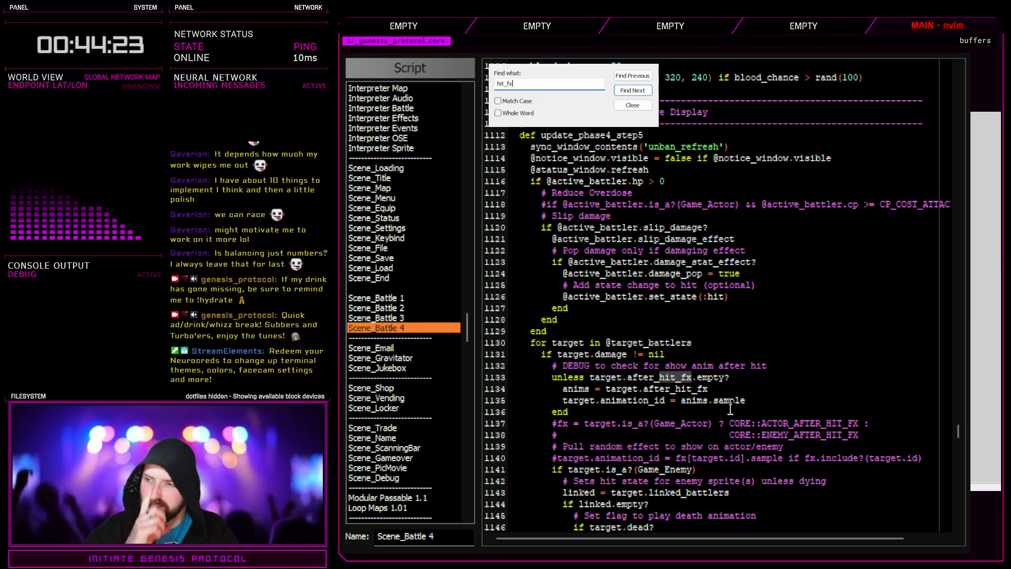
# Step: Insert a blank line after the DEBUG comment on line 1132
pyautogui.click(673, 353)
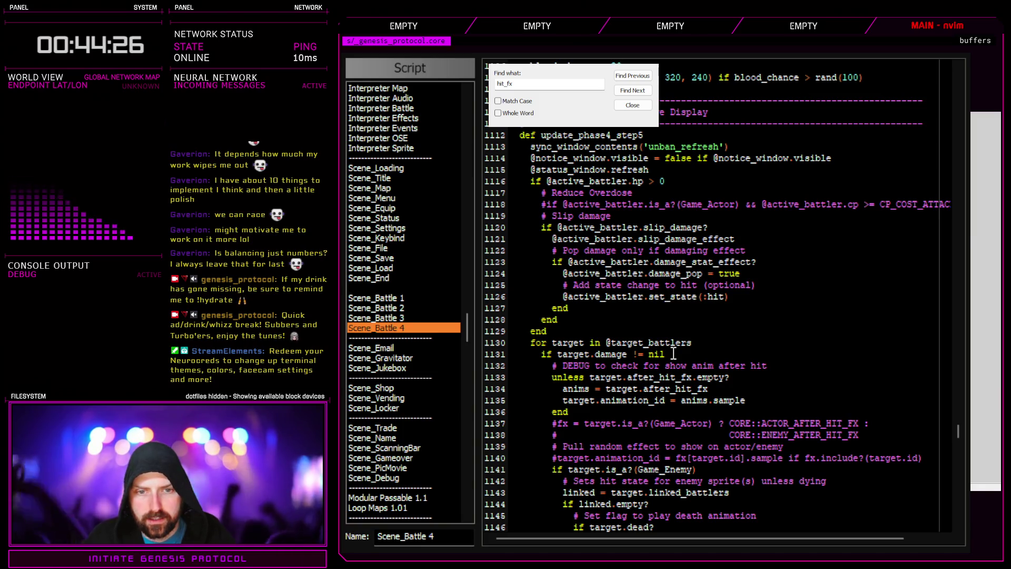
pyautogui.scroll(-2, 673, 354)
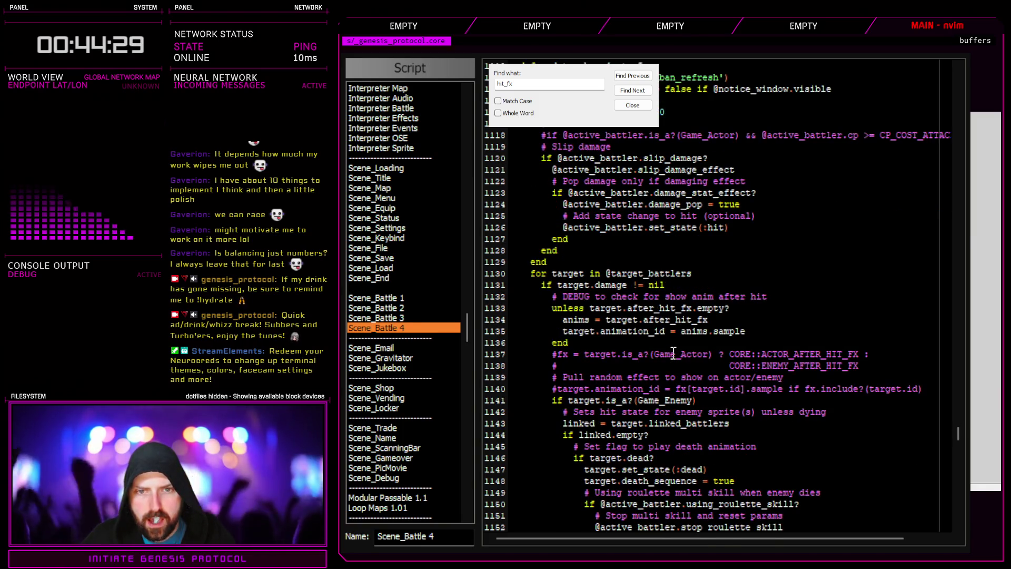
pyautogui.scroll(-4, 708, 302)
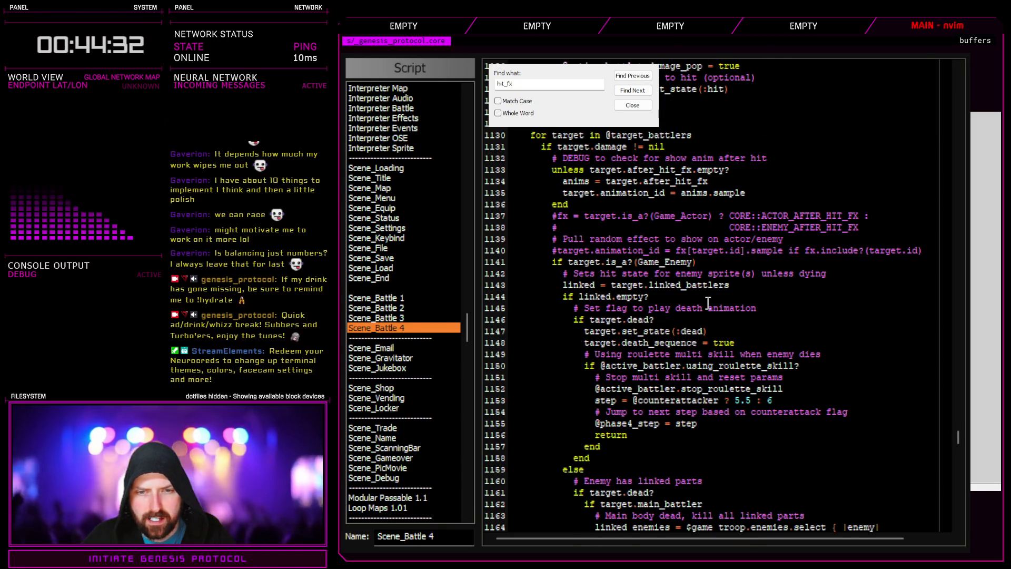
pyautogui.scroll(-2, 709, 302)
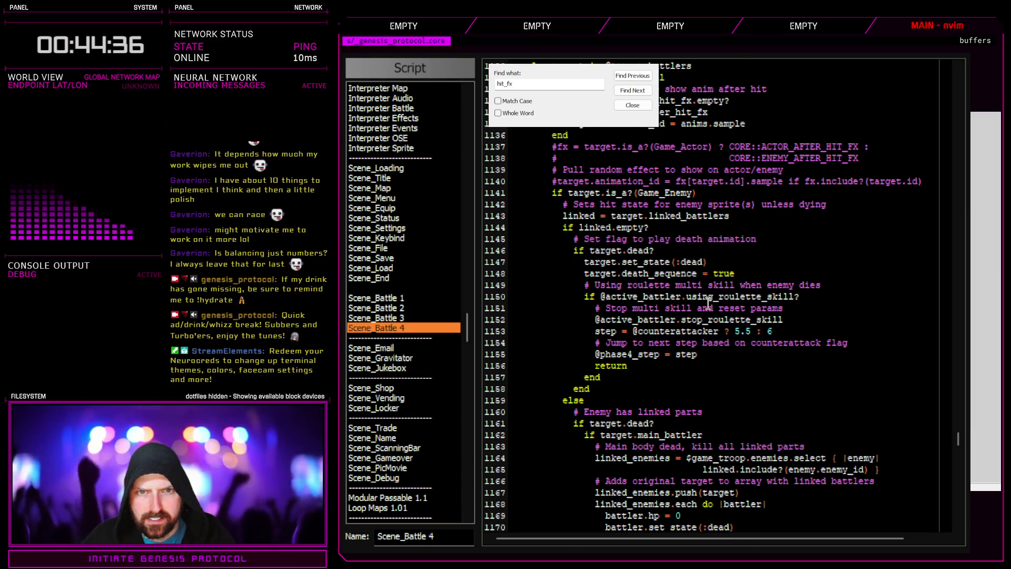
pyautogui.scroll(4, 708, 303)
pyautogui.click(766, 242)
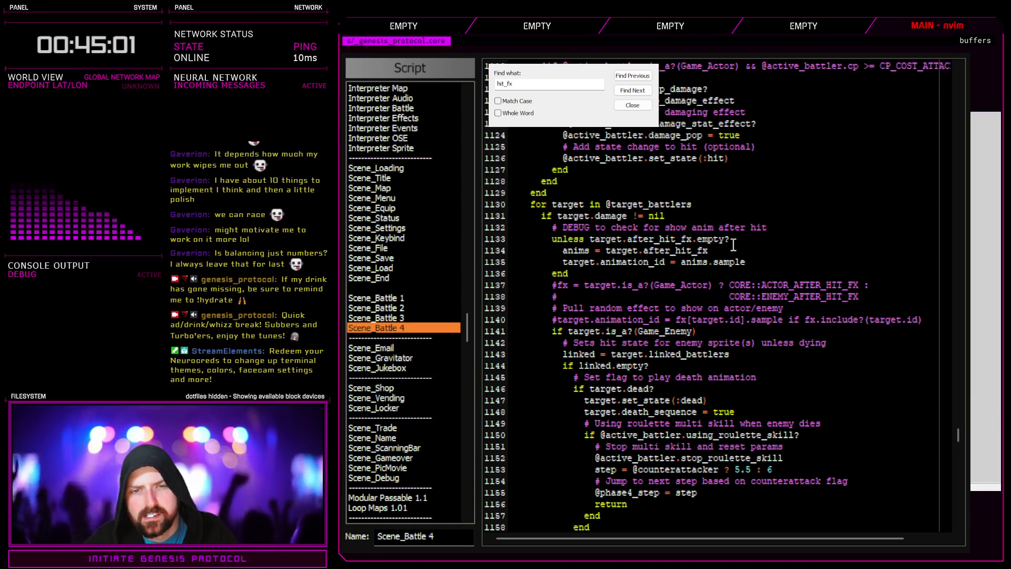
pyautogui.click(568, 226)
pyautogui.doubleClick(570, 223)
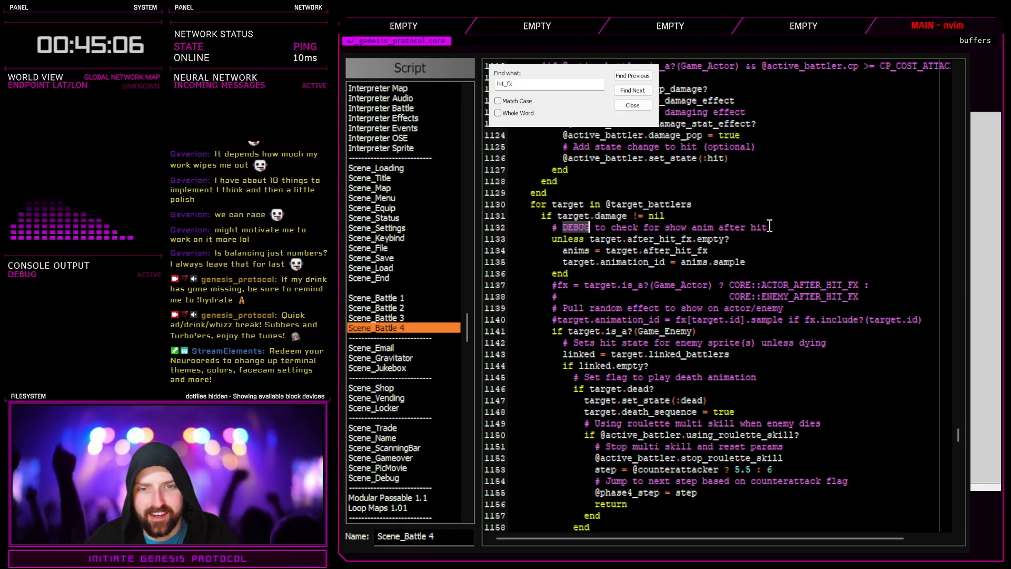
pyautogui.click(774, 225)
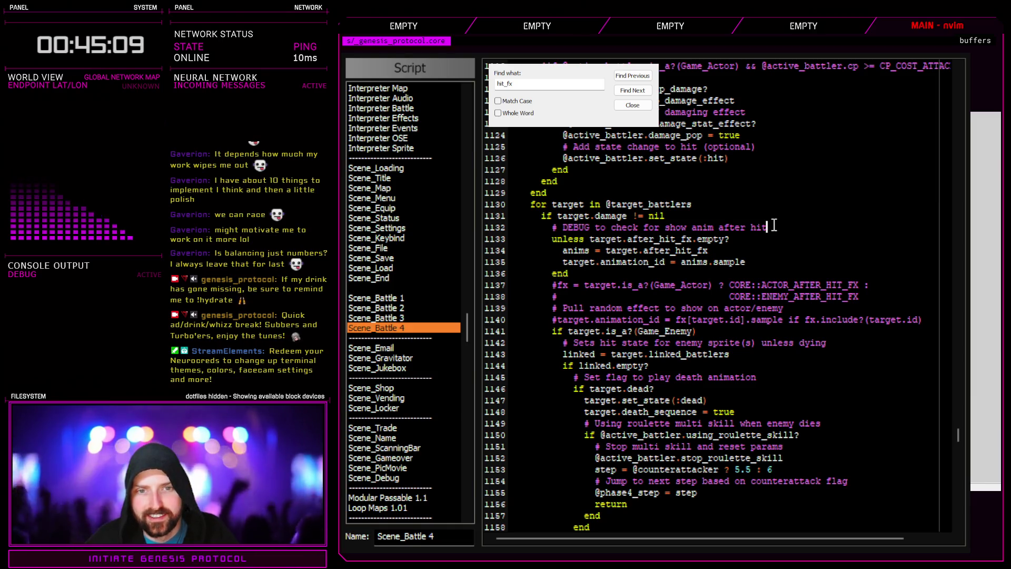
pyautogui.press('Return')
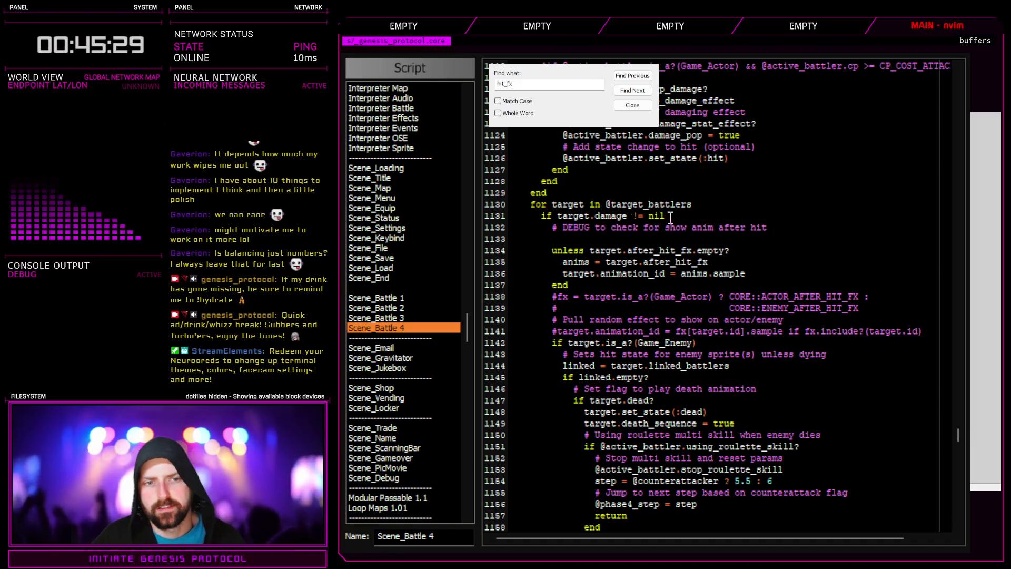
pyautogui.click(646, 109)
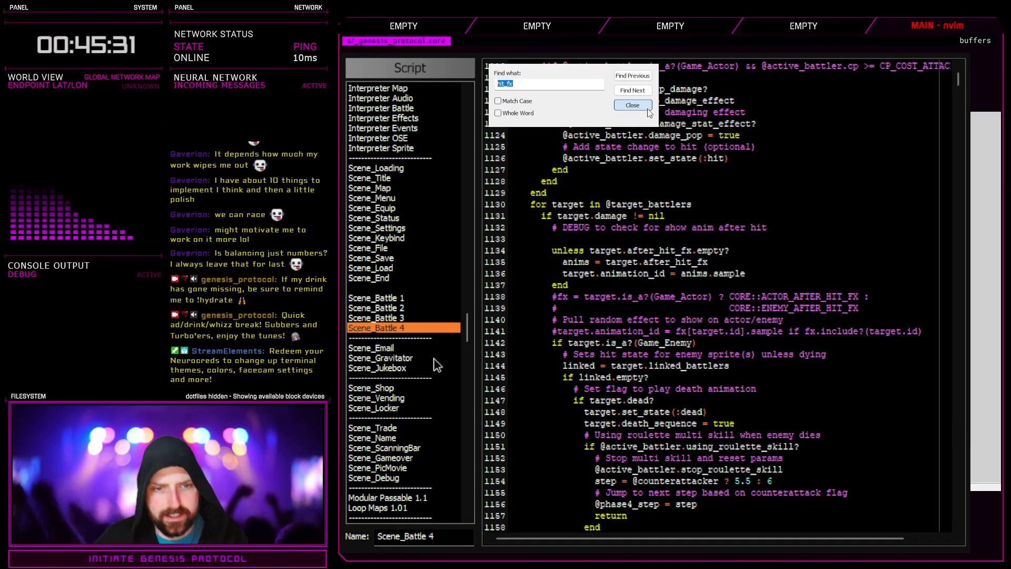
# Step: Find the next hit_fx match in Scene_Battle 4 and select the != nil condition on line 1131
pyautogui.moveTo(468, 331)
pyautogui.mouseDown()
pyautogui.moveTo(477, 429)
pyautogui.moveTo(469, 364)
pyautogui.moveTo(477, 272)
pyautogui.mouseUp()
pyautogui.click(388, 369)
pyautogui.press('F3')
pyautogui.scroll(-15, 422, 274)
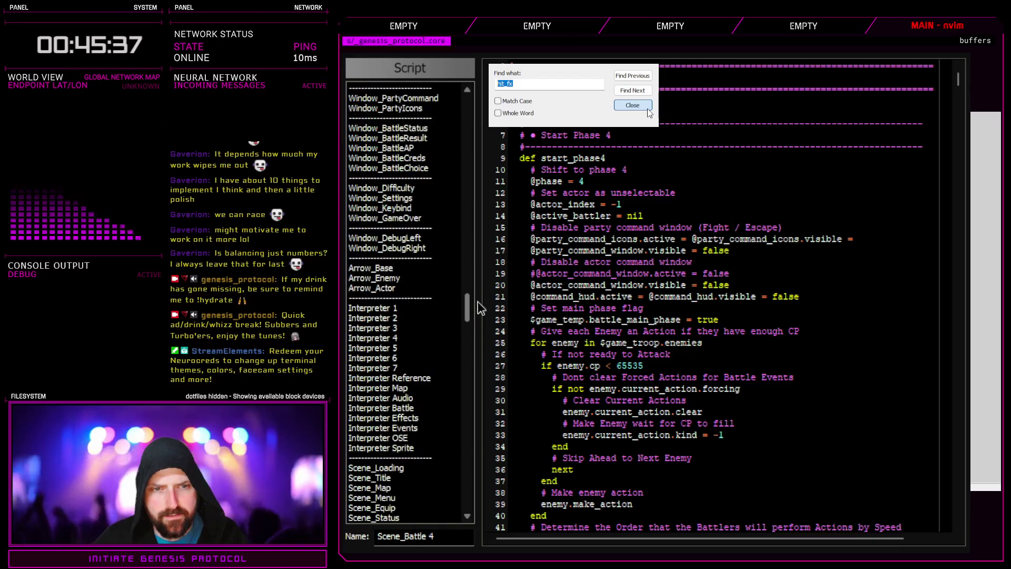
pyautogui.scroll(-5, 418, 274)
pyautogui.click(396, 278)
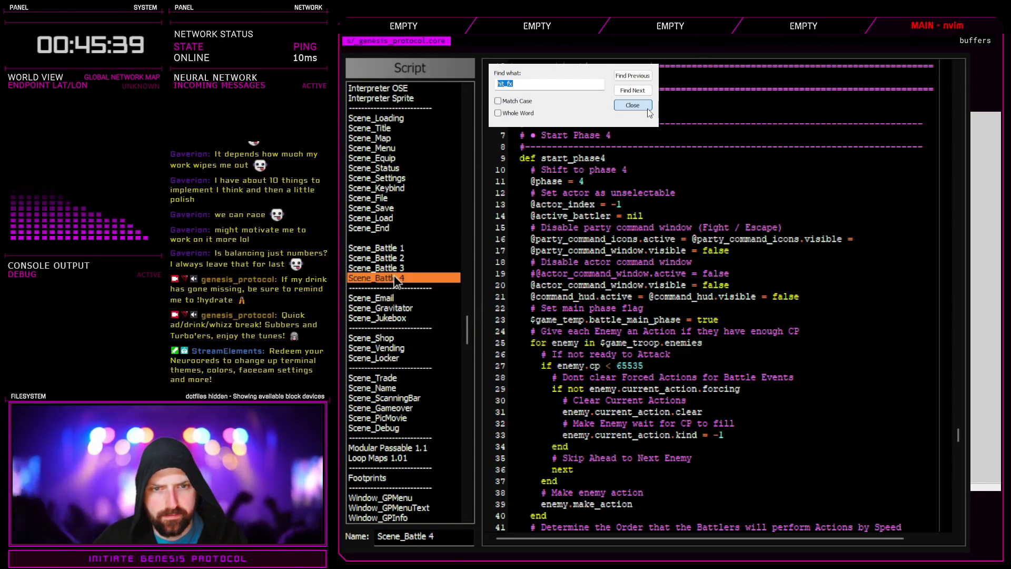
pyautogui.press('F3')
pyautogui.moveTo(633, 216); pyautogui.dragTo(666, 216)
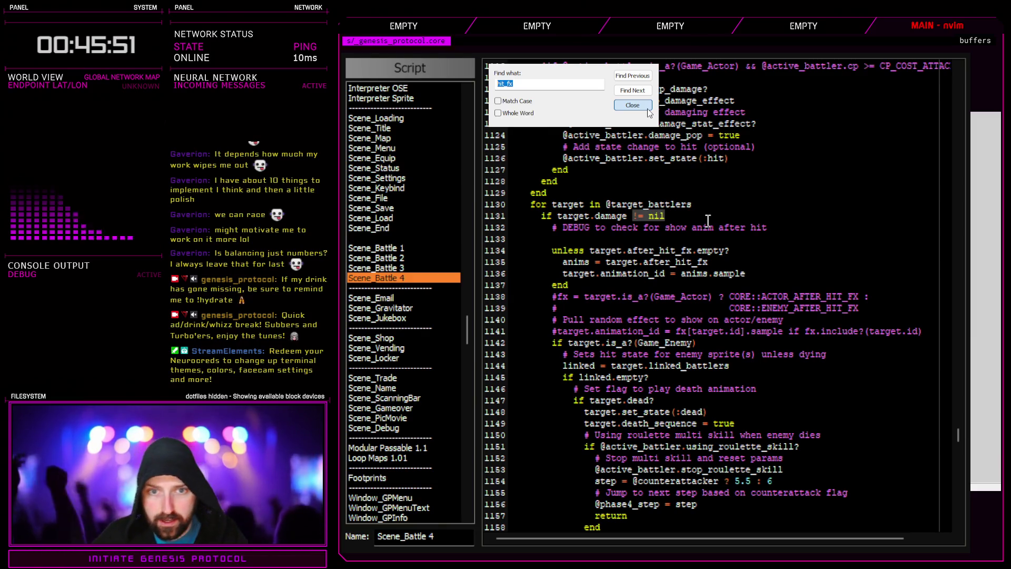
pyautogui.scroll(-12, 663, 305)
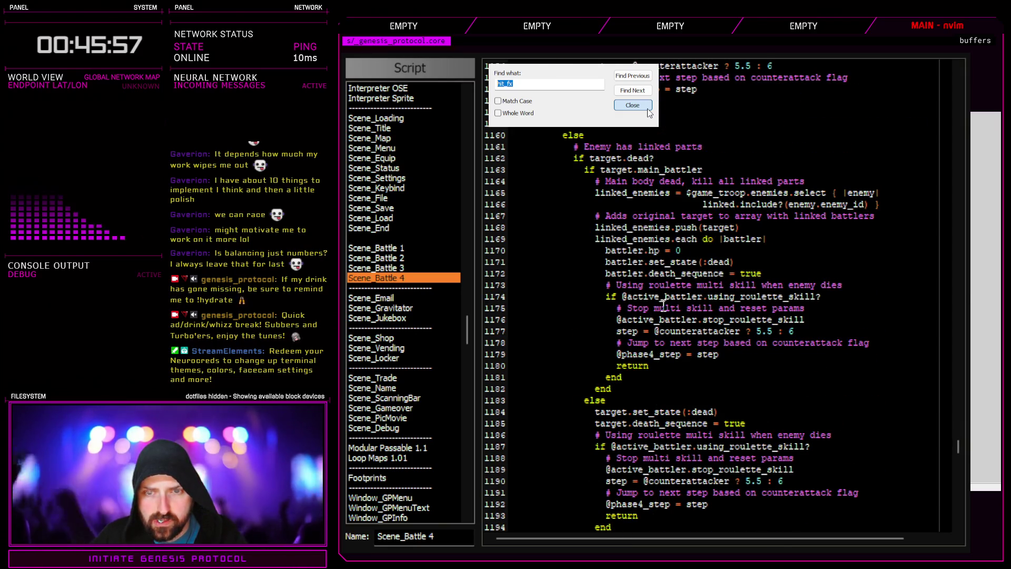
pyautogui.scroll(-4, 698, 229)
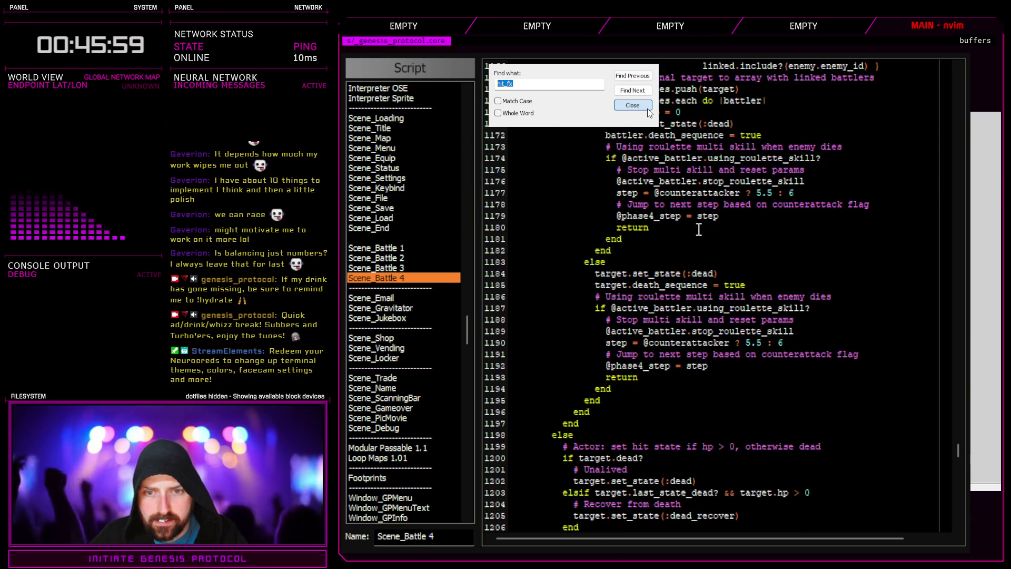
pyautogui.scroll(-4, 699, 229)
pyautogui.scroll(-4, 699, 230)
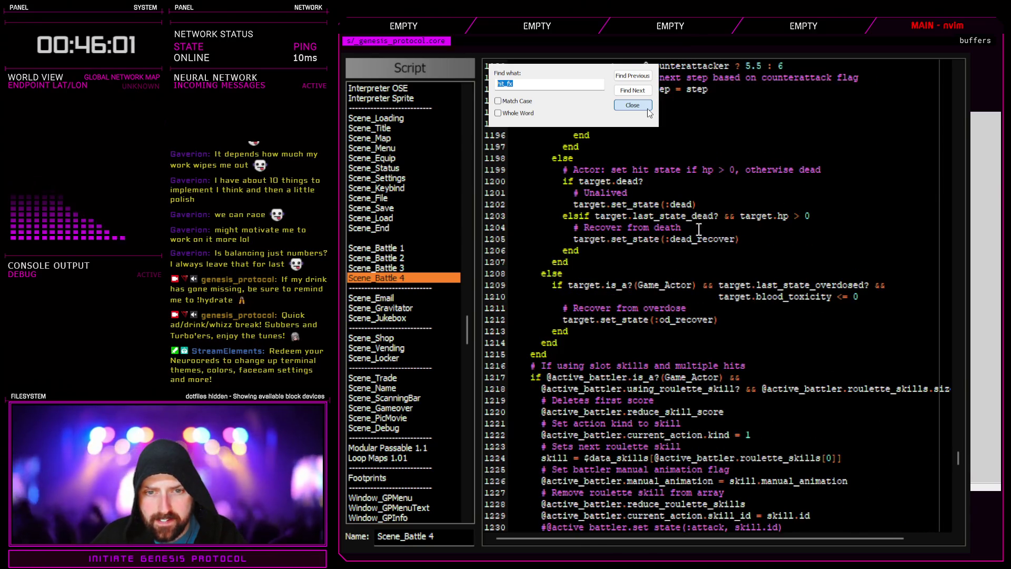
pyautogui.scroll(-4, 688, 262)
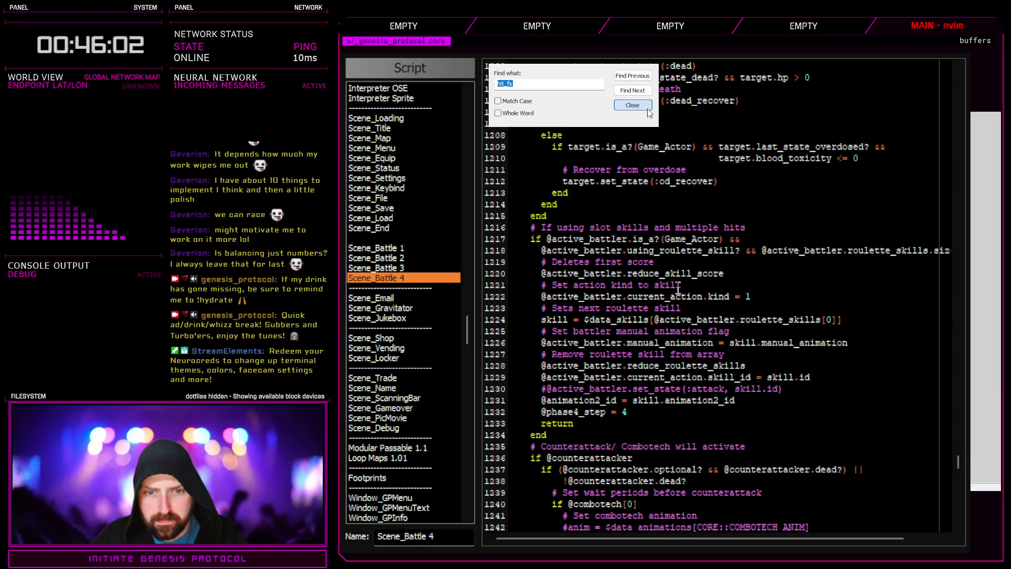
pyautogui.scroll(-5, 679, 279)
pyautogui.scroll(10, 666, 337)
pyautogui.scroll(20, 662, 390)
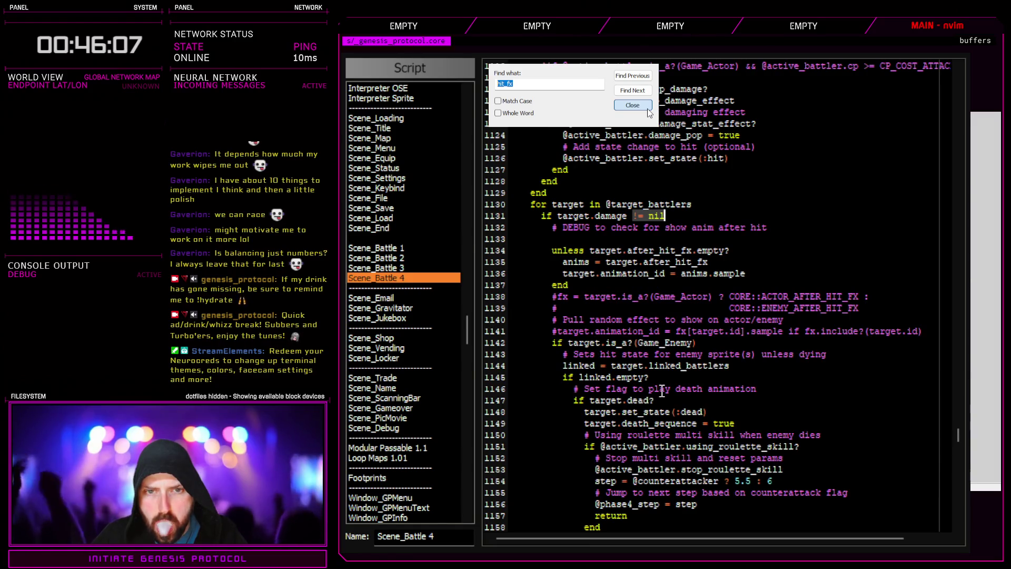
pyautogui.scroll(-20, 663, 391)
pyautogui.scroll(20, 662, 393)
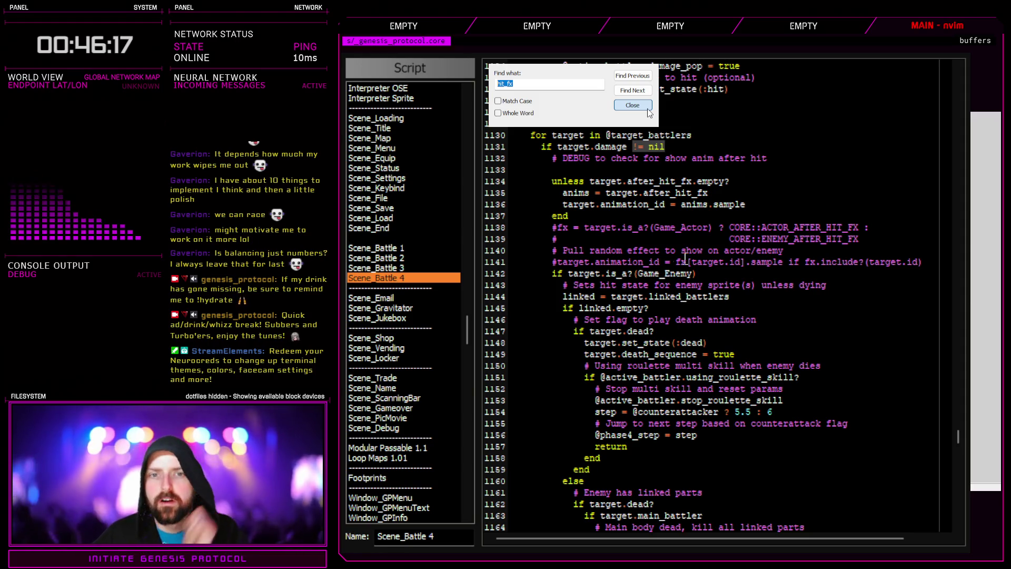
# Step: Add a guard line 'next unless target.damage && target.damage.is_a?(Numeric' below the target loop
pyautogui.click(701, 136)
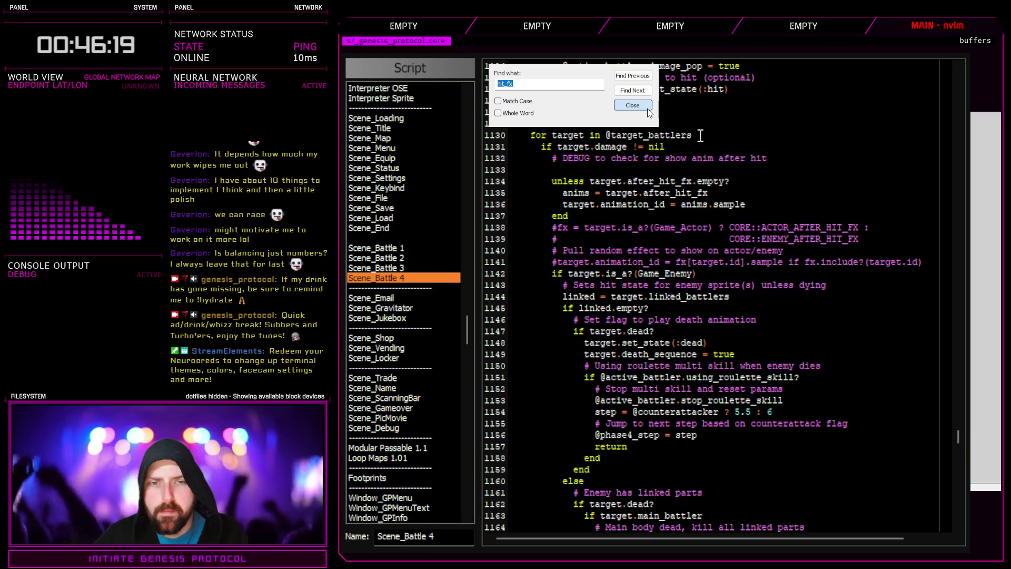
pyautogui.press('Return')
pyautogui.write('next if ')
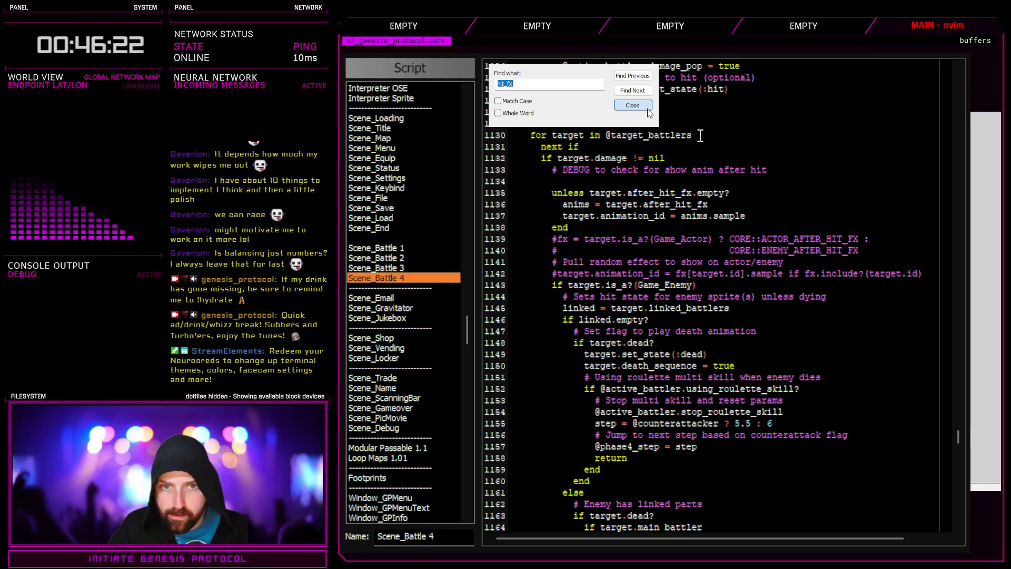
pyautogui.write('target')
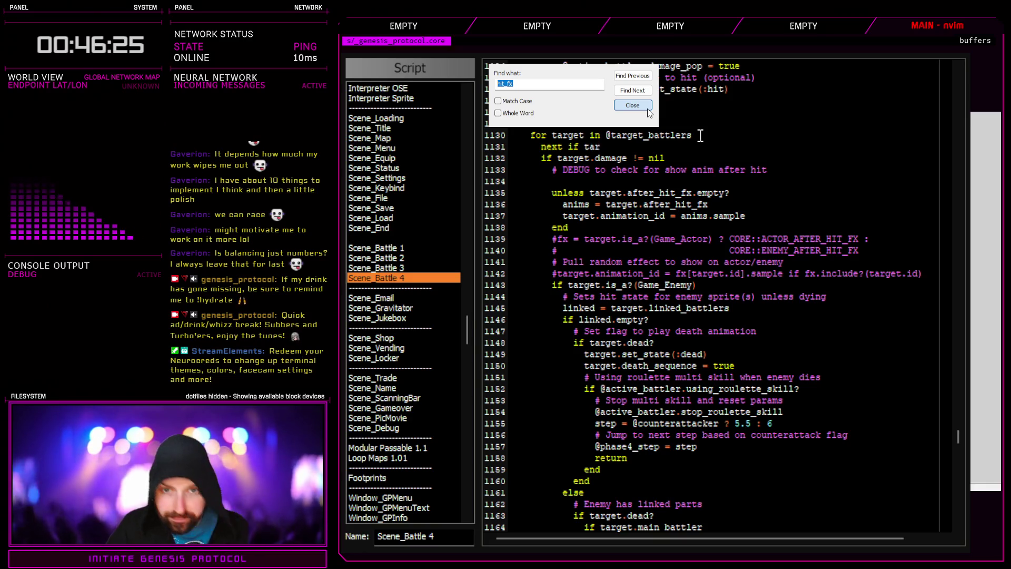
pyautogui.write('.dama')
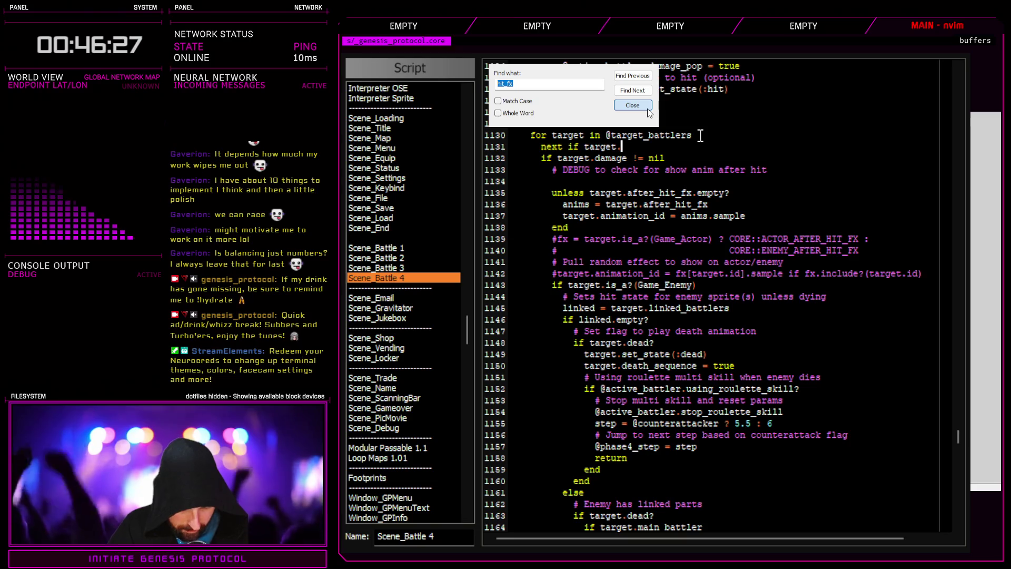
pyautogui.write('ge')
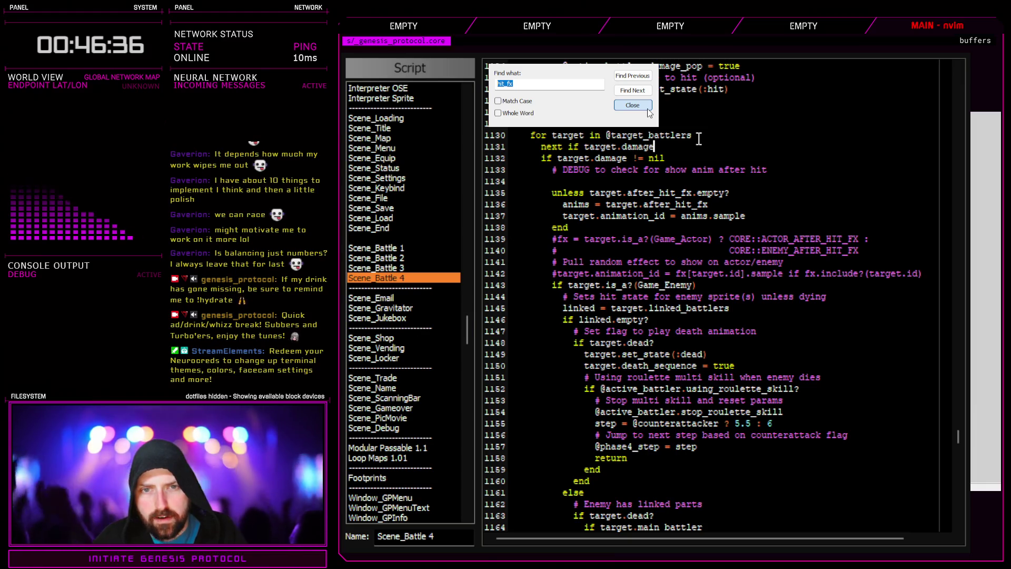
pyautogui.doubleClick(605, 146)
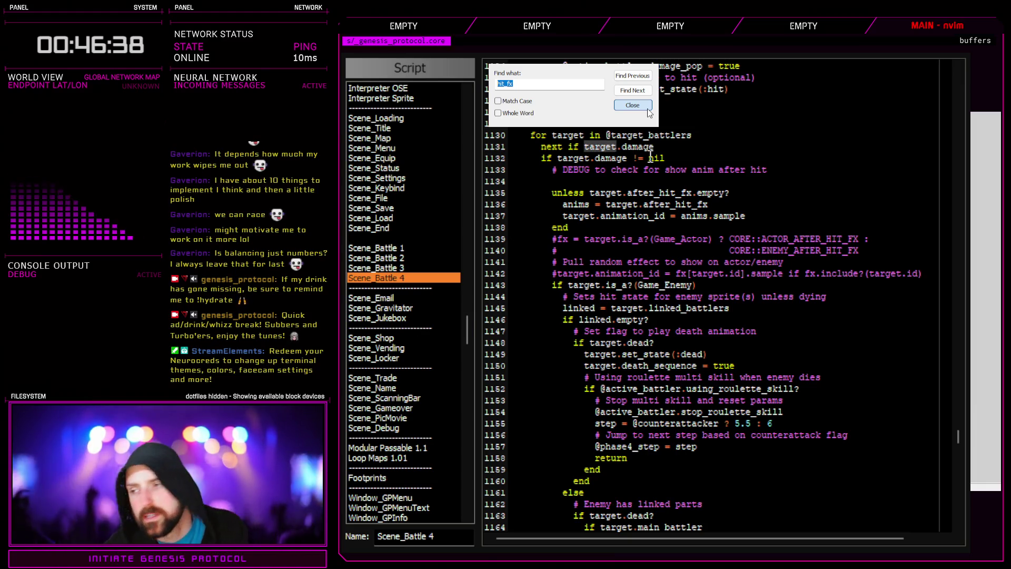
pyautogui.click(665, 148)
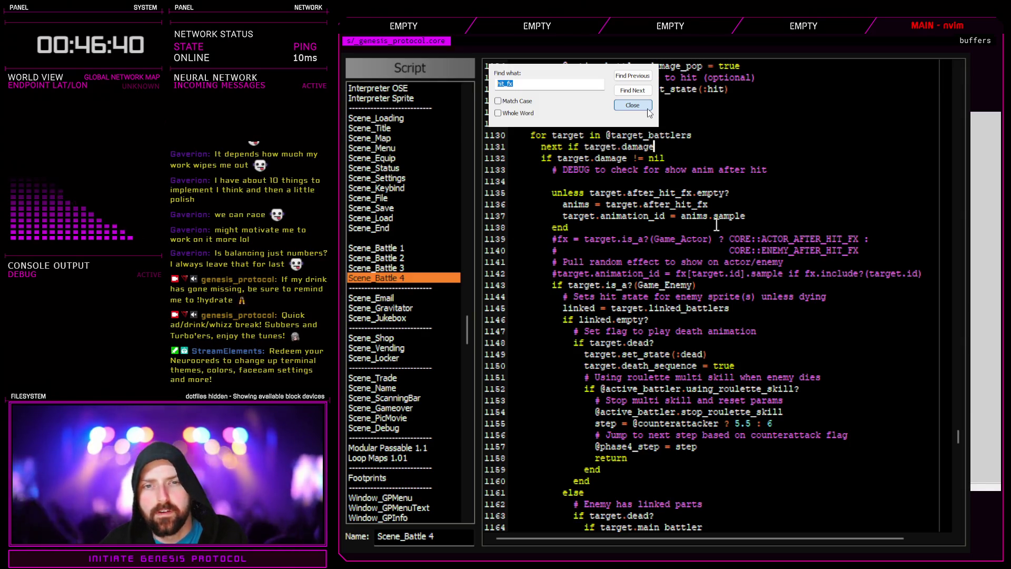
pyautogui.write('&& target')
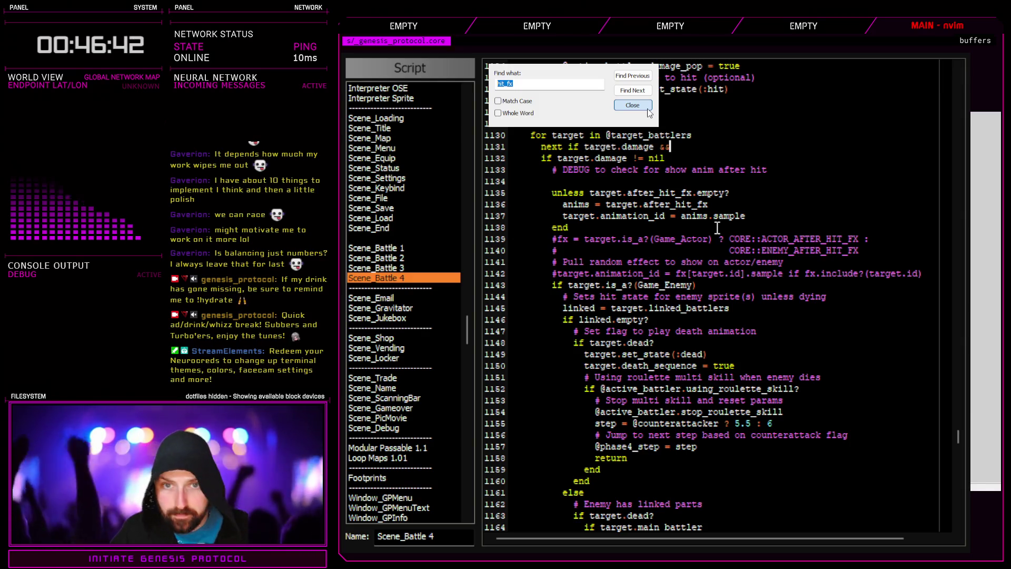
pyautogui.write('.damage.is')
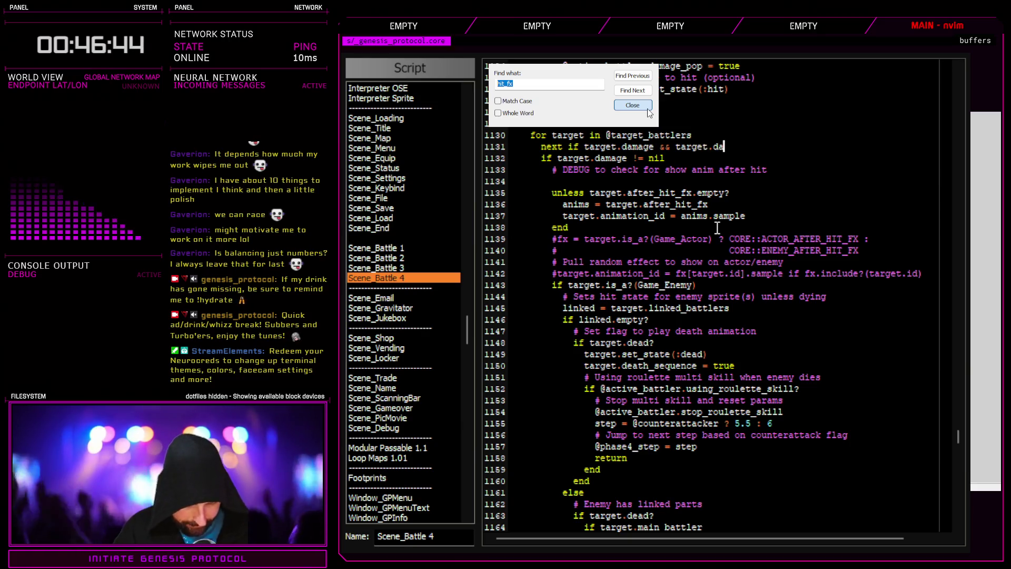
pyautogui.write('_a?(N')
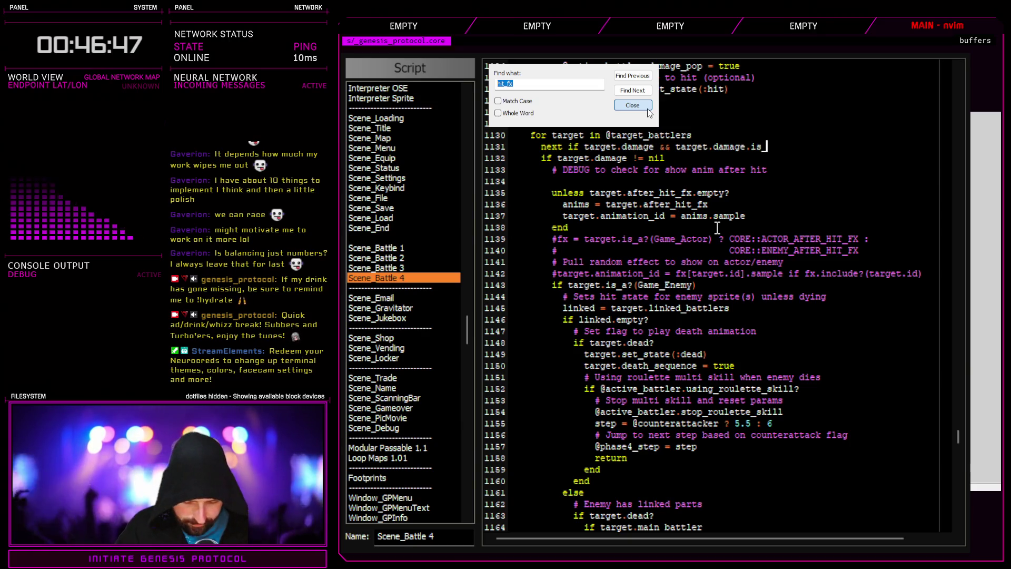
pyautogui.write('umeric')
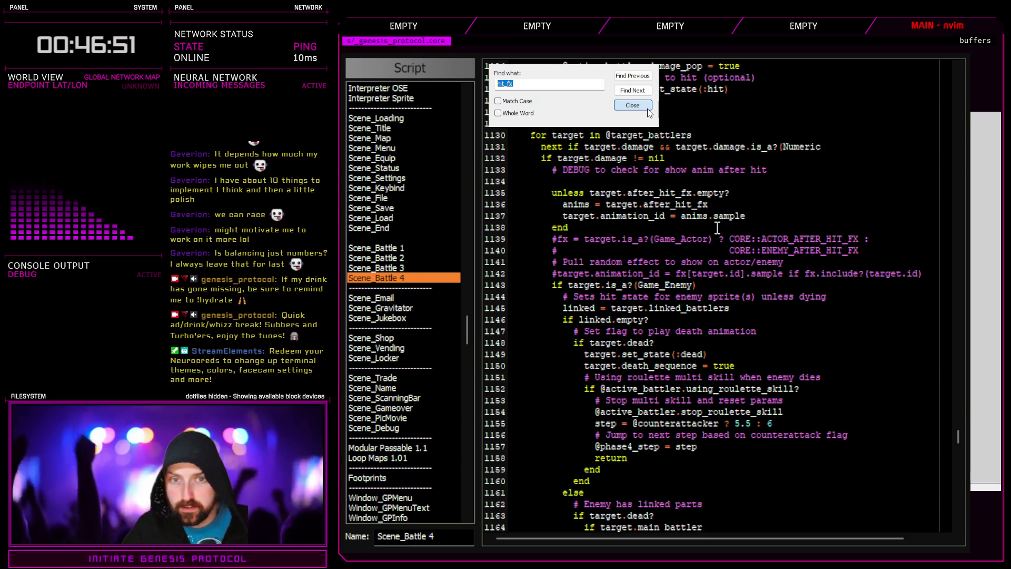
pyautogui.doubleClick(576, 147)
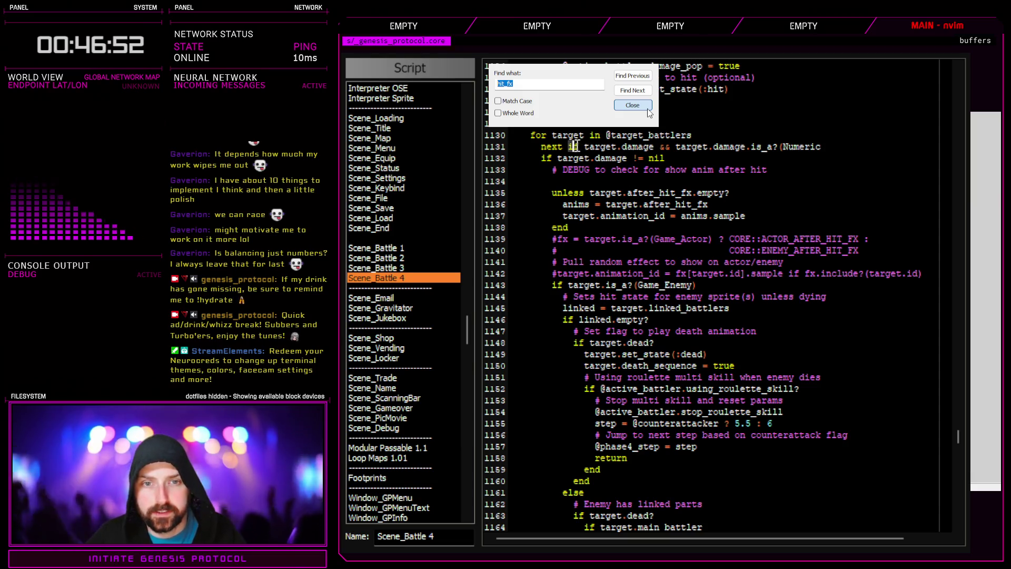
pyautogui.write('unless')
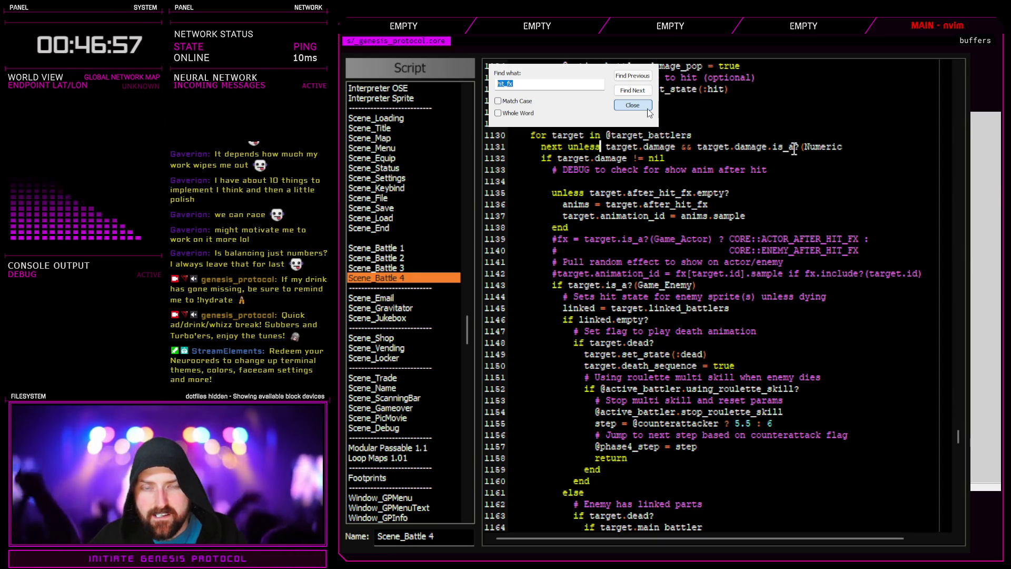
# Step: Finish the guard with ') &&' and a continuation line 'target.damage > 0'
pyautogui.moveTo(557, 158); pyautogui.dragTo(660, 158)
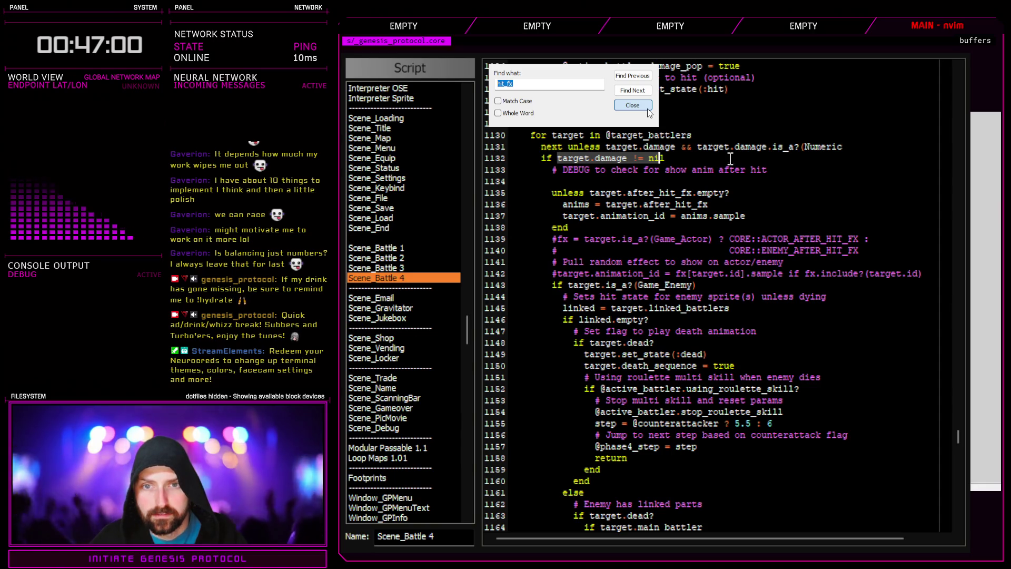
pyautogui.click(858, 148)
pyautogui.write(') &&')
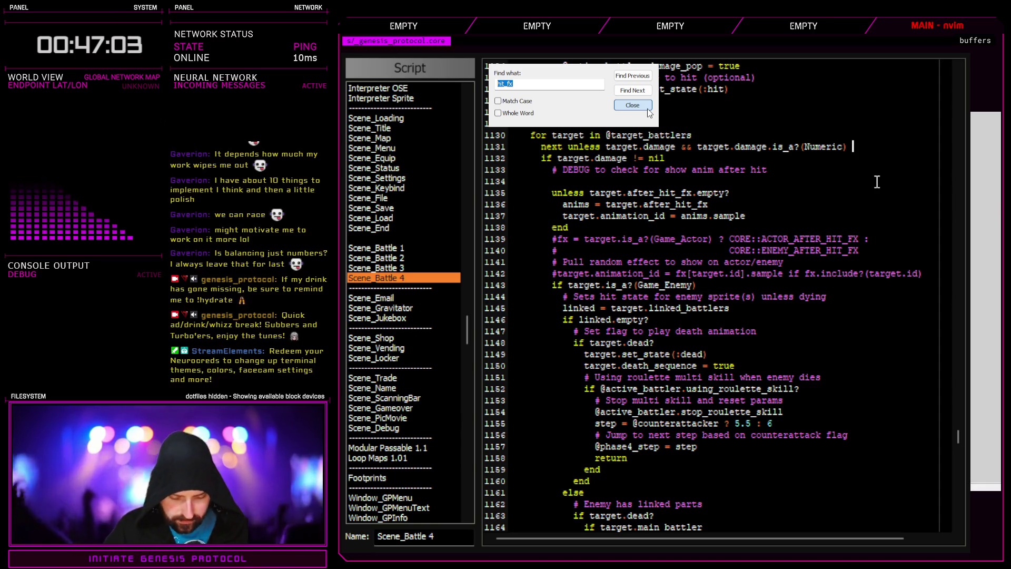
pyautogui.press('Return')
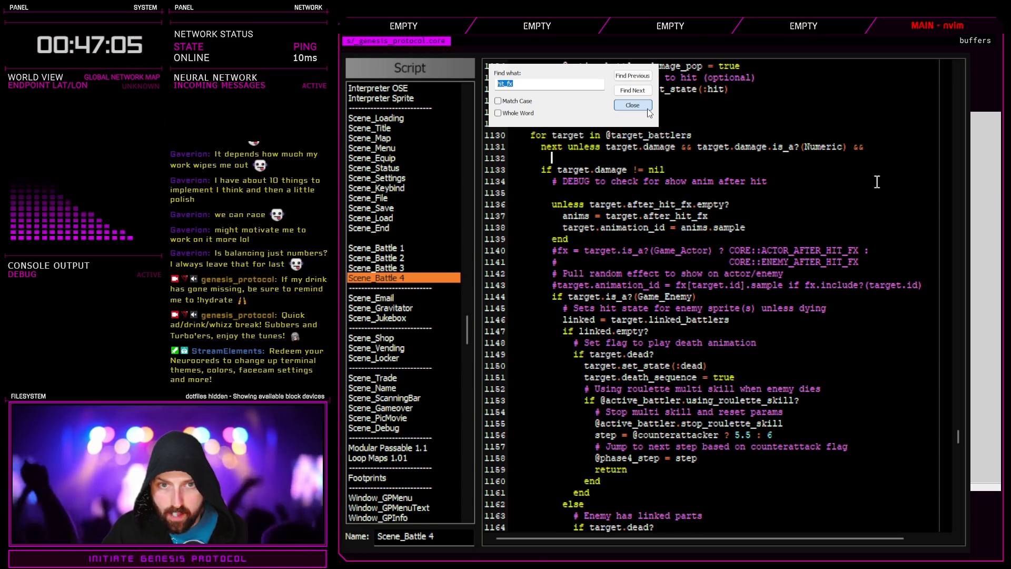
pyautogui.write('target.damage ')
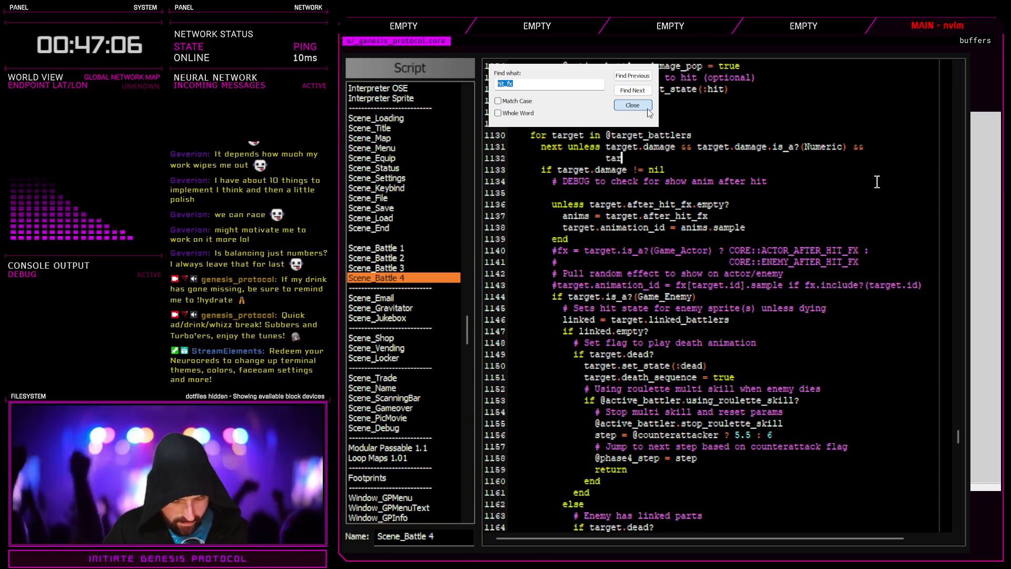
pyautogui.write('> 0')
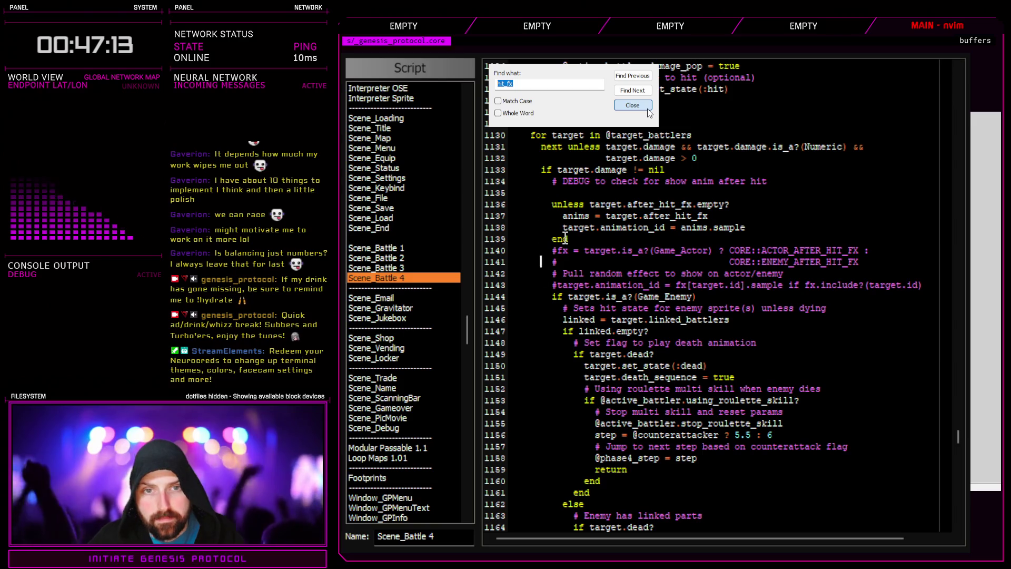
pyautogui.click(541, 434)
pyautogui.scroll(-12, 567, 315)
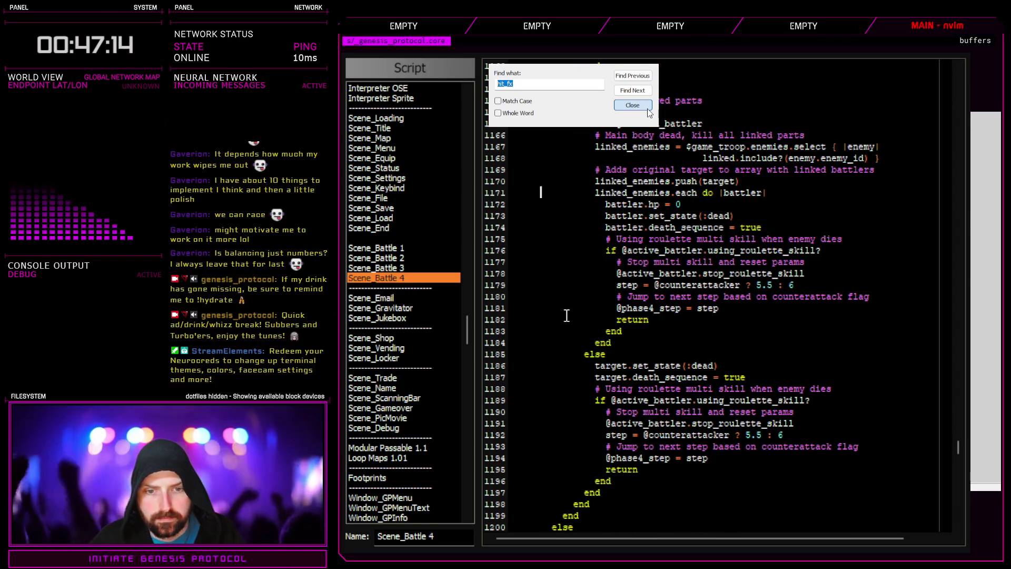
pyautogui.scroll(-6, 567, 316)
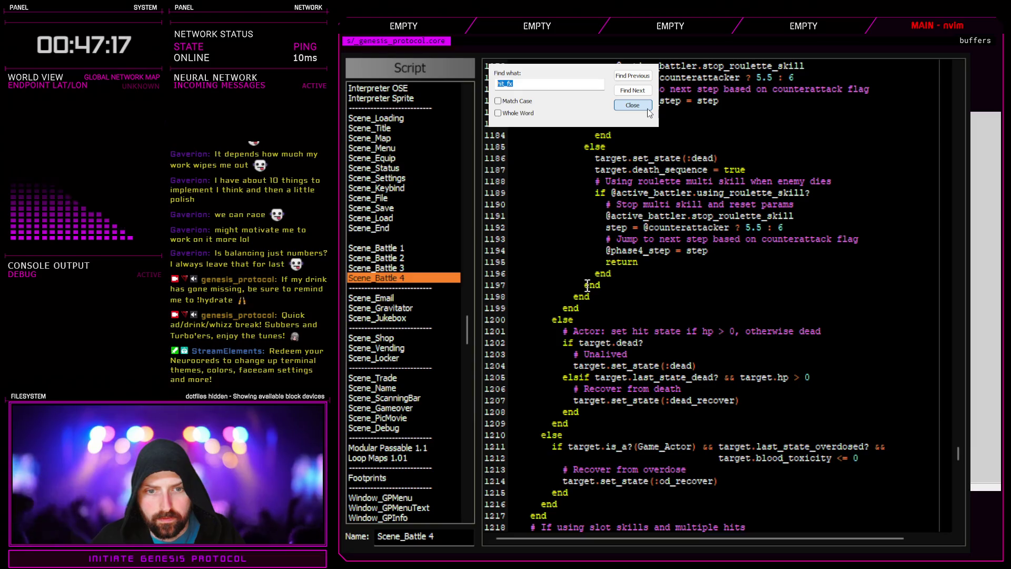
pyautogui.press('Down')
pyautogui.press('Down')
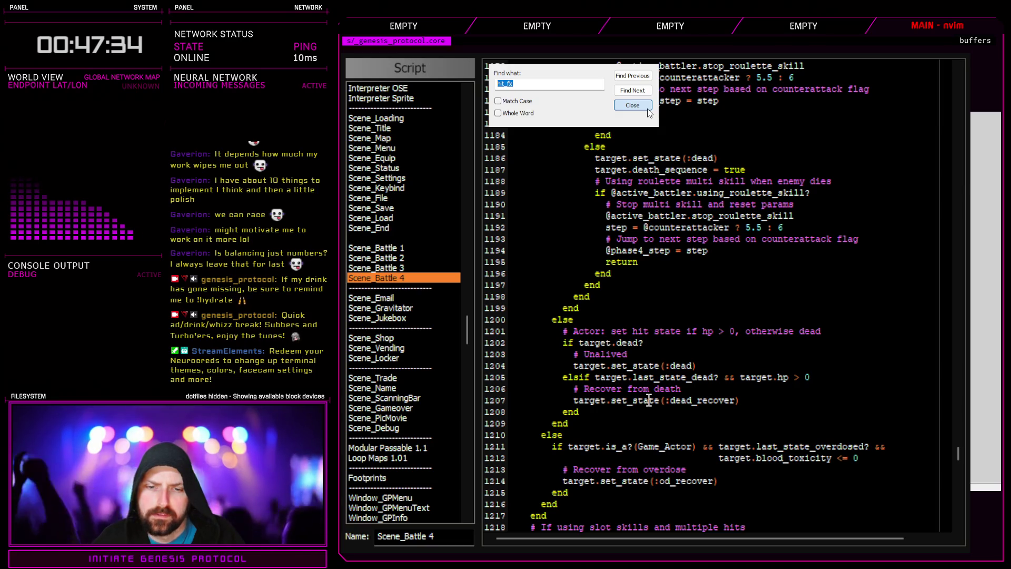
pyautogui.press('Down')
pyautogui.press('Down')
pyautogui.press('Down')
pyautogui.press('Down')
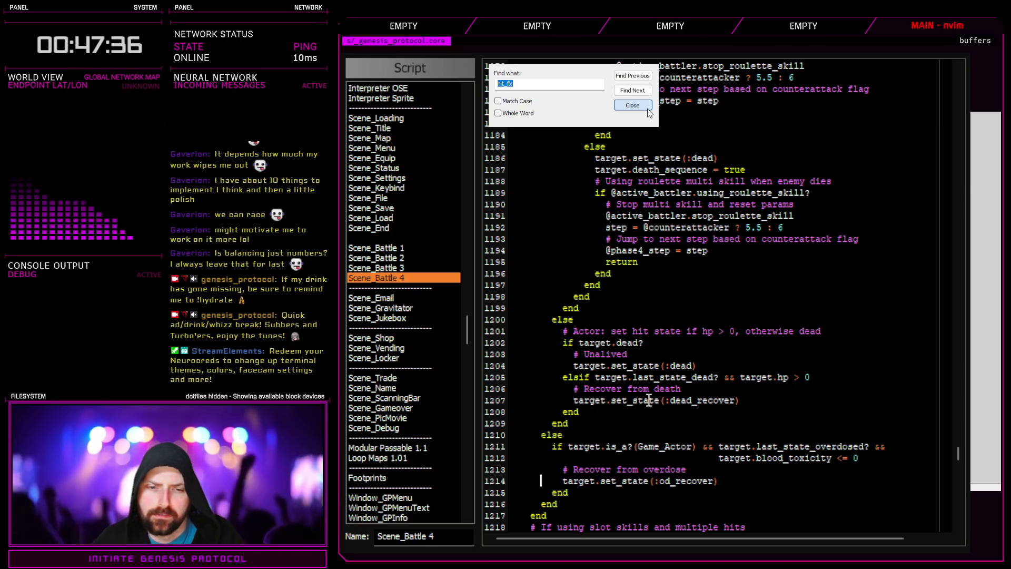
pyautogui.press('Up')
pyautogui.press('Up')
pyautogui.press('Up')
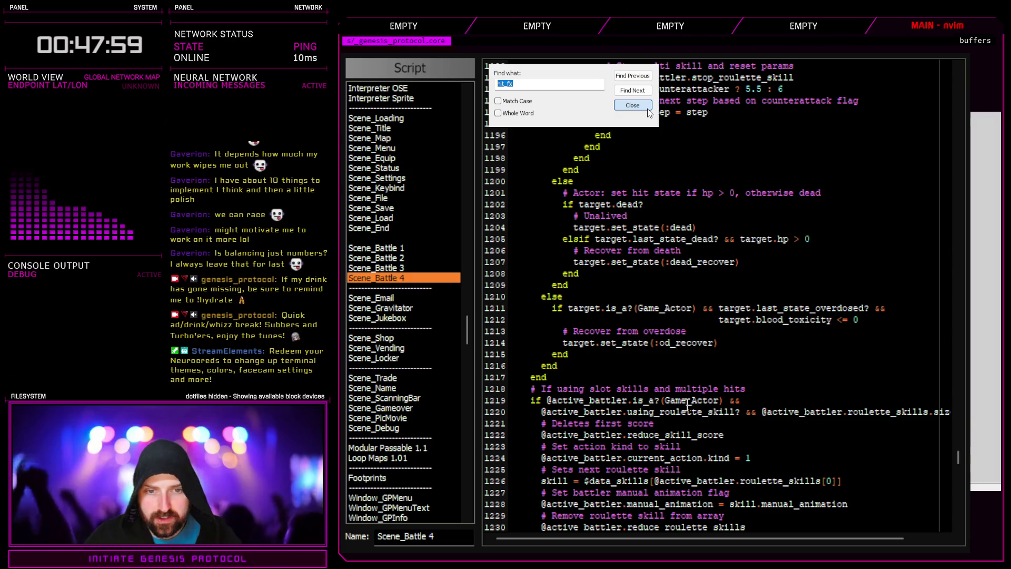
pyautogui.scroll(-2, 687, 406)
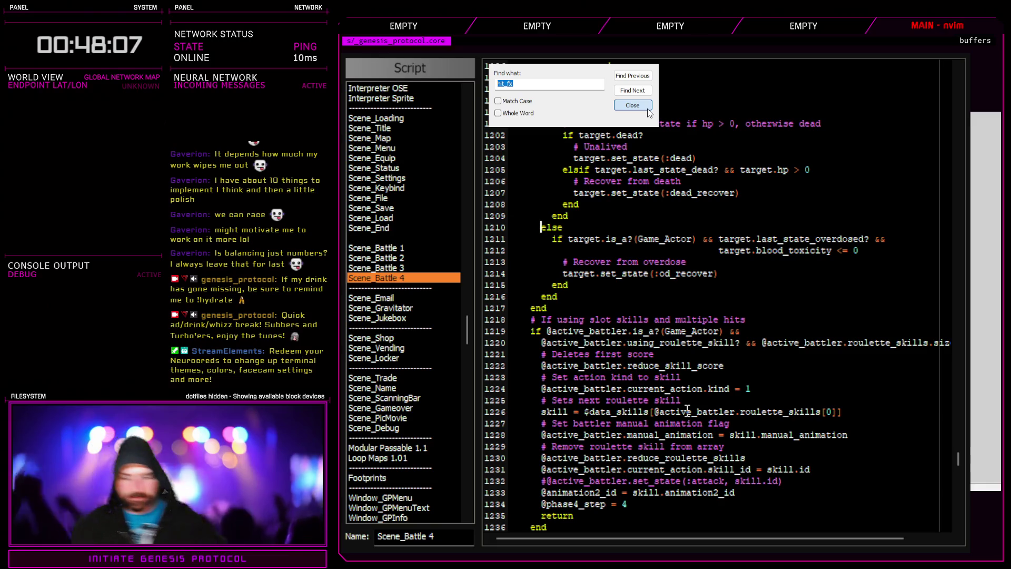
pyautogui.scroll(20, 745, 287)
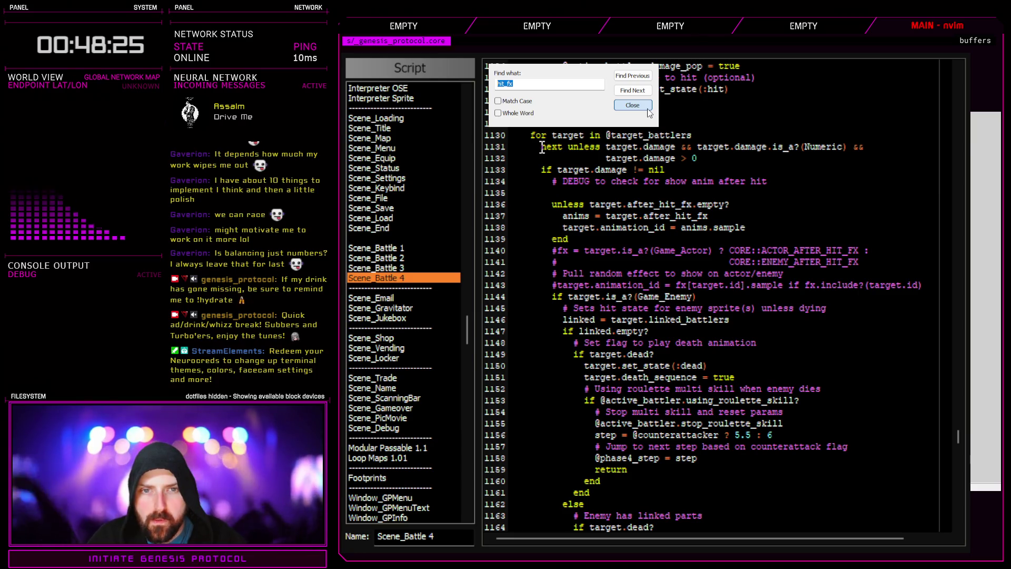
# Step: Comment out the new guard lines, duplicate the damage check, comment the original, and strip '!= nil' from the copy
pyautogui.write('#')
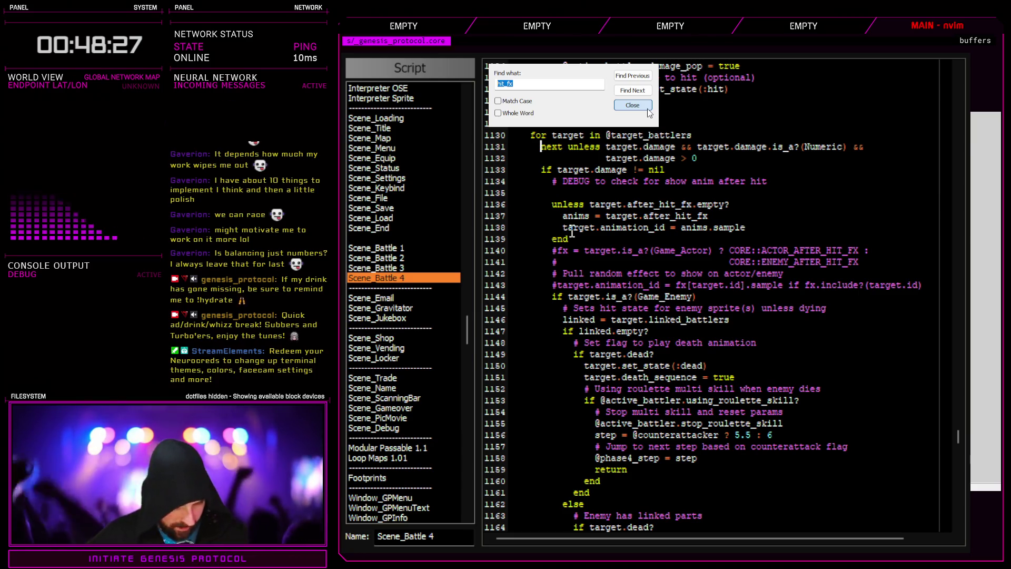
pyautogui.press('Down')
pyautogui.press('Left')
pyautogui.write('#')
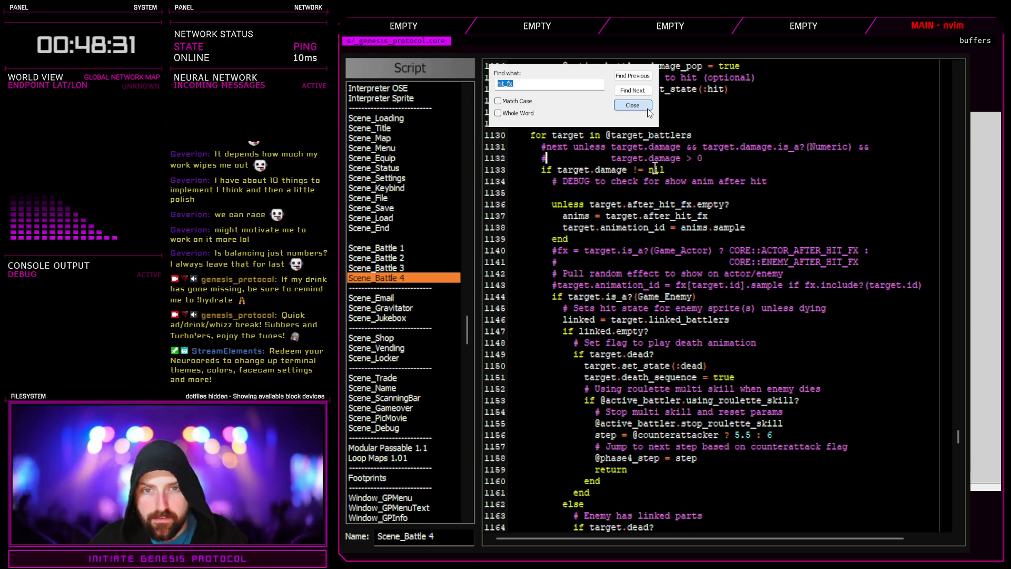
pyautogui.hotkey('ctrl', 'd')
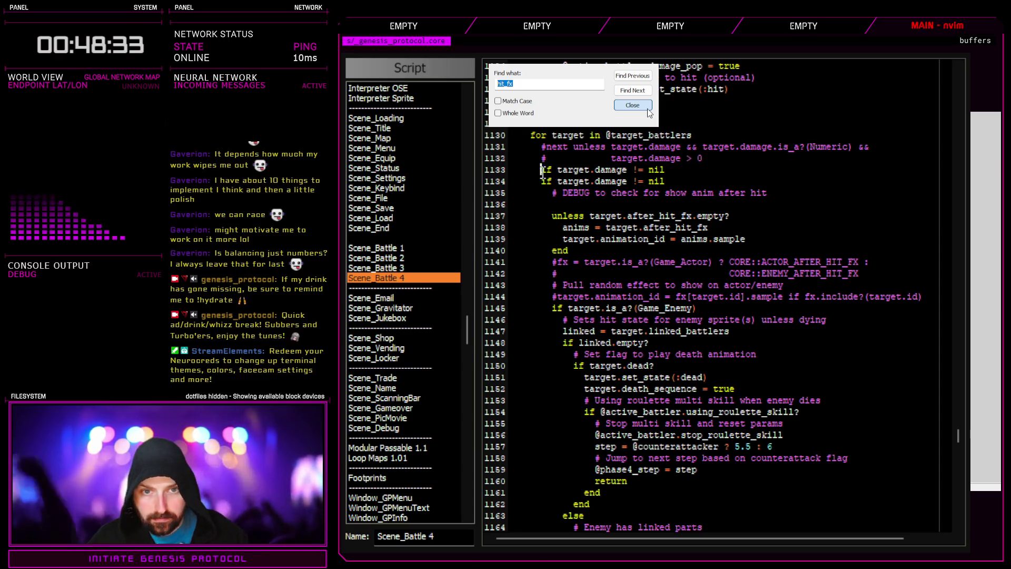
pyautogui.write('#')
pyautogui.moveTo(669, 181); pyautogui.dragTo(630, 181)
pyautogui.press('BackSpace')
# Step: Paste the numeric damage > 0 conditions after 'if target.damage' and uncomment its continuation line
pyautogui.moveTo(687, 146)
pyautogui.mouseDown()
pyautogui.moveTo(878, 146)
pyautogui.moveTo(875, 157)
pyautogui.mouseUp()
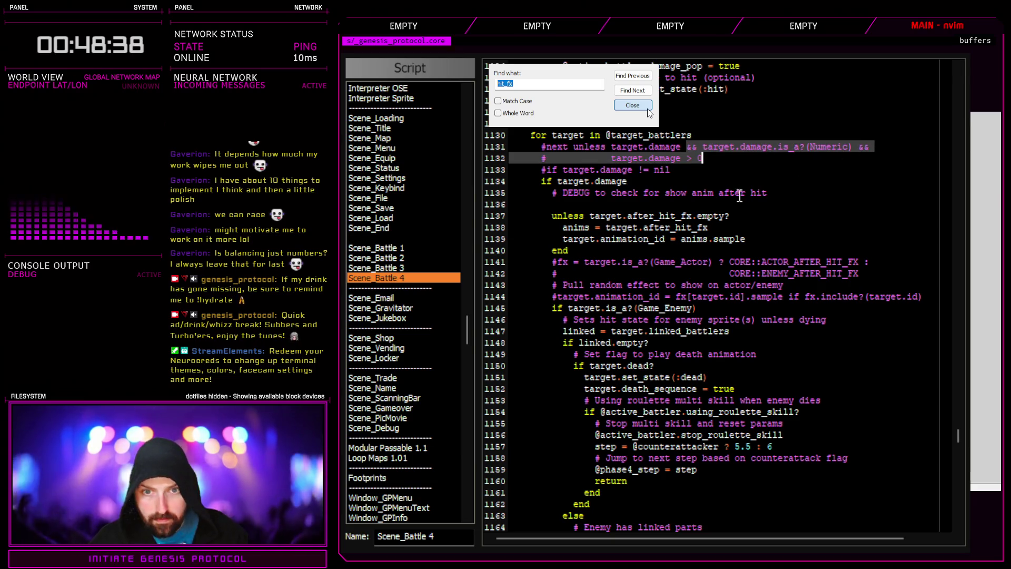
pyautogui.hotkey('ctrl', 'c')
pyautogui.click(673, 181)
pyautogui.hotkey('ctrl', 'v')
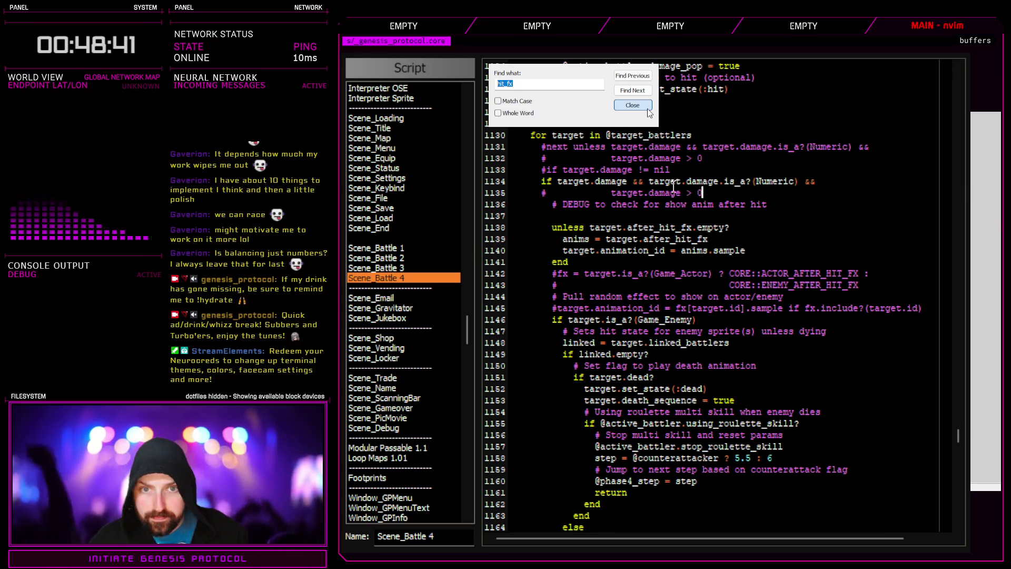
pyautogui.press('Home')
pyautogui.press('Delete')
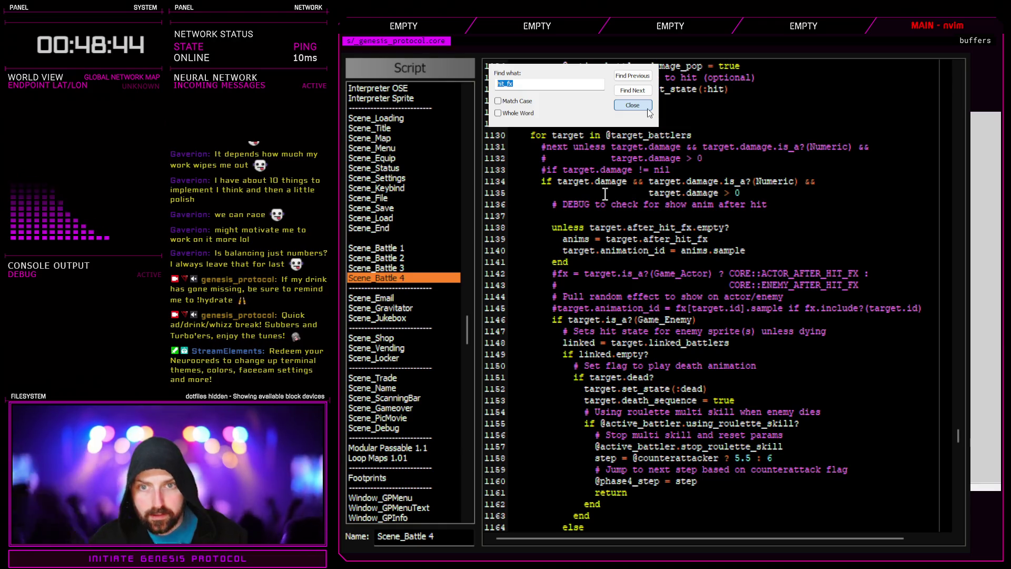
pyautogui.press('End')
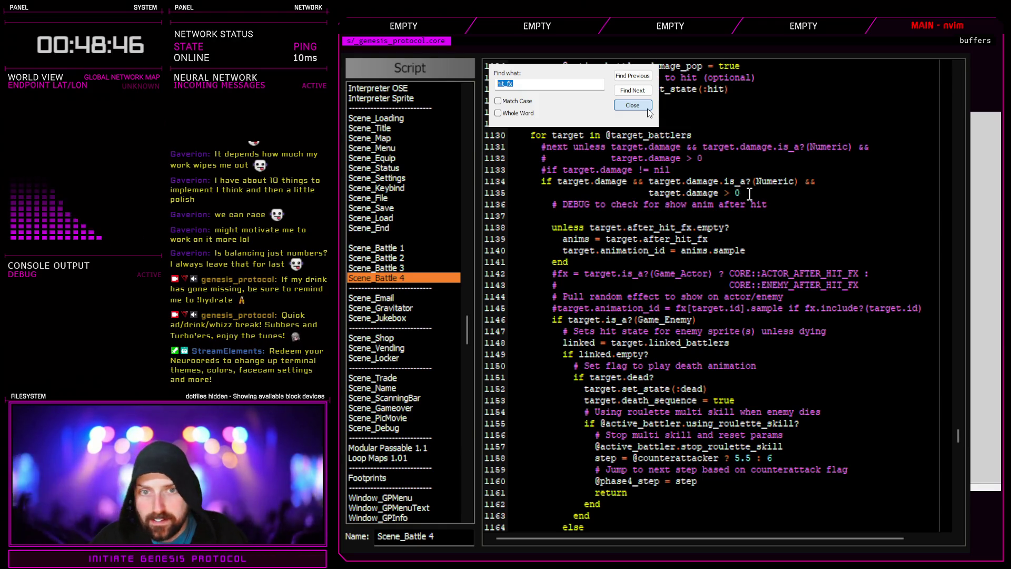
# Step: Delete the blank line after the debug comment and close the Script Editor
pyautogui.click(795, 202)
pyautogui.press('Delete')
pyautogui.moveTo(585, 216); pyautogui.dragTo(687, 249)
pyautogui.click(648, 283)
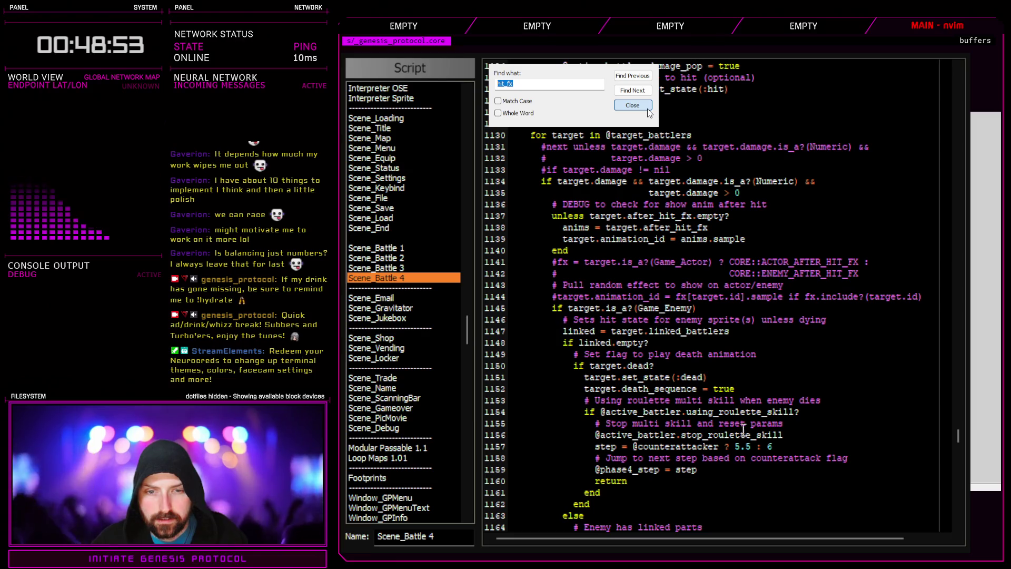
pyautogui.click(633, 106)
pyautogui.press('Escape')
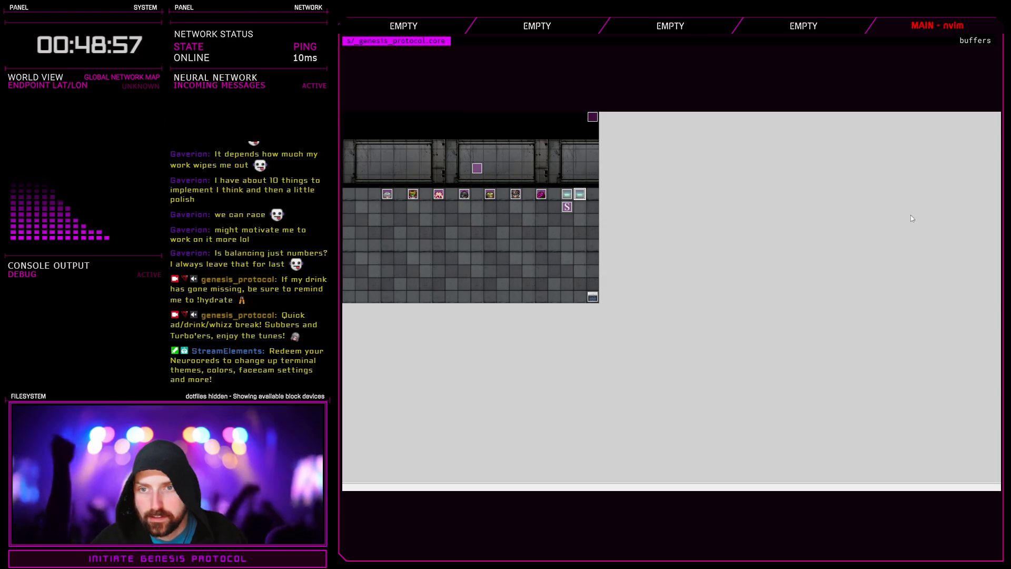
# Step: Battle-test troop 001 Test Battle, hit Bloodvector with Surging Fist, then escape to end the test
pyautogui.press('F9')
pyautogui.click(800, 155)
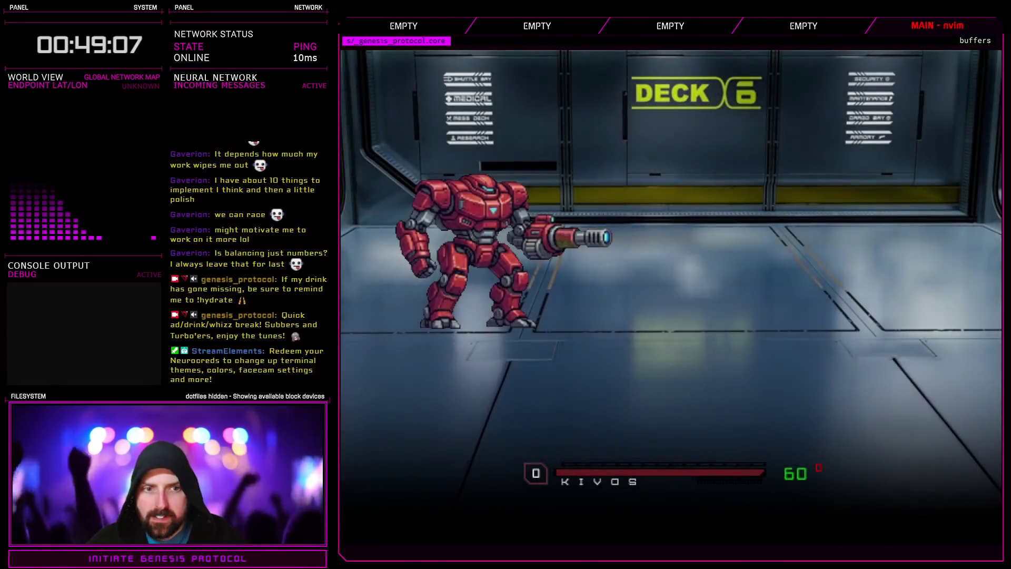
pyautogui.press('Return')
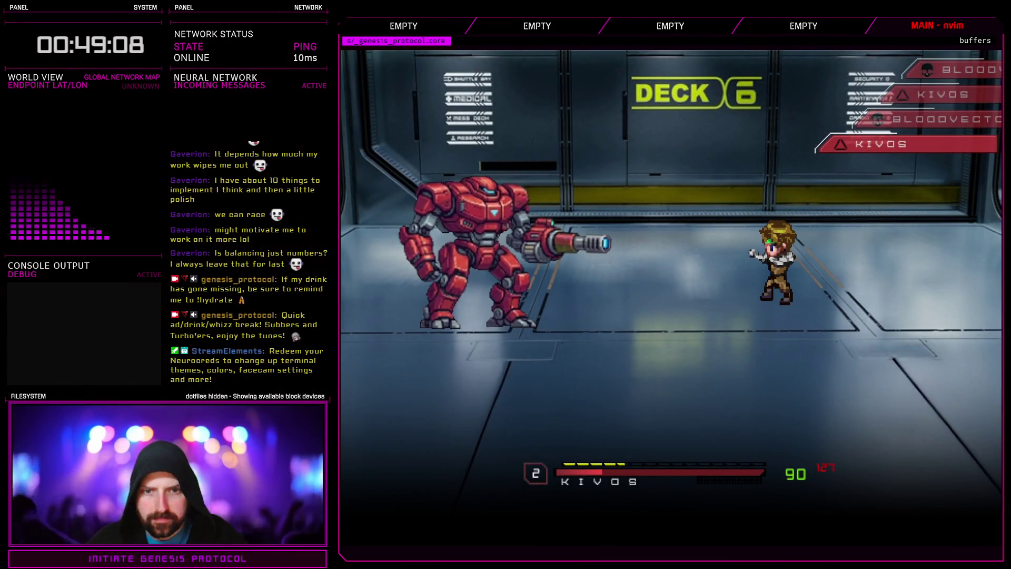
pyautogui.press('Return')
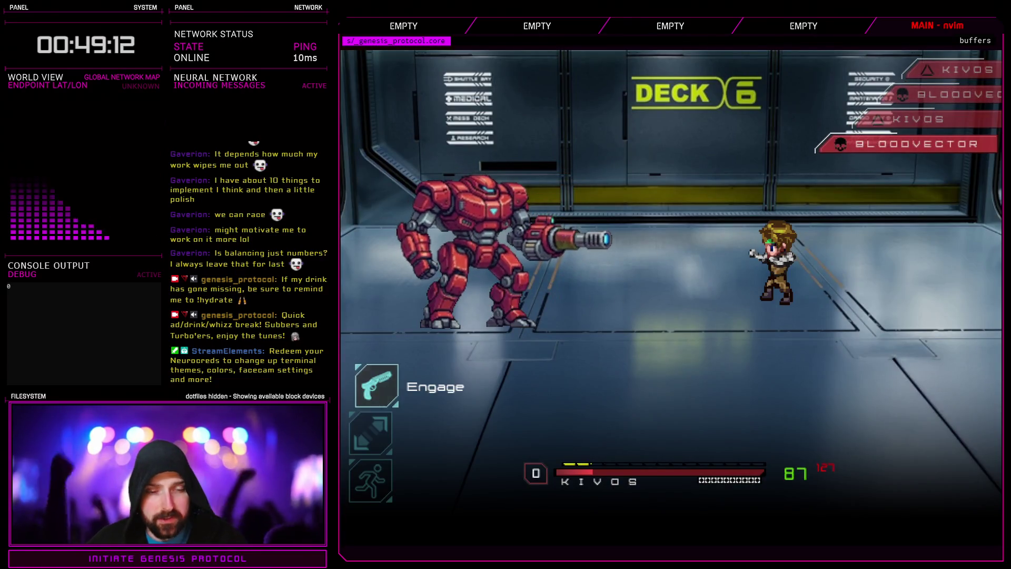
pyautogui.press('Return')
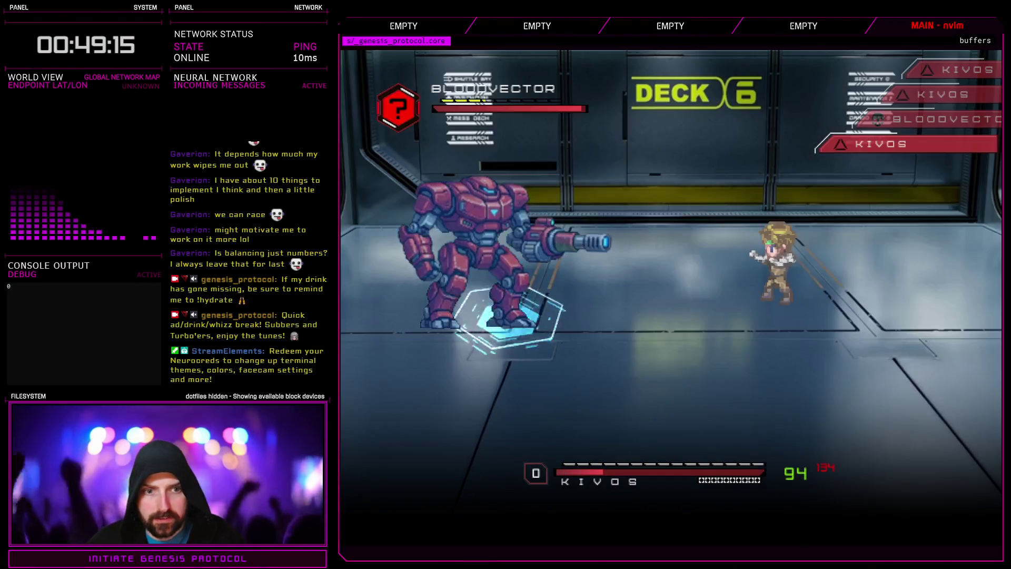
pyautogui.press('Return')
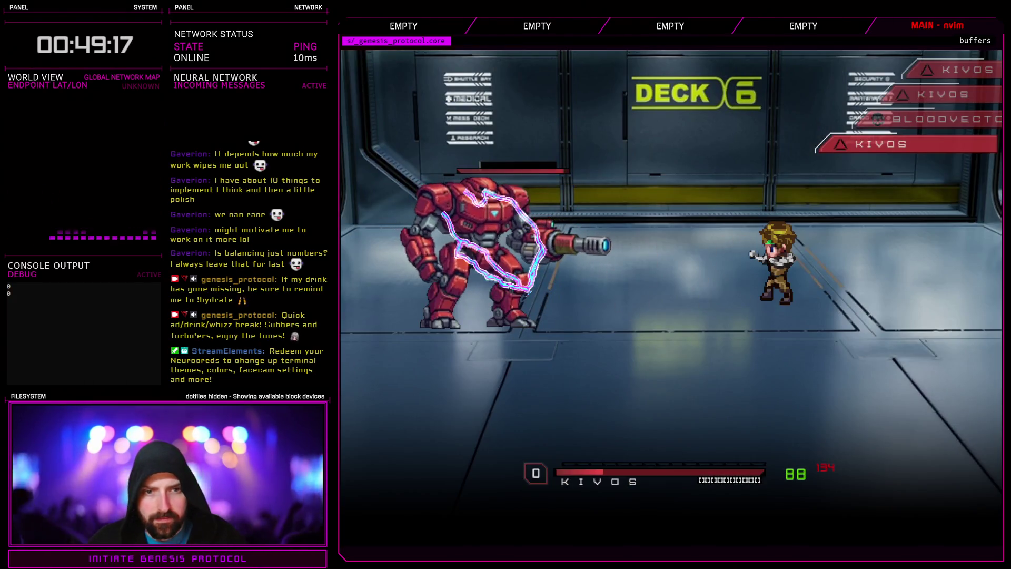
pyautogui.press('Up')
pyautogui.press('Return')
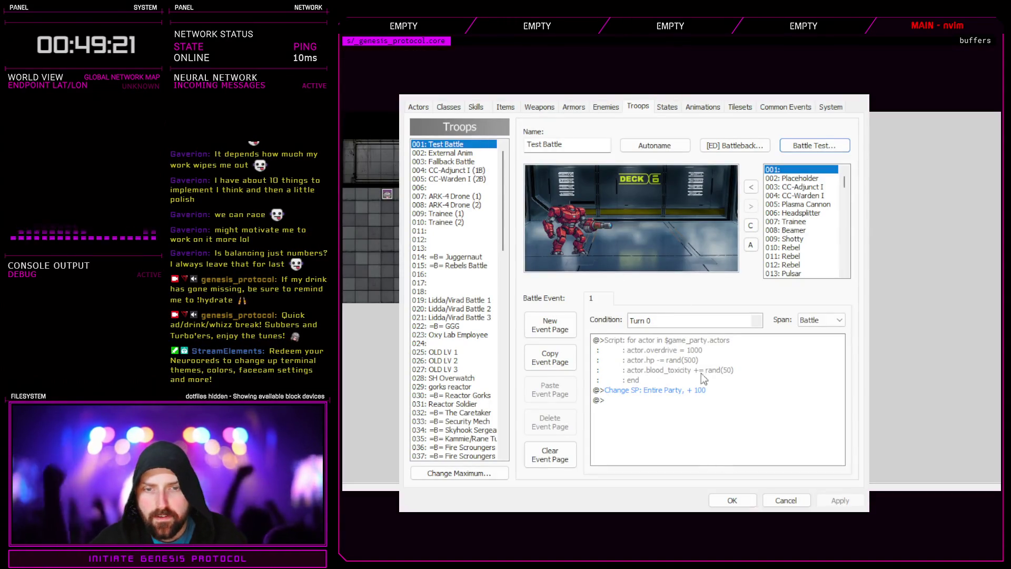
# Step: Find weapon 349: Cyberarms in the Weapons database, checking it against 351 Cyberarms
pyautogui.click(548, 108)
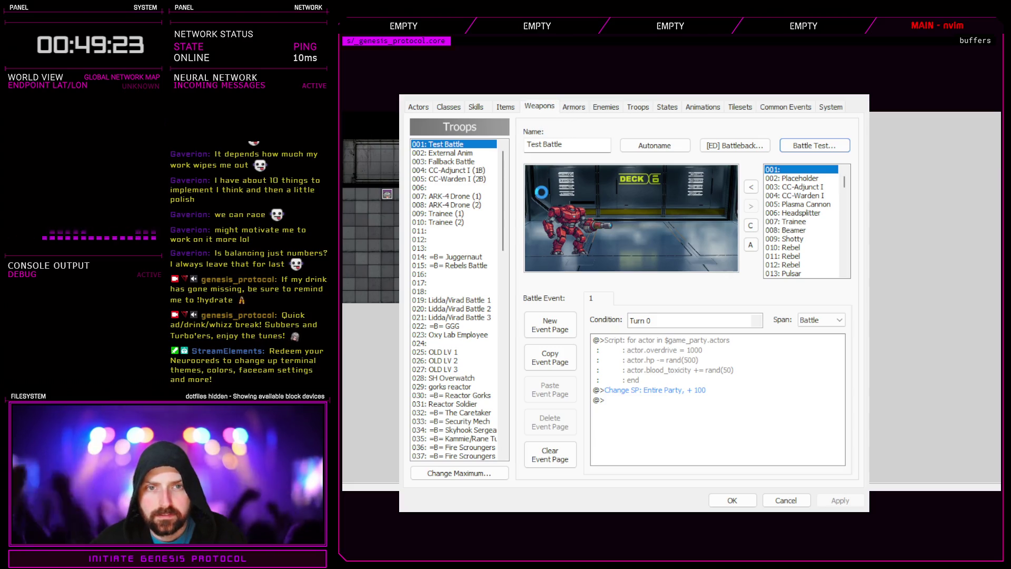
pyautogui.moveTo(504, 165)
pyautogui.mouseDown()
pyautogui.moveTo(495, 261)
pyautogui.moveTo(495, 251)
pyautogui.mouseUp()
pyautogui.click(452, 404)
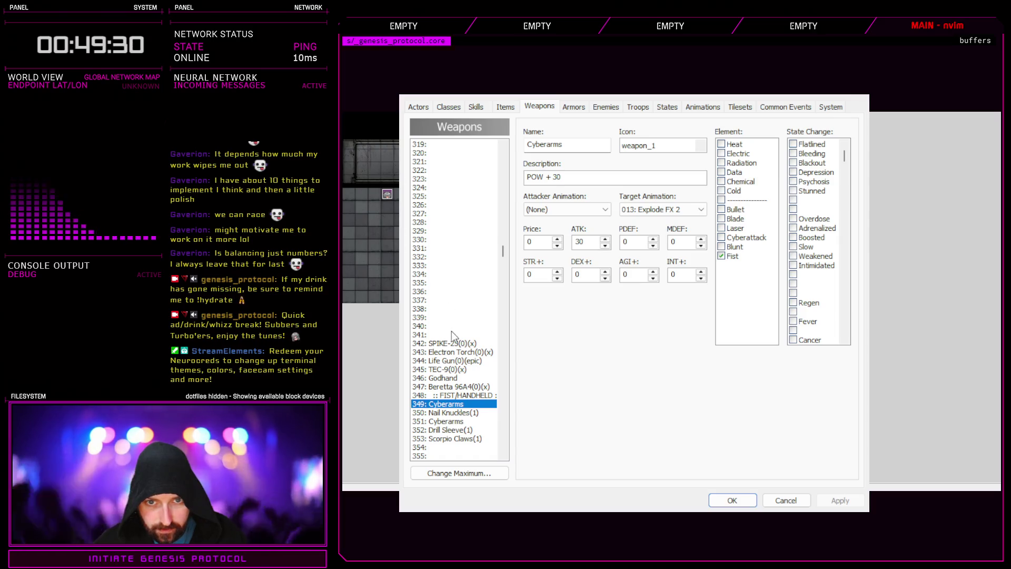
pyautogui.scroll(-4, 453, 337)
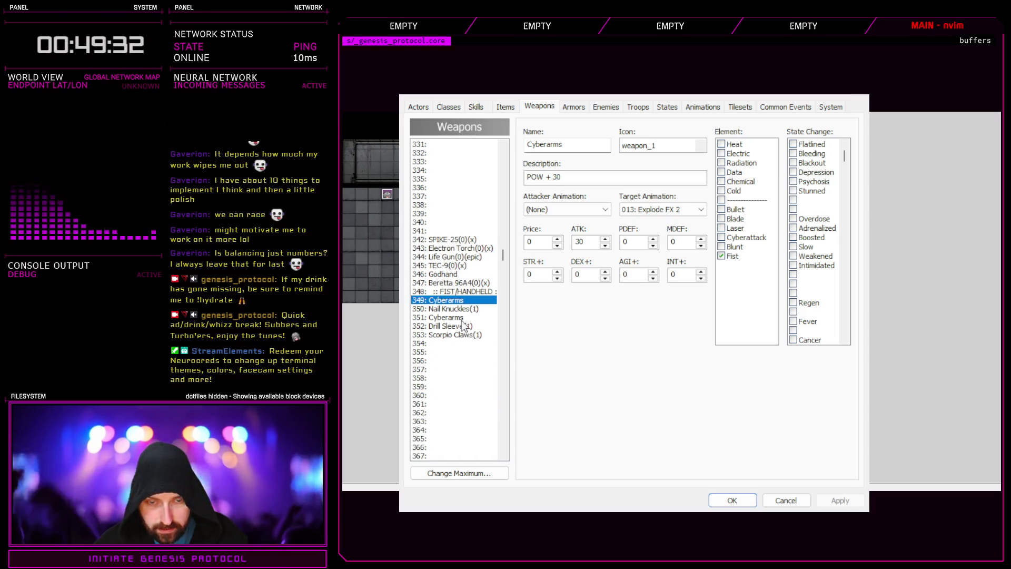
pyautogui.click(462, 318)
pyautogui.click(463, 301)
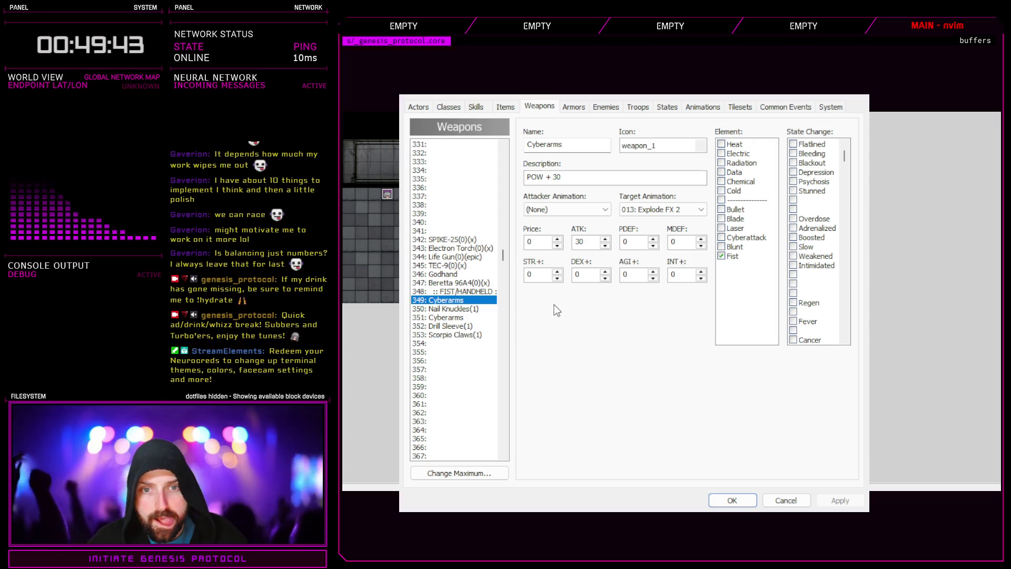
# Step: Set Cyberarms' DEX+ to -999, apply it, and return to the troop settings
pyautogui.click(589, 274)
pyautogui.write('-999')
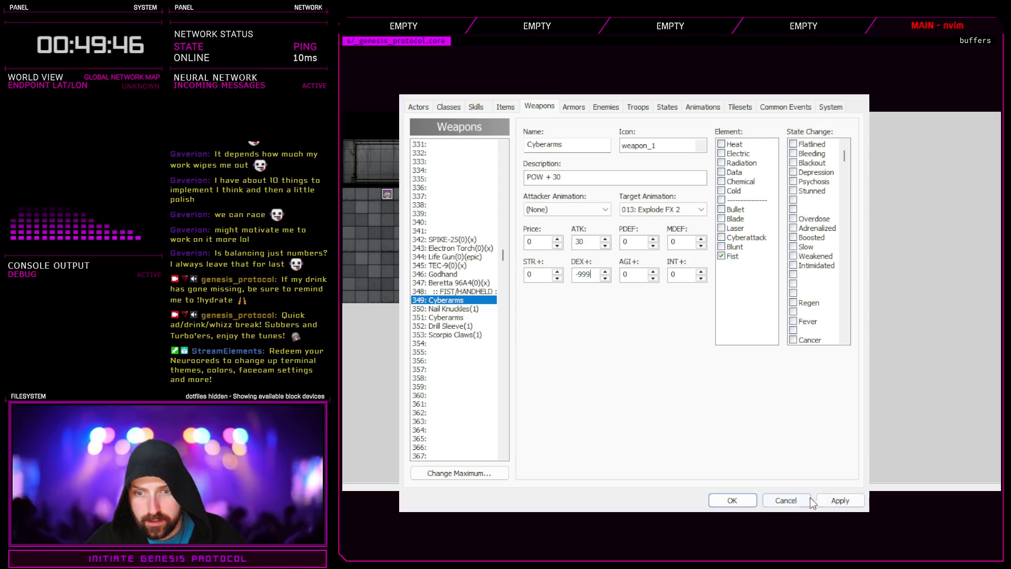
pyautogui.click(831, 500)
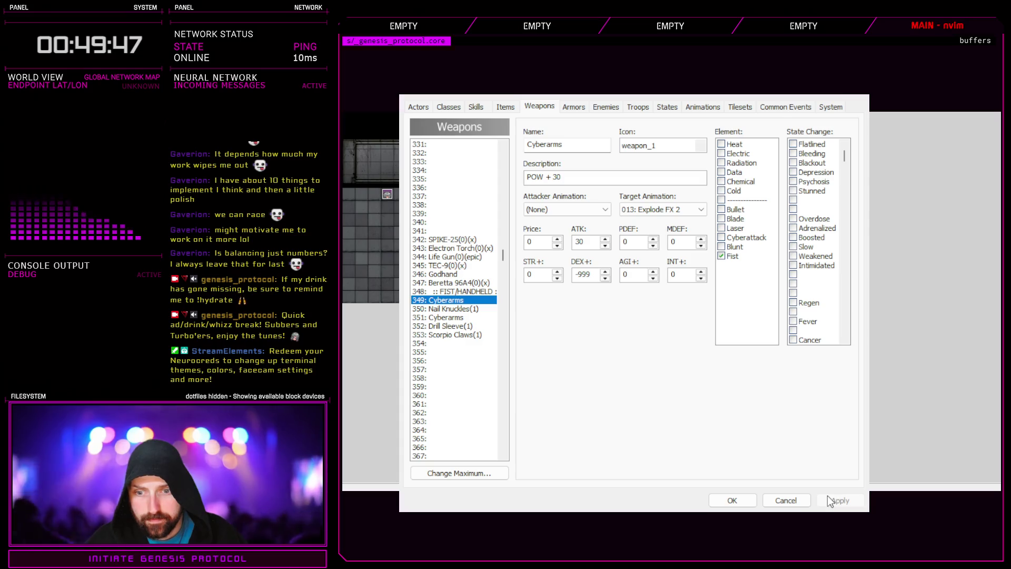
pyautogui.click(638, 105)
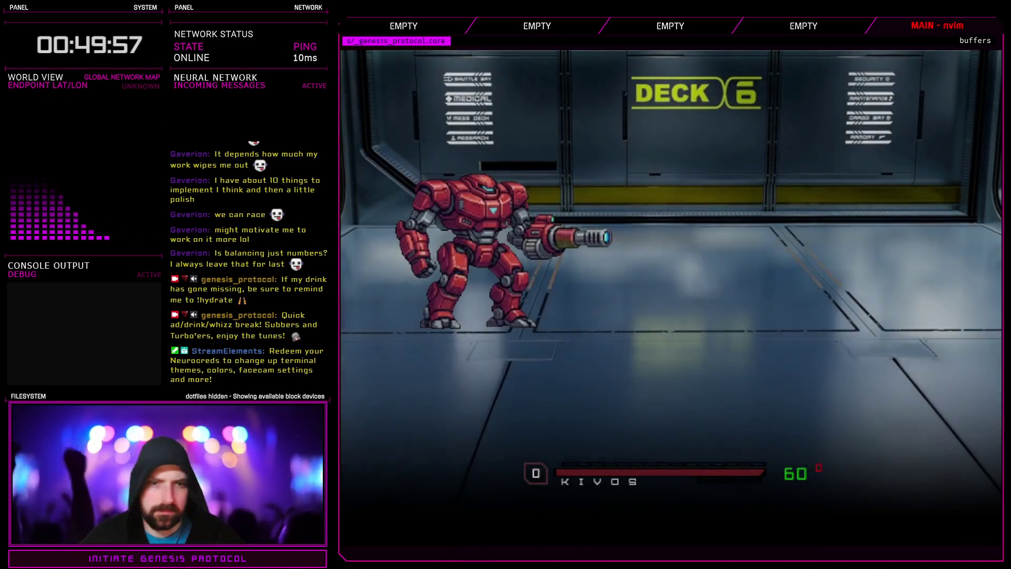
# Step: Attack BLOODVECTOR with Raging Fist and Rising Fist over the first turns
pyautogui.press('Return')
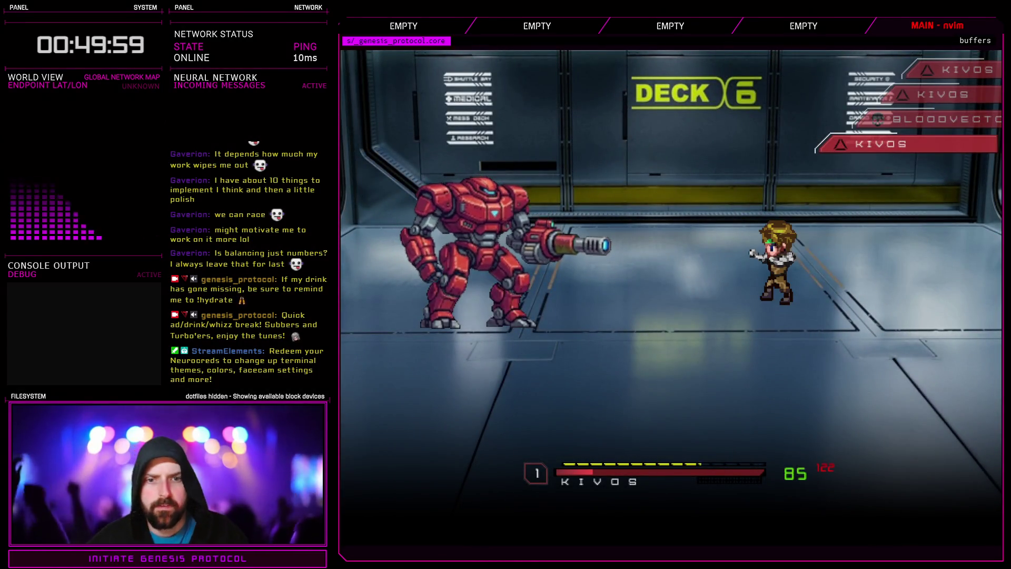
pyautogui.press('Return')
pyautogui.press('Return')
pyautogui.press('Return')
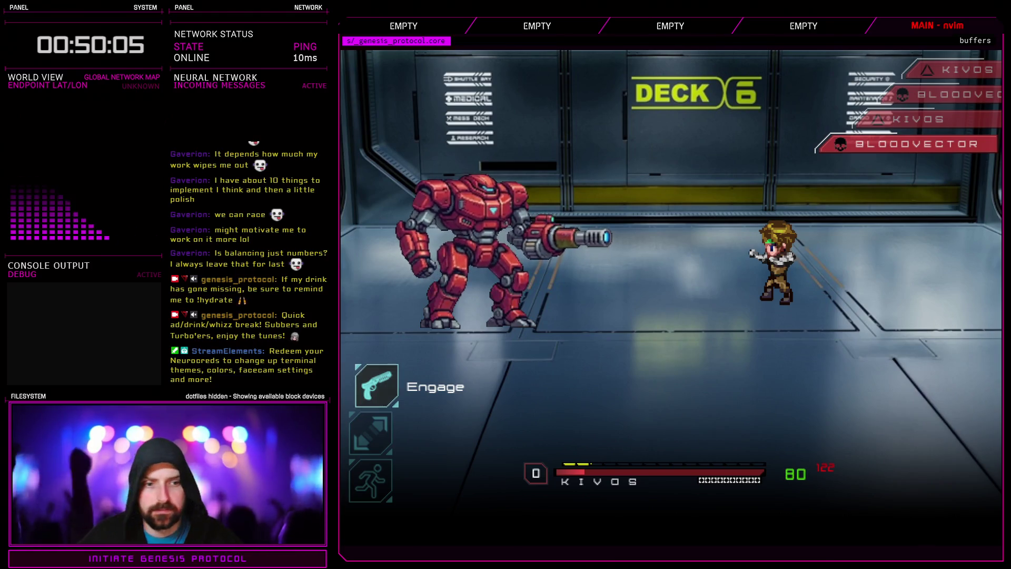
pyautogui.press('Return')
pyautogui.press('Return')
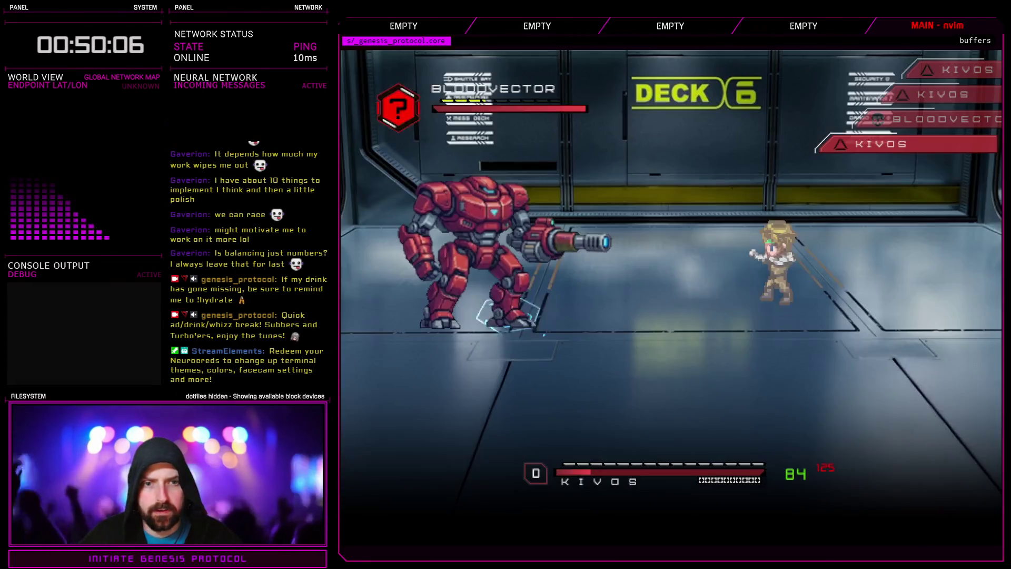
pyautogui.press('Return')
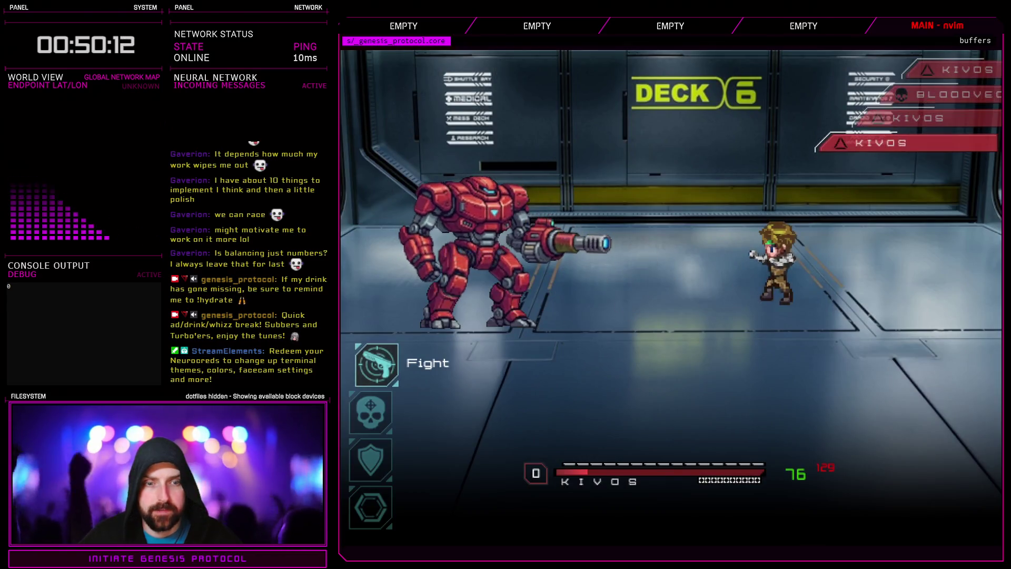
pyautogui.press('Return')
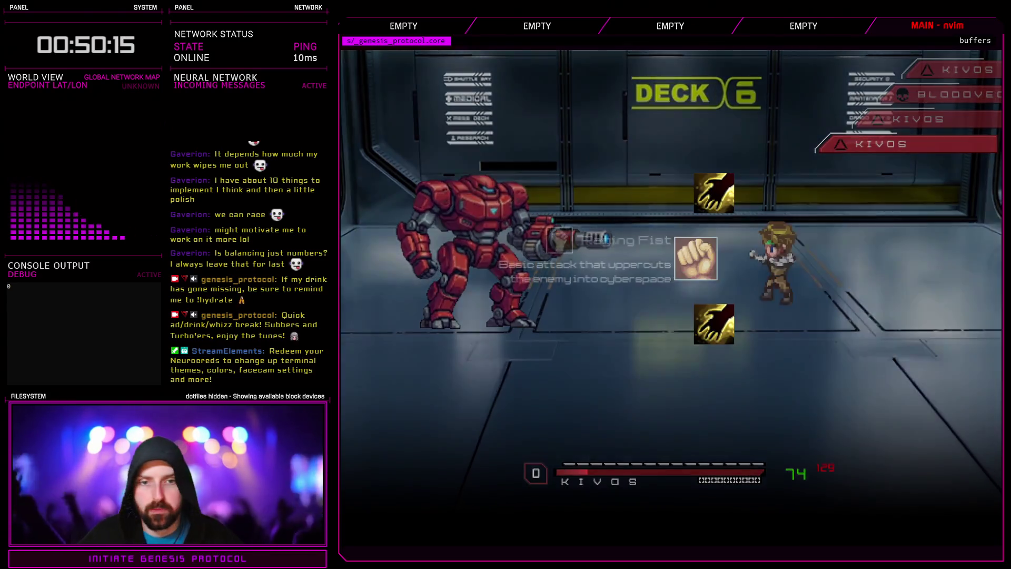
pyautogui.press('Return')
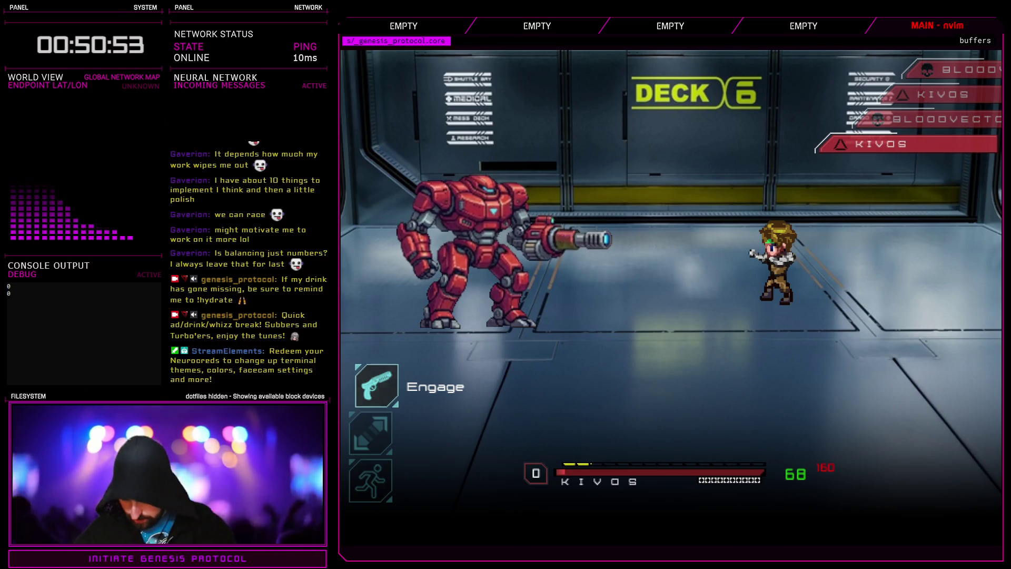
# Step: Keep attacking the robot on Kivos's turns, then choose Escape to end the test
pyautogui.press('Return')
pyautogui.press('Return')
pyautogui.press('Return')
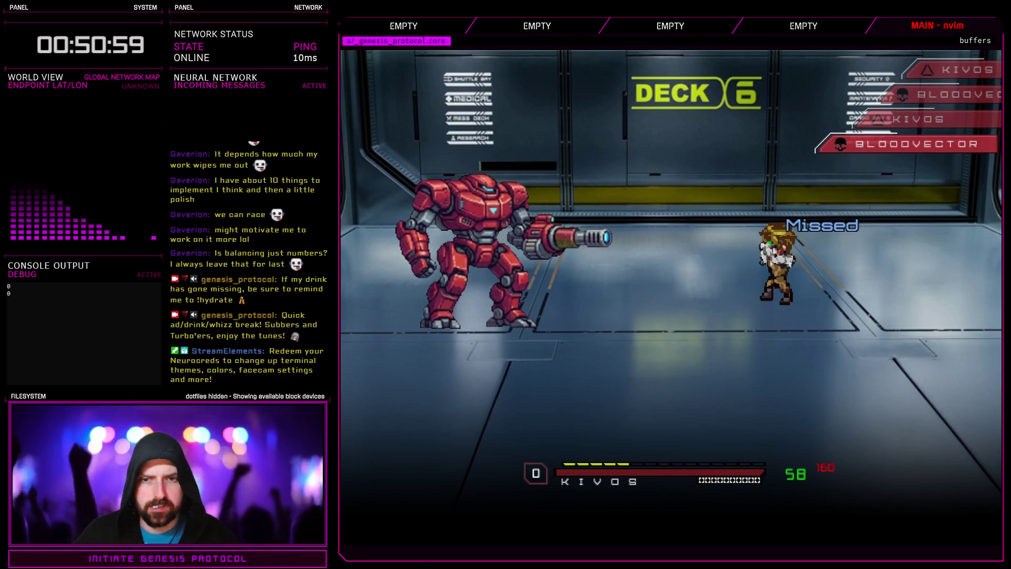
pyautogui.press('Return')
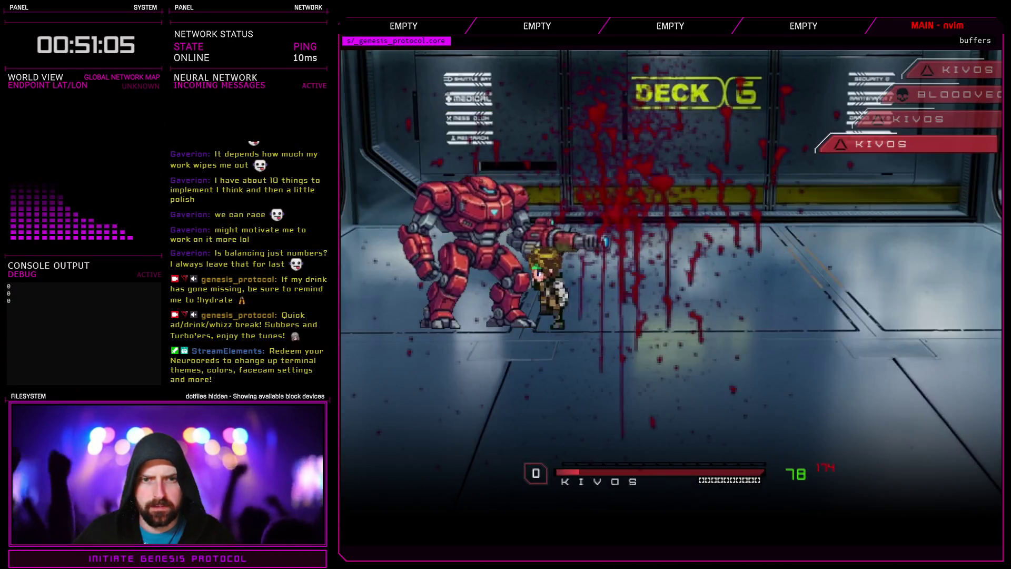
pyautogui.press('Return')
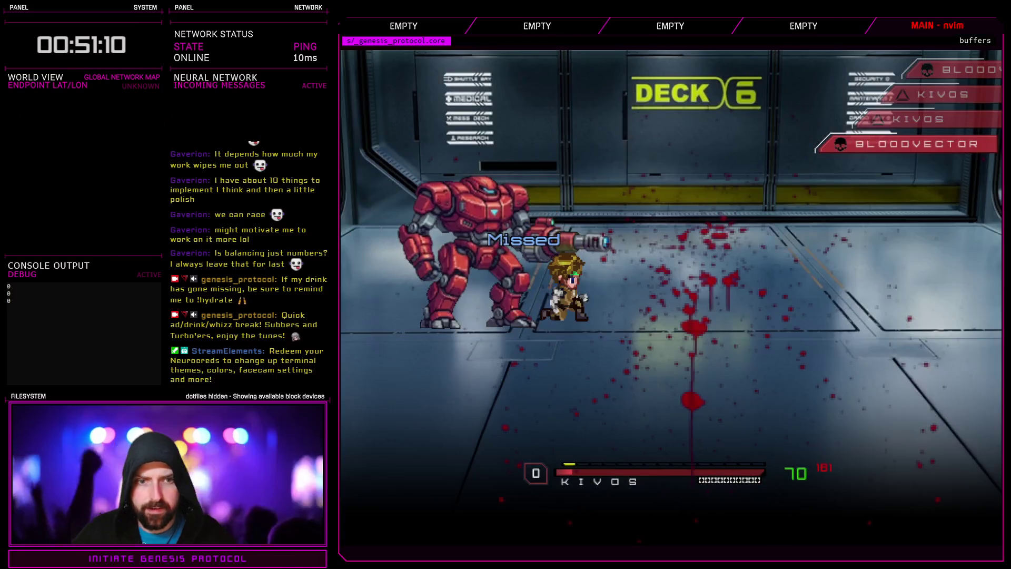
pyautogui.press('Return')
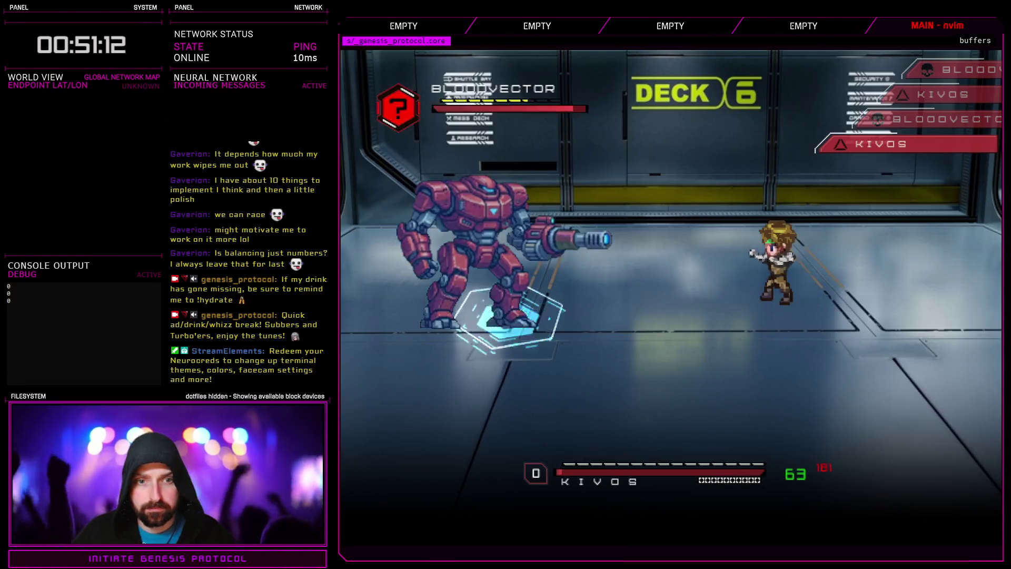
pyautogui.press('Return')
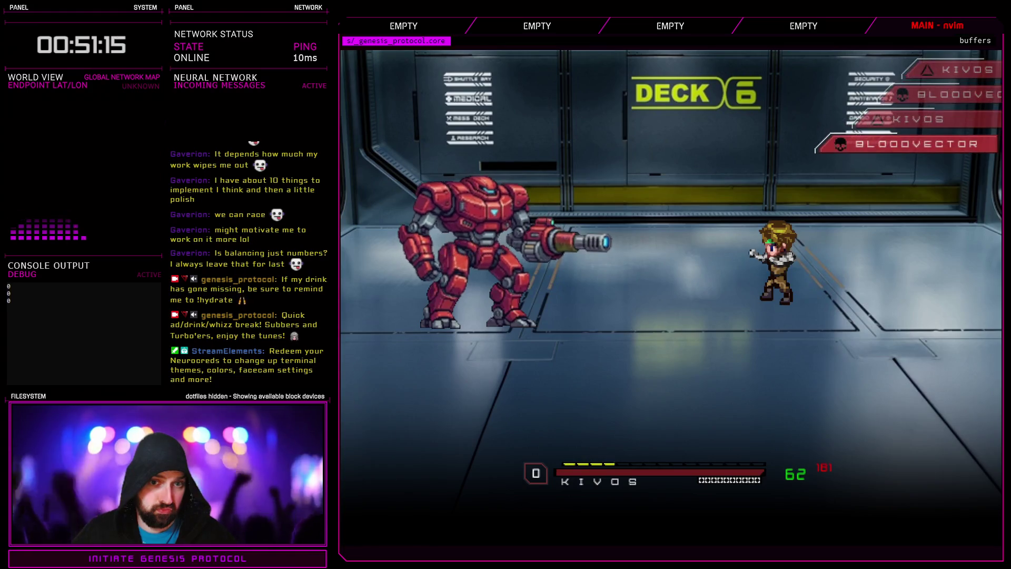
pyautogui.press('Return')
pyautogui.press('Return')
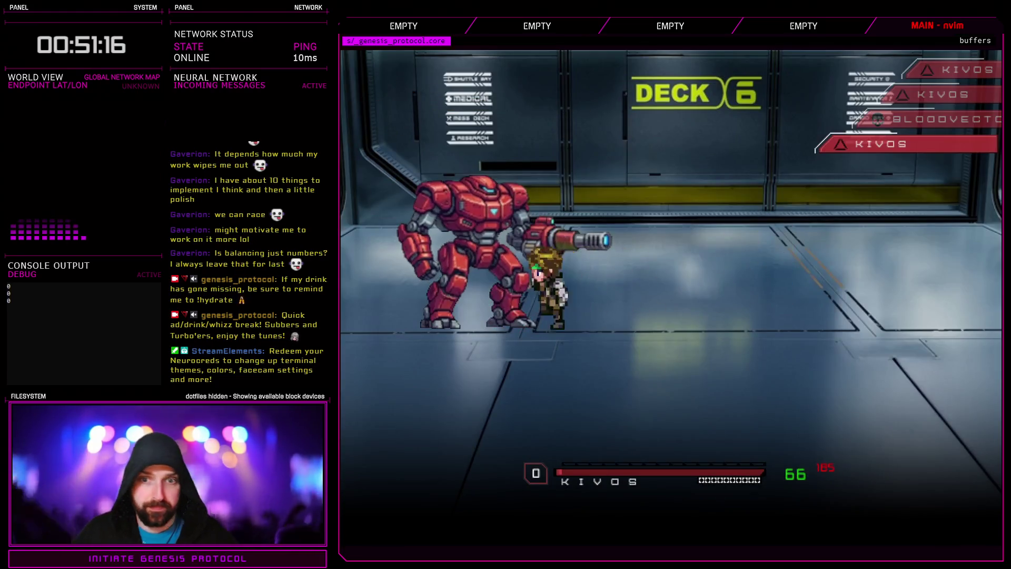
pyautogui.press('Down')
pyautogui.press('Down')
pyautogui.press('Return')
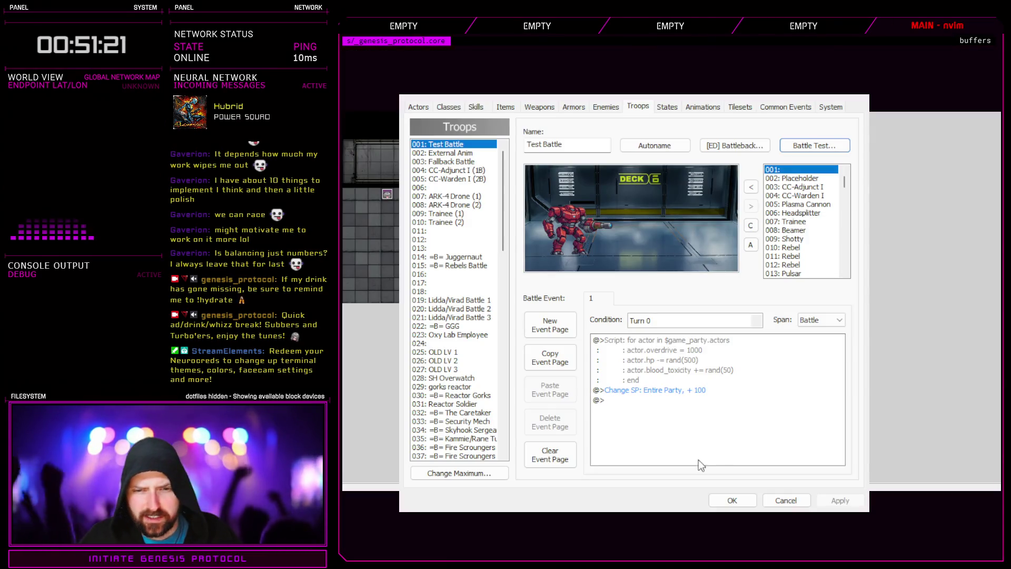
# Step: Close the Database and append '- MIGHT BE FIXED' to the line-17 battle damage note
pyautogui.click(738, 492)
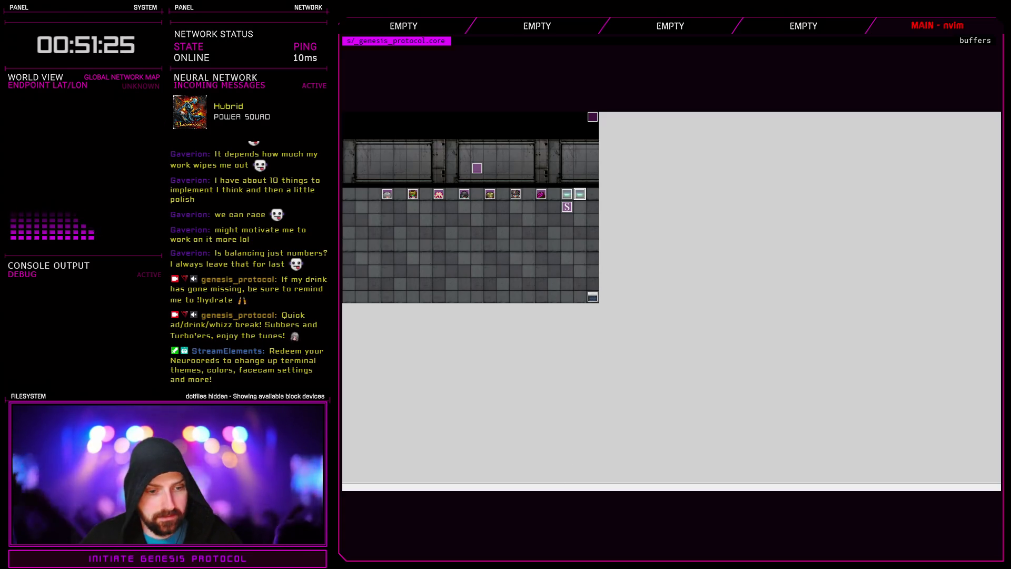
pyautogui.press('Escape')
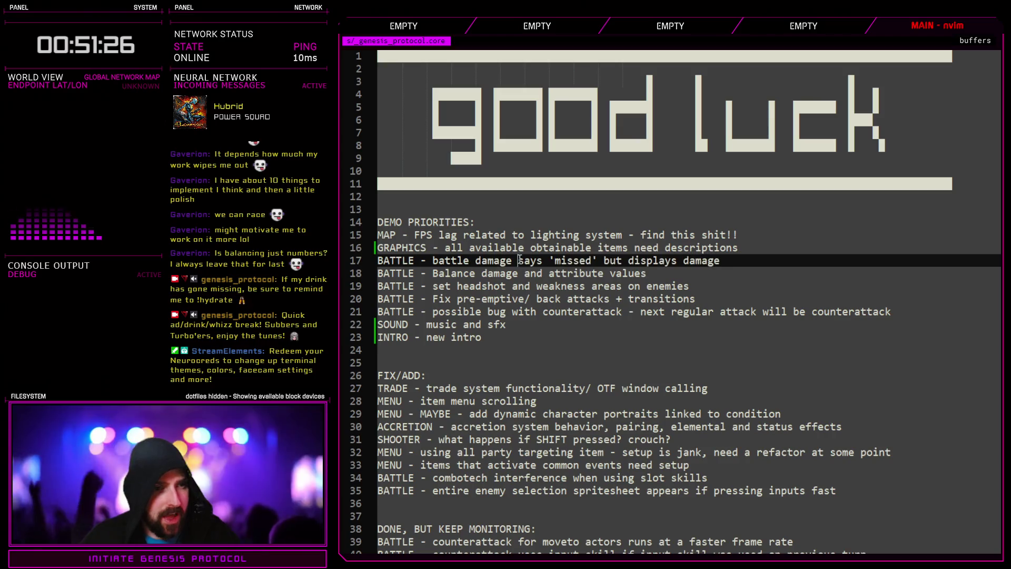
pyautogui.moveTo(722, 260); pyautogui.dragTo(543, 261)
pyautogui.click(730, 260)
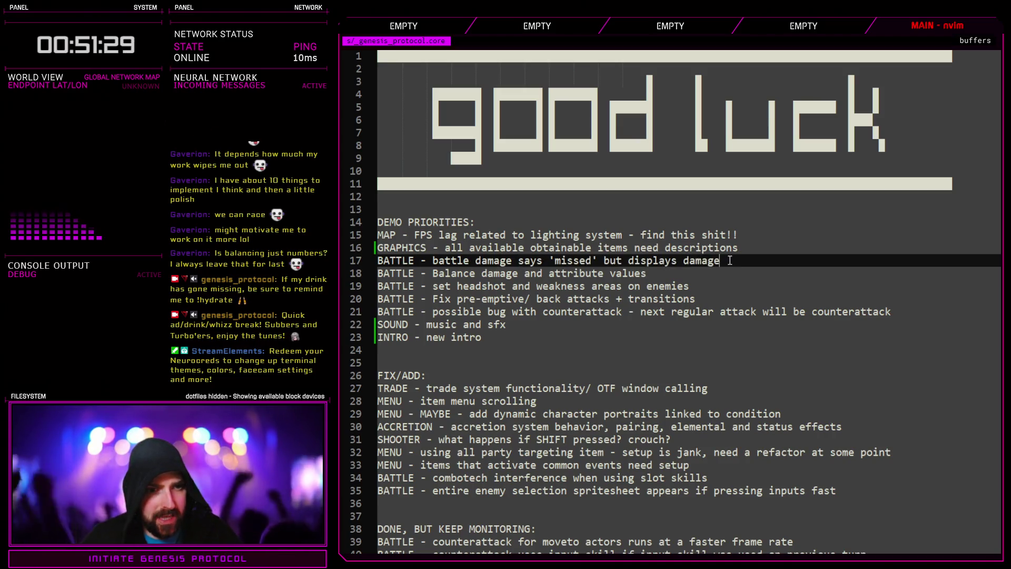
pyautogui.write('- MIGHT BE ')
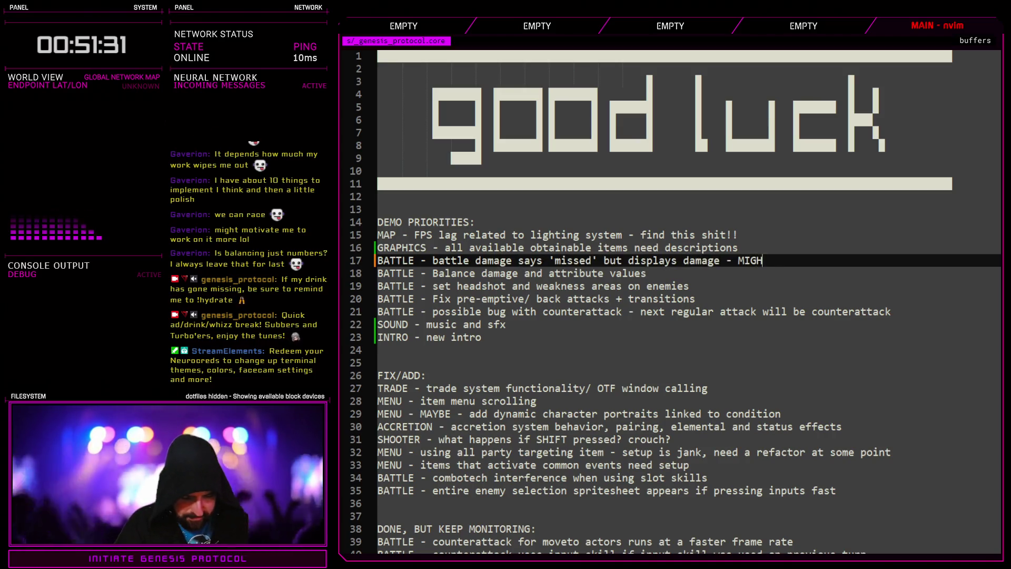
pyautogui.write('FIXED')
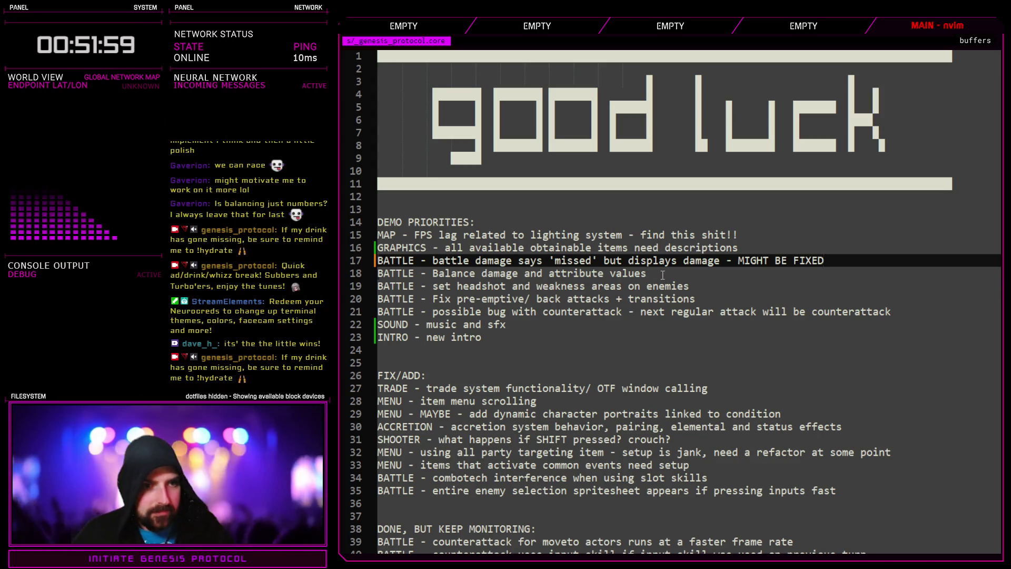
# Step: Select and delete the counterattack bug line 21 in the priorities list
pyautogui.click(655, 274)
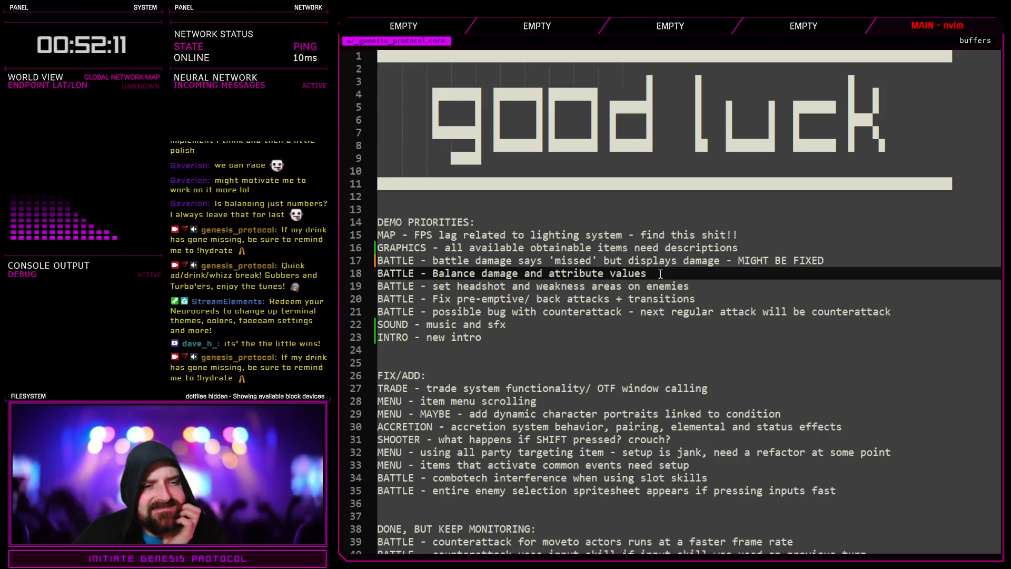
pyautogui.moveTo(897, 312); pyautogui.dragTo(436, 312)
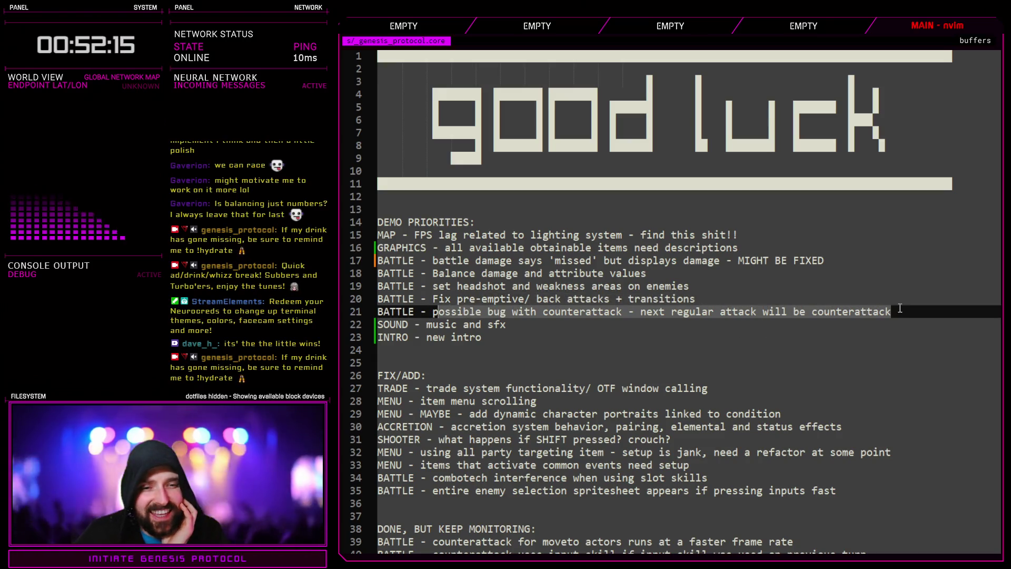
pyautogui.click(903, 310)
pyautogui.moveTo(903, 310); pyautogui.dragTo(379, 311)
pyautogui.press('BackSpace')
pyautogui.press('BackSpace')
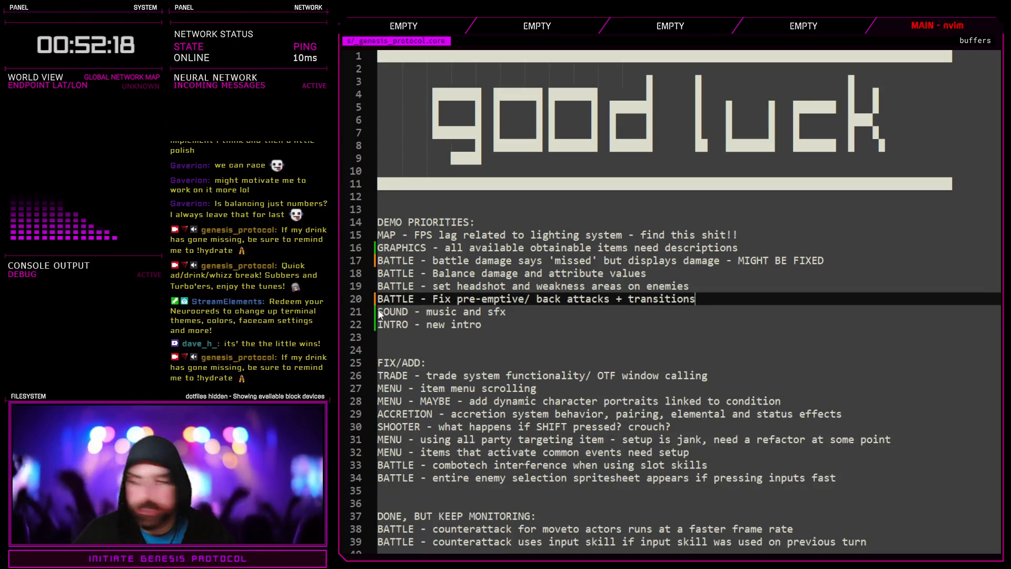
# Step: Review the weakness areas and headshot task text on line 19
pyautogui.click(706, 285)
pyautogui.click(701, 299)
pyautogui.click(713, 288)
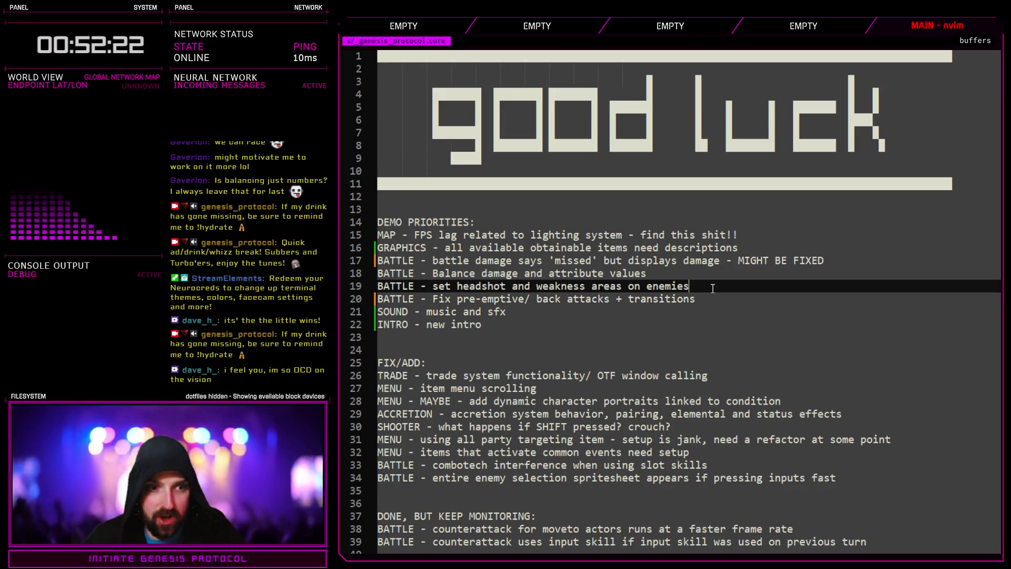
pyautogui.press('Down')
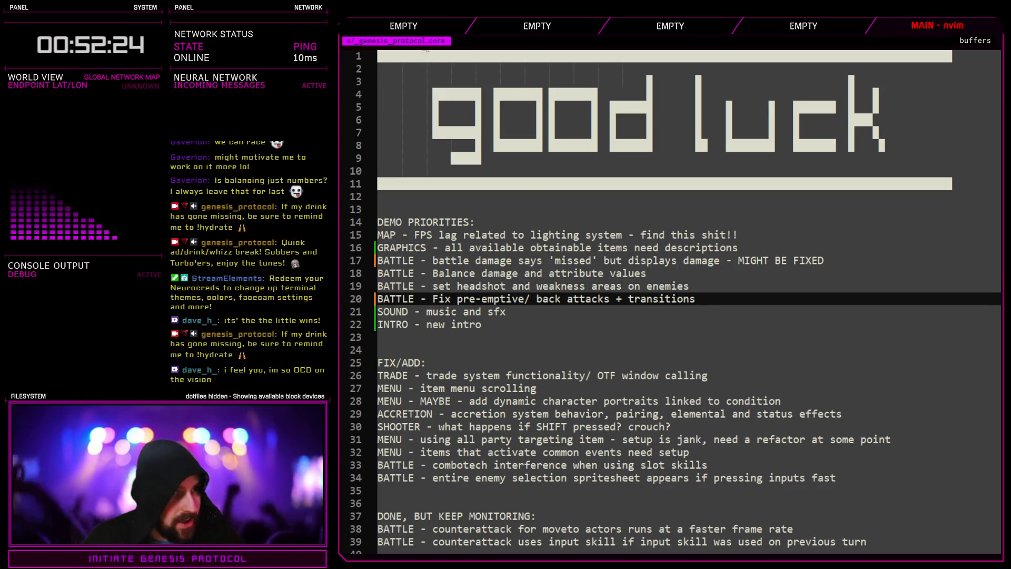
pyautogui.click(490, 285)
pyautogui.moveTo(528, 286)
pyautogui.mouseDown()
pyautogui.moveTo(683, 287)
pyautogui.moveTo(435, 285)
pyautogui.mouseUp()
pyautogui.click(711, 286)
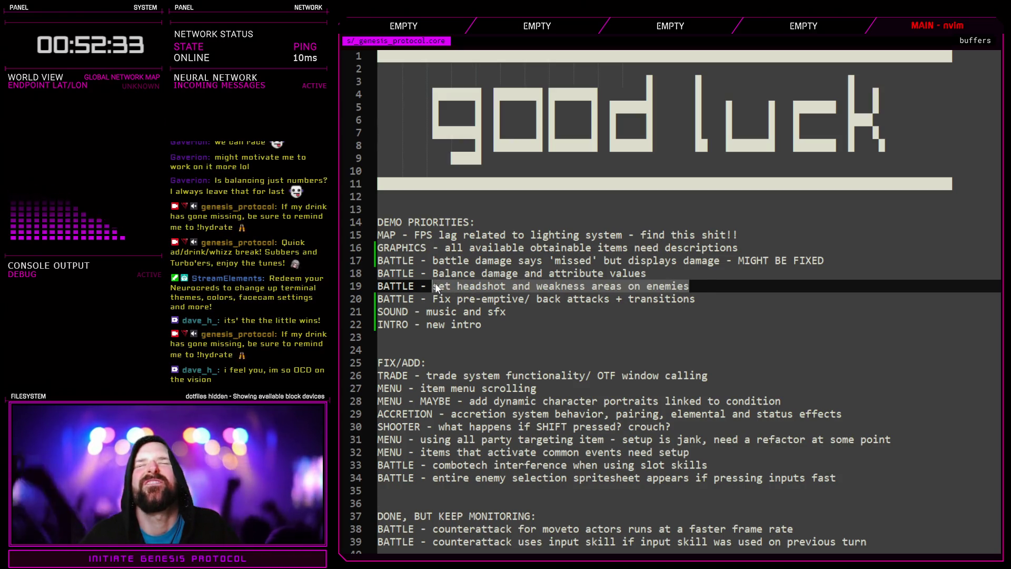
pyautogui.click(720, 284)
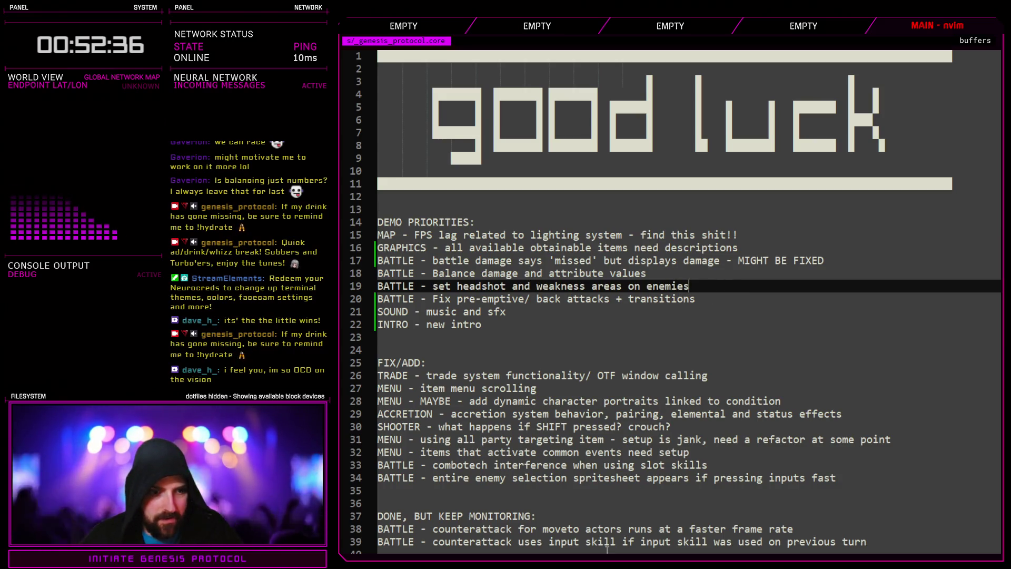
pyautogui.hotkey('alt', 'Tab')
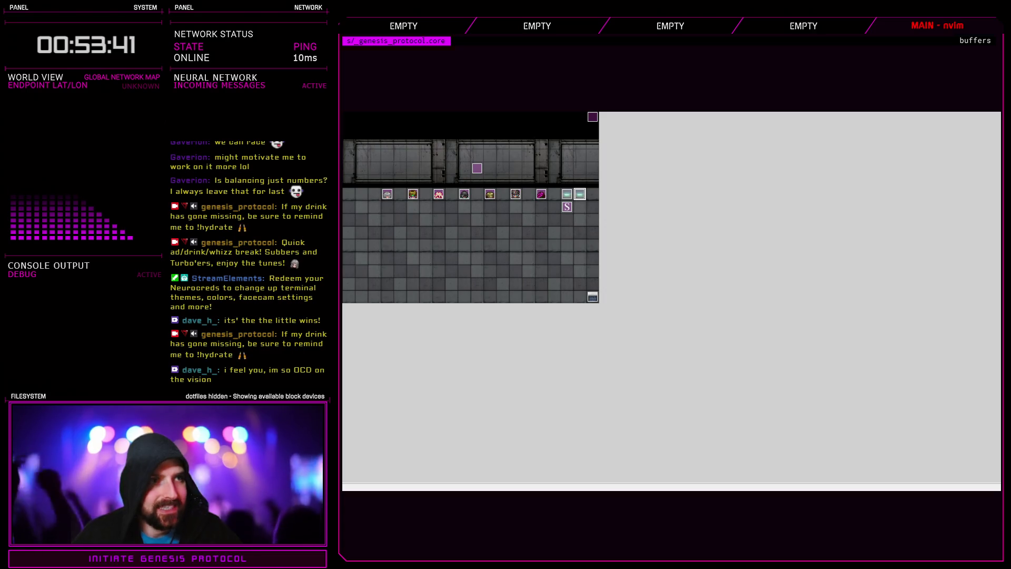
# Step: Open enemy_4.png from the core-works Battlers > Enemy > 4 folder
pyautogui.hotkey('ctrl', 'o')
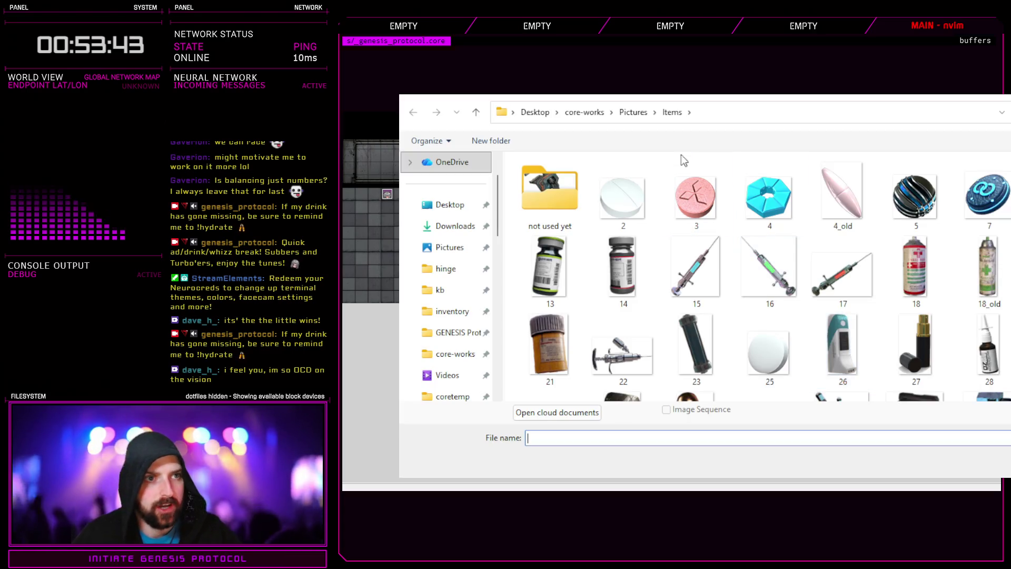
pyautogui.click(593, 115)
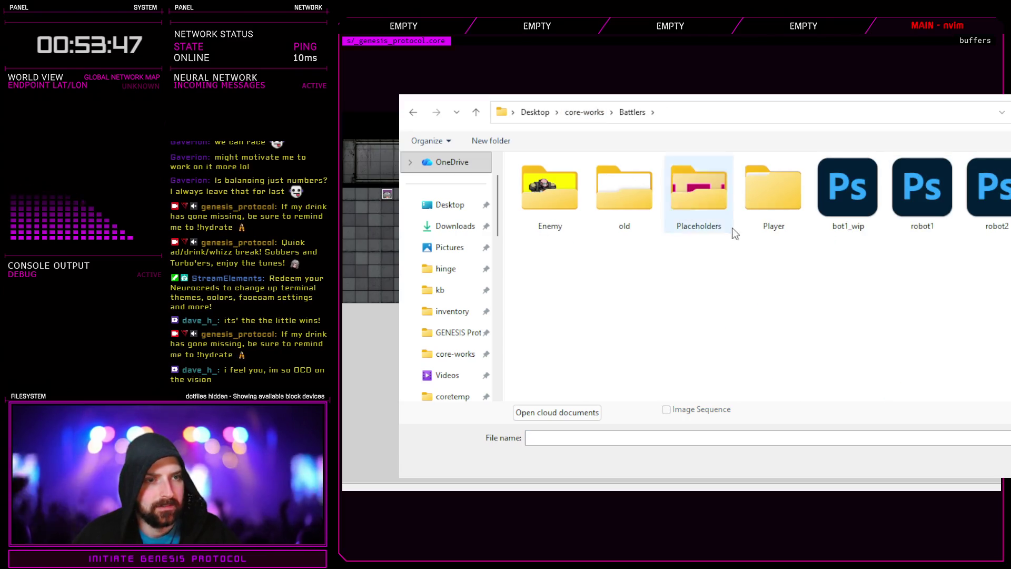
pyautogui.doubleClick(564, 199)
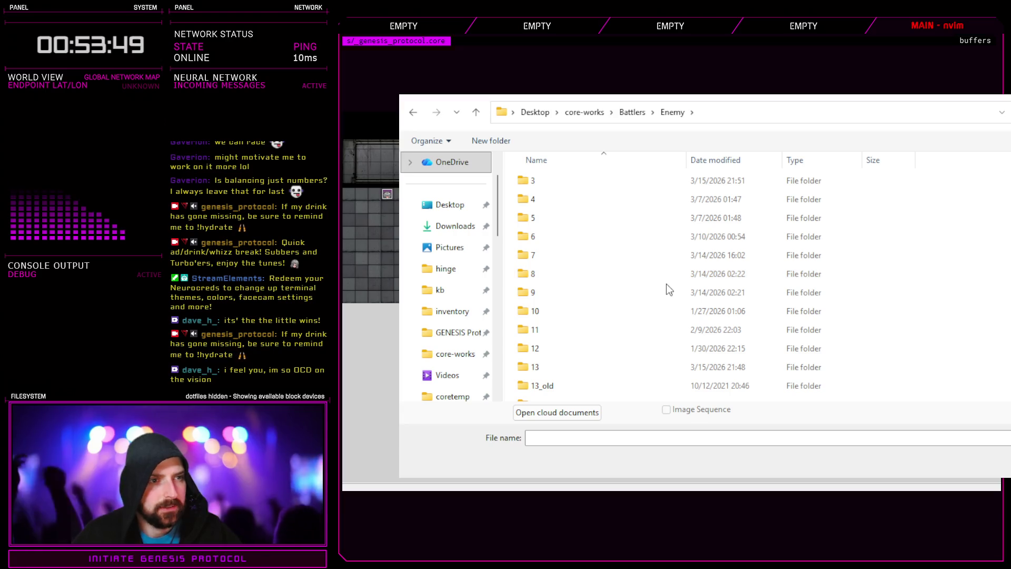
pyautogui.doubleClick(561, 206)
pyautogui.write('enemy_4')
pyautogui.press('Return')
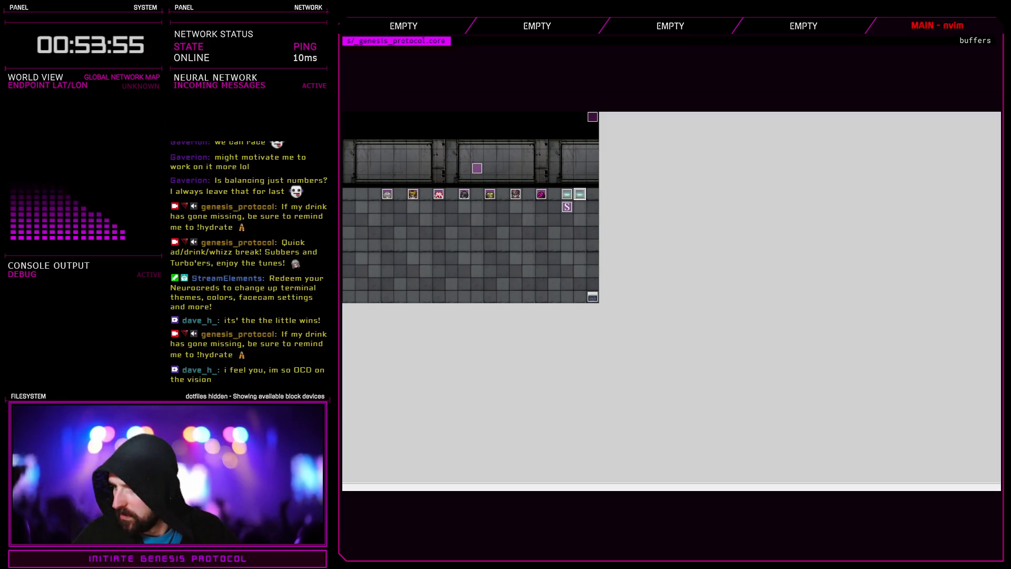
pyautogui.hotkey('alt', 'Tab')
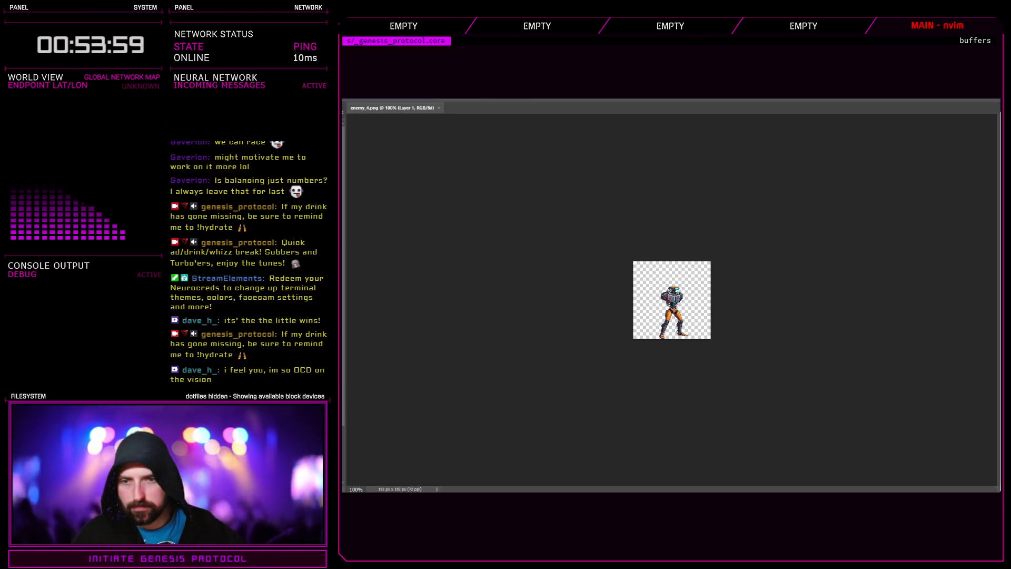
# Step: On a new layer, fill a yellow rectangle over the enemy_4 robot's head
pyautogui.scroll(5, 680, 306)
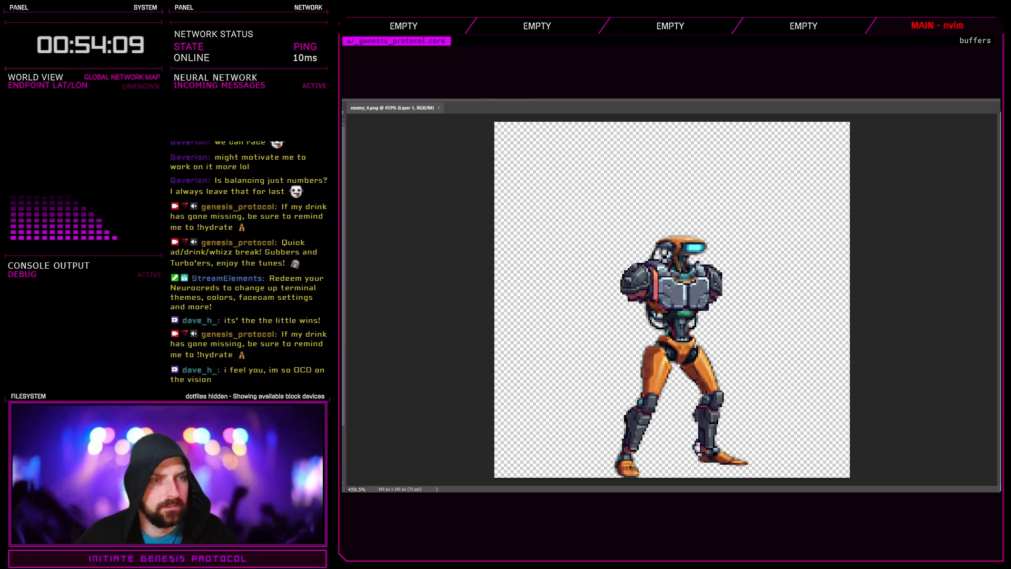
pyautogui.hotkey('ctrl', 'alt', 'shift', 'n')
pyautogui.scroll(2, 703, 222)
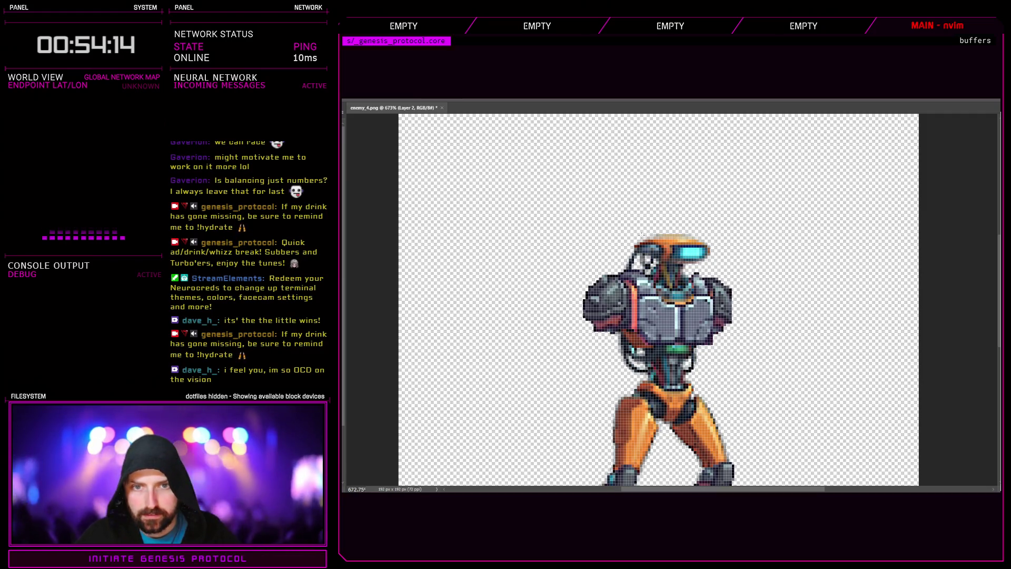
pyautogui.moveTo(639, 233)
pyautogui.mouseDown()
pyautogui.moveTo(694, 242)
pyautogui.moveTo(714, 275)
pyautogui.mouseUp()
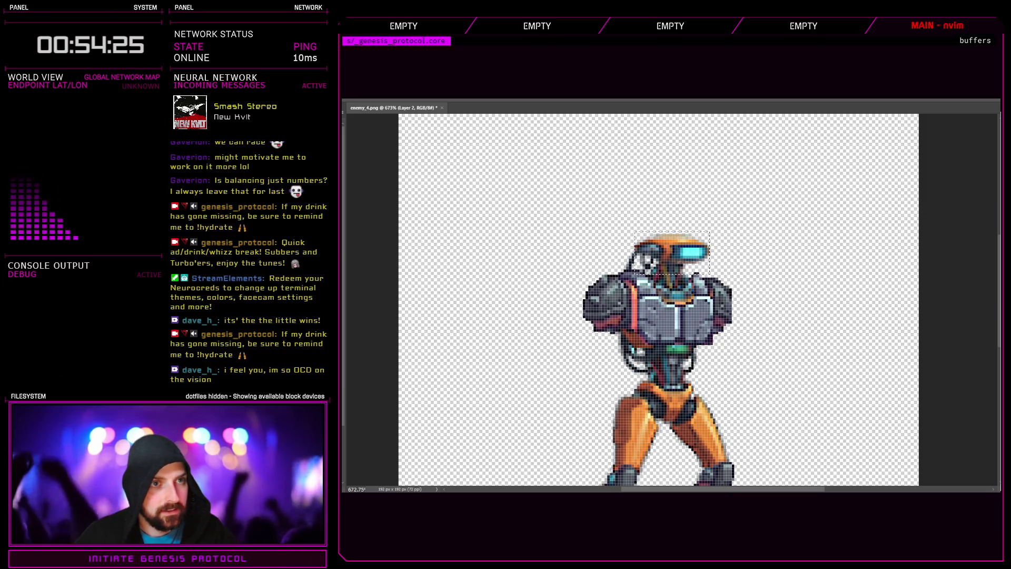
pyautogui.hotkey('alt', 'BackSpace')
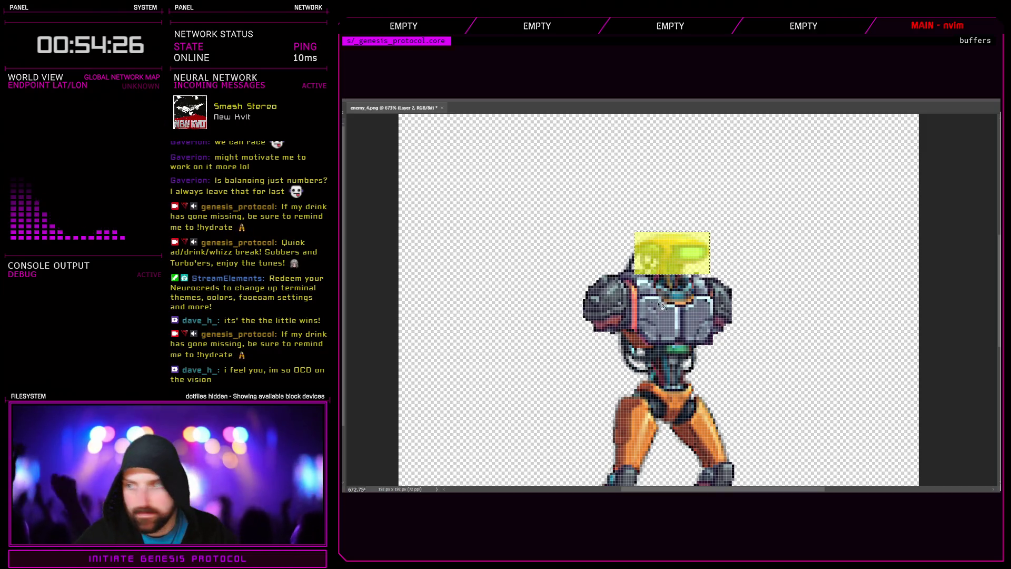
pyautogui.scroll(3, 650, 266)
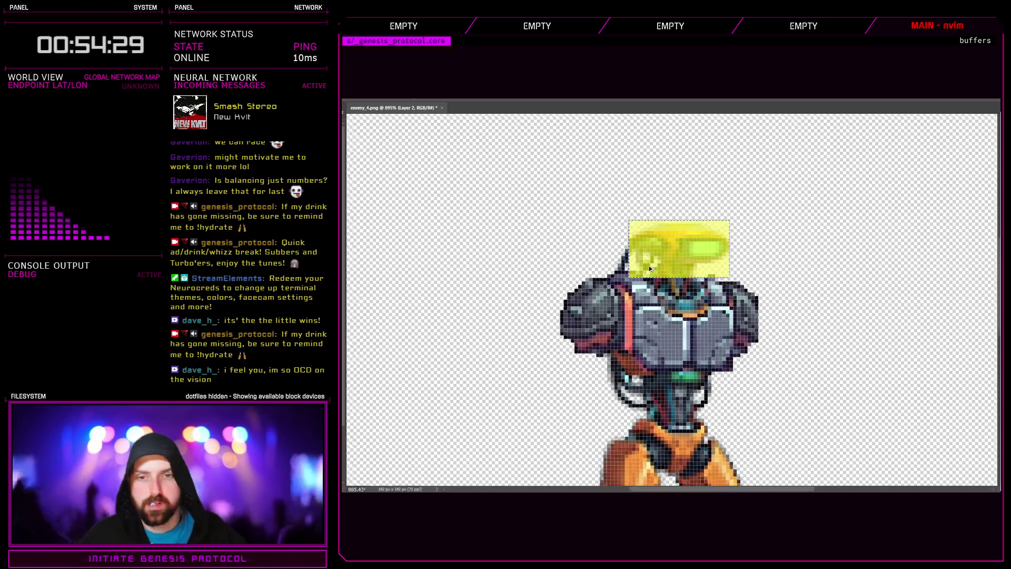
pyautogui.hotkey('alt', 'Tab')
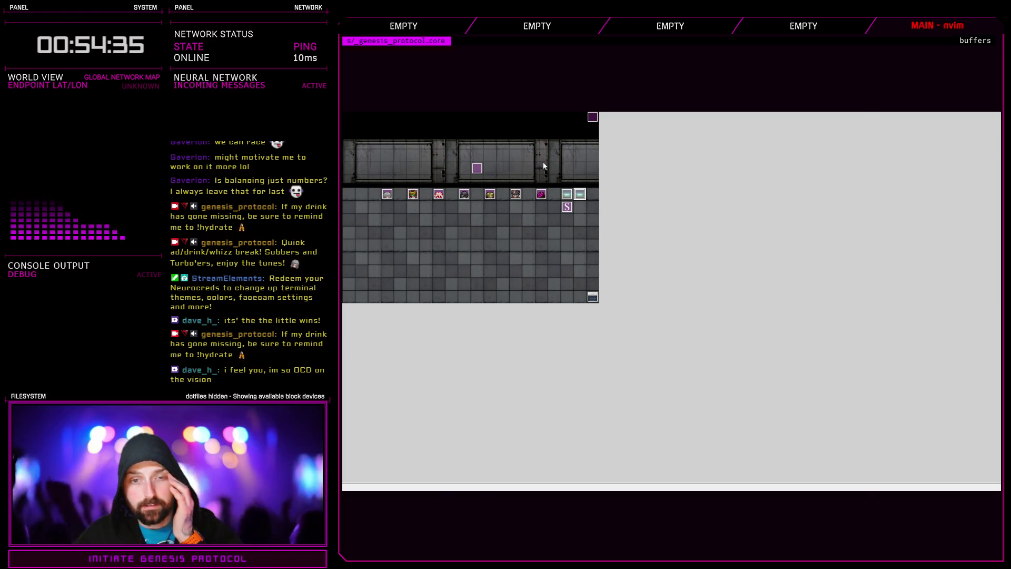
# Step: Replace the red robot in Test Battle with CC-Warden I and Plasma Cannon
pyautogui.press('F9')
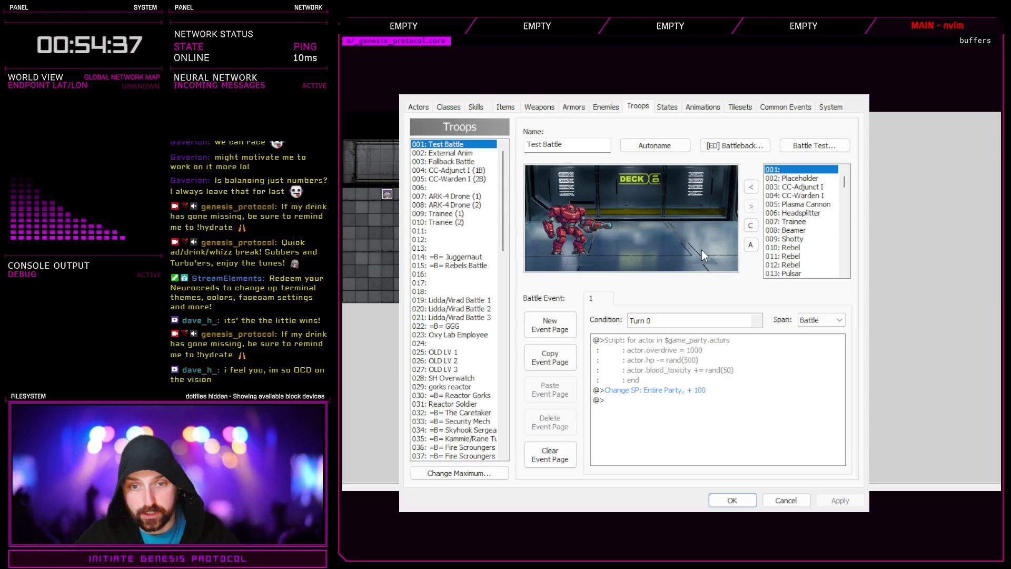
pyautogui.click(587, 229)
pyautogui.click(751, 206)
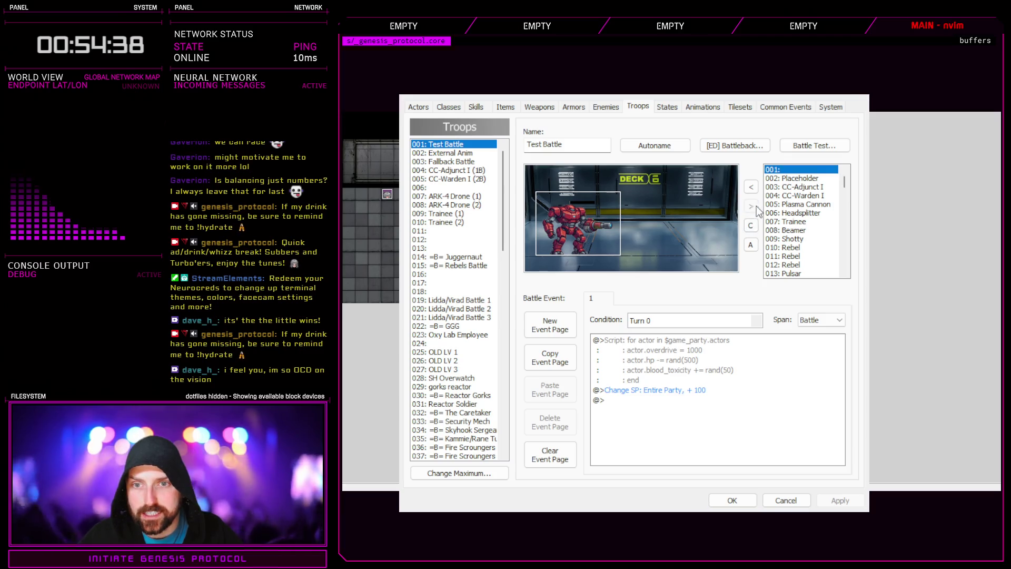
pyautogui.click(803, 197)
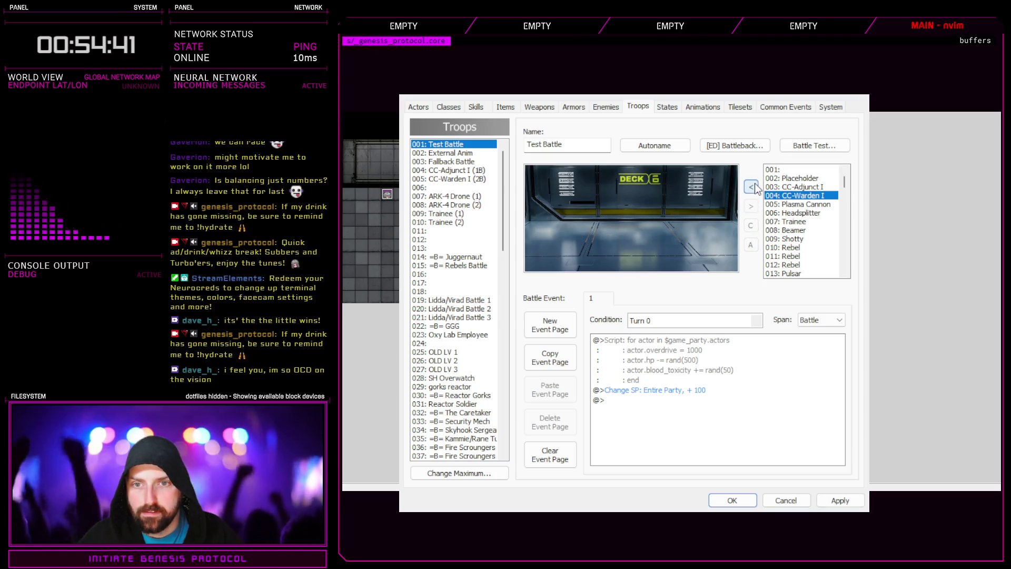
pyautogui.click(751, 187)
pyautogui.click(775, 204)
pyautogui.click(752, 187)
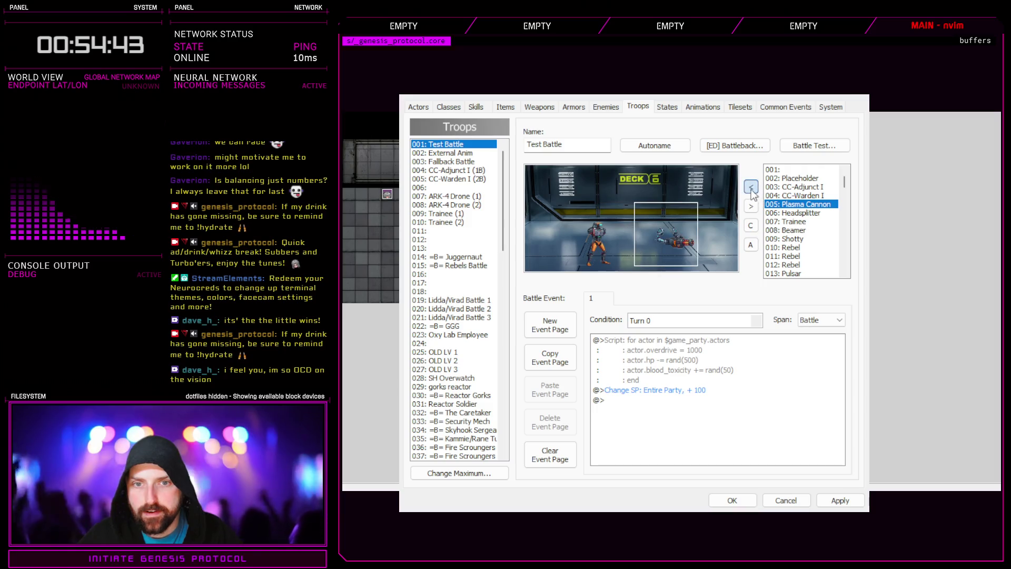
# Step: Position the Plasma Cannon over the orange robot and confirm the troop
pyautogui.moveTo(635, 249); pyautogui.dragTo(581, 230)
pyautogui.moveTo(675, 240); pyautogui.dragTo(581, 225)
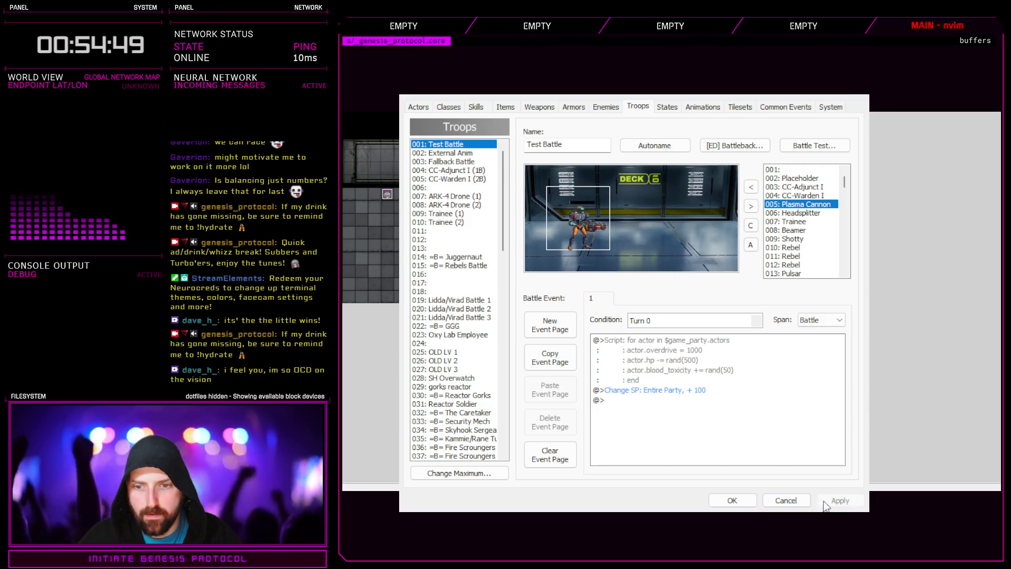
pyautogui.click(732, 500)
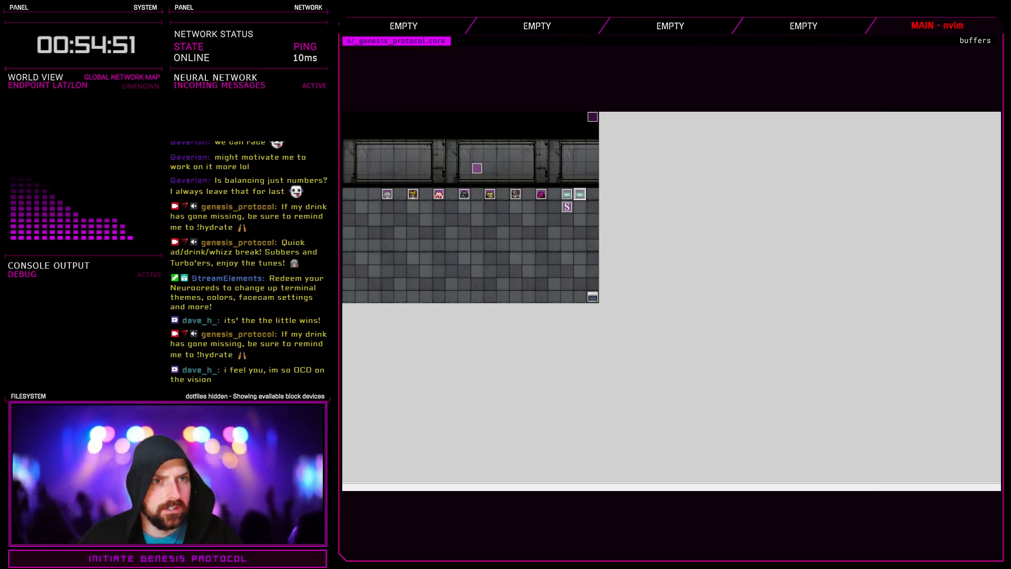
# Step: Delete the commented-out damage-check lines 1131–1132 in Scene_Battle 4
pyautogui.press('F11')
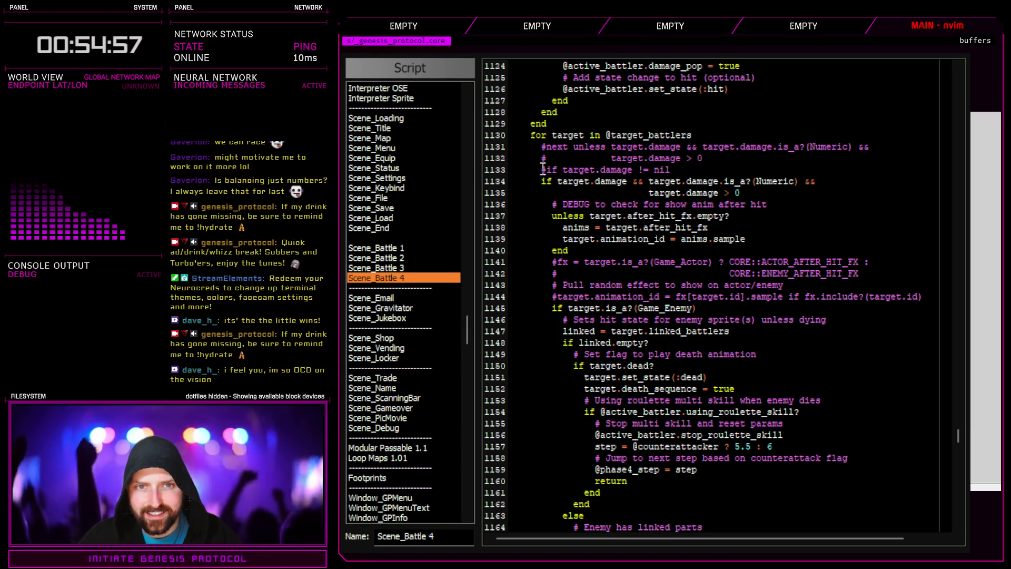
pyautogui.press('V')
pyautogui.press('j')
pyautogui.press('d')
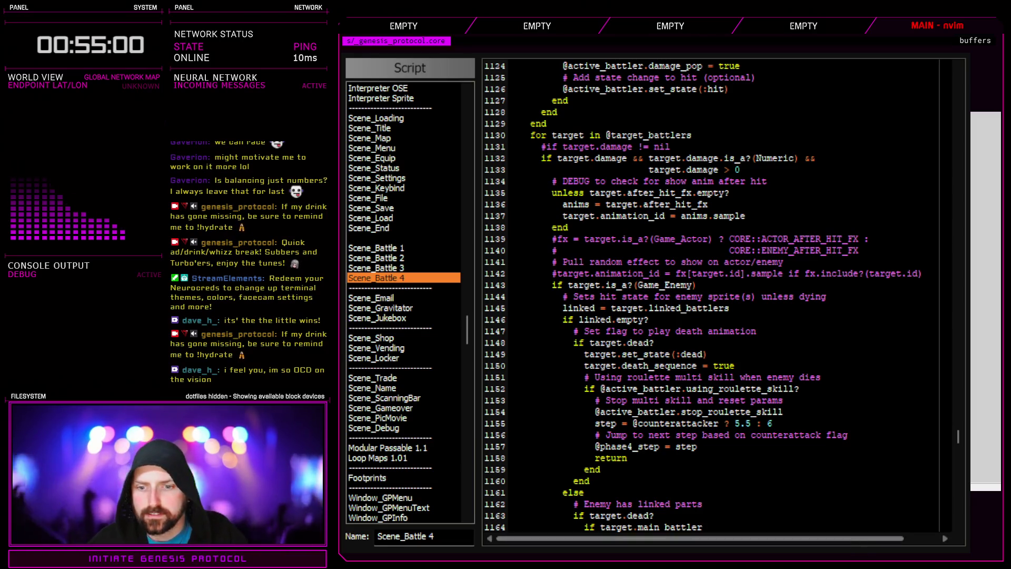
# Step: Inspect the target.damage condition and the commented Game_Actor overdrive check nearby
pyautogui.moveTo(561, 158)
pyautogui.mouseDown()
pyautogui.moveTo(764, 158)
pyautogui.moveTo(764, 170)
pyautogui.mouseUp()
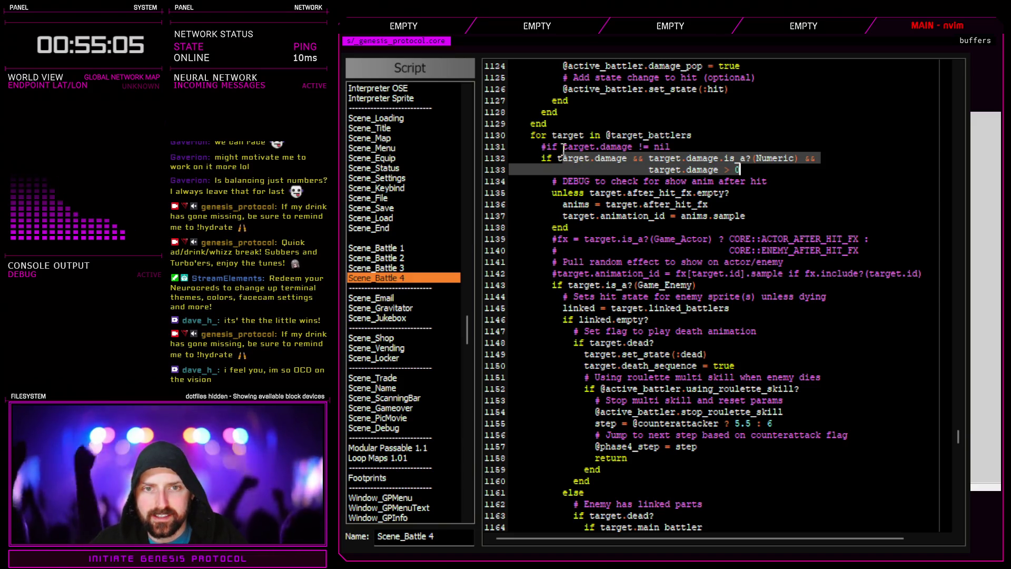
pyautogui.click(563, 147)
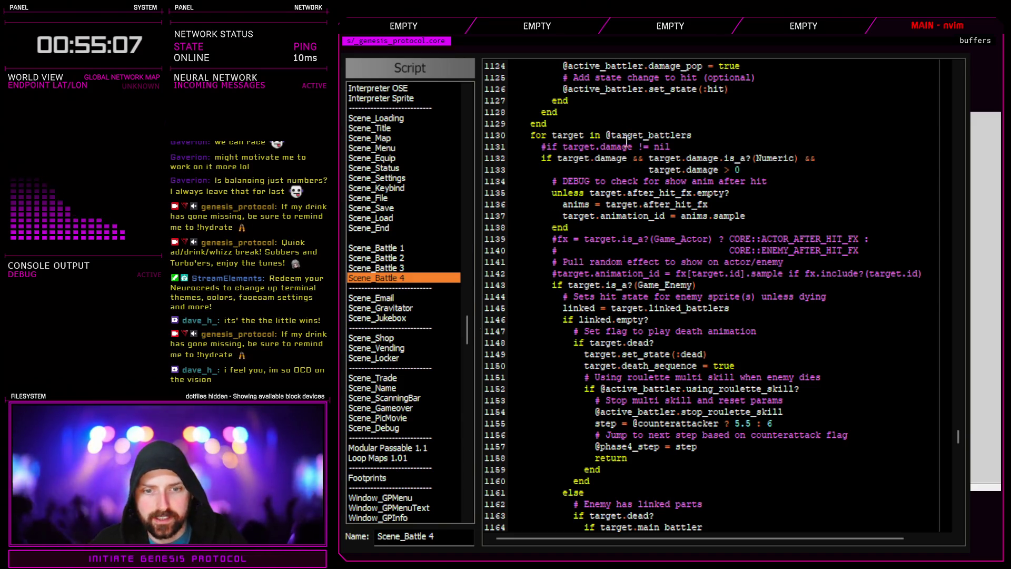
pyautogui.scroll(-8, 620, 331)
pyautogui.scroll(16, 619, 330)
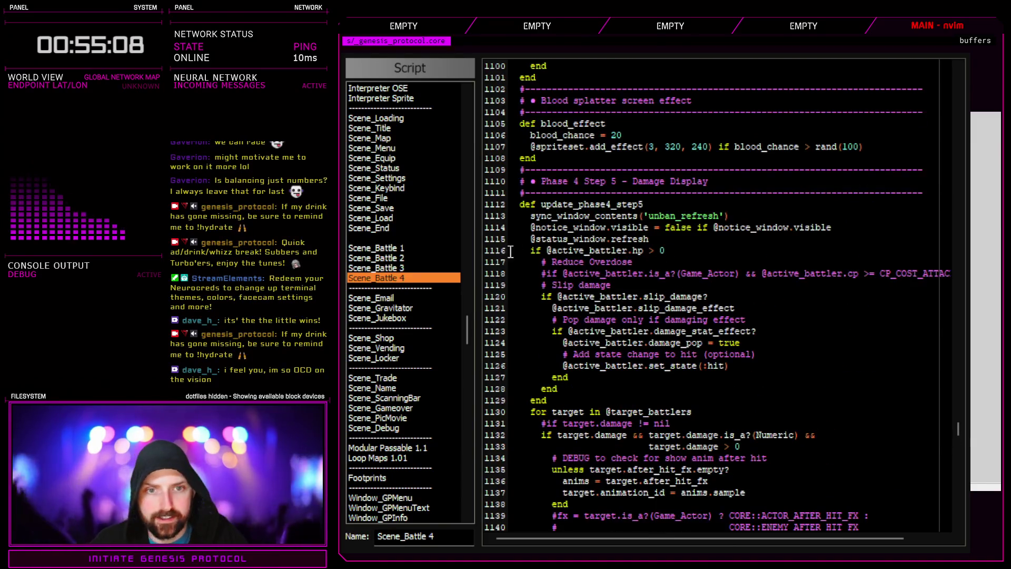
pyautogui.moveTo(531, 273); pyautogui.dragTo(756, 273)
pyautogui.scroll(3, 467, 317)
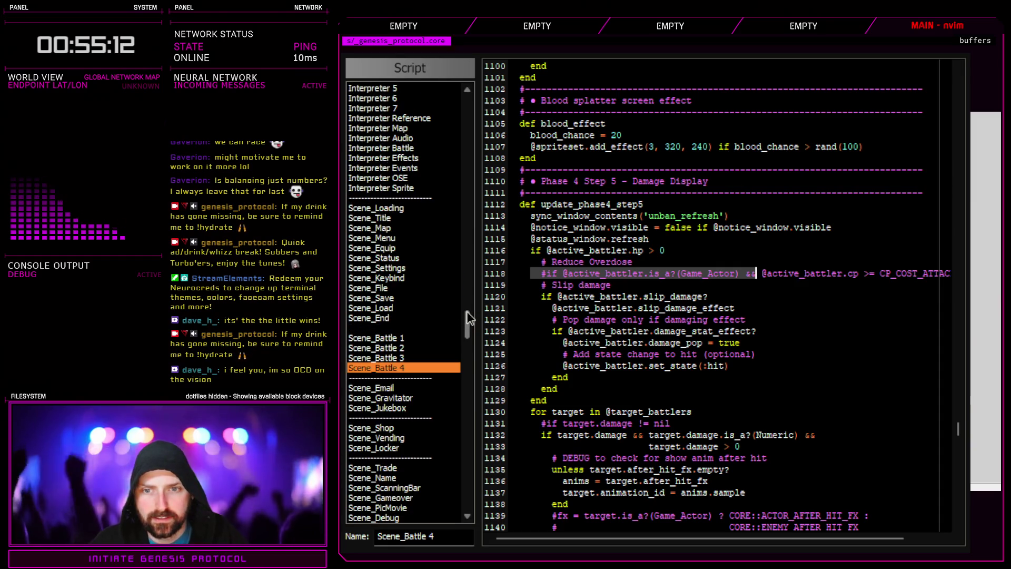
pyautogui.moveTo(467, 317); pyautogui.dragTo(467, 252)
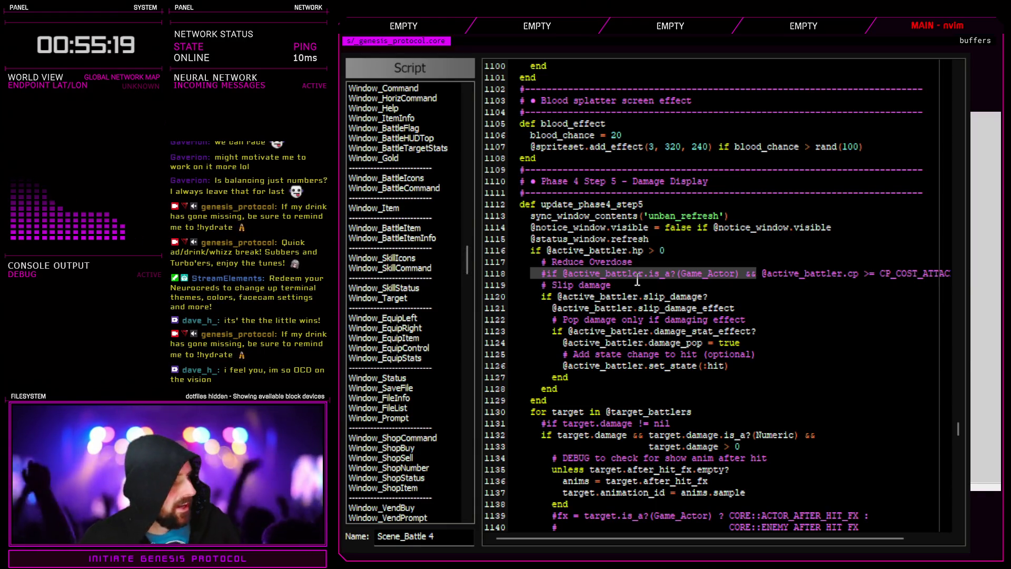
pyautogui.click(621, 273)
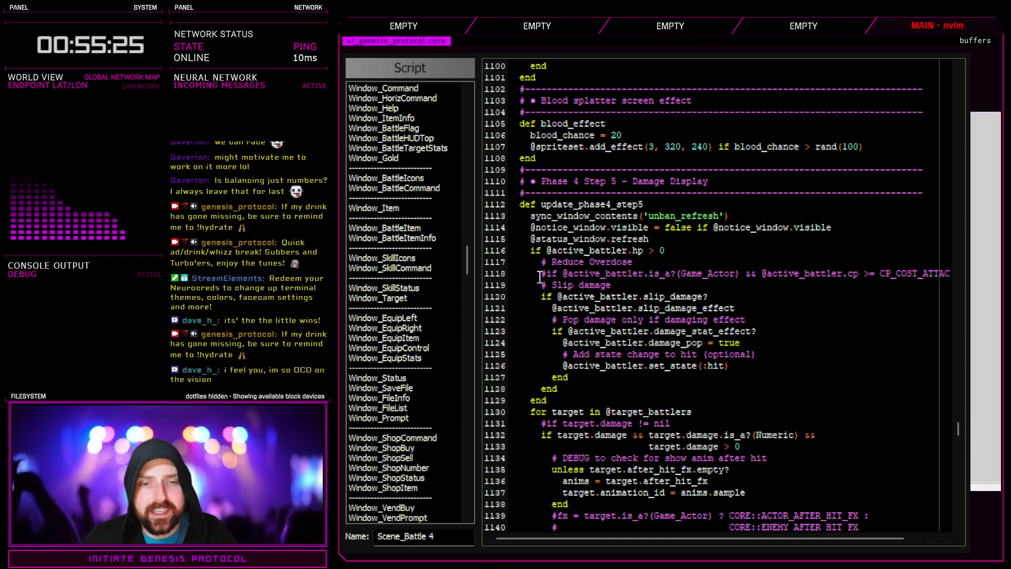
pyautogui.moveTo(467, 259); pyautogui.dragTo(473, 122)
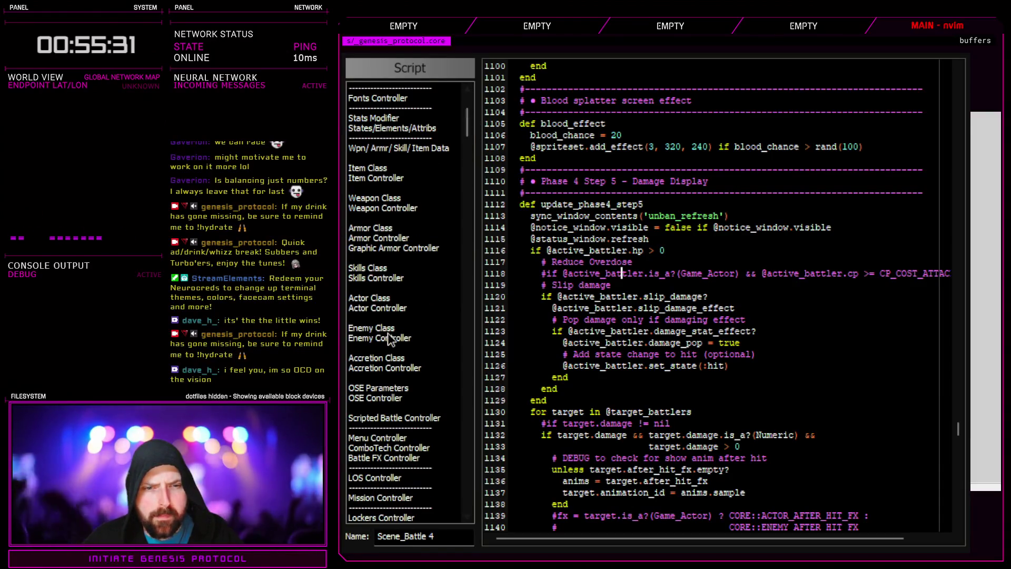
# Step: Check enemy 4's headshot coordinates [88, 114, 61, 76] in Enemy Controller, then close the editor
pyautogui.click(379, 338)
pyautogui.scroll(-15, 729, 350)
pyautogui.scroll(-20, 729, 351)
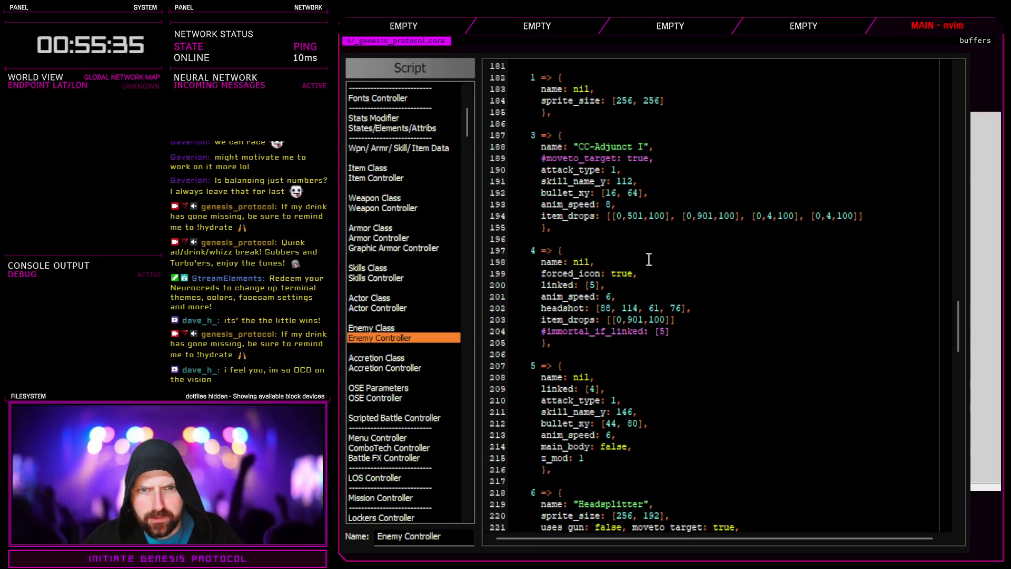
pyautogui.moveTo(563, 308); pyautogui.dragTo(672, 310)
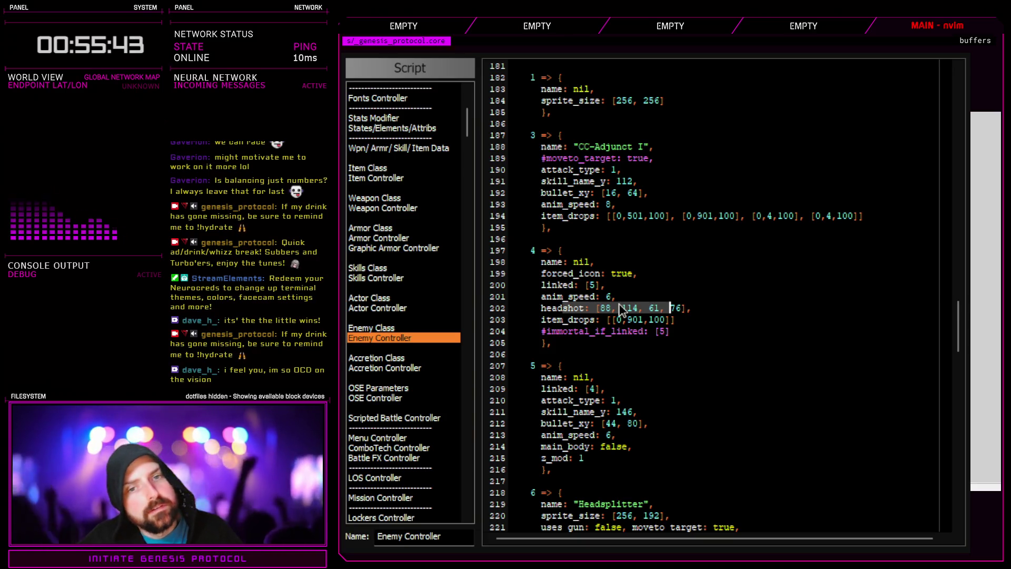
pyautogui.scroll(2, 630, 340)
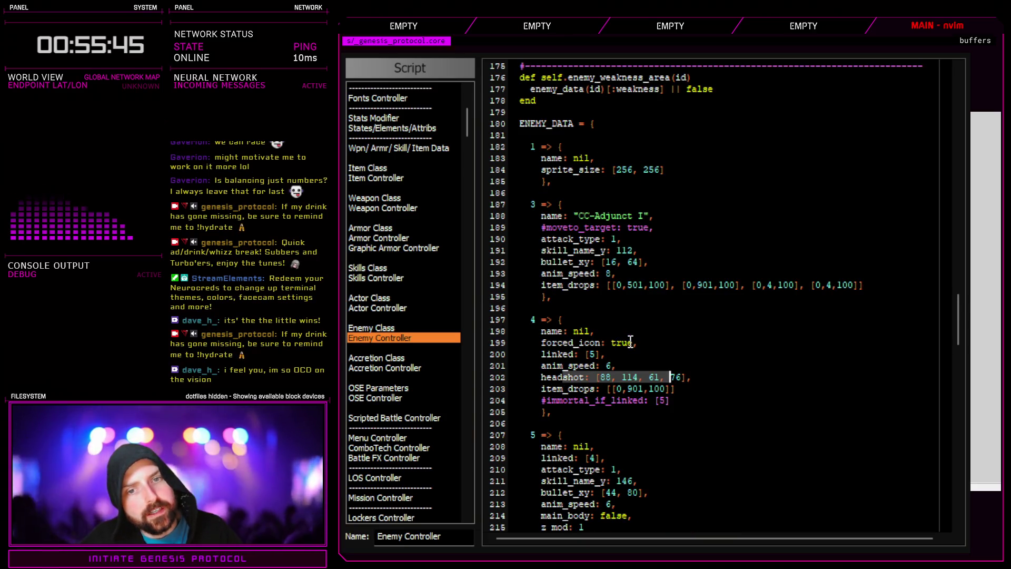
pyautogui.scroll(-2, 630, 340)
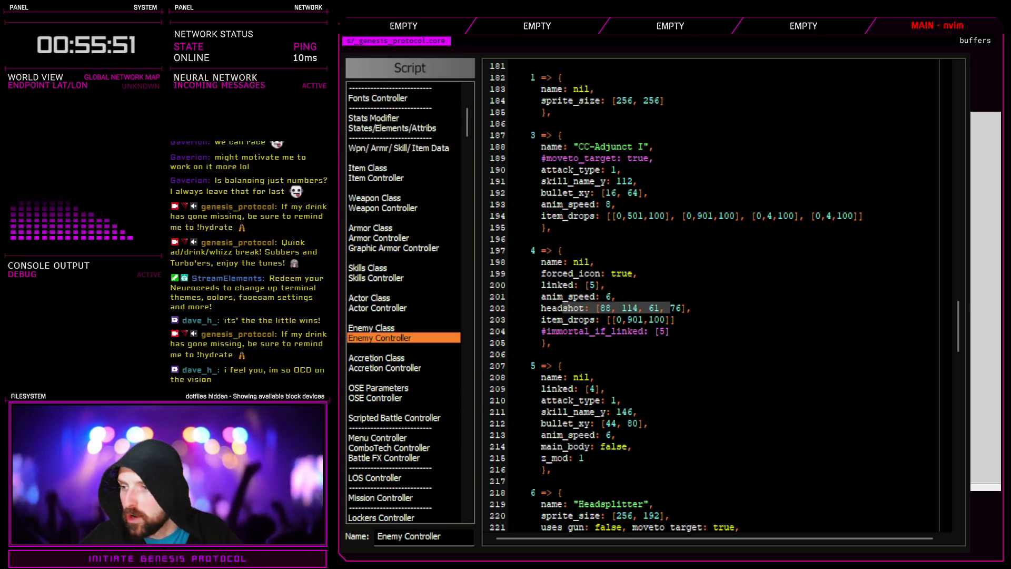
pyautogui.press('Escape')
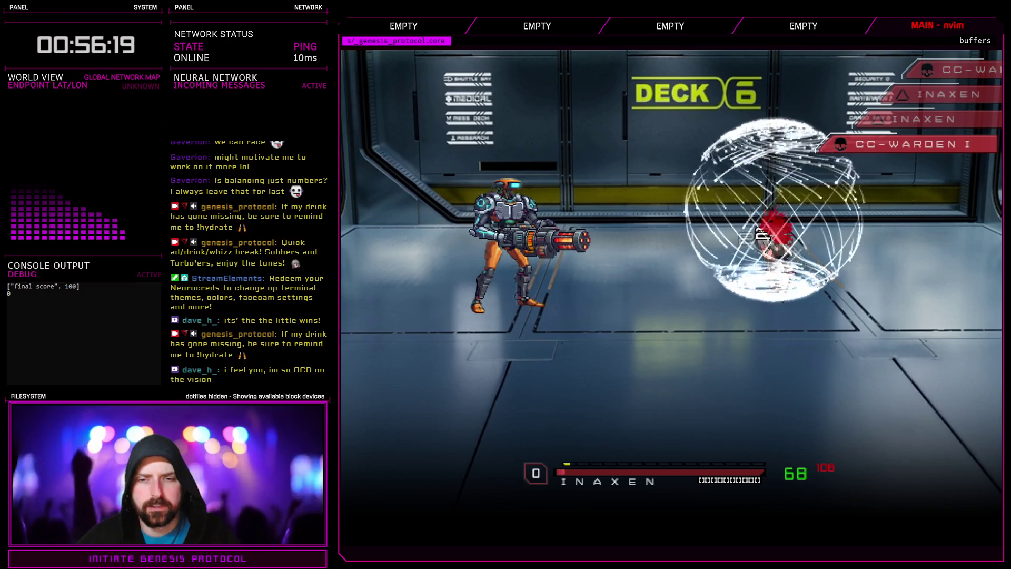
# Step: Advance the CC-Warden I battle until the party member can act
pyautogui.press('Return')
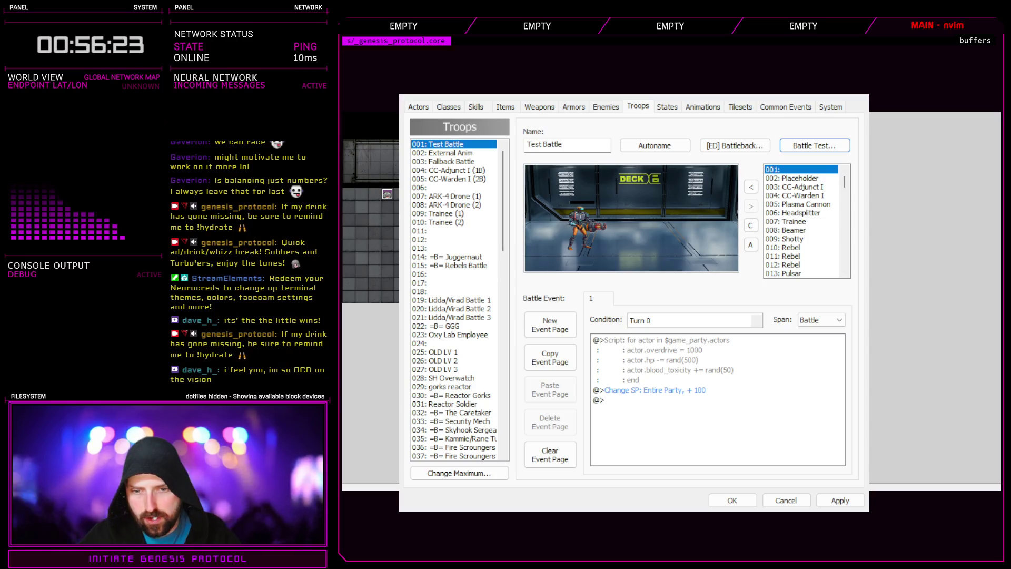
# Step: Close the database, reopen the script editor and highlight enemy 4's headshot values 88, 114, 61, 76
pyautogui.click(732, 500)
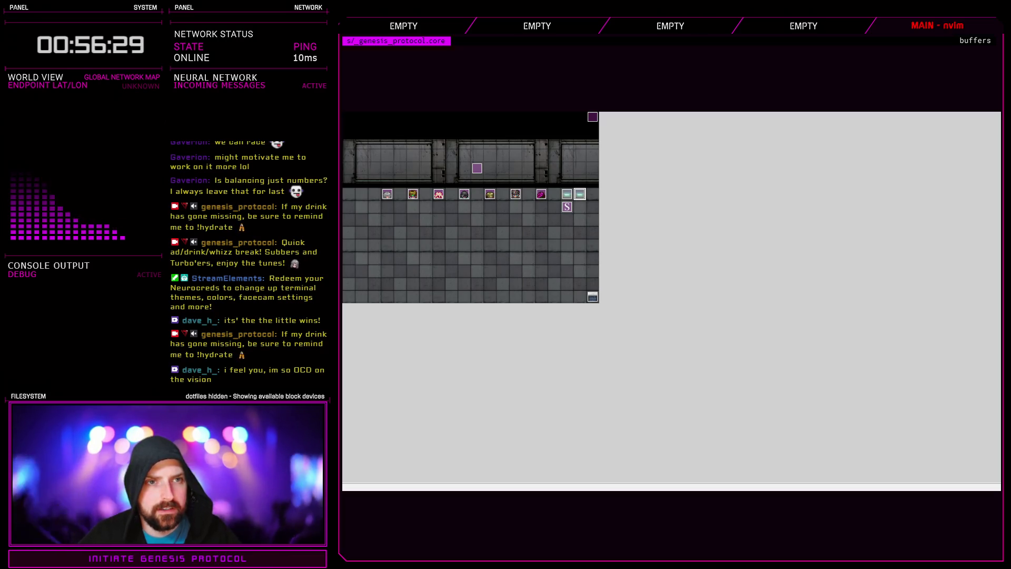
pyautogui.press('F11')
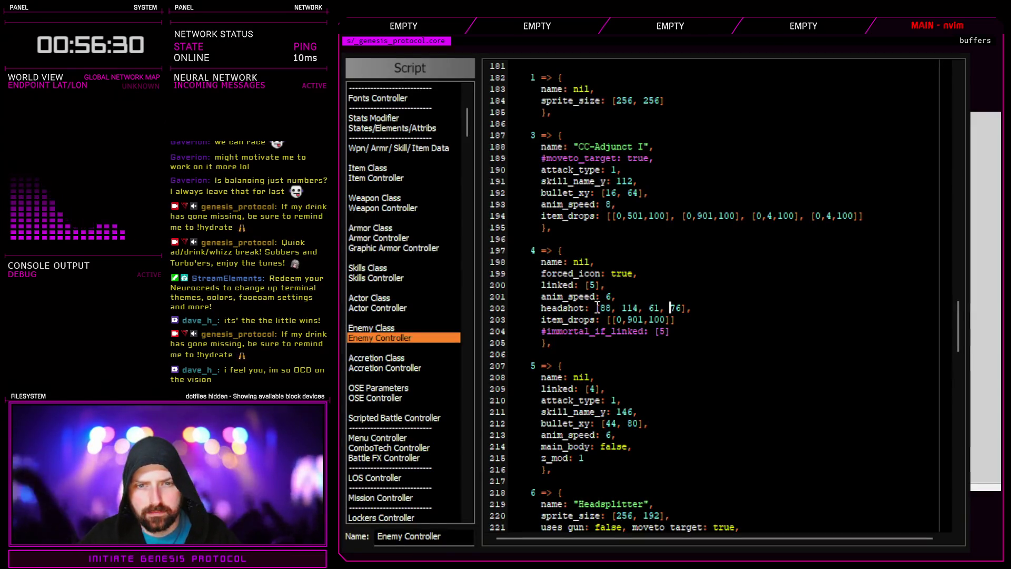
pyautogui.moveTo(602, 307); pyautogui.dragTo(677, 307)
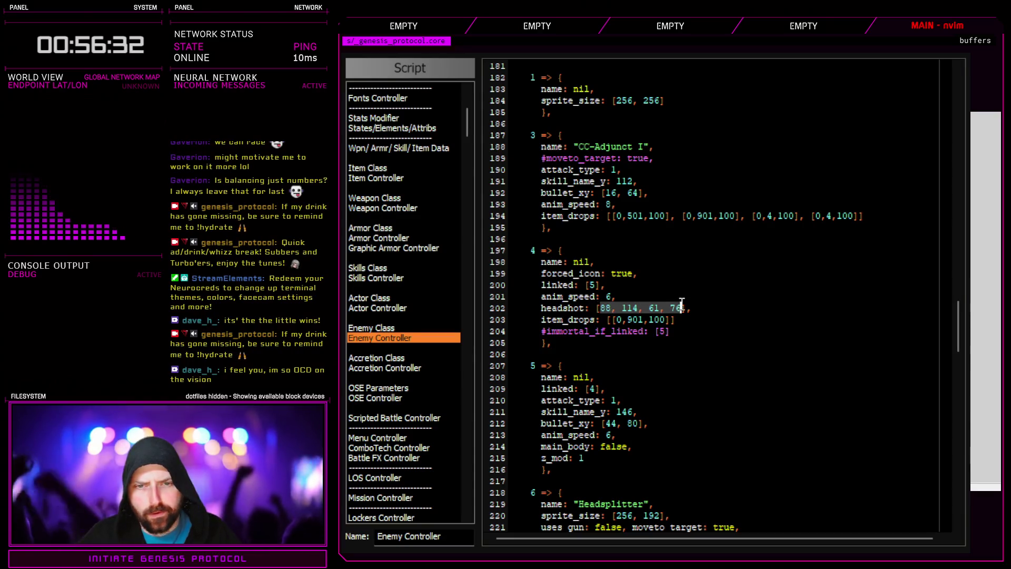
# Step: Scroll through the Enemy Controller script to the headshot/weakness methods and ENEMY_DATA entries
pyautogui.scroll(4, 652, 448)
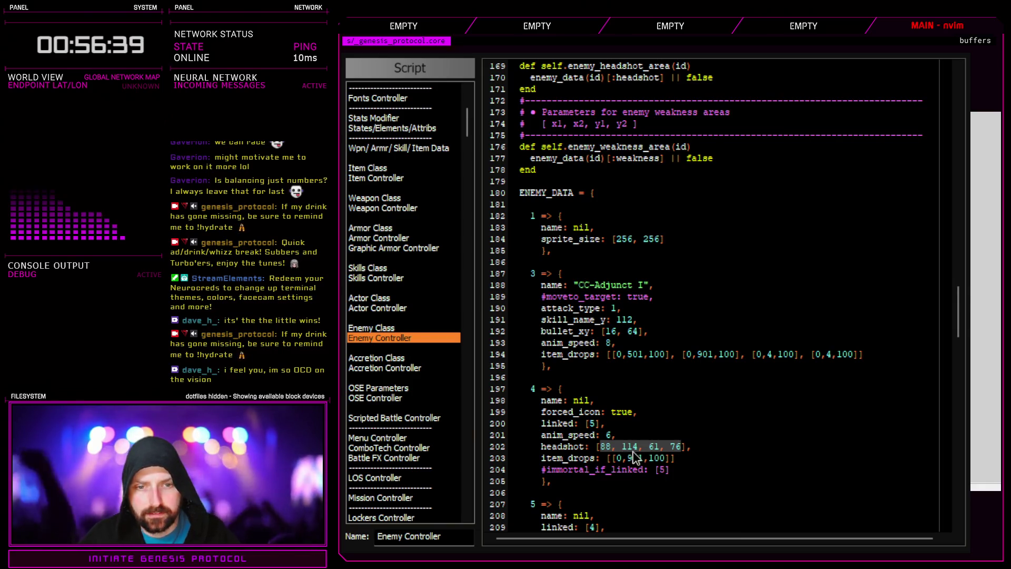
pyautogui.scroll(20, 635, 456)
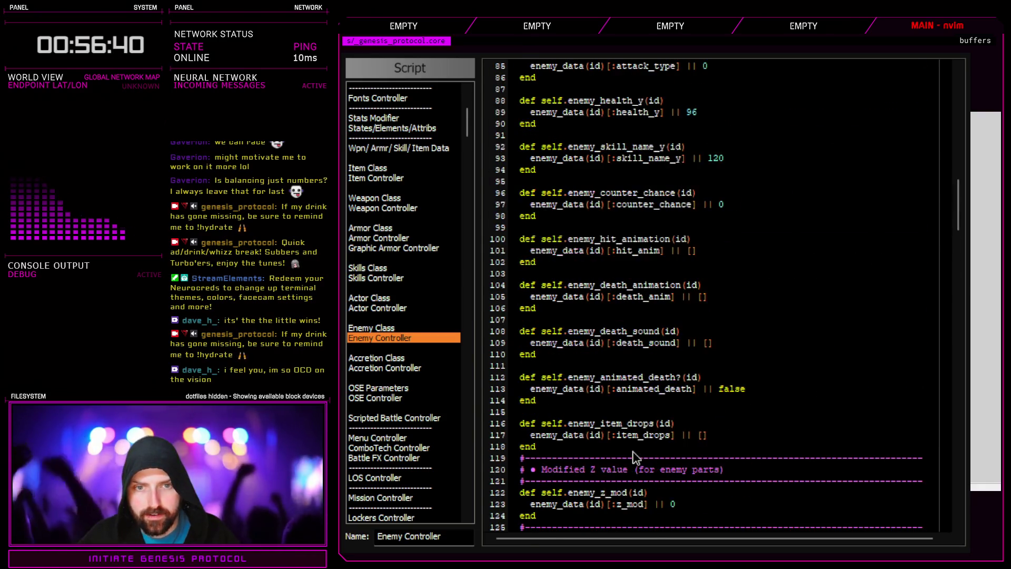
pyautogui.scroll(16, 635, 456)
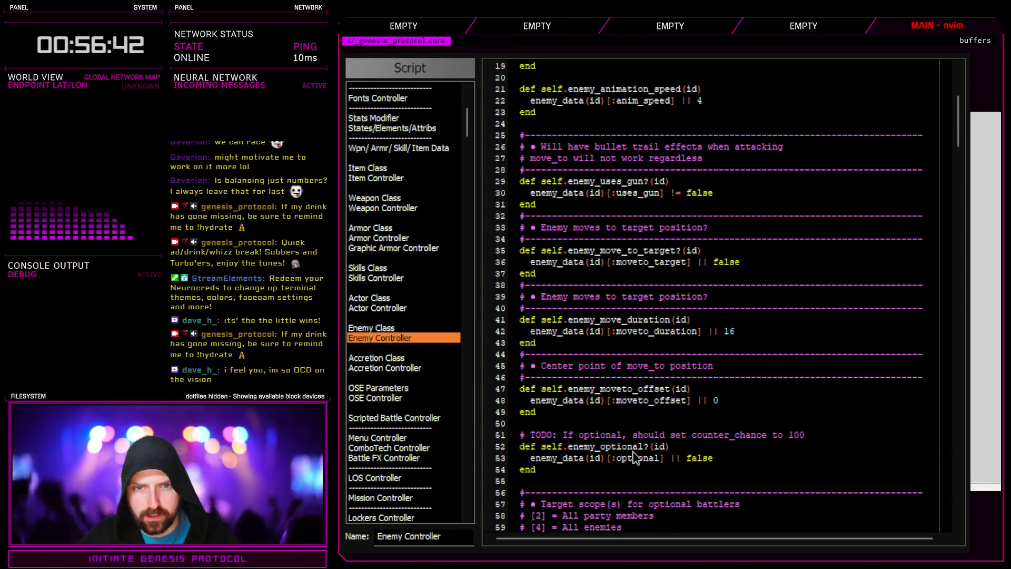
pyautogui.scroll(-6, 708, 386)
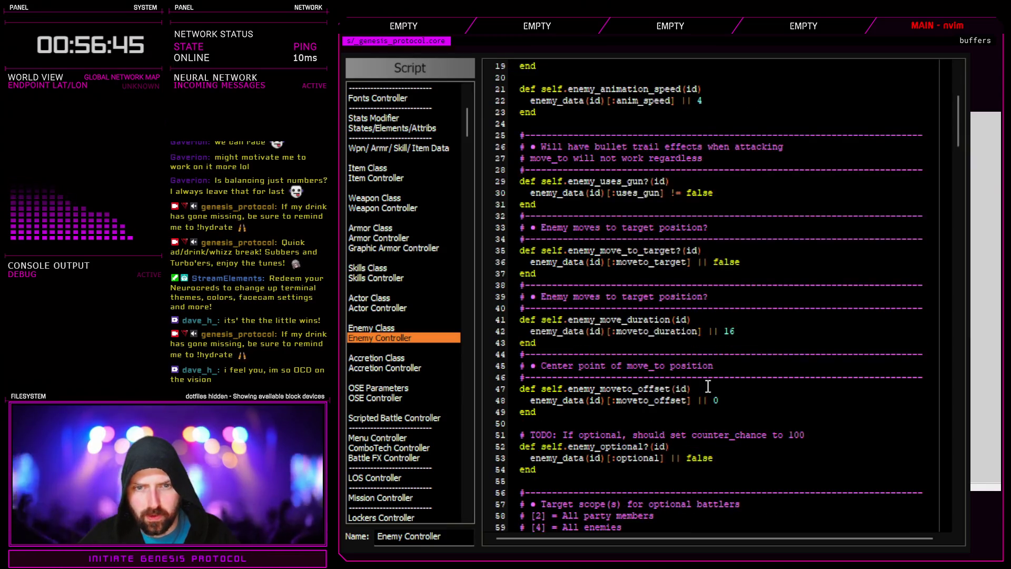
pyautogui.scroll(-6, 716, 387)
pyautogui.scroll(-12, 727, 388)
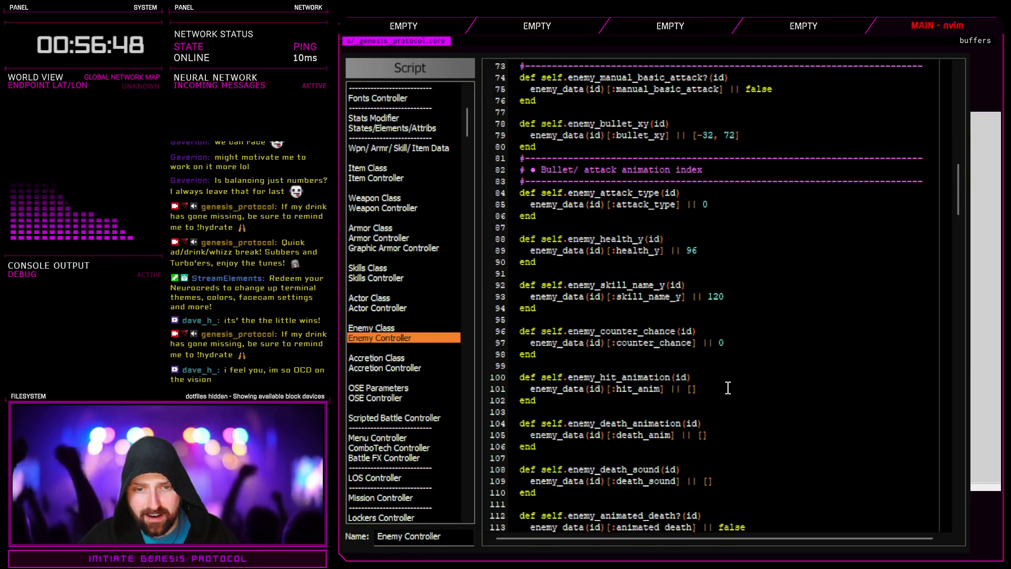
pyautogui.scroll(-4, 728, 388)
pyautogui.scroll(-4, 643, 434)
pyautogui.scroll(-7, 657, 415)
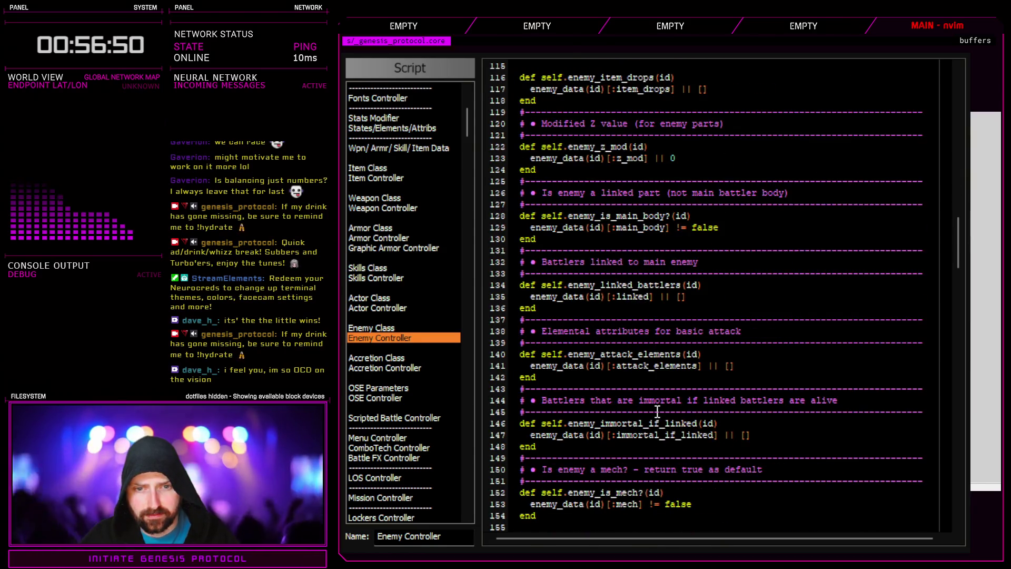
pyautogui.scroll(-3, 665, 410)
pyautogui.scroll(-4, 653, 407)
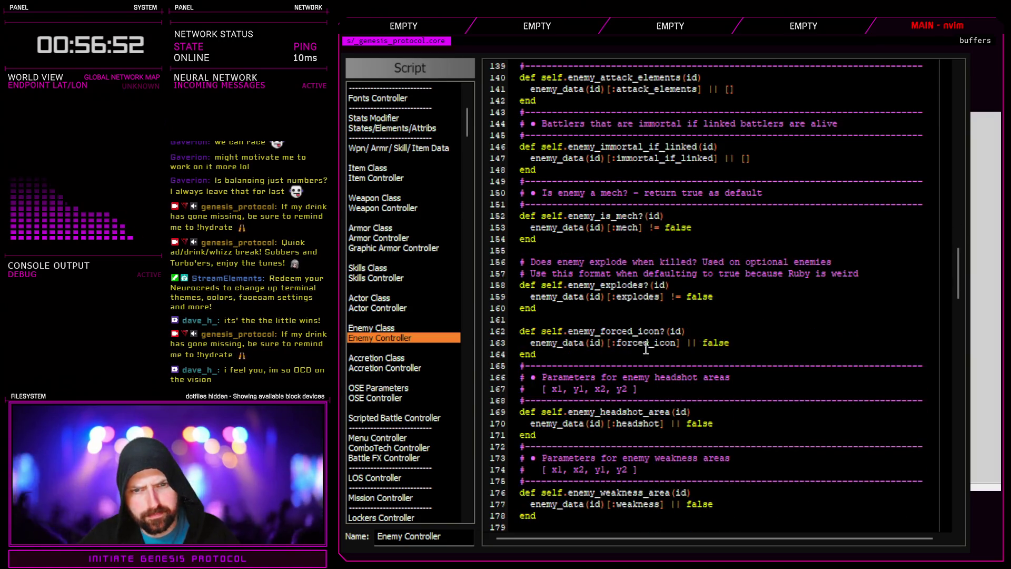
pyautogui.scroll(-4, 641, 413)
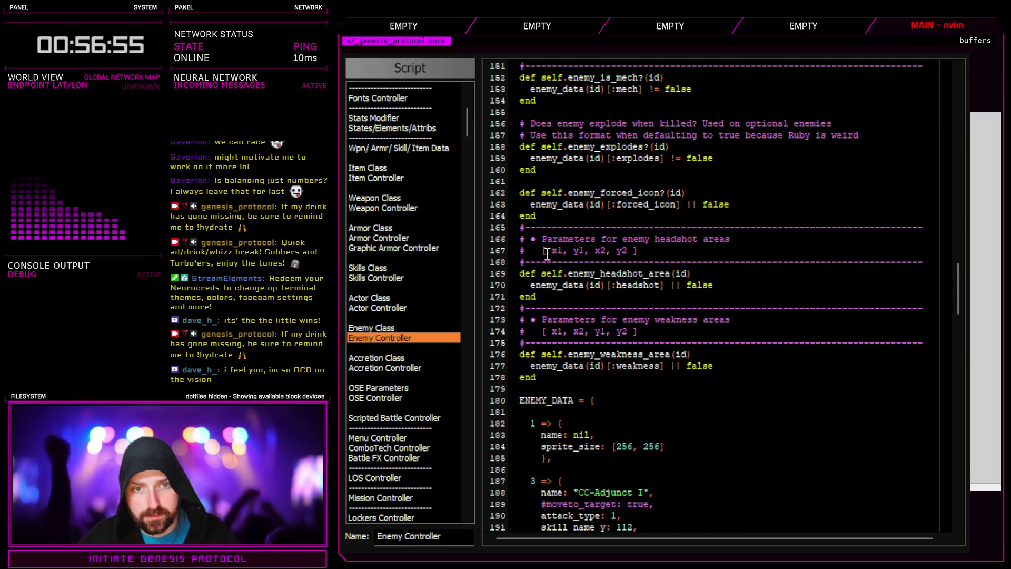
pyautogui.scroll(-14, 622, 259)
pyautogui.scroll(8, 644, 449)
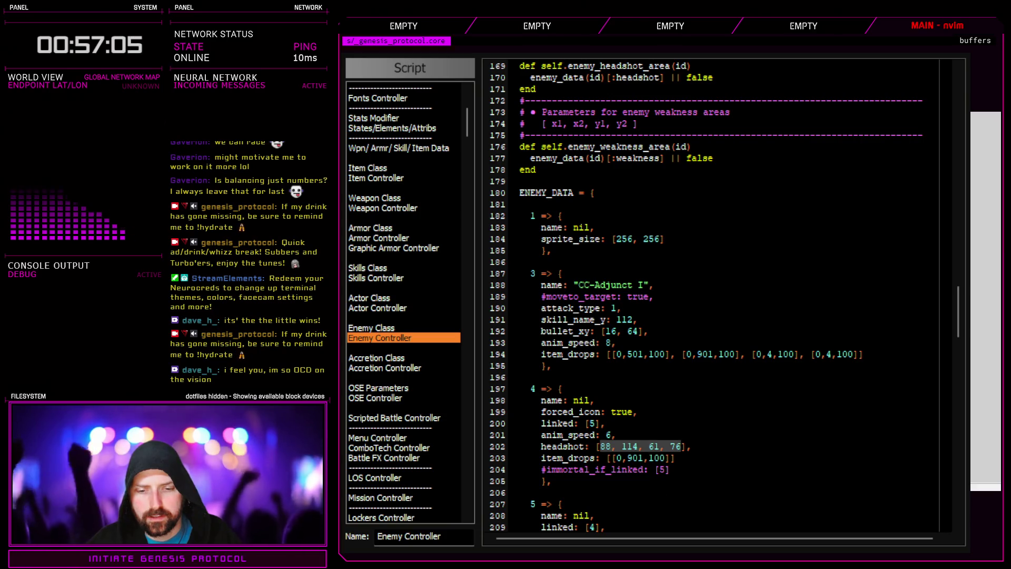
# Step: After checking enemy_4.png, change enemy 4's headshot array to [88, 61, 114, 76] and playtest
pyautogui.hotkey('alt', 'Tab')
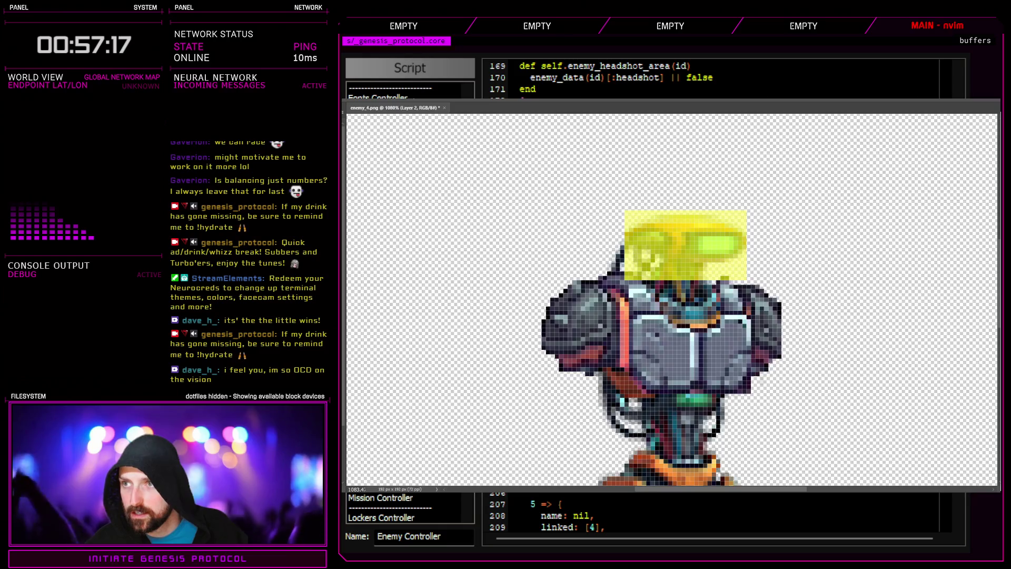
pyautogui.hotkey('alt', 'Tab')
pyautogui.click(630, 448)
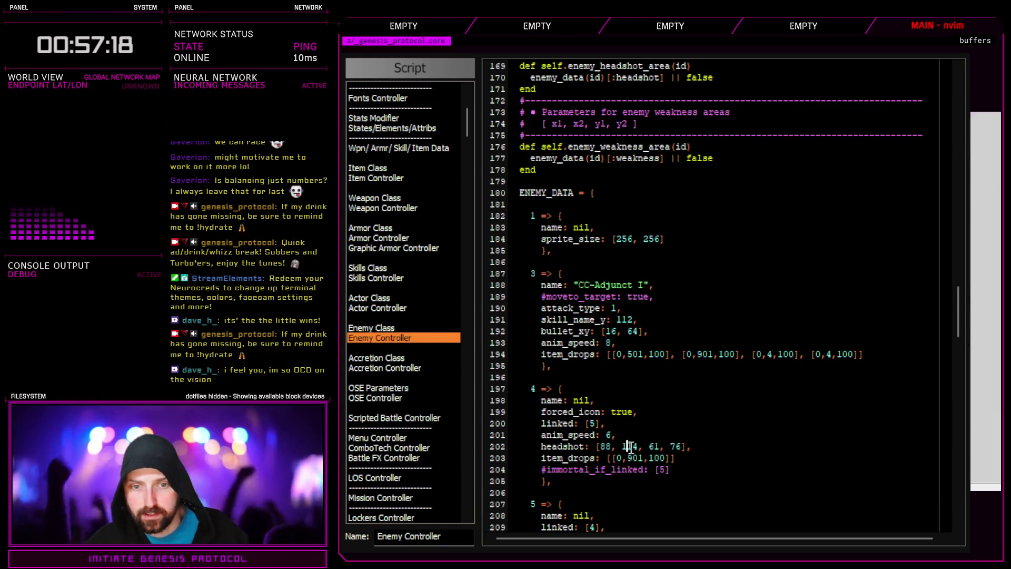
pyautogui.doubleClick(658, 446)
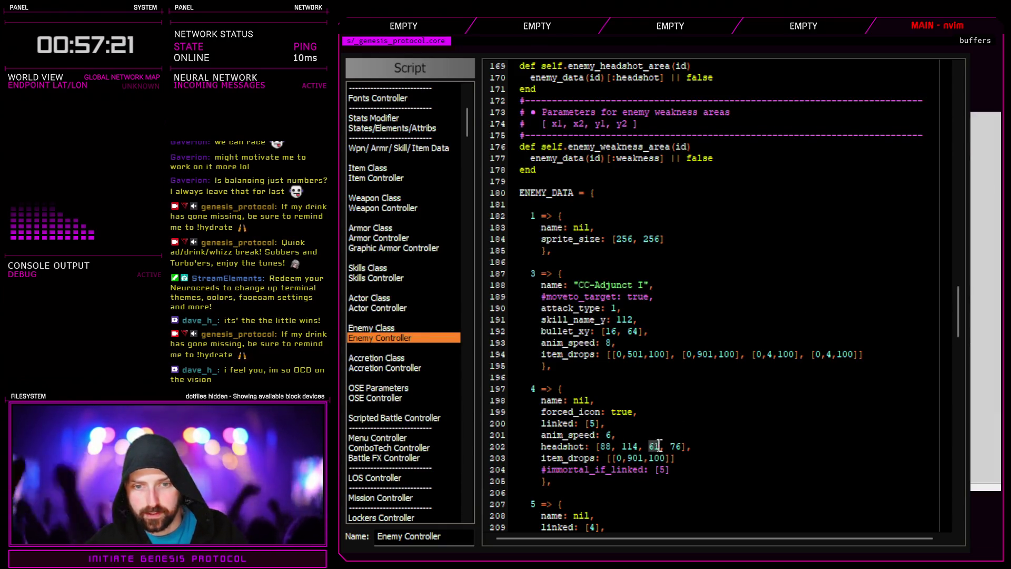
pyautogui.press('BackSpace')
pyautogui.press('BackSpace')
pyautogui.press('Delete')
pyautogui.press('Delete')
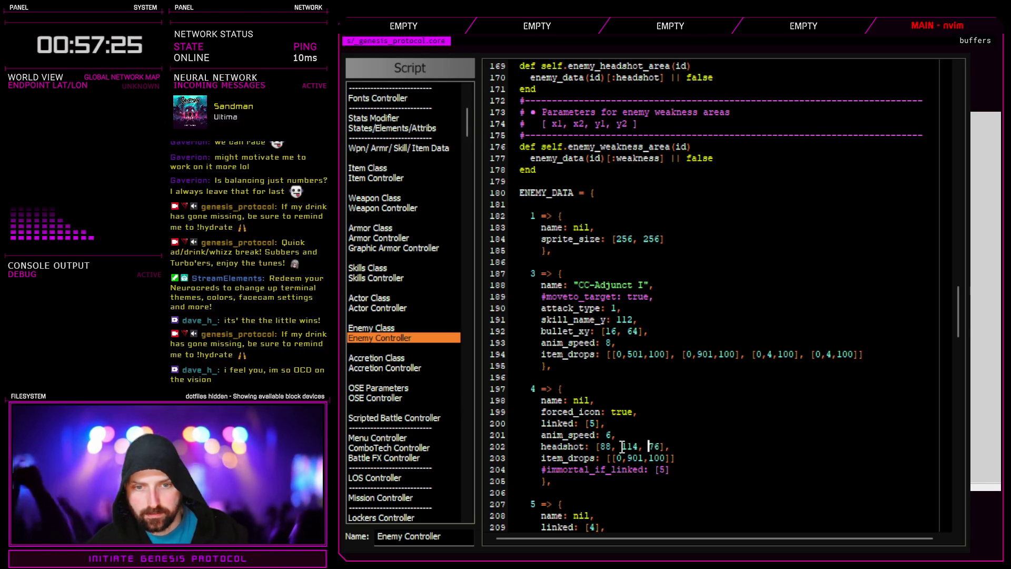
pyautogui.write('61,')
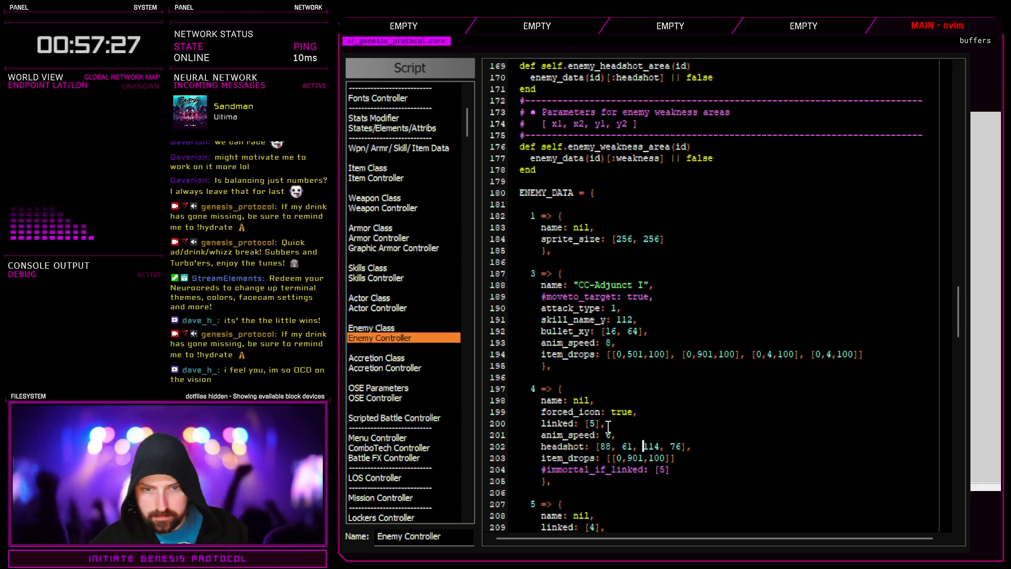
pyautogui.press('F12')
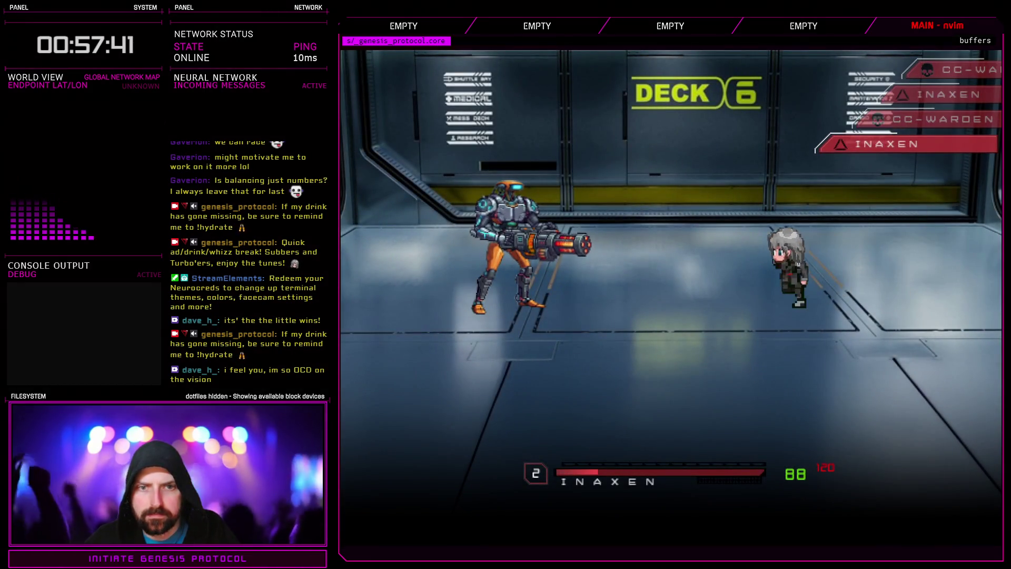
# Step: Fight the CC-Warden test battle with a Crackshot attack and a Defend turn, then close it
pyautogui.press('Return')
pyautogui.press('Return')
pyautogui.press('Return')
pyautogui.press('Return')
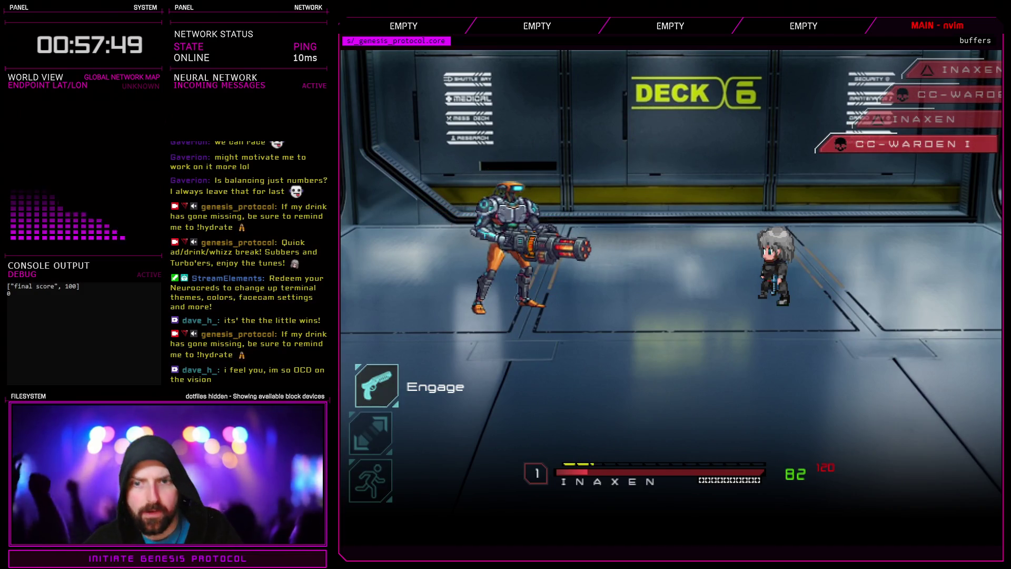
pyautogui.press('Return')
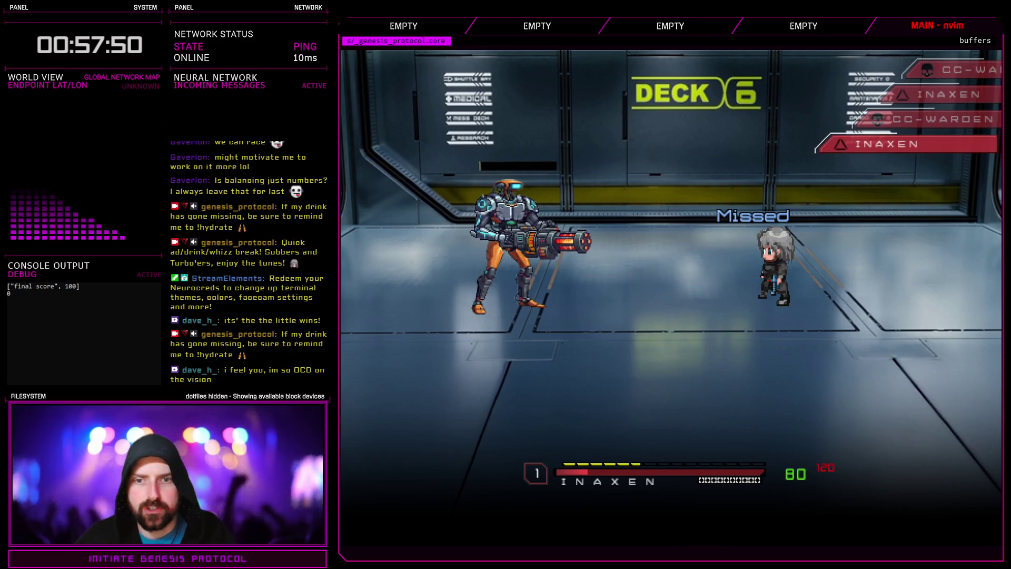
pyautogui.press('Return')
pyautogui.press('Return')
pyautogui.press('Return')
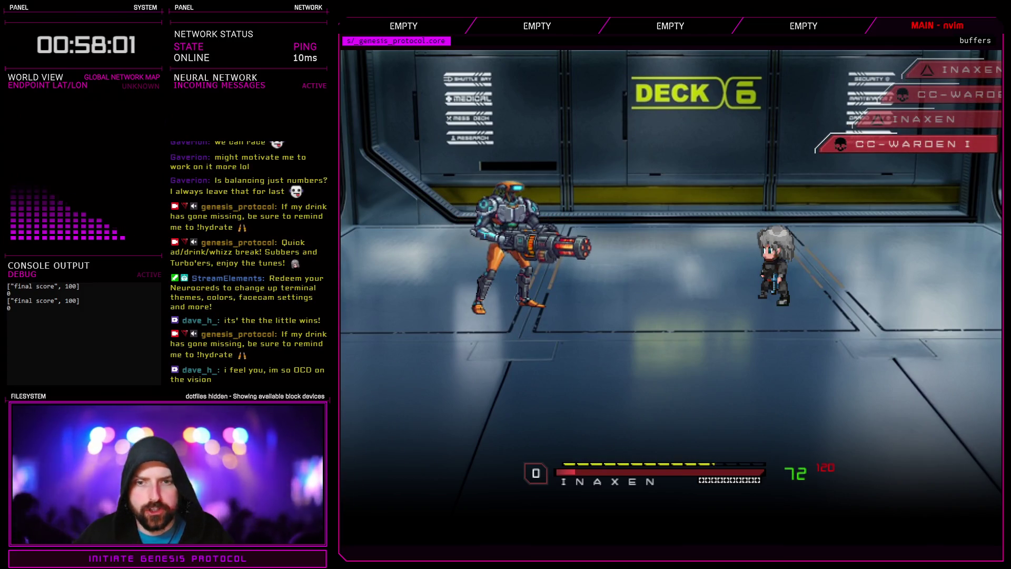
pyautogui.press('Down')
pyautogui.press('Down')
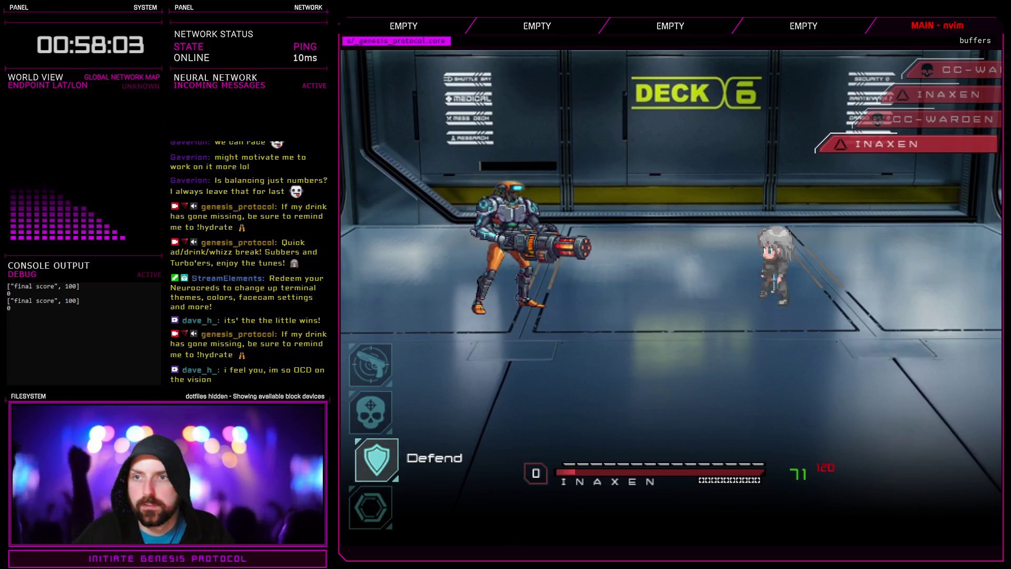
pyautogui.hotkey('alt', 'F4')
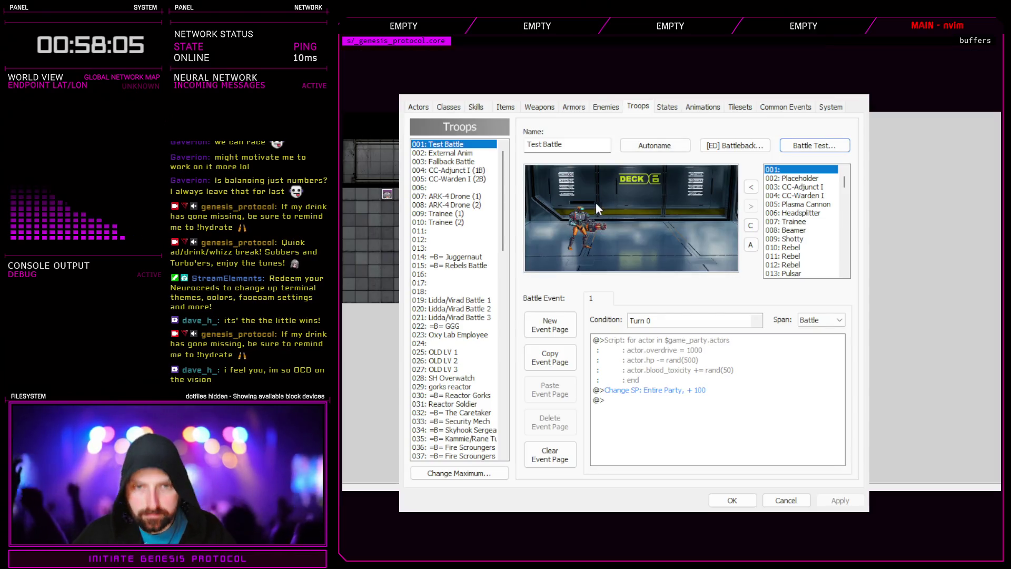
# Step: View enemy 006: Headsplitter in the Enemies database, then switch back to Photoshop's enemy_4.png
pyautogui.click(605, 107)
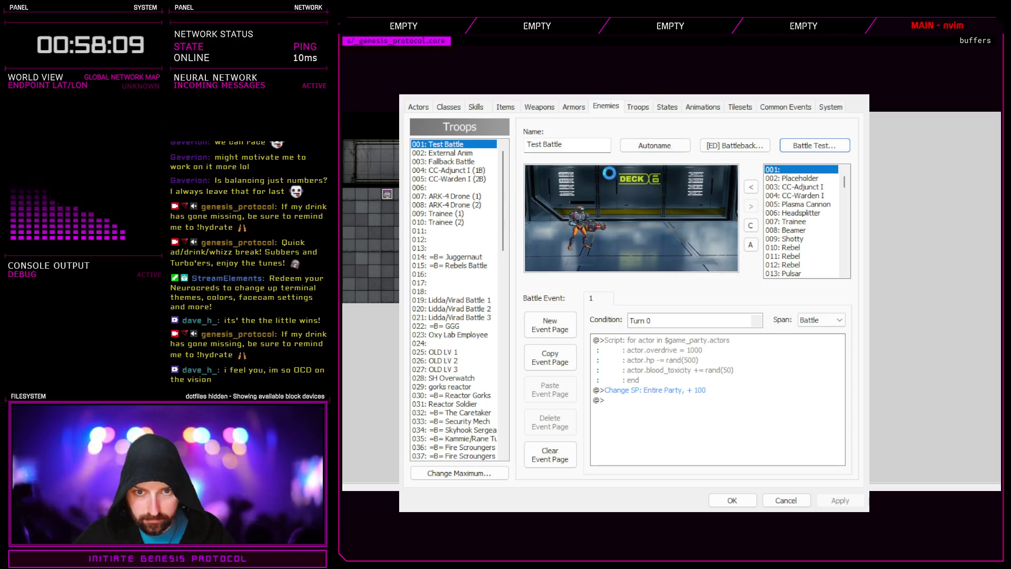
pyautogui.click(456, 179)
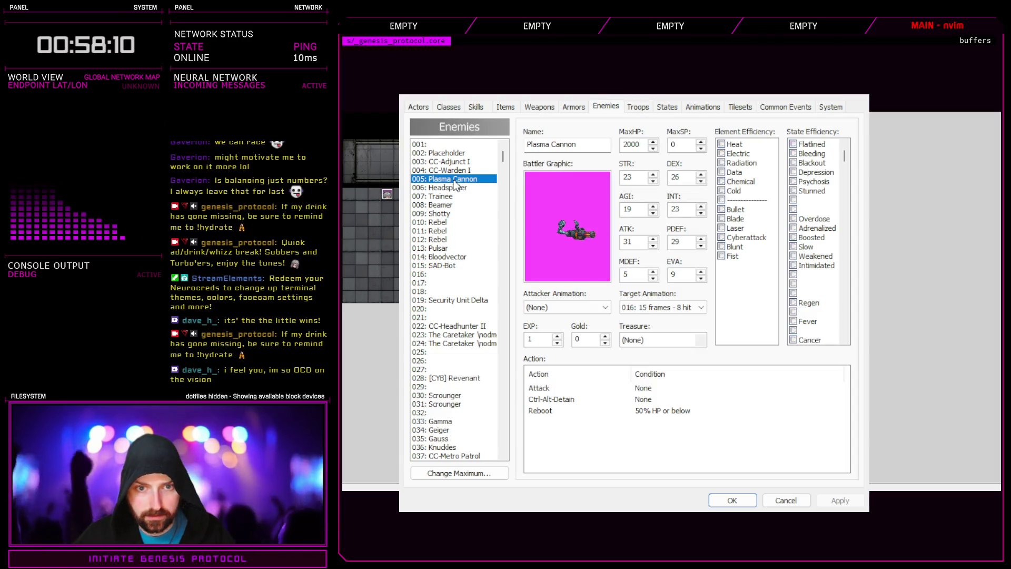
pyautogui.click(455, 190)
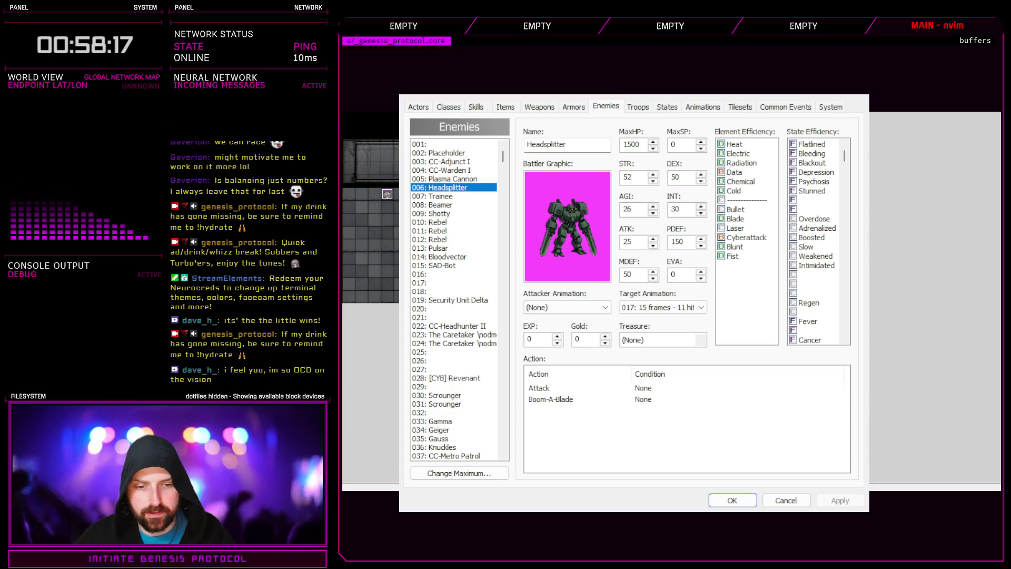
pyautogui.hotkey('alt', 'Tab')
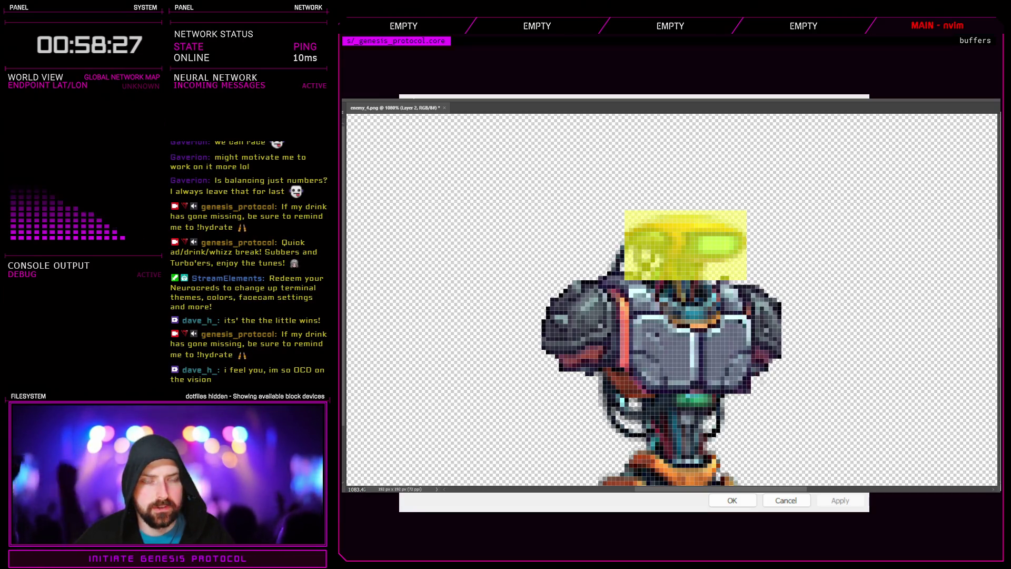
# Step: Open enemy_6.png, zoom in and fill a rectangle over the robot's head with translucent yellow
pyautogui.hotkey('ctrl', '0')
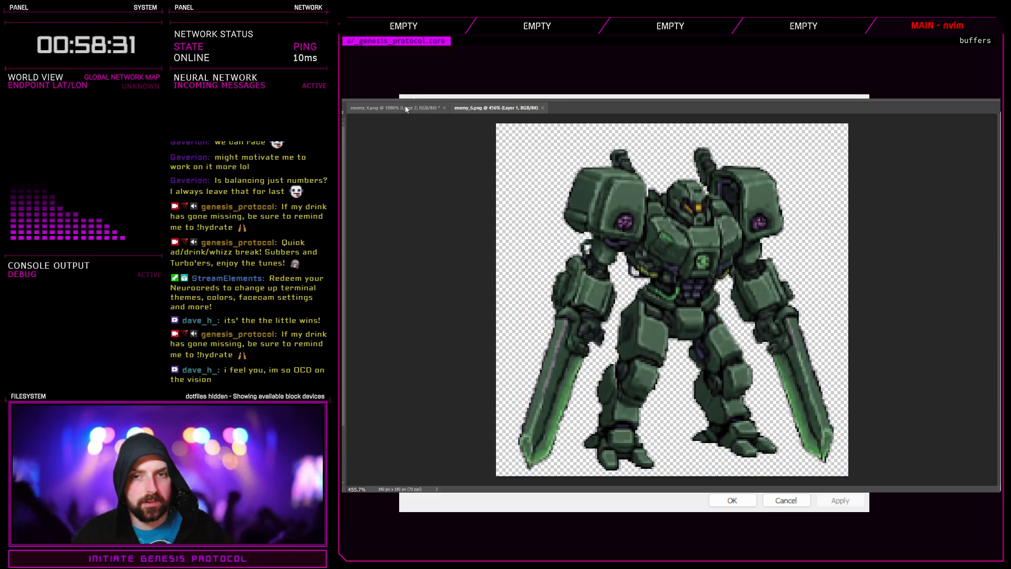
pyautogui.scroll(2, 707, 240)
pyautogui.scroll(2, 707, 239)
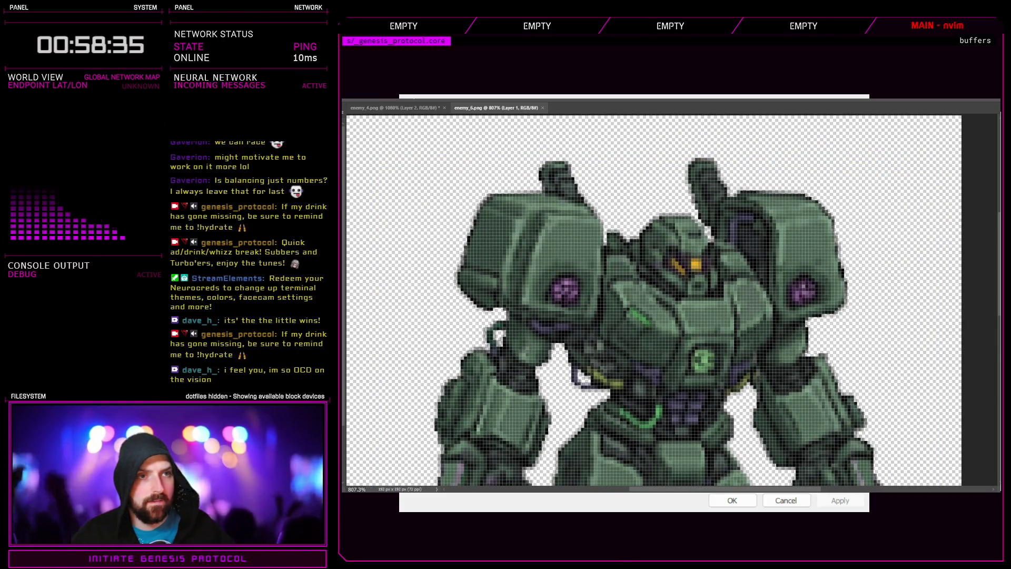
pyautogui.scroll(2, 704, 202)
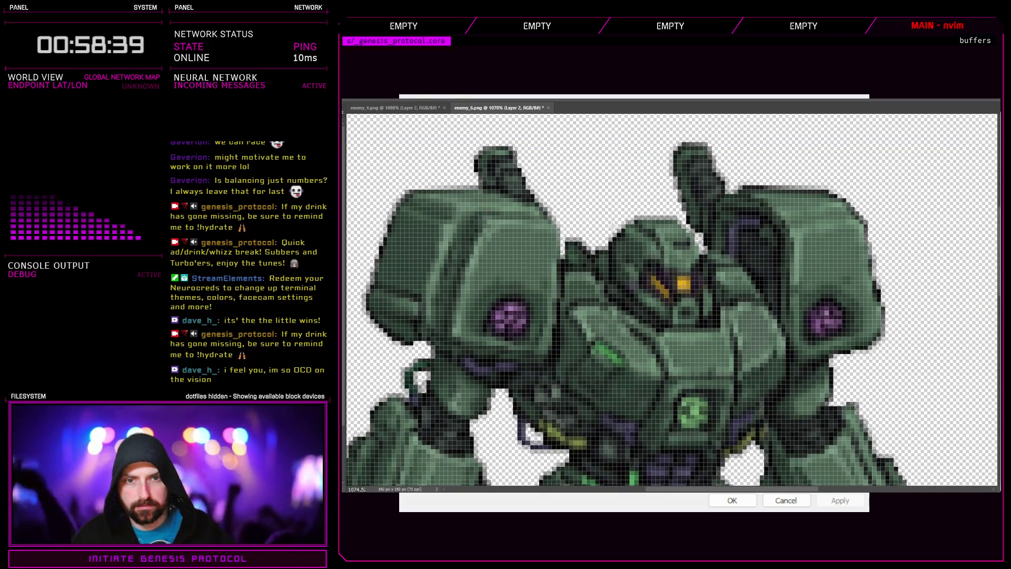
pyautogui.moveTo(604, 216)
pyautogui.mouseDown()
pyautogui.moveTo(670, 279)
pyautogui.moveTo(675, 328)
pyautogui.moveTo(720, 327)
pyautogui.mouseUp()
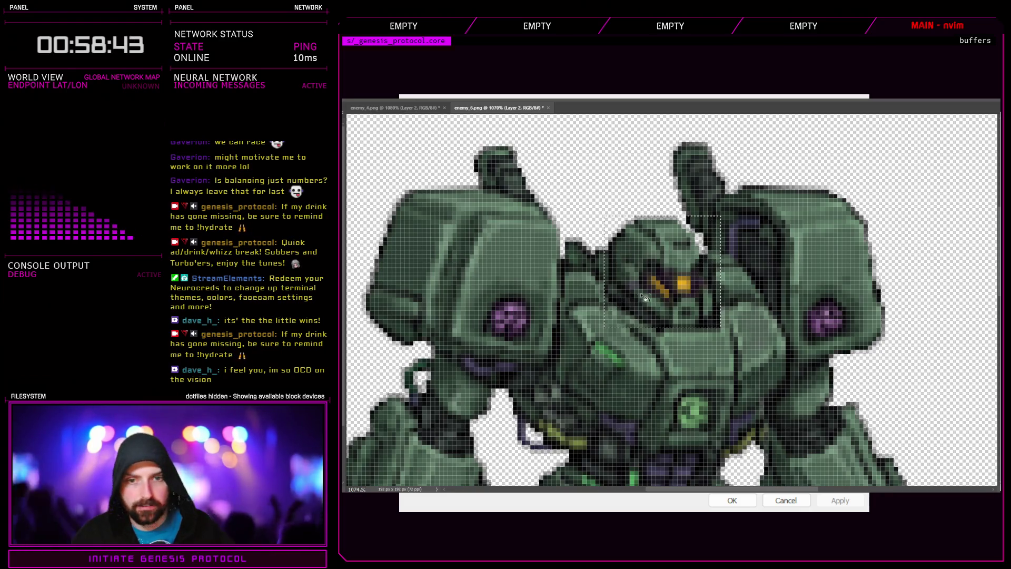
pyautogui.hotkey('alt', 'BackSpace')
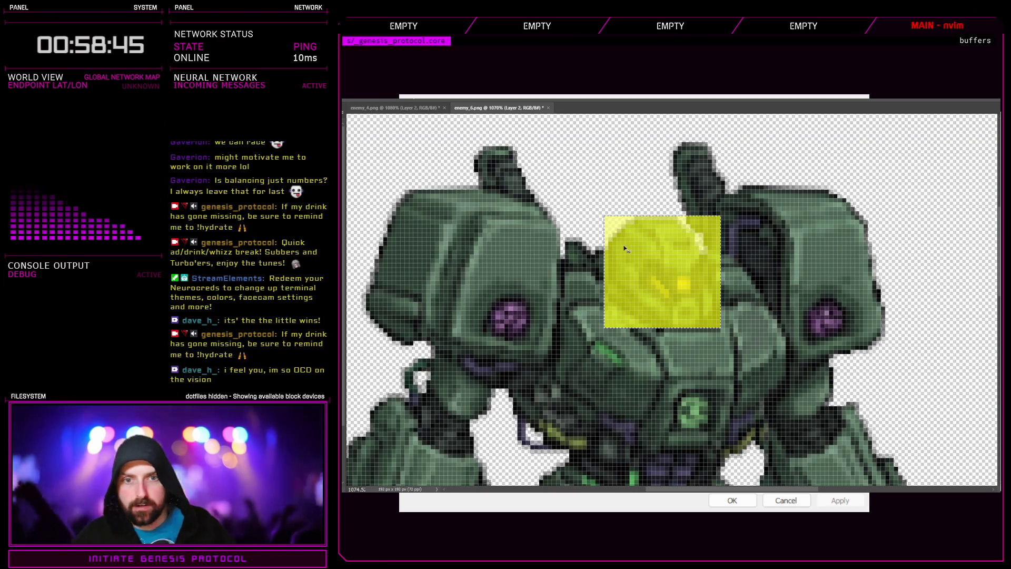
pyautogui.press('v')
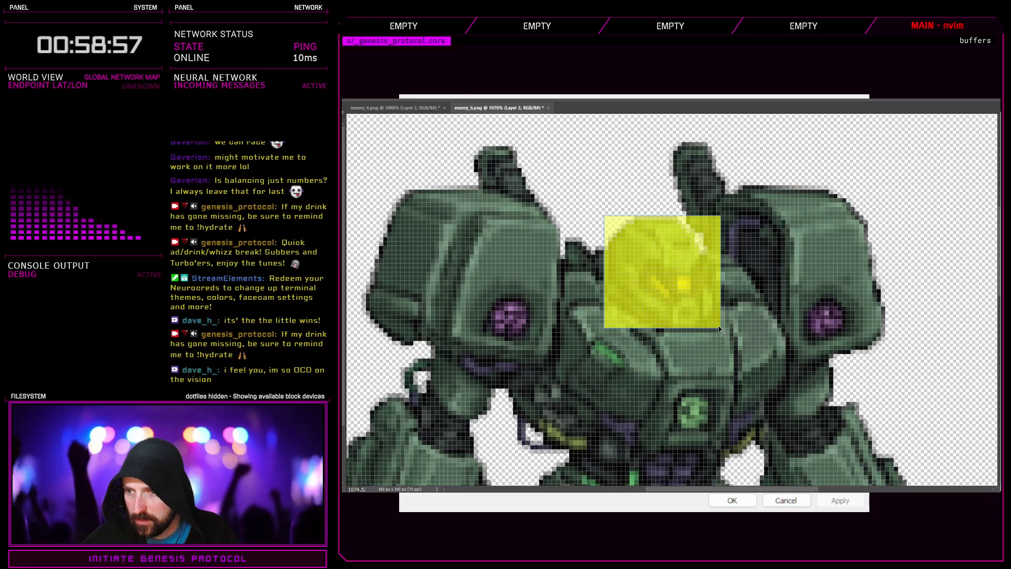
# Step: Return to RPG Maker, close the Enemies database and reopen the Enemy Controller script
pyautogui.hotkey('alt', 'Tab')
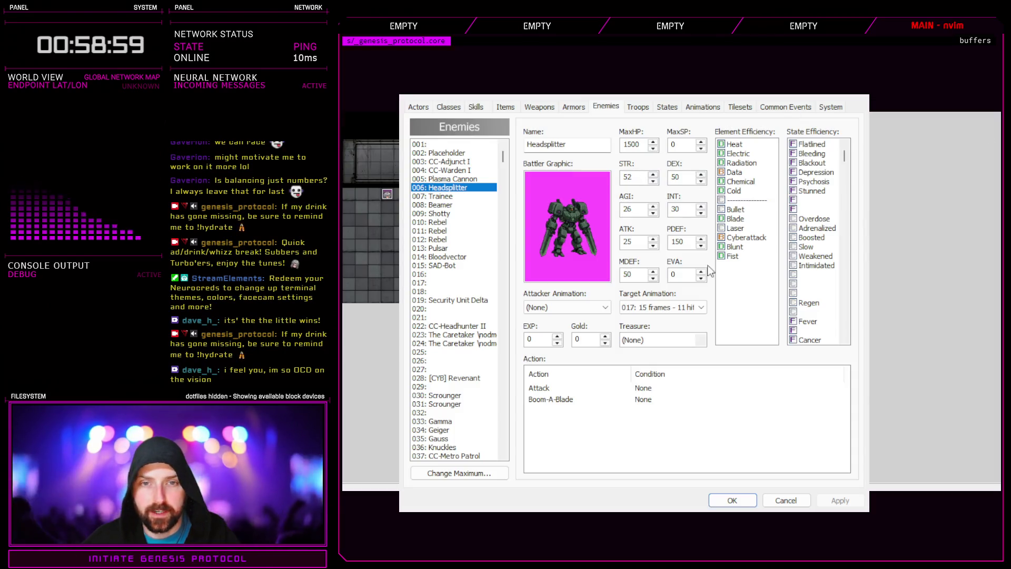
pyautogui.click(743, 499)
pyautogui.press('F11')
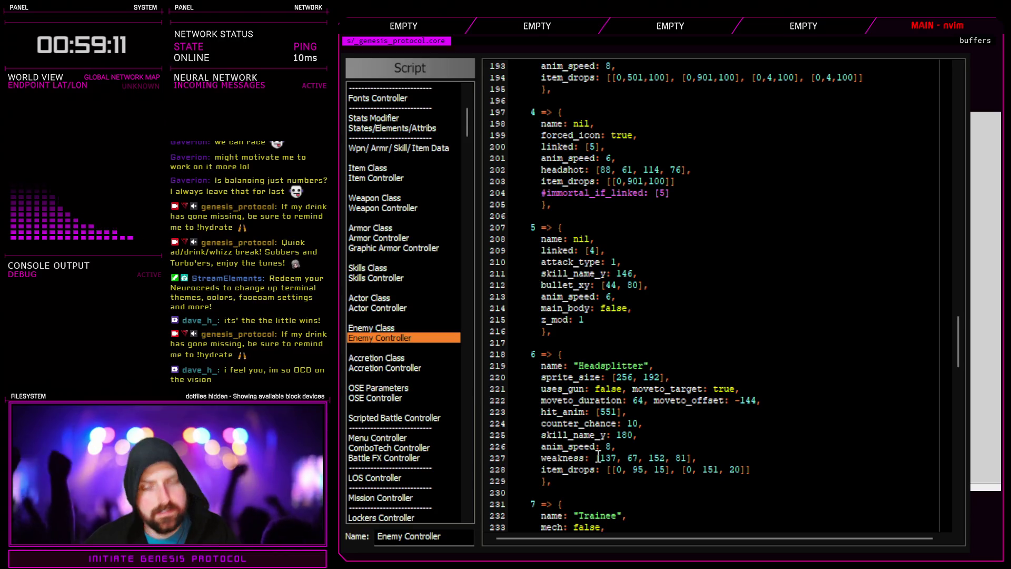
# Step: Highlight Headsplitter's weakness [137, 67, 152, 81], then move the yellow square down onto the chest
pyautogui.moveTo(599, 456); pyautogui.dragTo(684, 455)
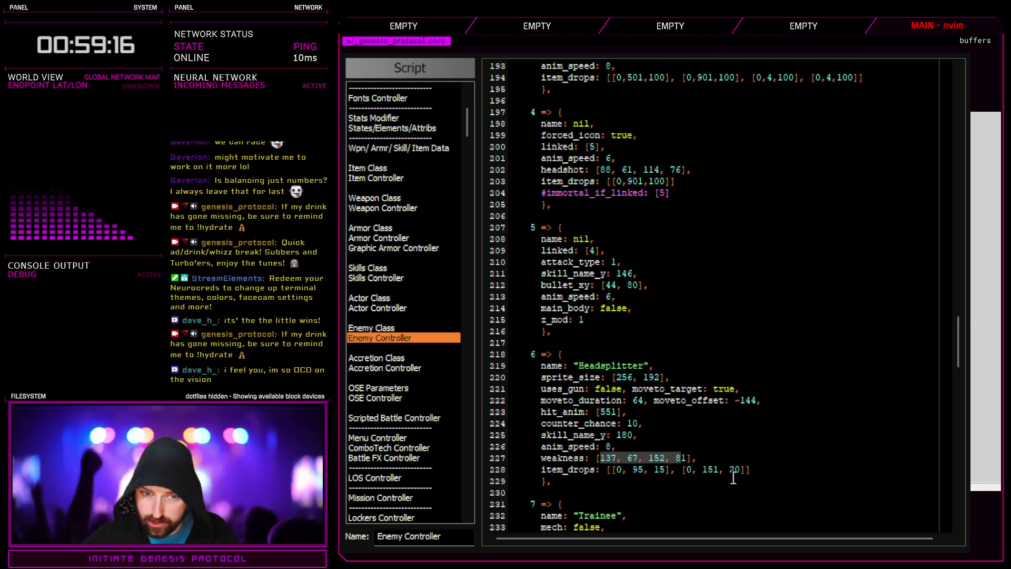
pyautogui.hotkey('alt', 'Tab')
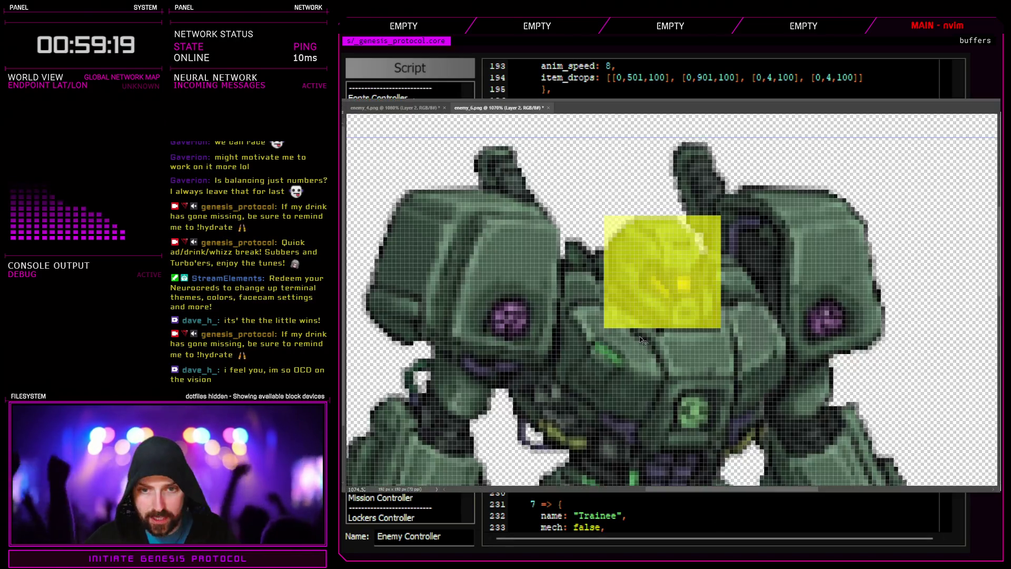
pyautogui.moveTo(676, 302); pyautogui.dragTo(696, 439)
pyautogui.scroll(-3, 696, 440)
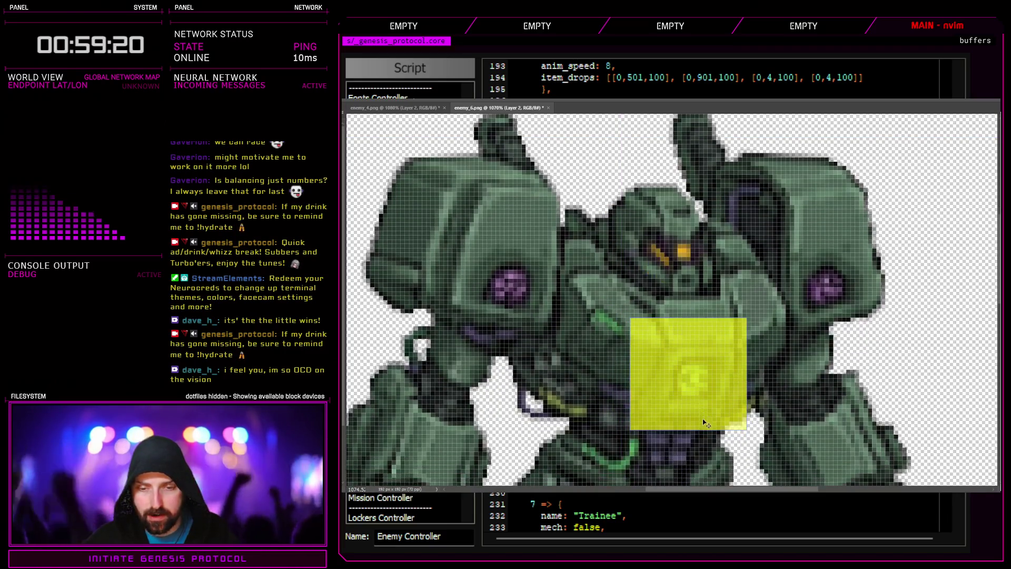
# Step: Shrink the yellow square to about 135 by 133 px and position it over the chest core
pyautogui.hotkey('ctrl', 't')
pyautogui.moveTo(688, 286); pyautogui.dragTo(691, 329)
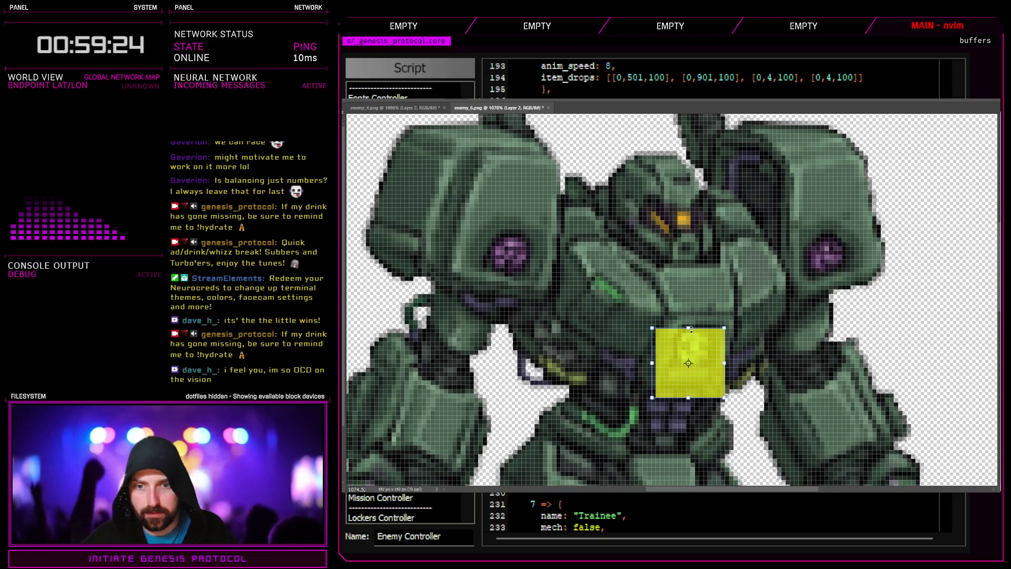
pyautogui.press('Return')
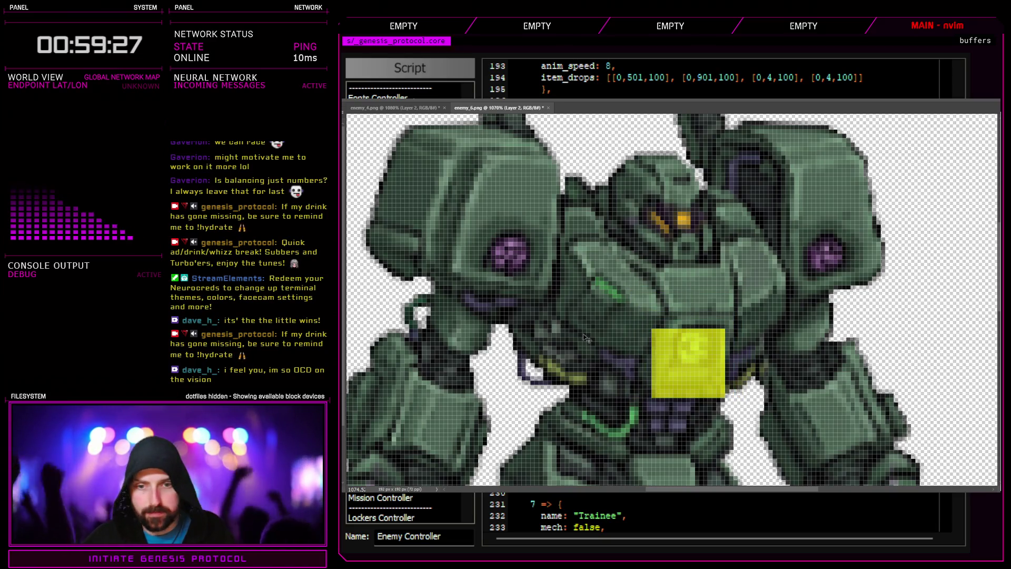
pyautogui.moveTo(675, 340); pyautogui.dragTo(684, 330)
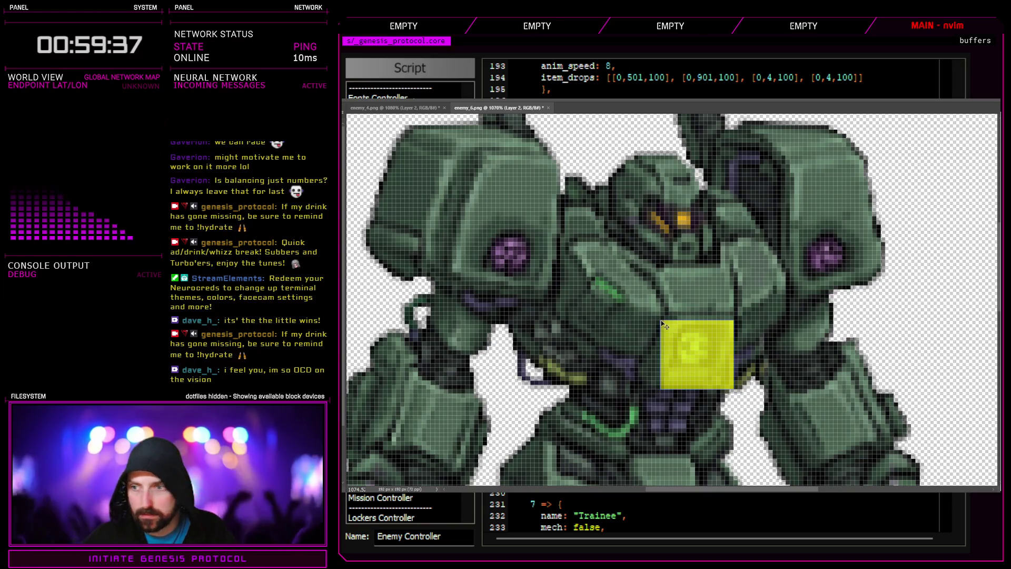
pyautogui.moveTo(707, 342)
pyautogui.mouseDown()
pyautogui.moveTo(529, 329)
pyautogui.moveTo(701, 337)
pyautogui.mouseUp()
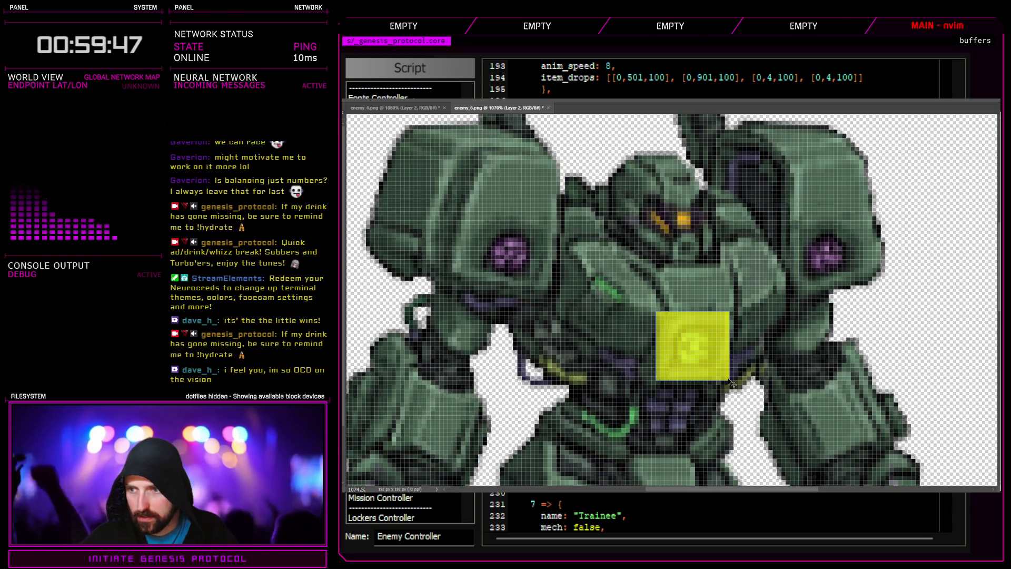
pyautogui.hotkey('alt', 'Tab')
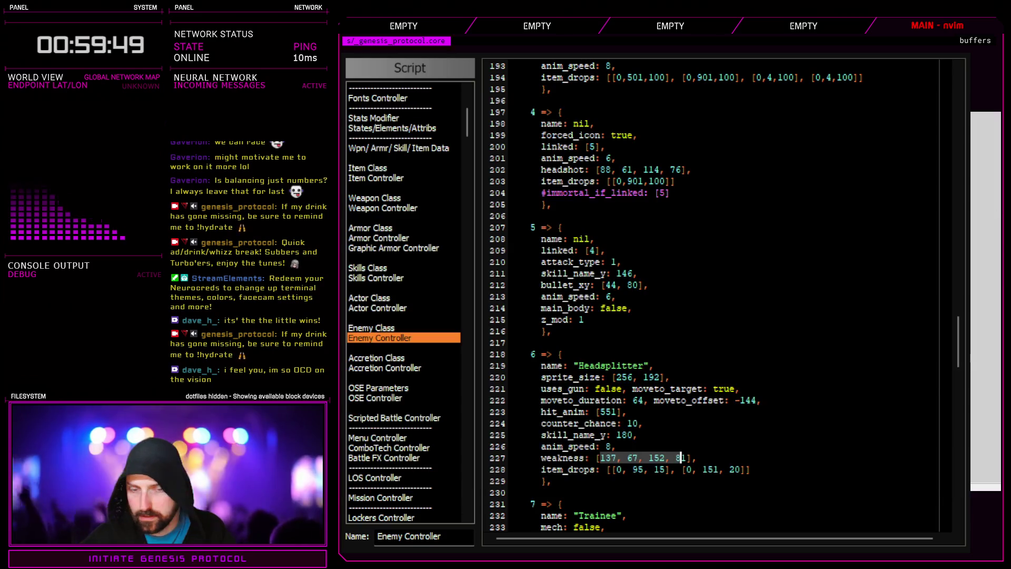
# Step: Replace the first weakness value on line 227 with 104 and select the 152
pyautogui.write('ciw')
pyautogui.write('104')
pyautogui.press('Escape')
pyautogui.press('w')
pyautogui.press('w')
pyautogui.press('w')
pyautogui.press('v')
pyautogui.press('i')
pyautogui.press('w')
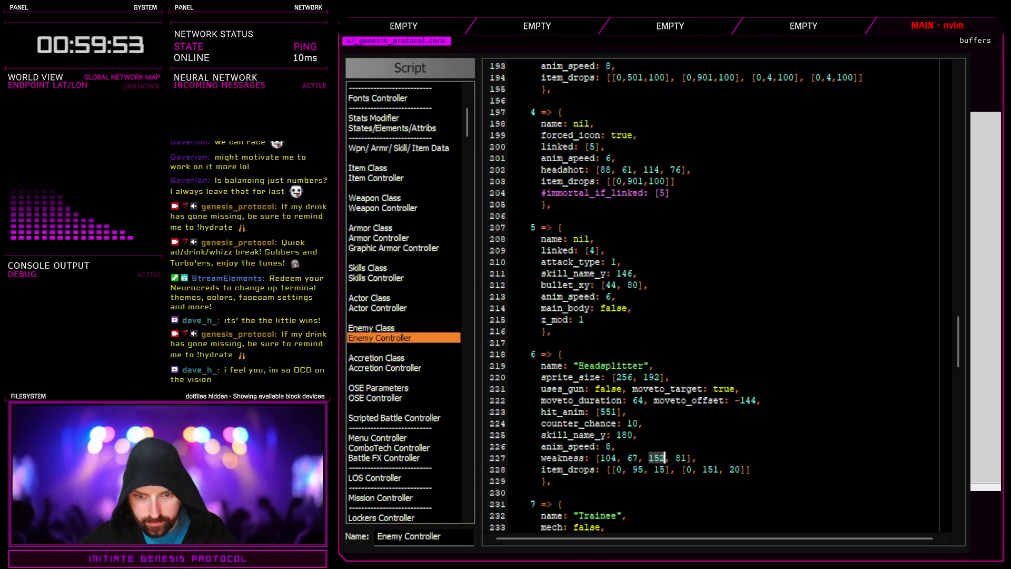
# Step: After rechecking the sprite, change 152 to 120 and 81 to 82
pyautogui.hotkey('alt', 'Tab')
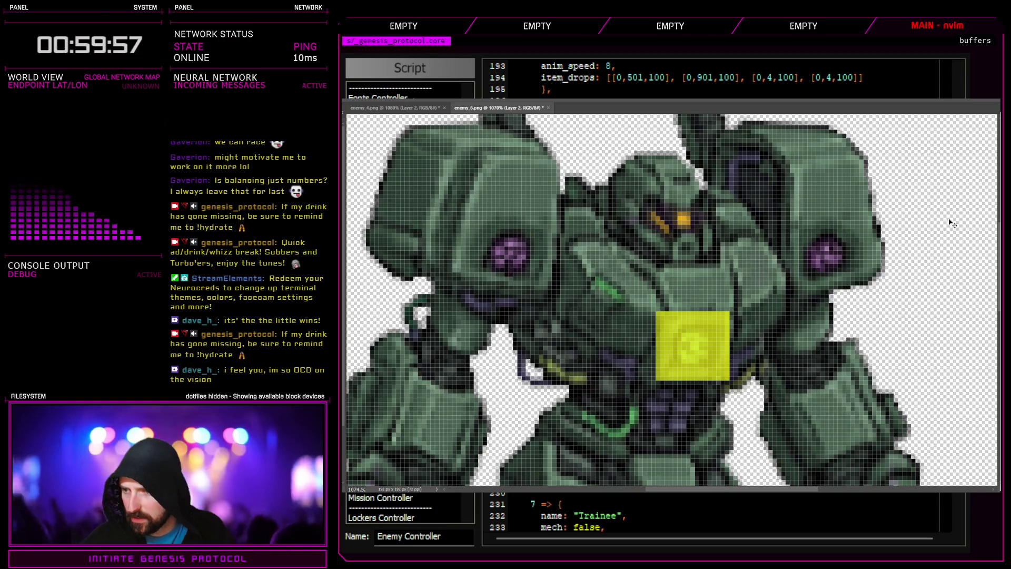
pyautogui.hotkey('alt', 'Tab')
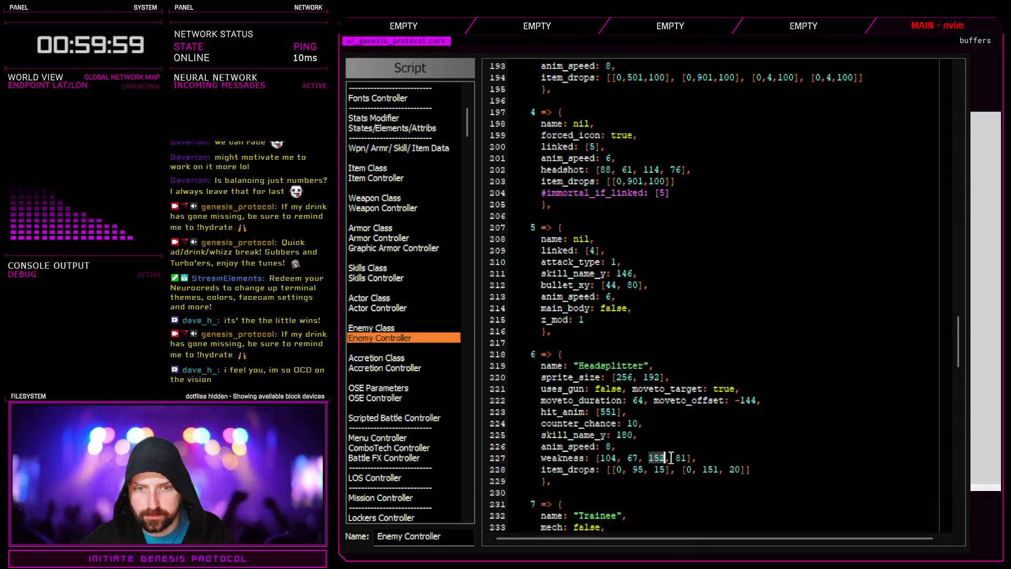
pyautogui.write('120')
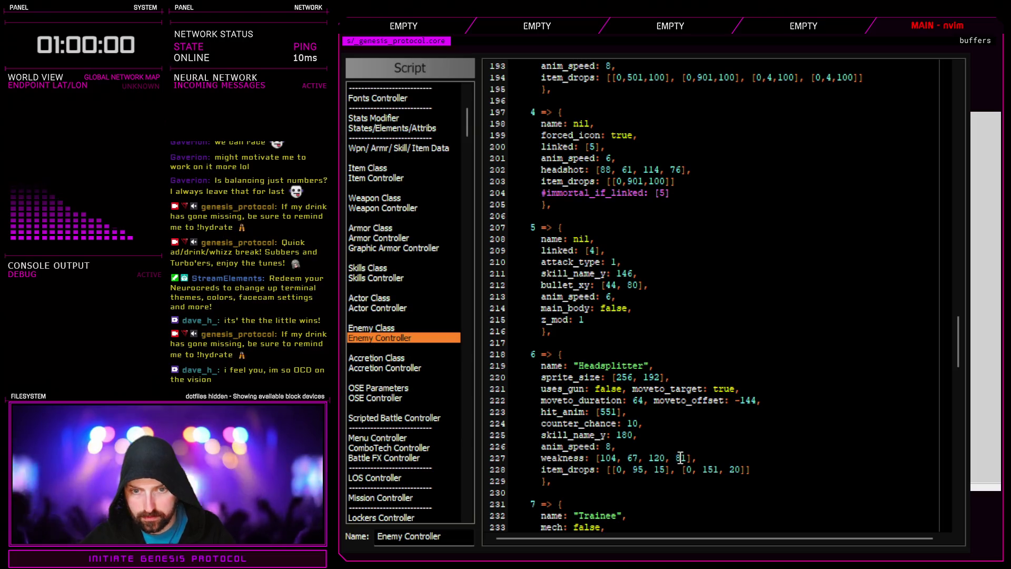
pyautogui.press('Delete')
pyautogui.write('2')
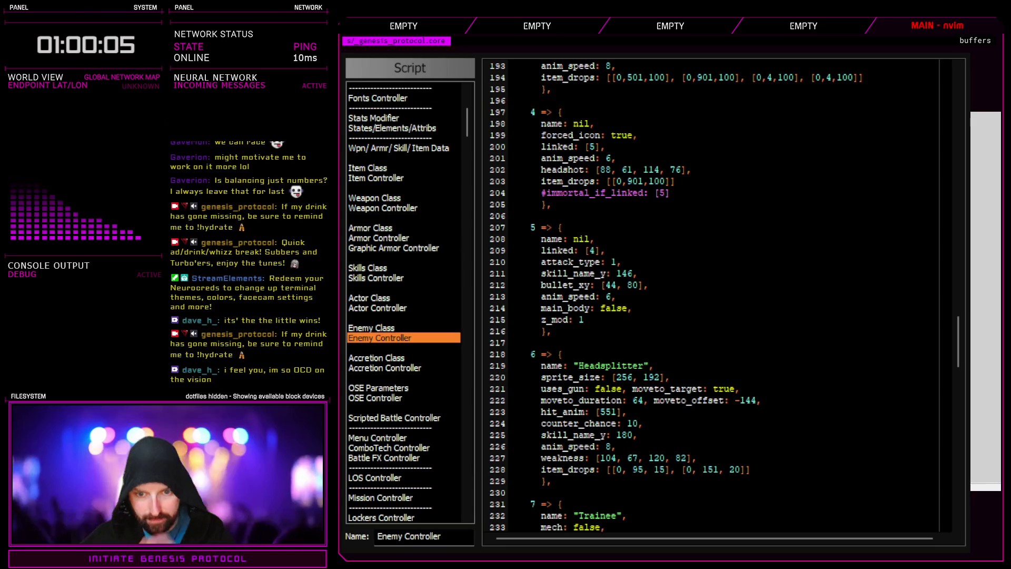
pyautogui.press('F12')
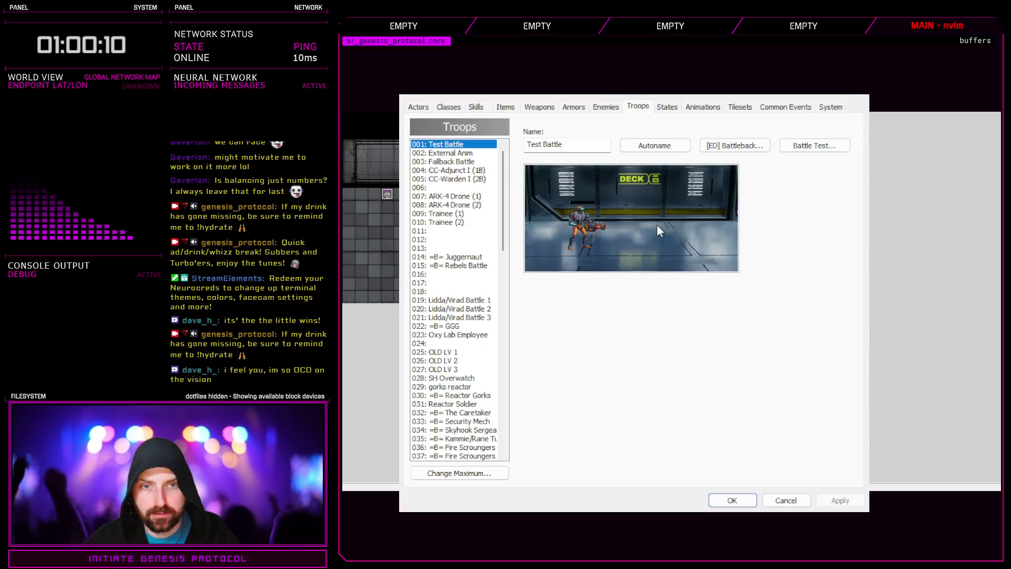
# Step: Swap the Plasma Cannon in troop 001: Test Battle for 006: Headsplitter, reposition it and apply
pyautogui.click(581, 228)
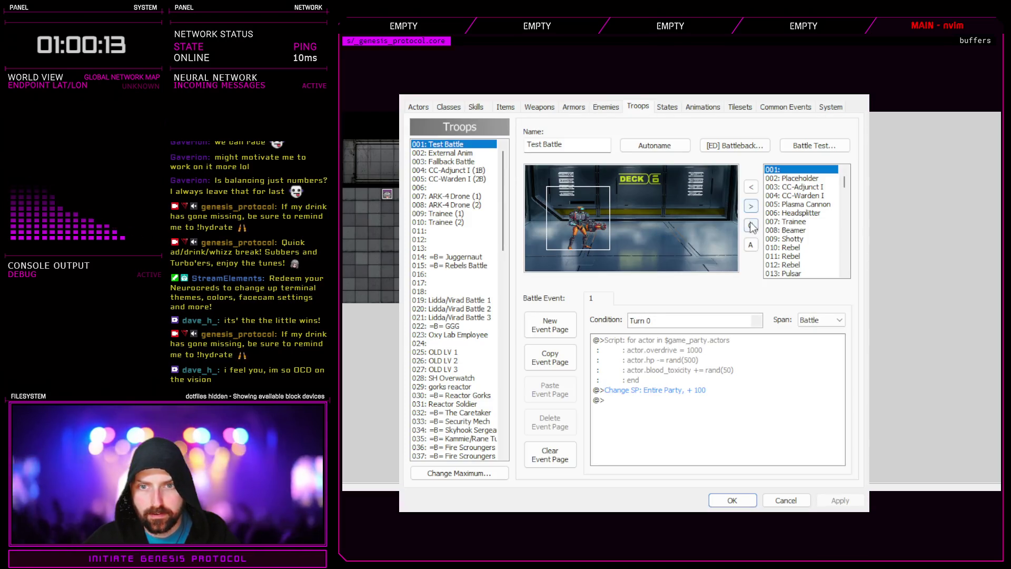
pyautogui.click(751, 225)
pyautogui.click(792, 212)
pyautogui.click(751, 187)
pyautogui.moveTo(627, 237); pyautogui.dragTo(570, 223)
pyautogui.click(840, 500)
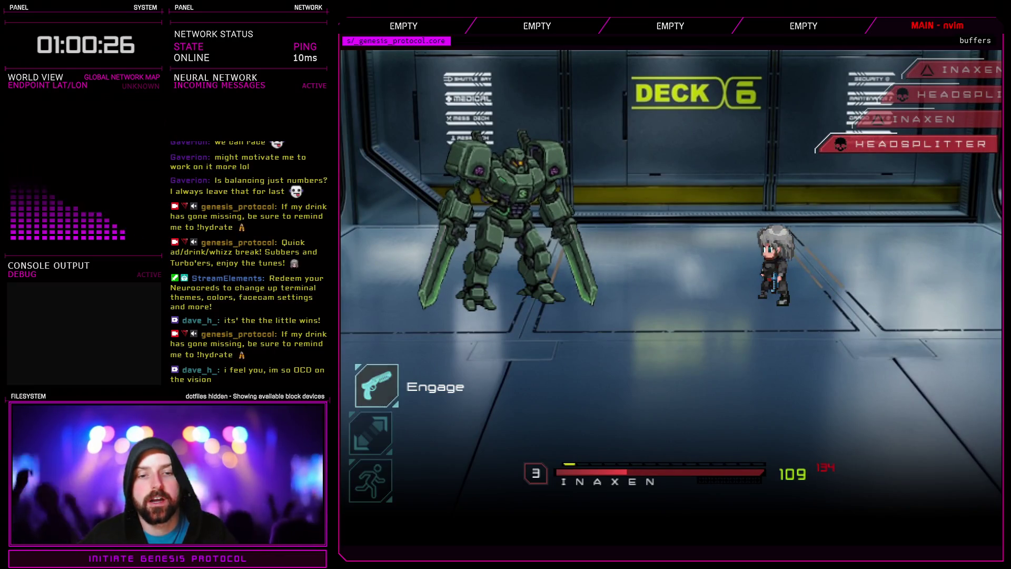
# Step: Engage and hit the HEADSPLITTER with the attack skill, then close the battle test window
pyautogui.press('Return')
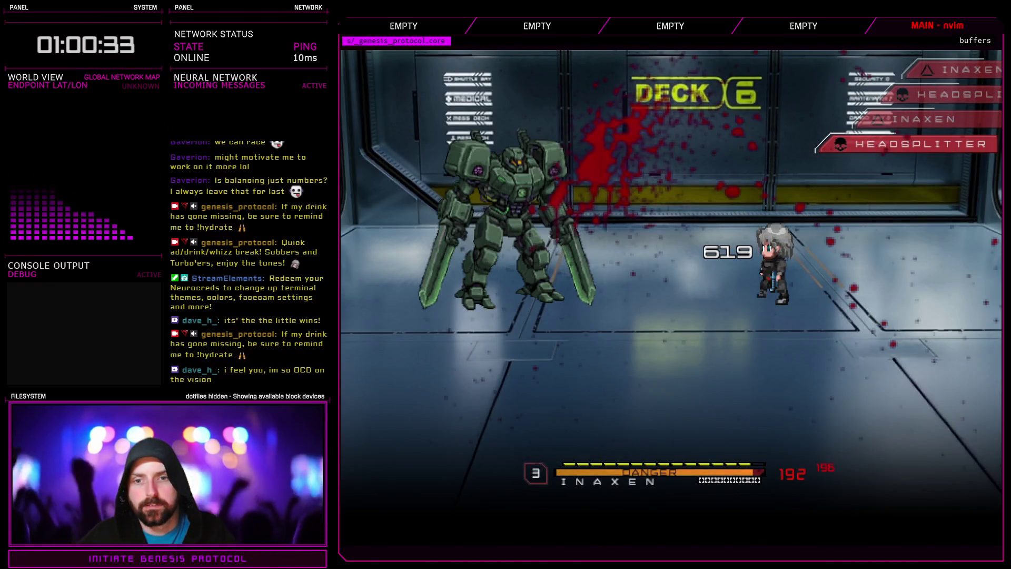
pyautogui.press('Return')
pyautogui.press('Return')
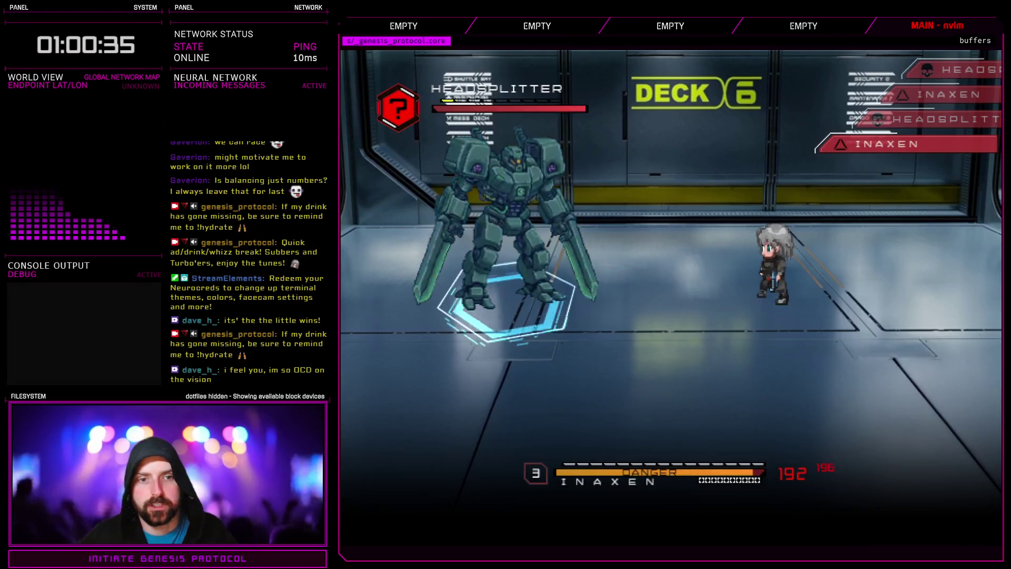
pyautogui.press('Return')
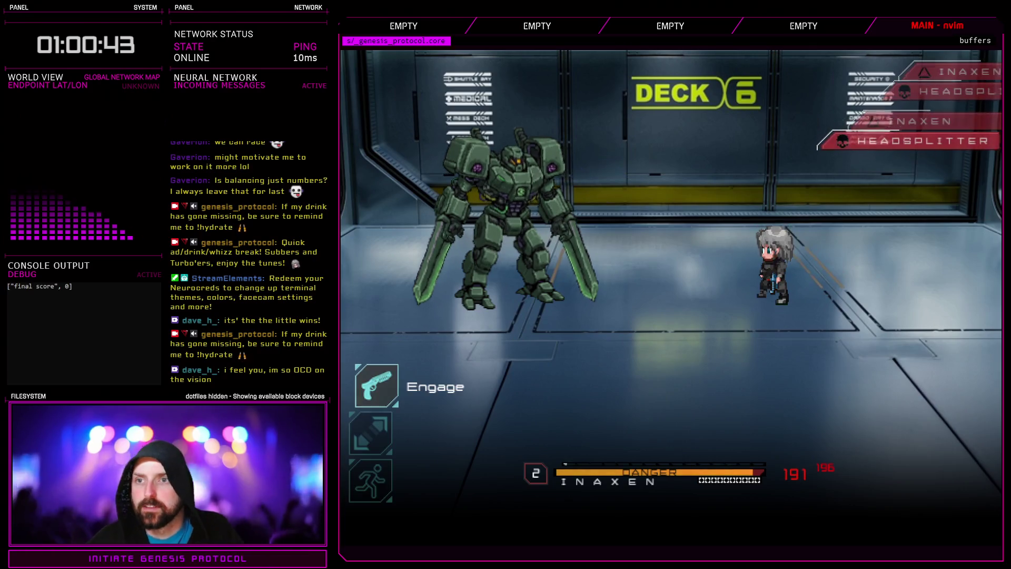
pyautogui.click(987, 52)
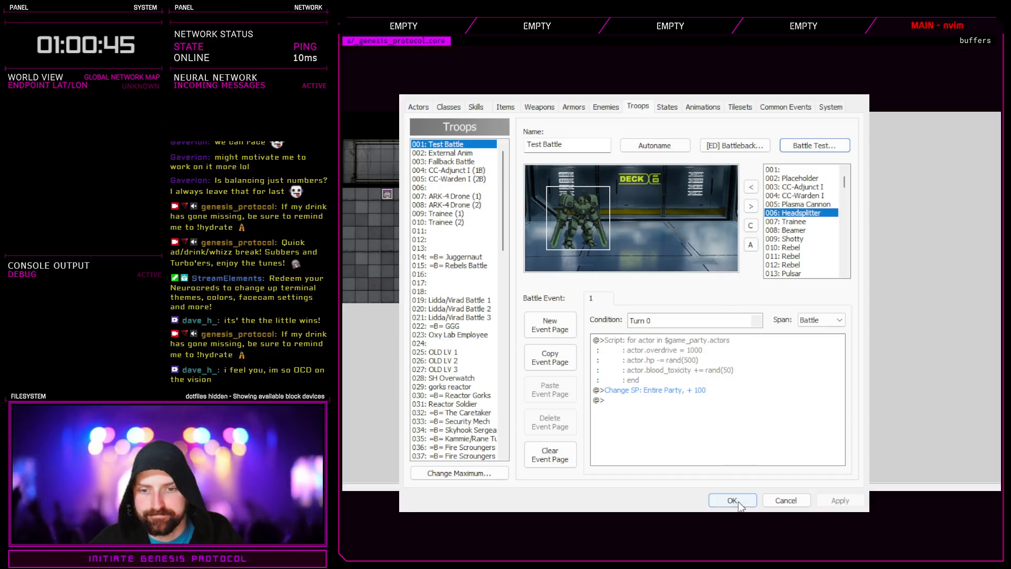
# Step: Close the database and zoom to 1640% on enemy_6.png's chest marker before returning to RPG Maker
pyautogui.click(732, 502)
pyautogui.hotkey('alt', 'Tab')
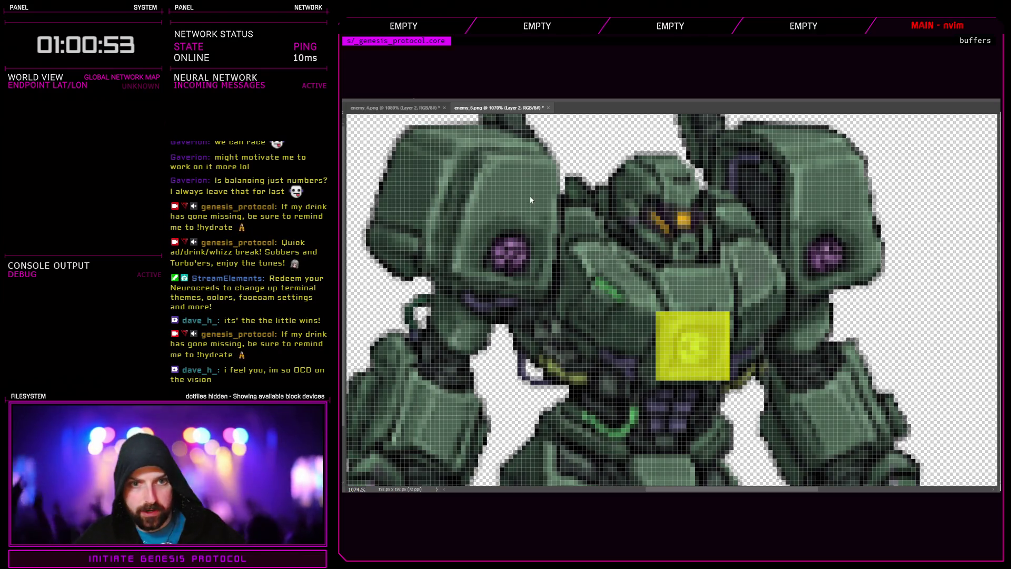
pyautogui.scroll(-5, 530, 199)
pyautogui.scroll(5, 721, 246)
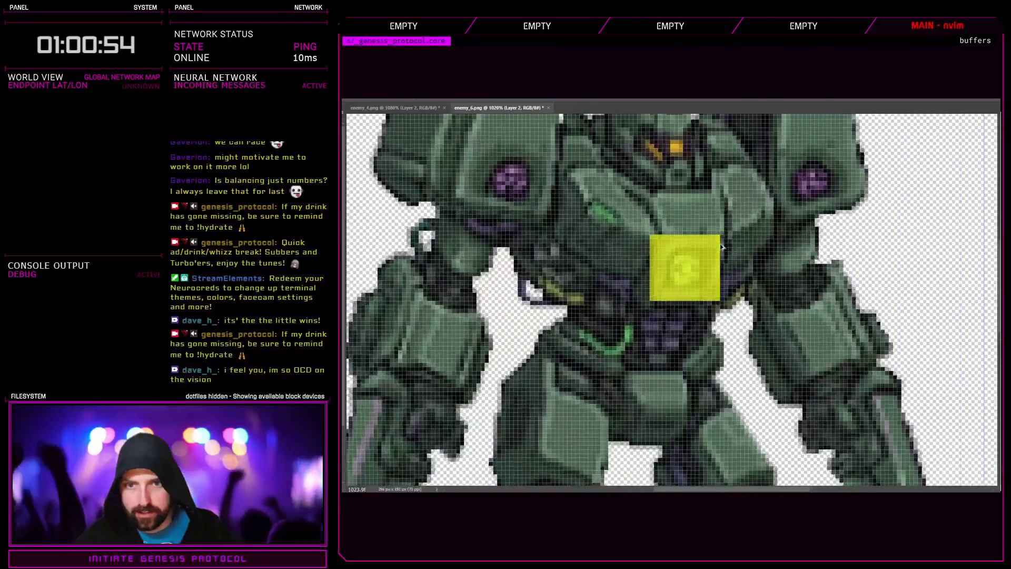
pyautogui.scroll(3, 721, 246)
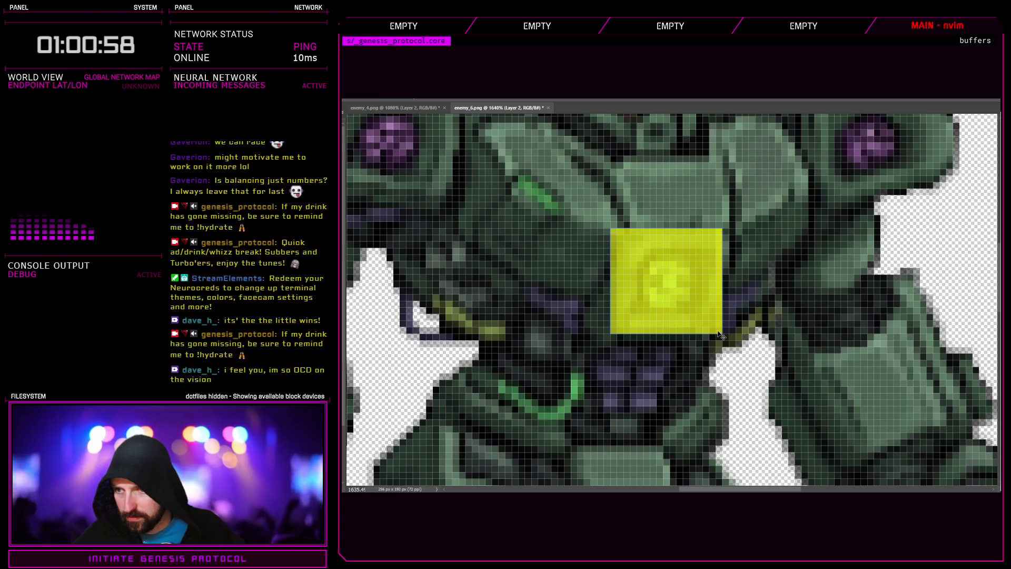
pyautogui.hotkey('alt', 'Tab')
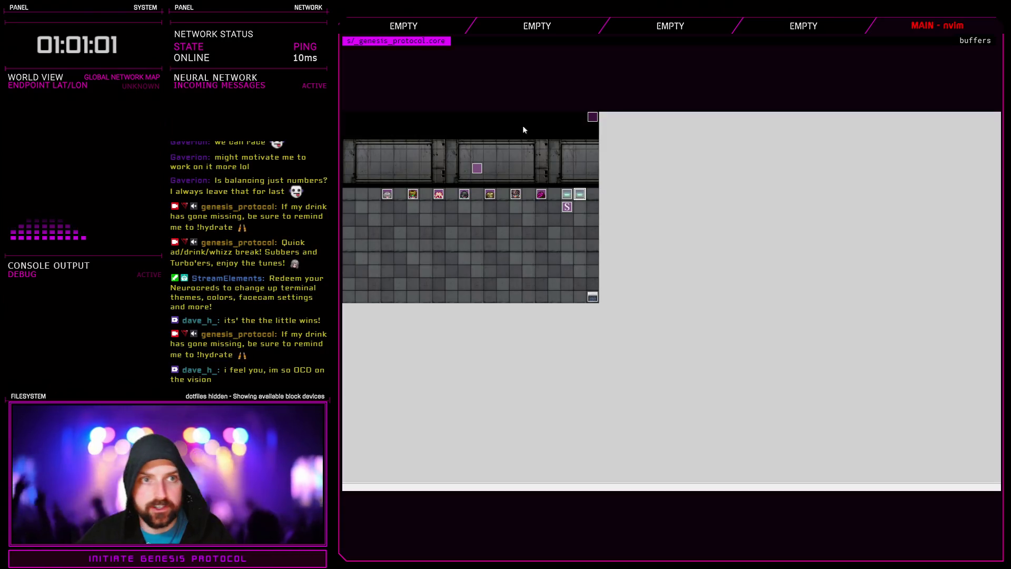
# Step: In the enemy script, change the Headsplitter's first weakness value from 104 to 136
pyautogui.hotkey('alt', 'Tab')
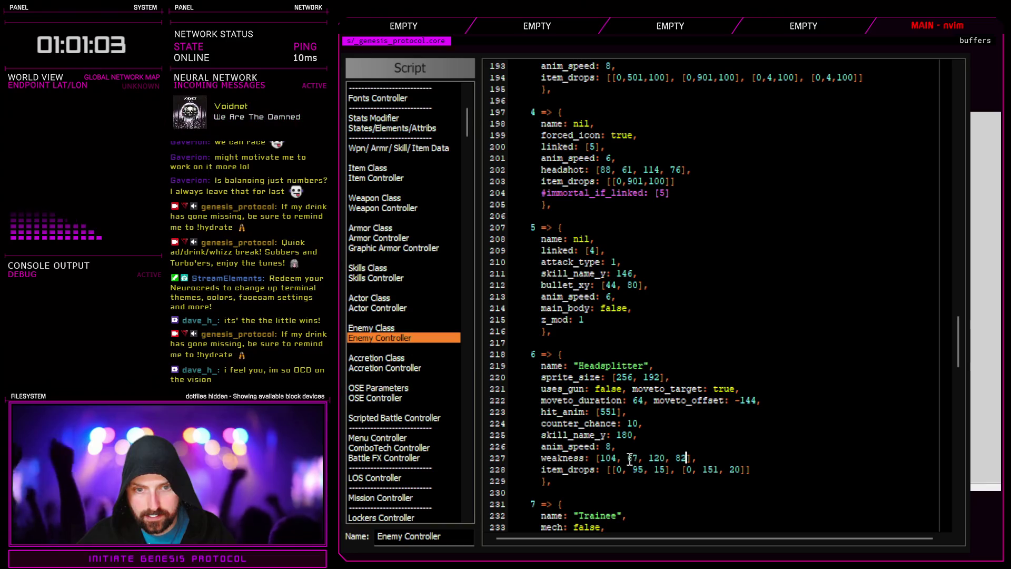
pyautogui.doubleClick(612, 458)
pyautogui.write('136')
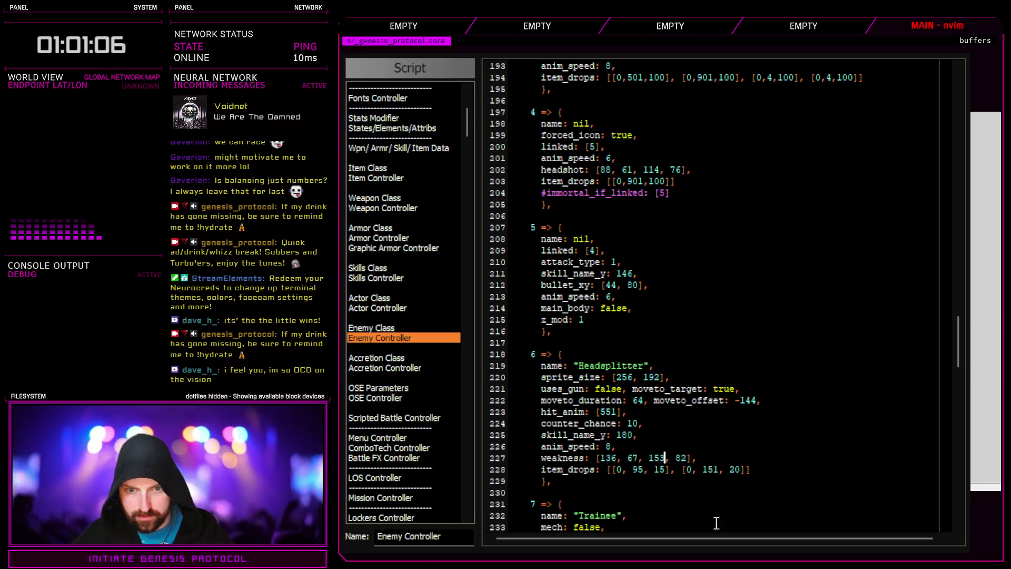
# Step: Launch a new test battle against the Headsplitter from the Database's Troops list
pyautogui.hotkey('alt', 'Tab')
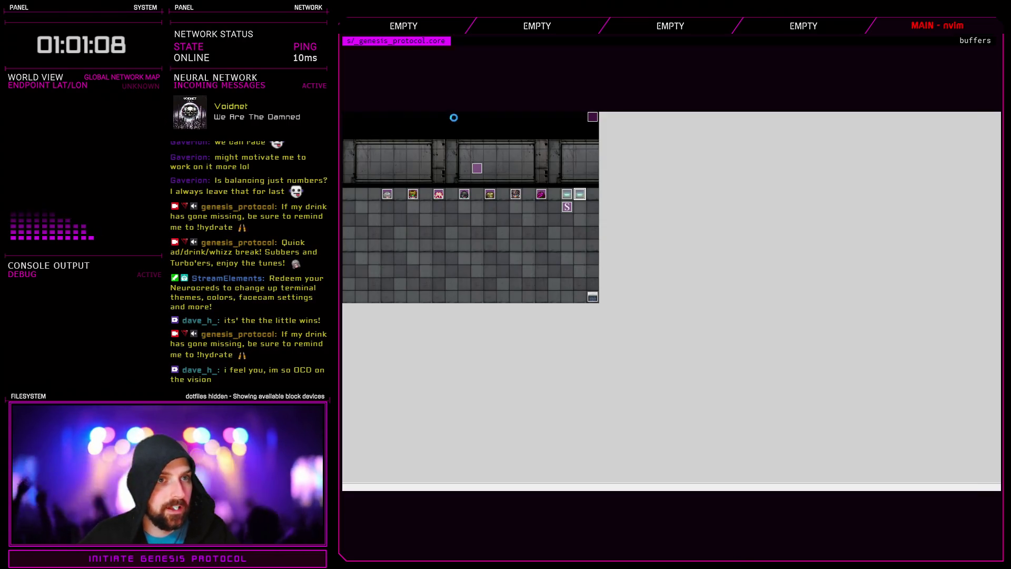
pyautogui.press('F9')
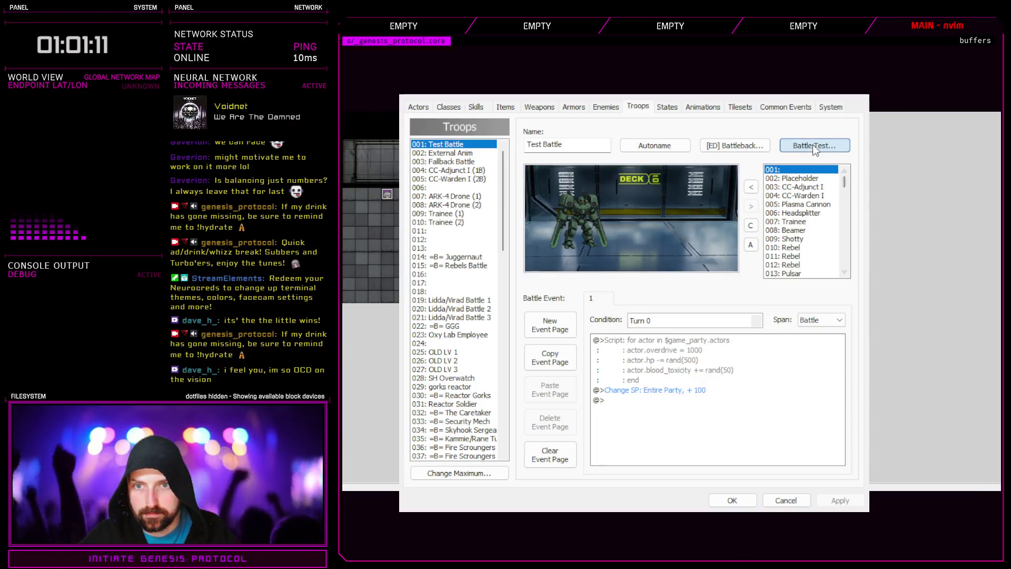
pyautogui.doubleClick(659, 396)
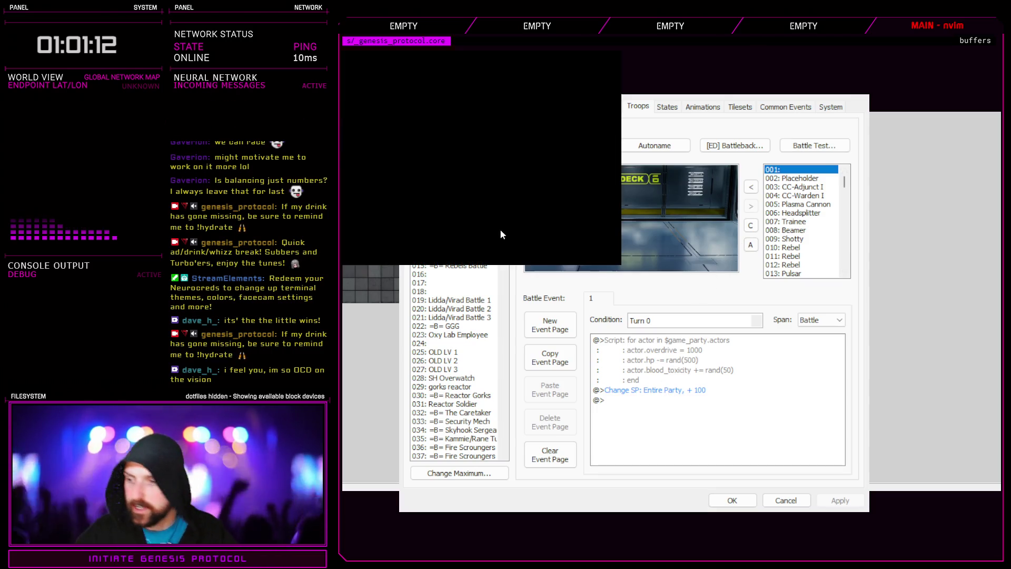
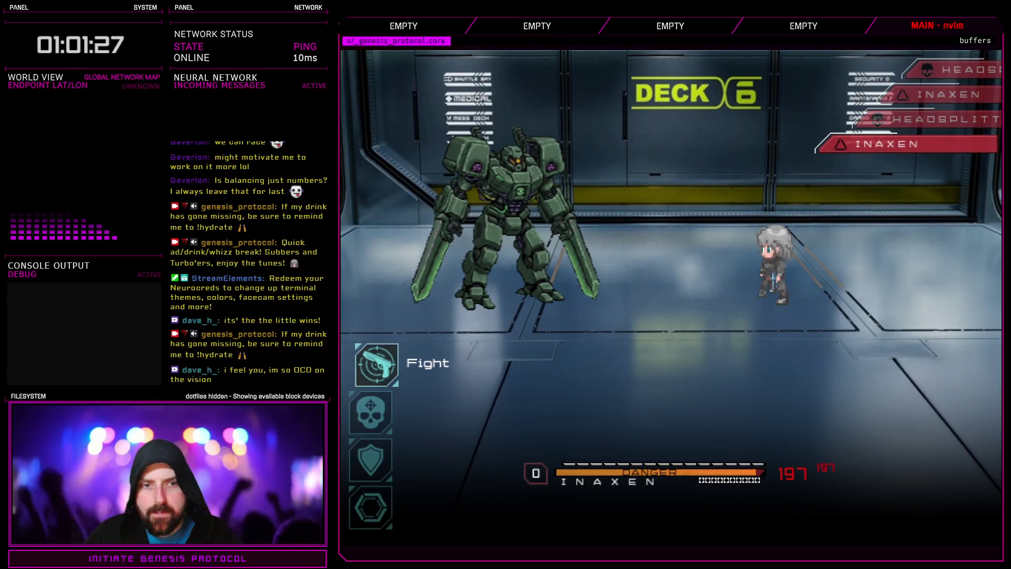
# Step: Attack the Headsplitter with Fast Blast and Engage, then choose Exit Game after losing
pyautogui.press('Return')
pyautogui.press('Return')
pyautogui.press('Escape')
pyautogui.press('Return')
pyautogui.press('Return')
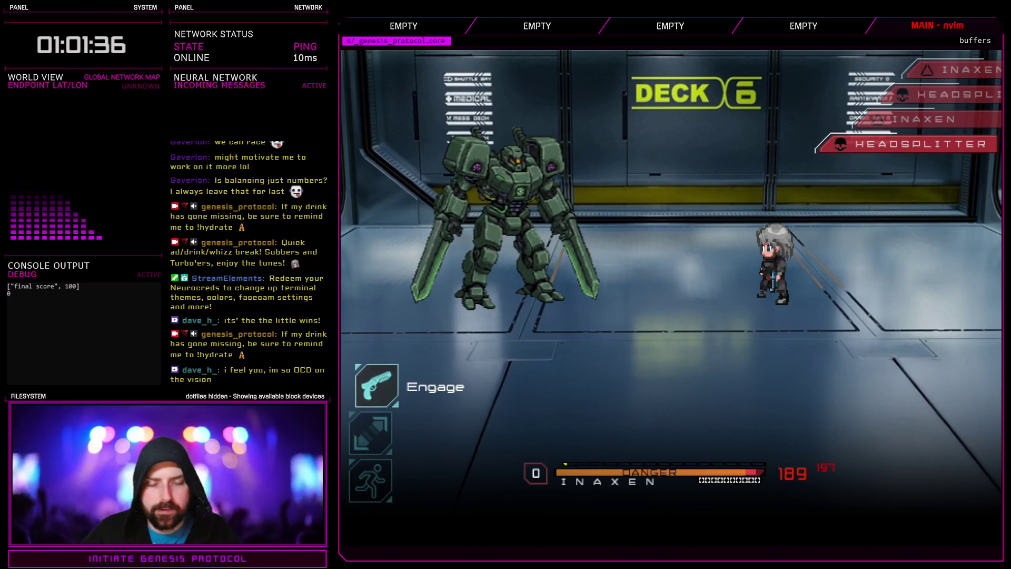
pyautogui.press('Return')
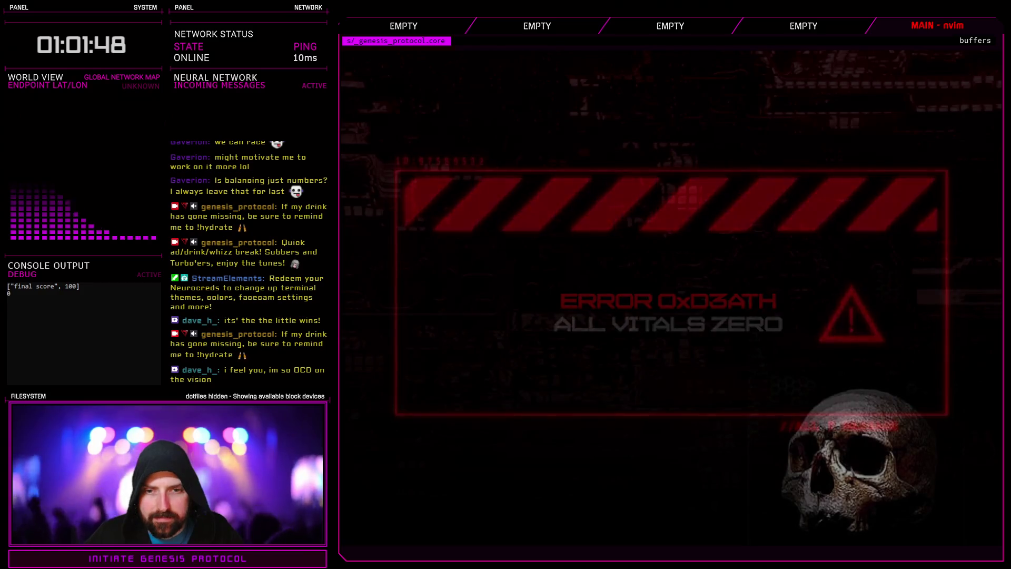
pyautogui.press('Down')
pyautogui.press('Down')
pyautogui.press('Return')
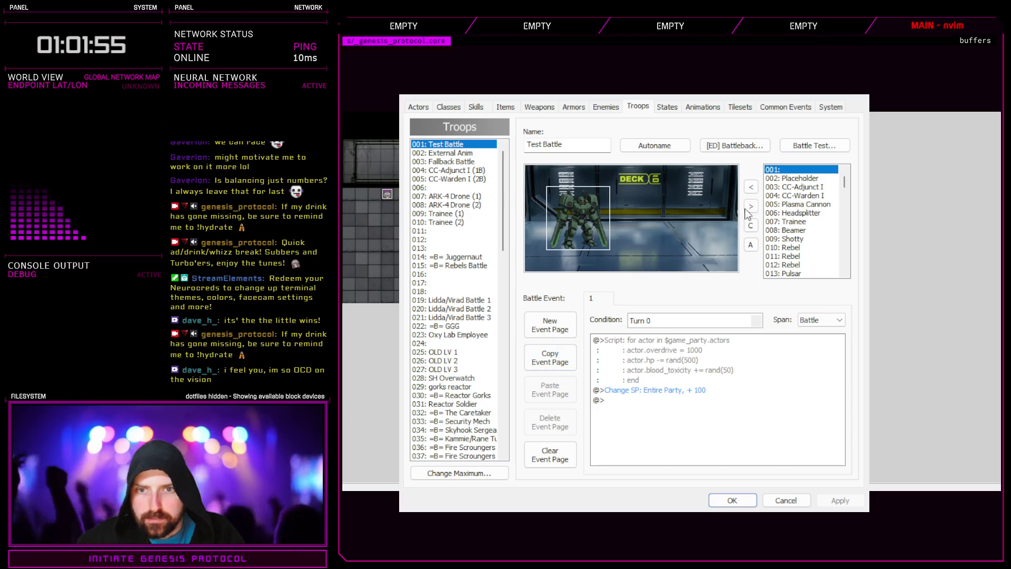
# Step: Add 007: Trainee to the Test Battle troop, shift it up-left, then apply and close
pyautogui.click(795, 221)
pyautogui.click(751, 187)
pyautogui.moveTo(655, 205)
pyautogui.mouseDown()
pyautogui.moveTo(599, 219)
pyautogui.moveTo(597, 186)
pyautogui.mouseUp()
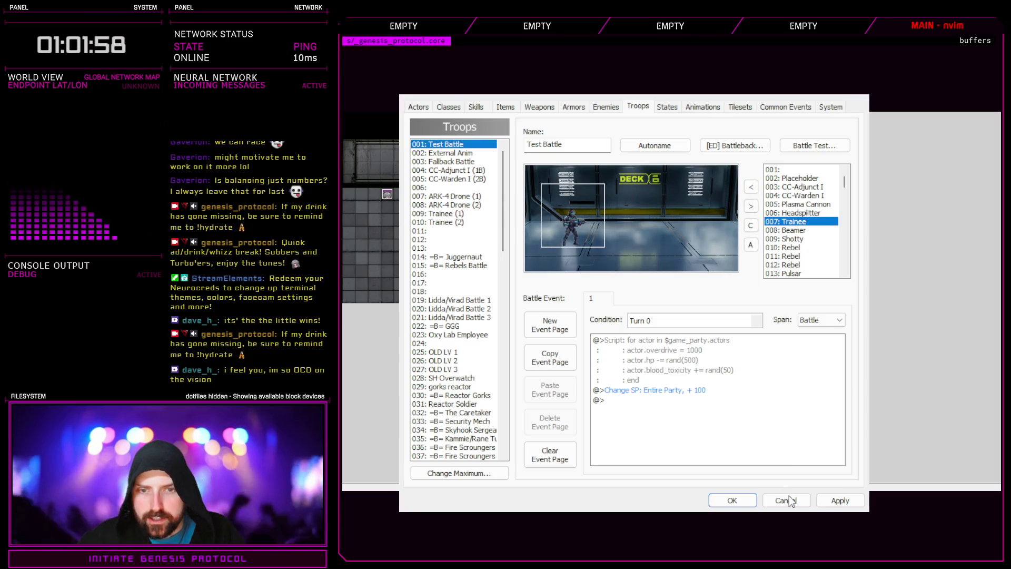
pyautogui.click(834, 499)
pyautogui.click(731, 500)
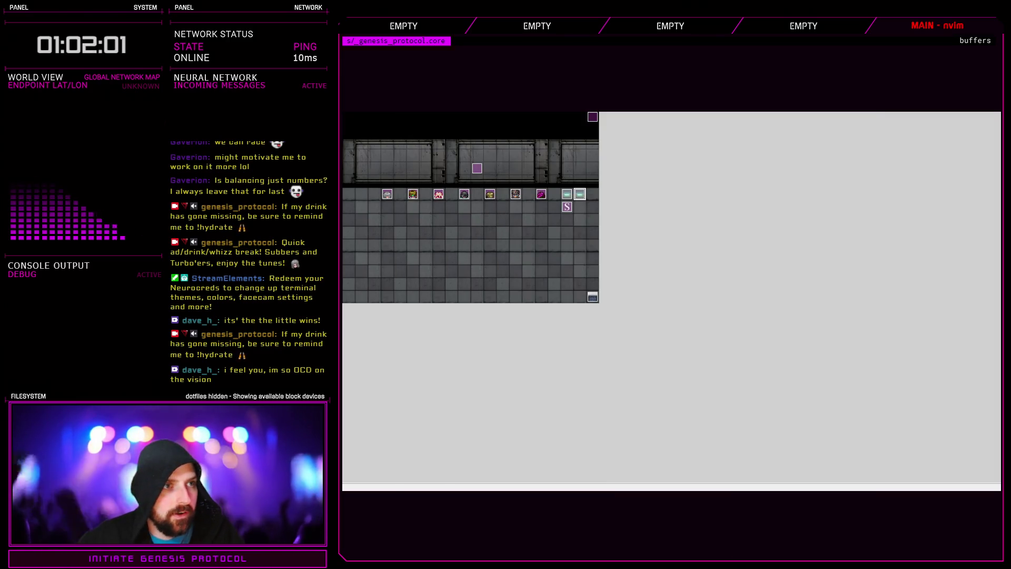
# Step: Close enemy_4.png and open the enemy_7.png soldier sprite in Photoshop
pyautogui.hotkey('alt', 'Tab')
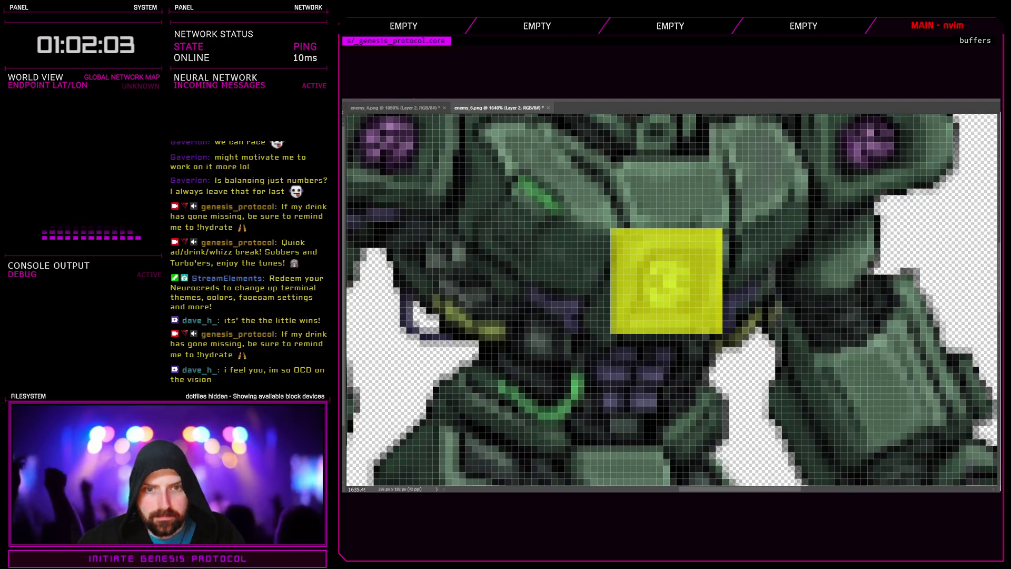
pyautogui.scroll(-3, 620, 237)
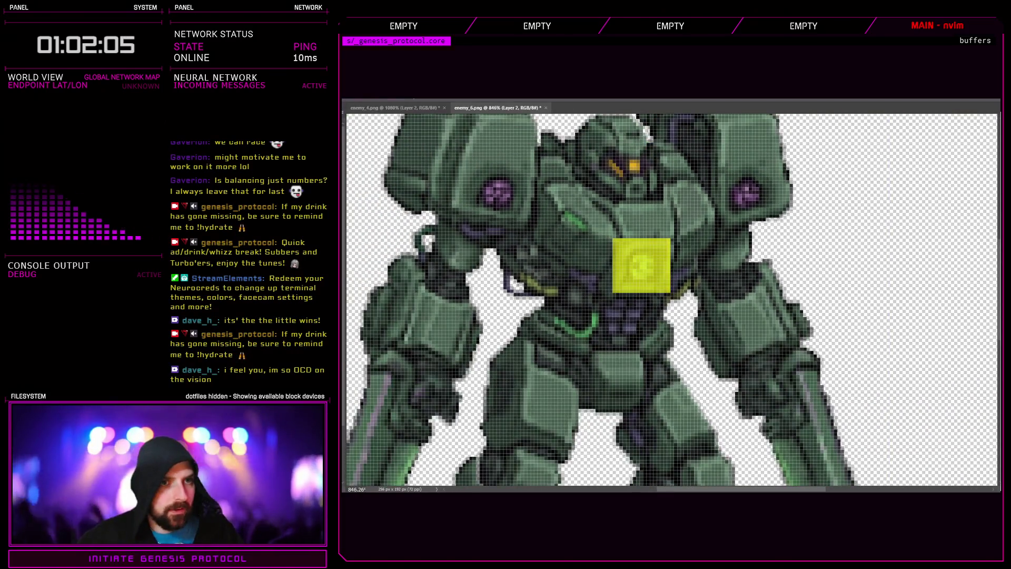
pyautogui.click(411, 109)
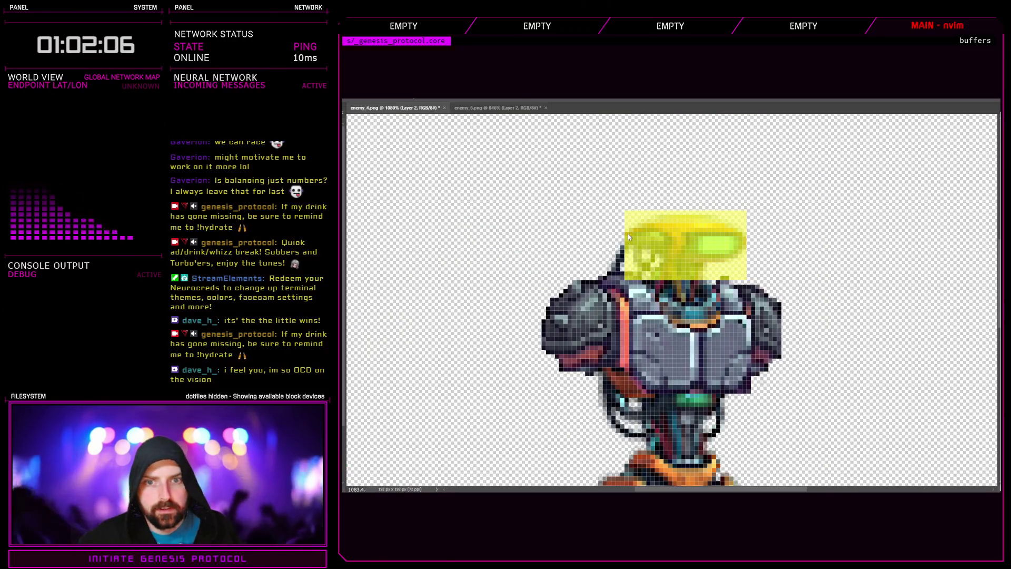
pyautogui.hotkey('ctrl', 'w')
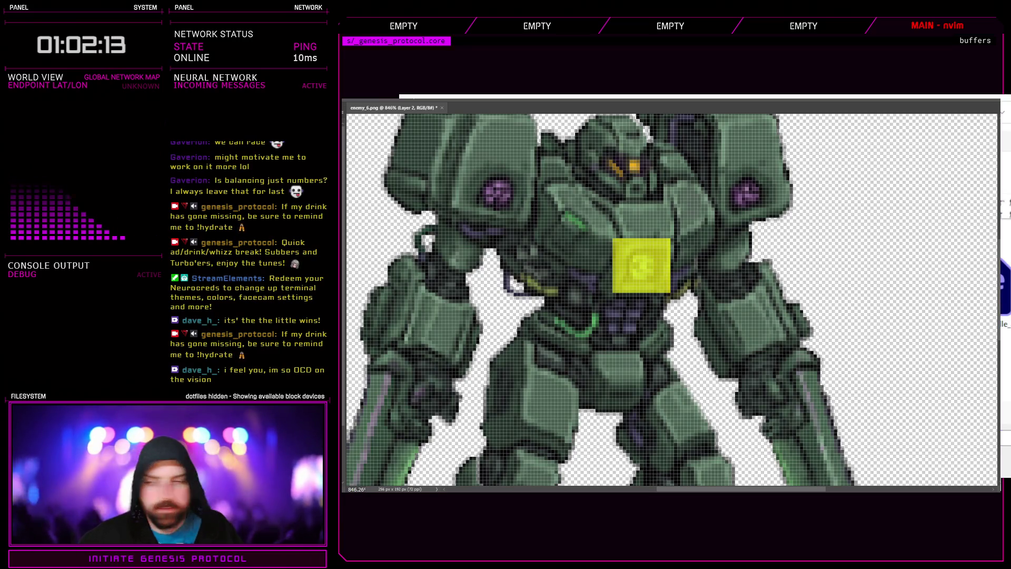
pyautogui.press('Return')
pyautogui.scroll(5, 675, 244)
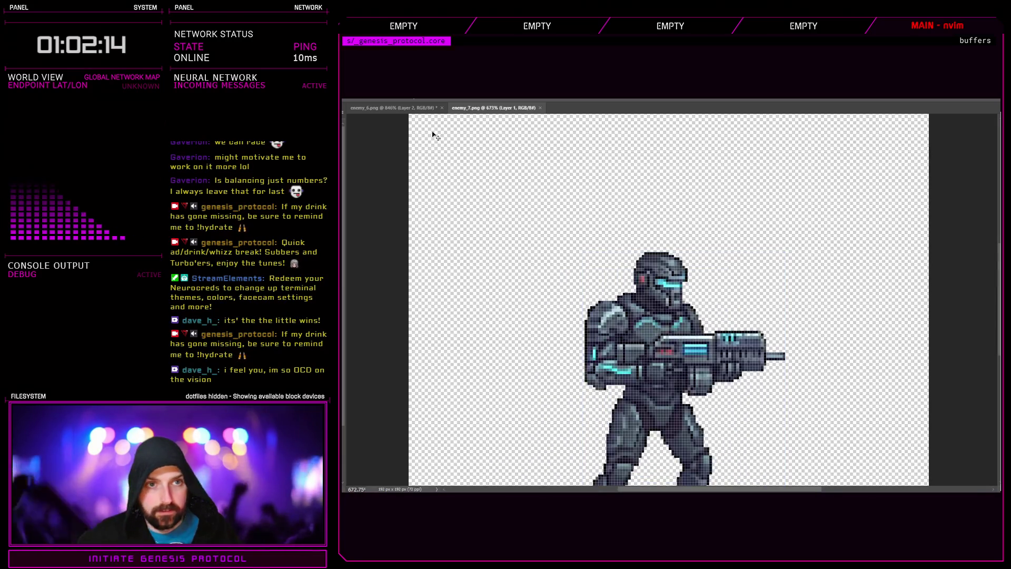
pyautogui.click(416, 109)
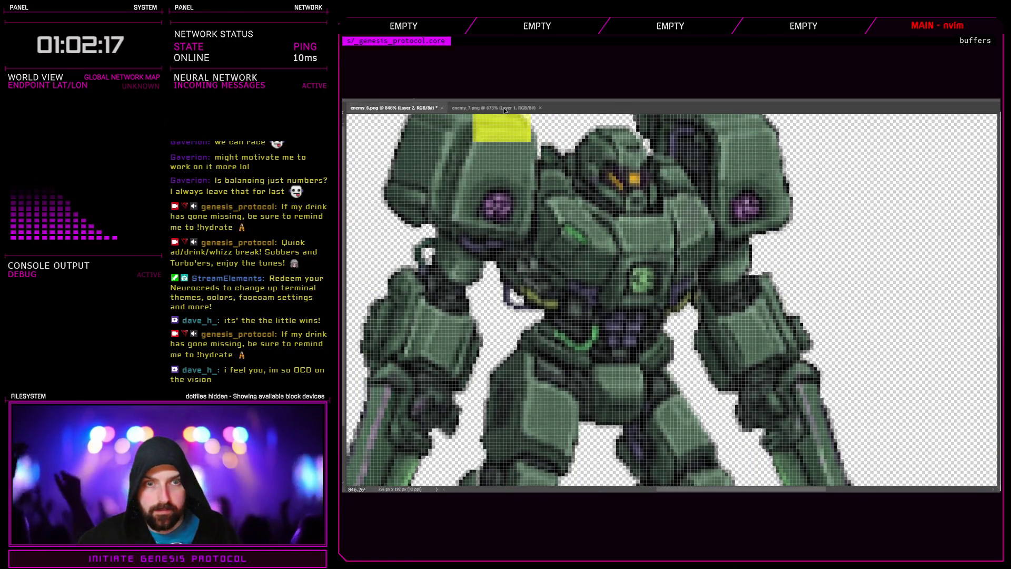
pyautogui.click(505, 109)
# Step: Paste the yellow block into enemy_7.png and scale it to cover the soldier's head
pyautogui.hotkey('ctrl', 'v')
pyautogui.moveTo(665, 271); pyautogui.dragTo(668, 287)
pyautogui.scroll(2, 668, 287)
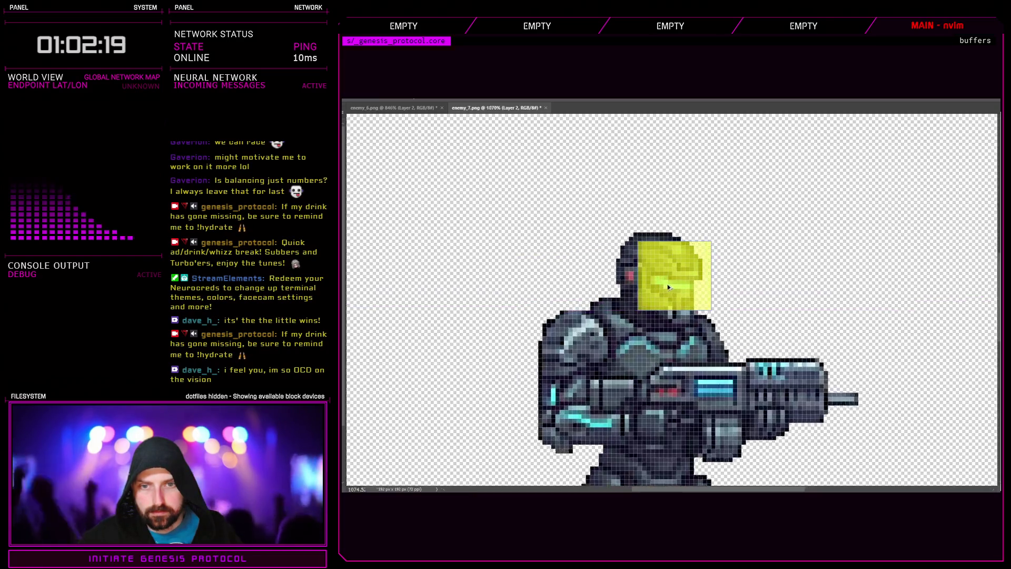
pyautogui.scroll(1, 668, 287)
pyautogui.hotkey('ctrl', 't')
pyautogui.moveTo(633, 238); pyautogui.dragTo(608, 223)
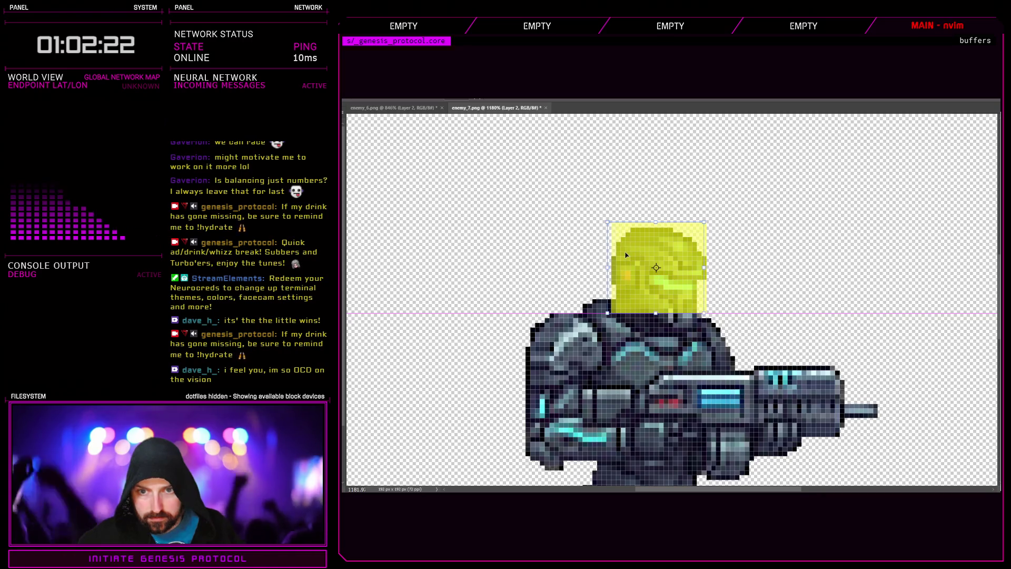
pyautogui.moveTo(653, 279); pyautogui.dragTo(650, 285)
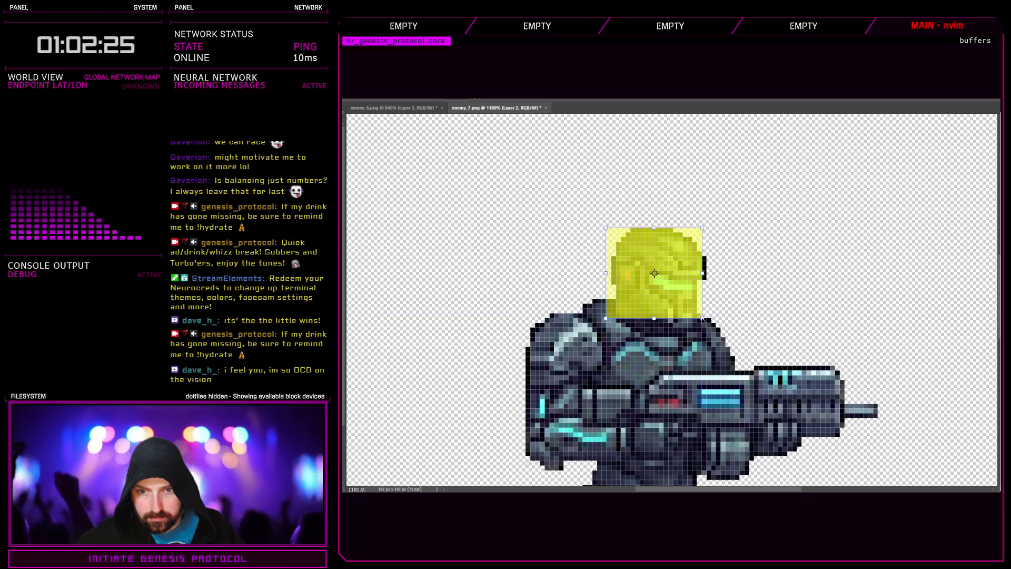
pyautogui.moveTo(703, 319); pyautogui.dragTo(706, 322)
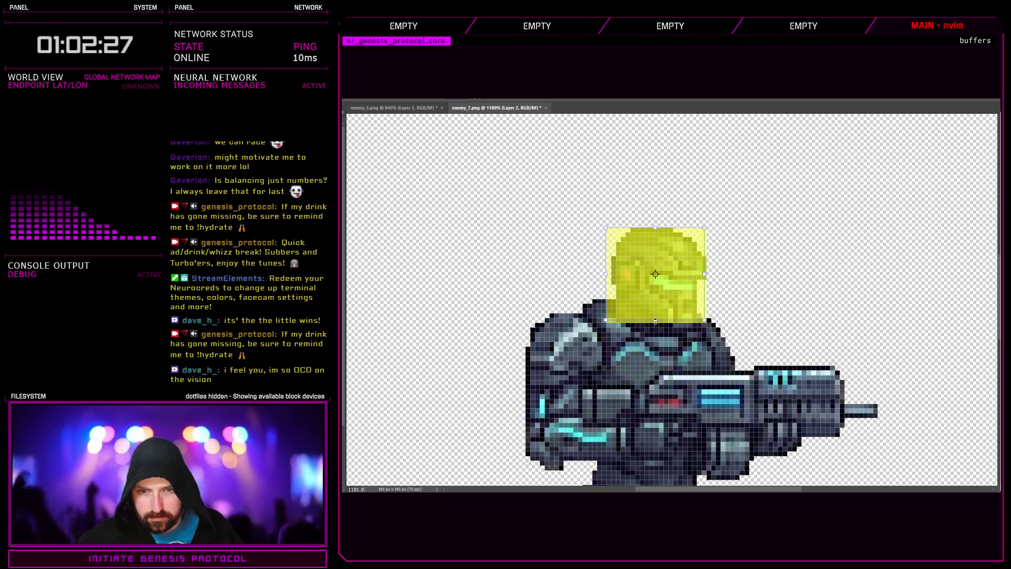
pyautogui.press('Return')
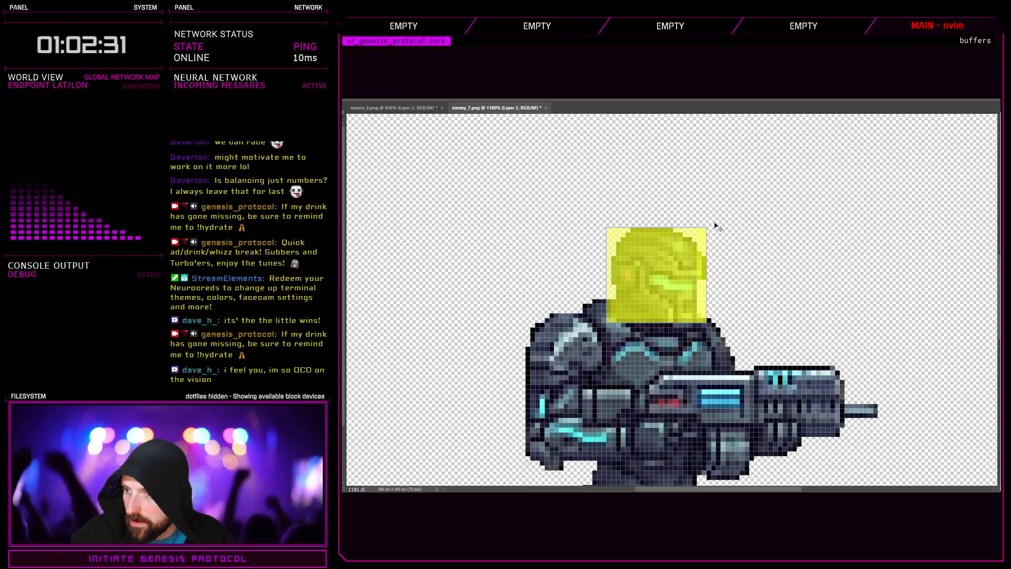
pyautogui.hotkey('alt', 'Tab')
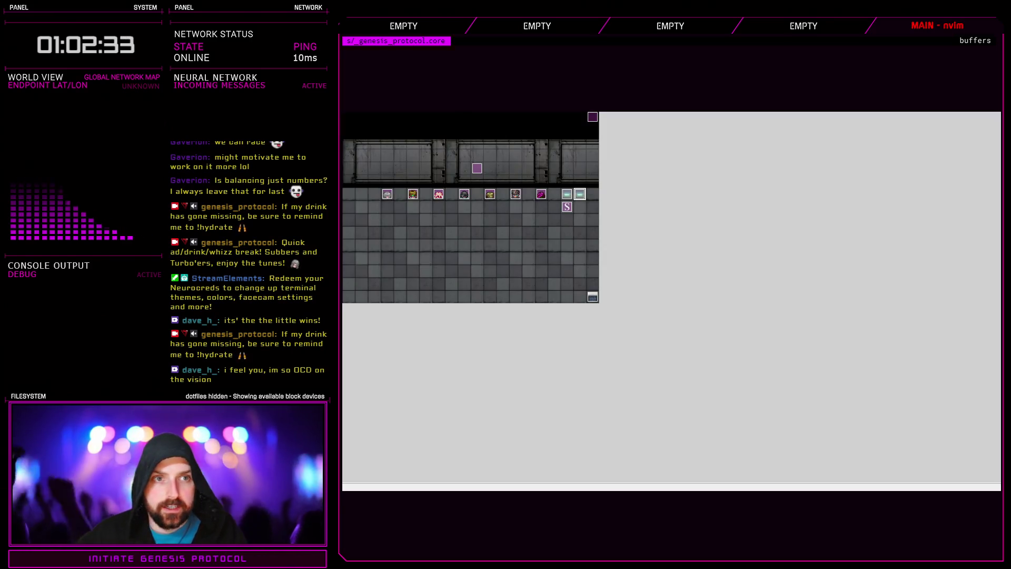
# Step: Compare the Trainee's headshot values in Enemy Controller against the sprite's yellow head block
pyautogui.hotkey('alt', 'Tab')
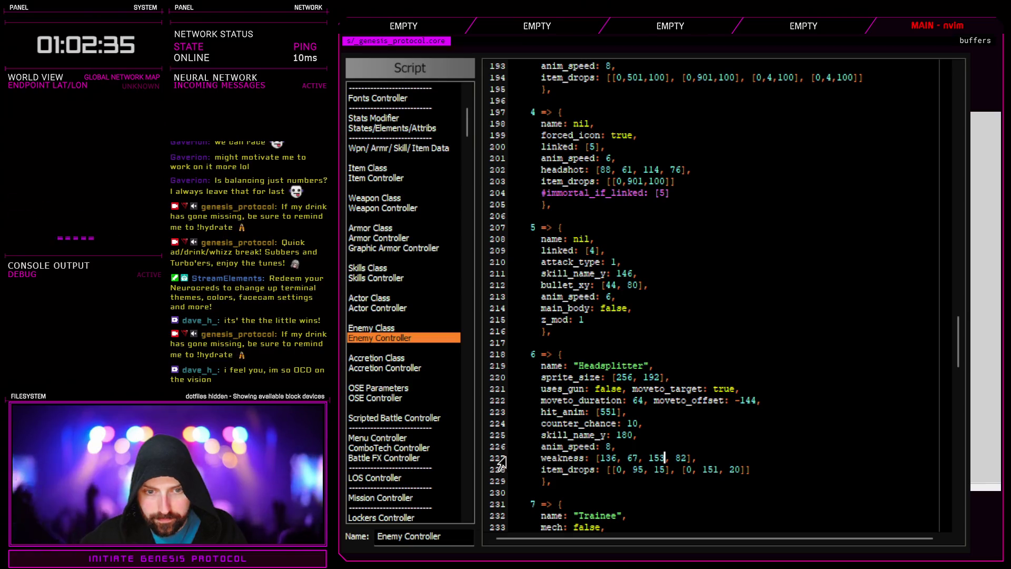
pyautogui.click(496, 171)
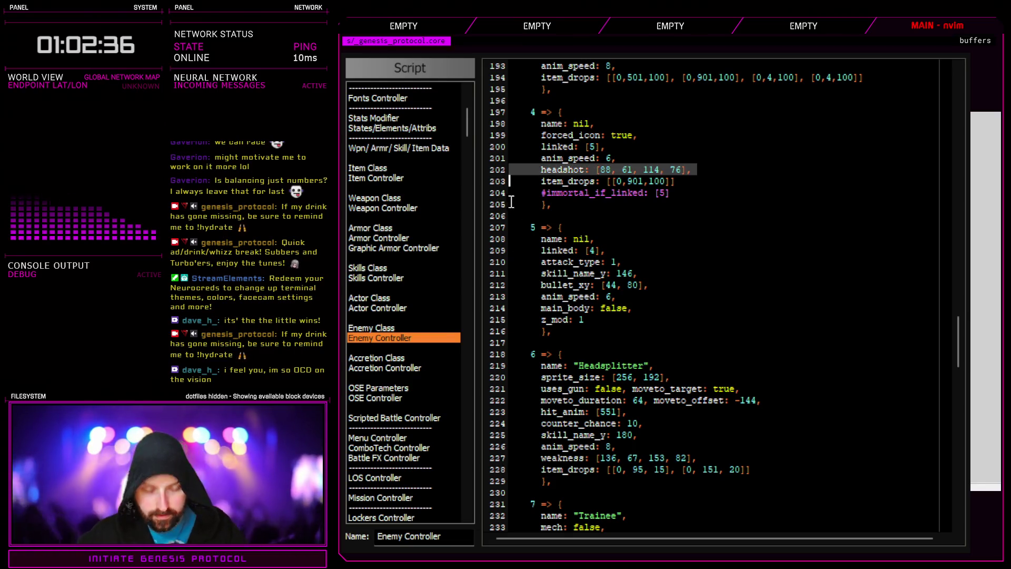
pyautogui.scroll(-6, 714, 337)
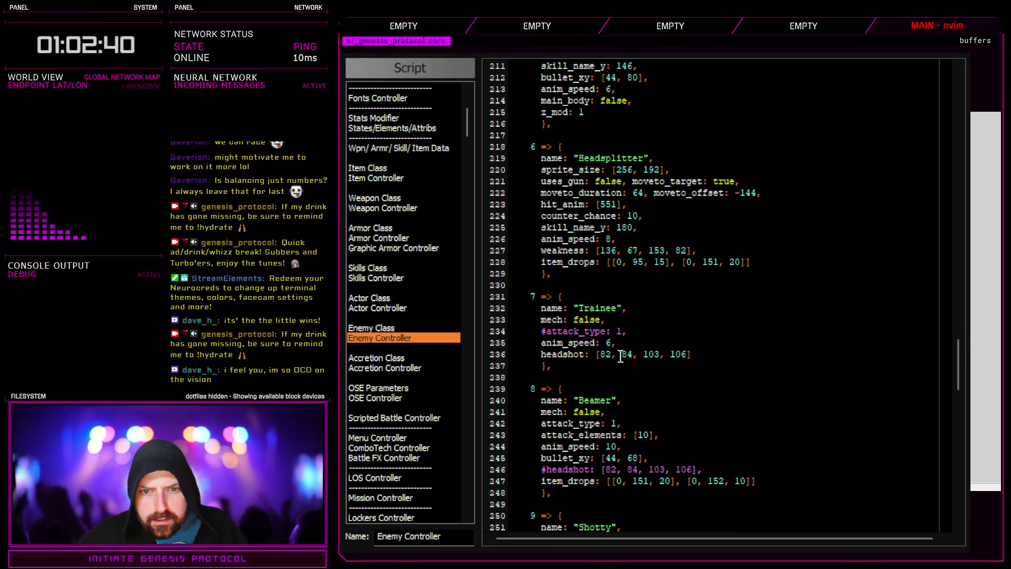
pyautogui.moveTo(623, 356); pyautogui.dragTo(634, 351)
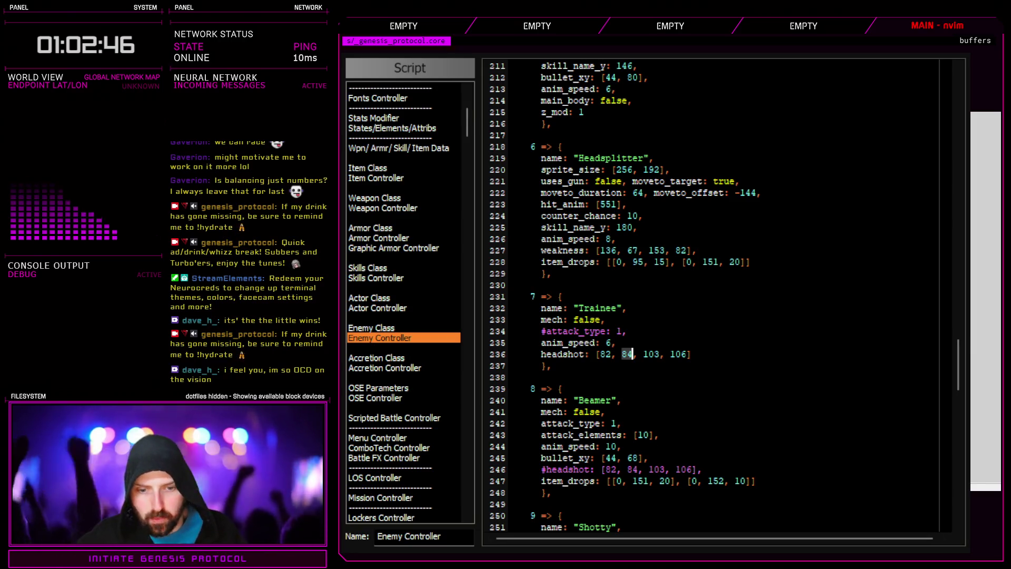
pyautogui.hotkey('alt', 'Tab')
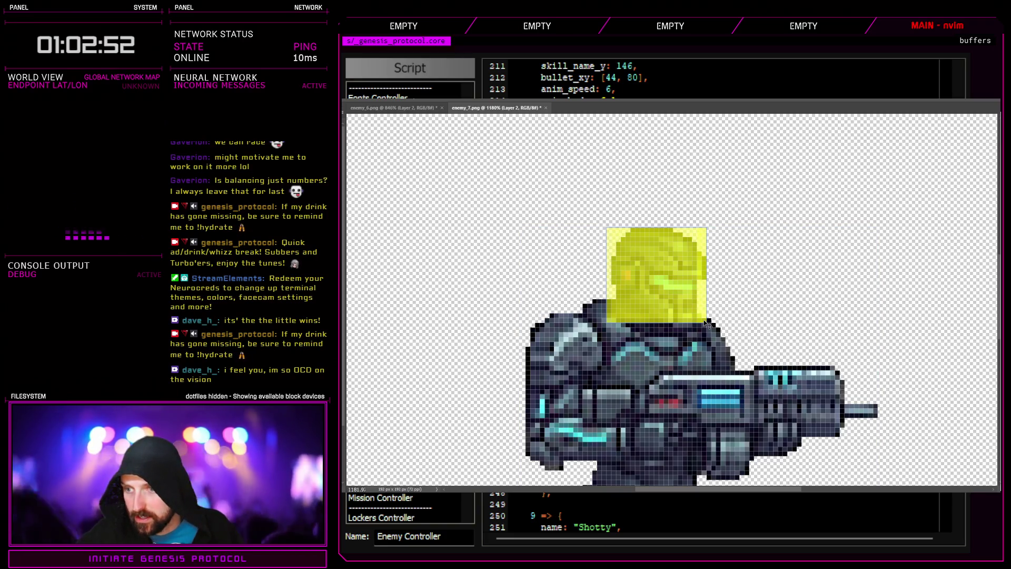
pyautogui.hotkey('alt', 'Tab')
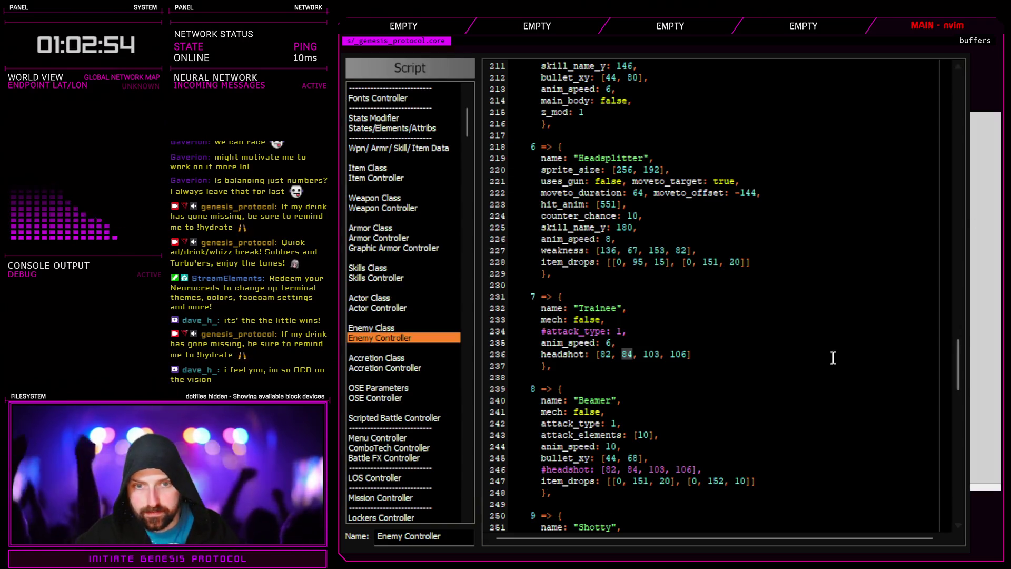
# Step: Edit the Trainee's headshot on line 236 to [83, 78, 102, 97] and close the editor
pyautogui.click(659, 354)
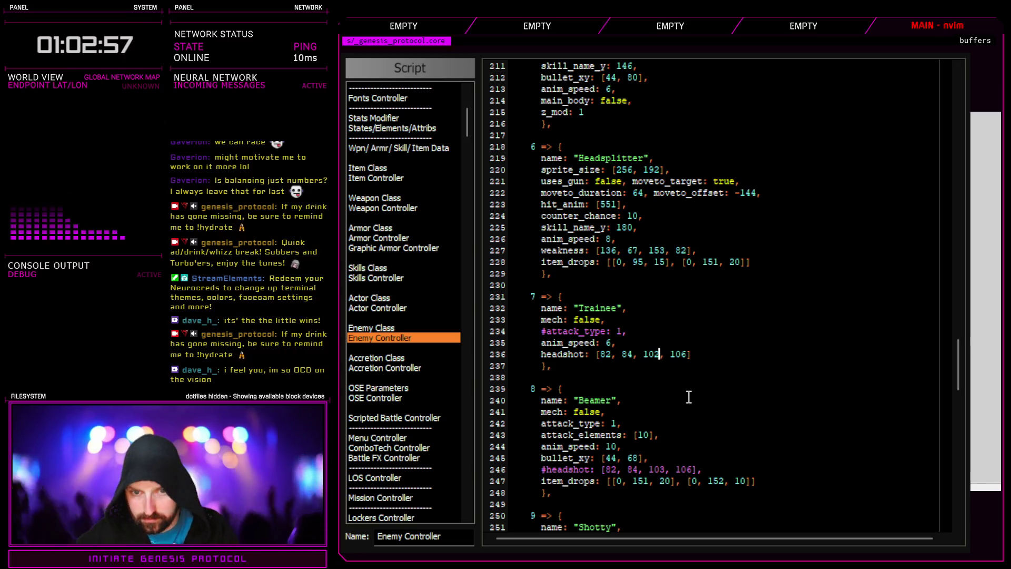
pyautogui.moveTo(669, 355); pyautogui.dragTo(687, 356)
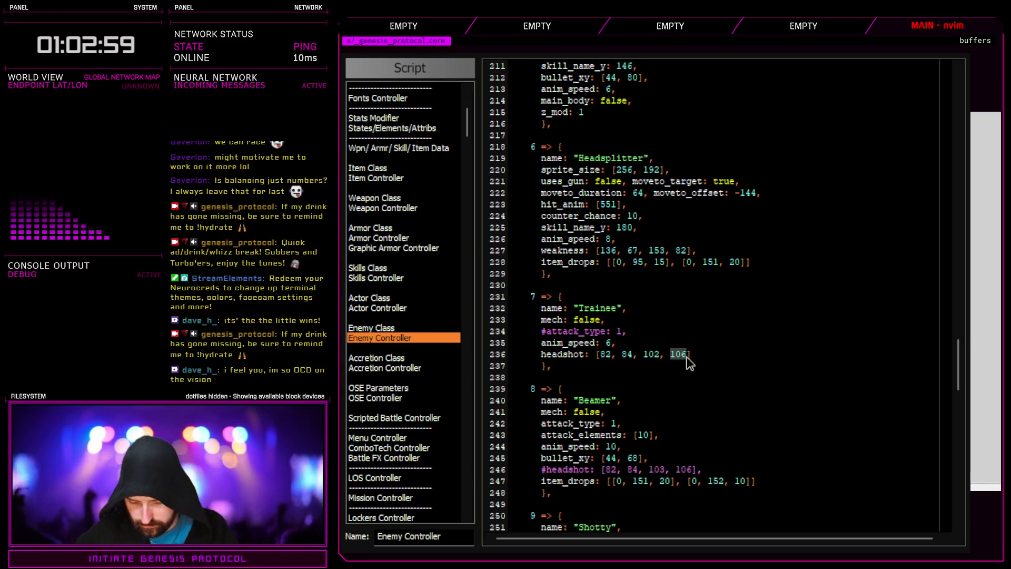
pyautogui.click(613, 354)
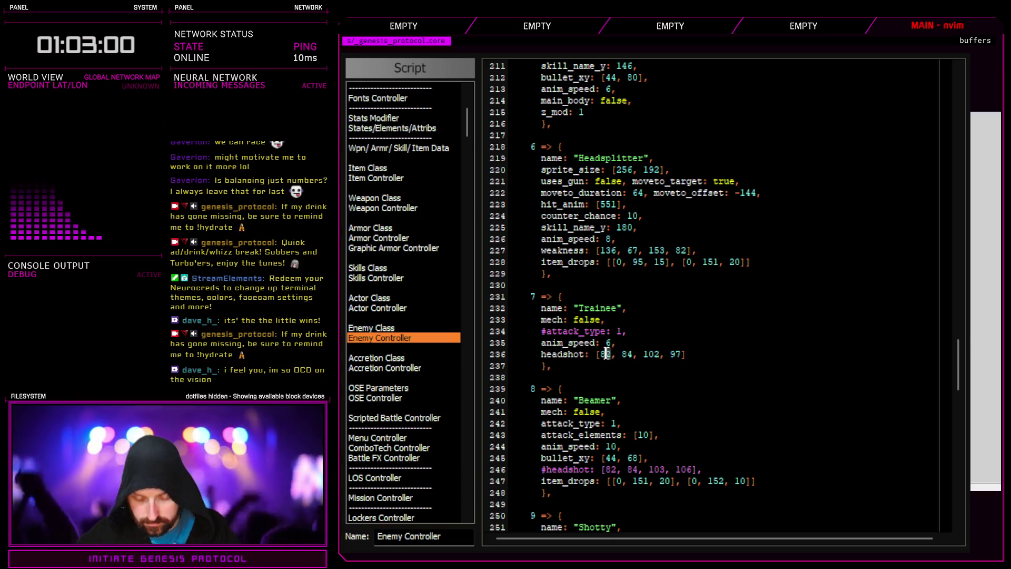
pyautogui.hotkey('ctrl', 'a')
pyautogui.moveTo(620, 355); pyautogui.dragTo(632, 357)
pyautogui.write('c78')
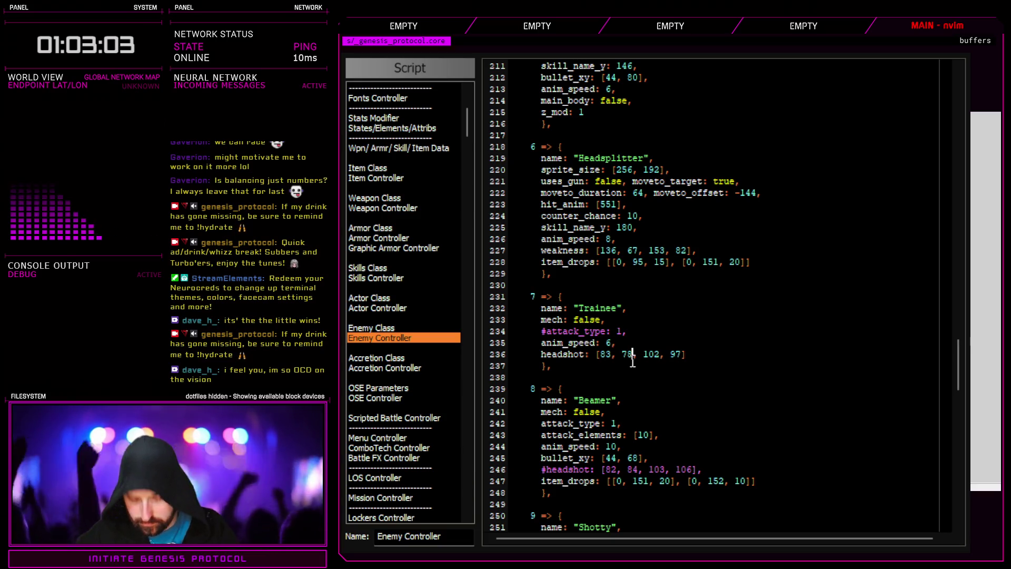
pyautogui.press('F12')
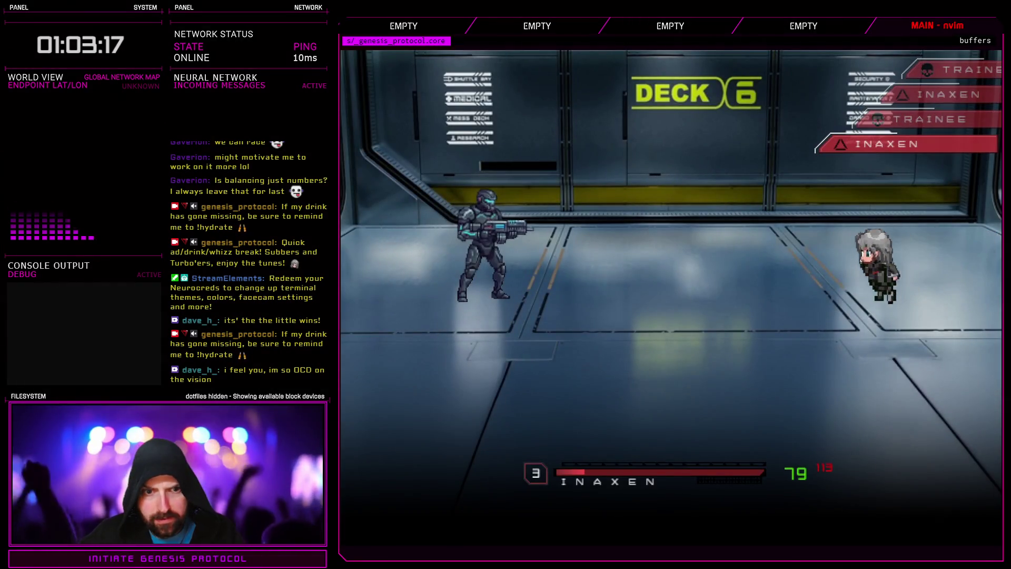
# Step: Fire Fast Blast at the Trainee on Deck 6, then run from the battle
pyautogui.press('Return')
pyautogui.press('Return')
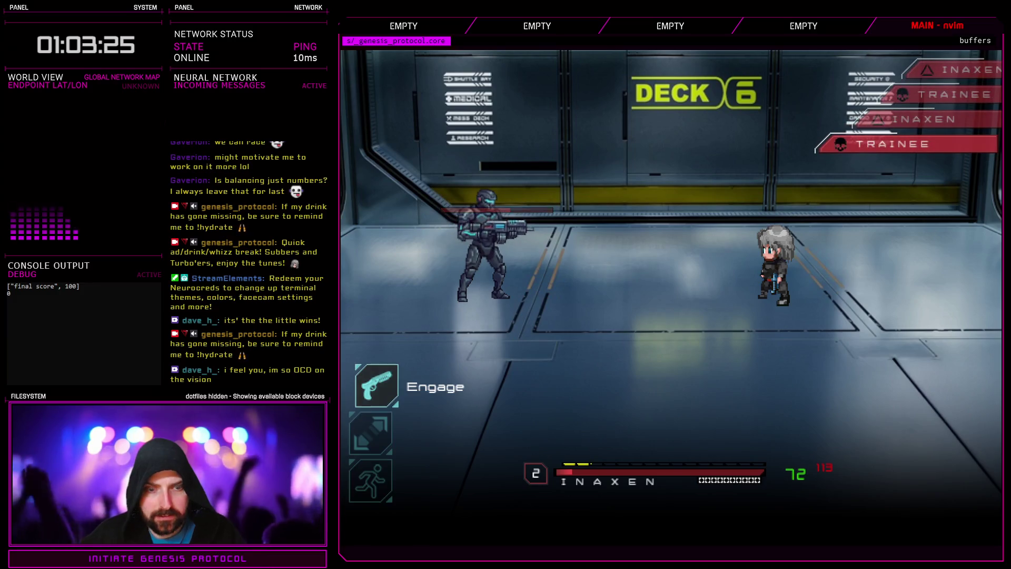
pyautogui.press('Down')
pyautogui.press('Down')
pyautogui.press('Return')
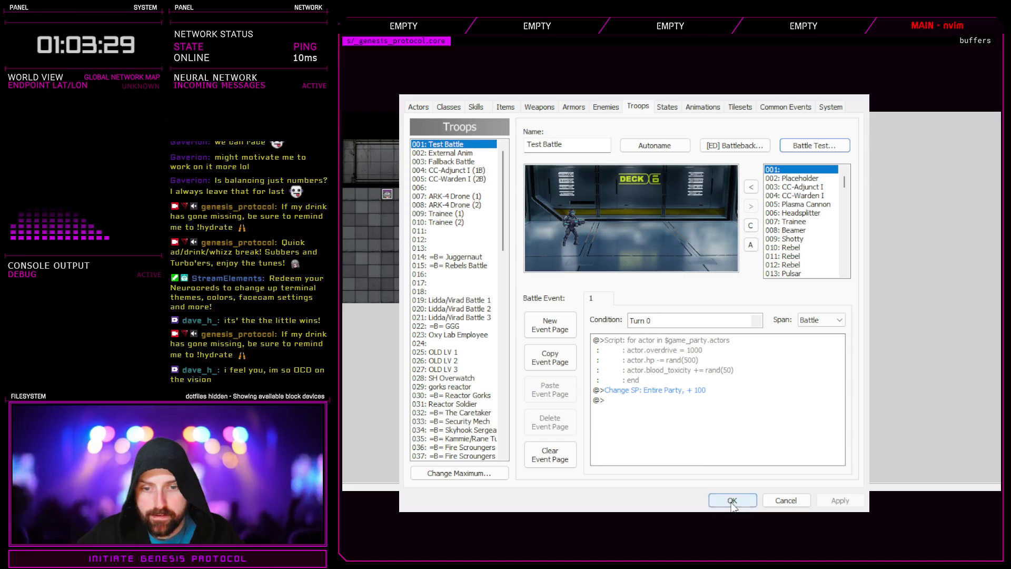
# Step: Clear the Test Battle troop, add 008: Beamer moved to the left, and save the database
pyautogui.click(732, 501)
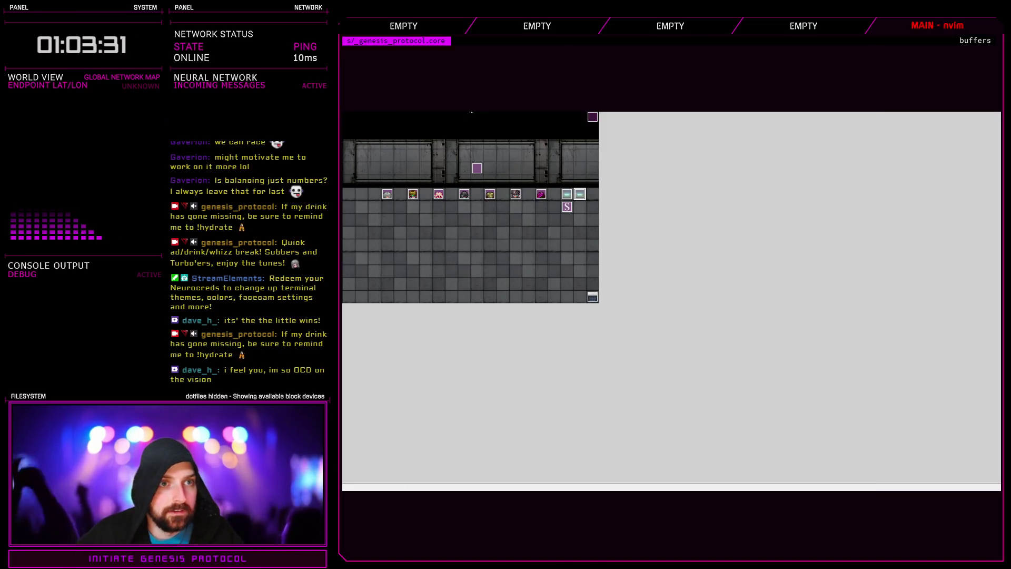
pyautogui.press('F9')
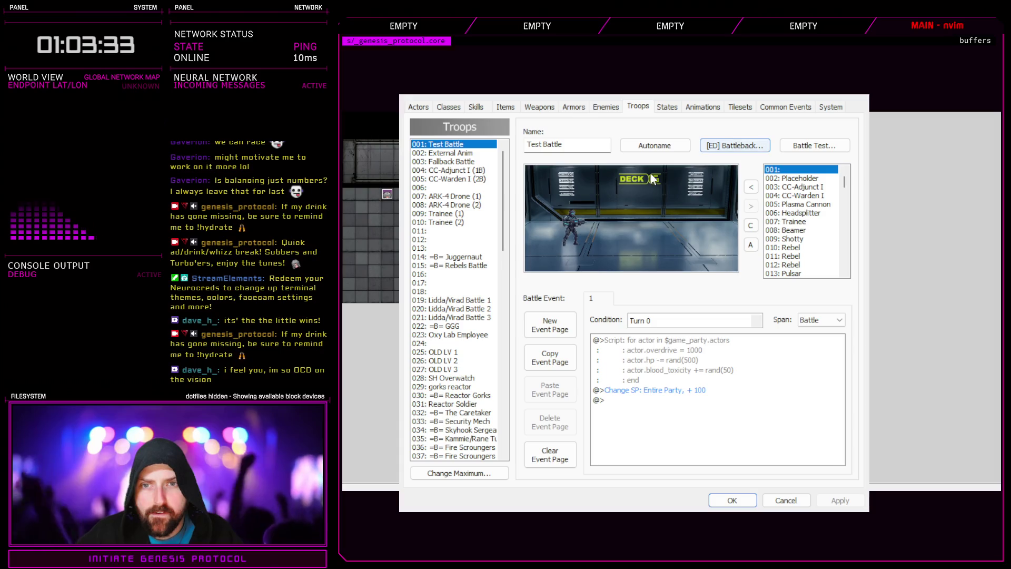
pyautogui.click(751, 225)
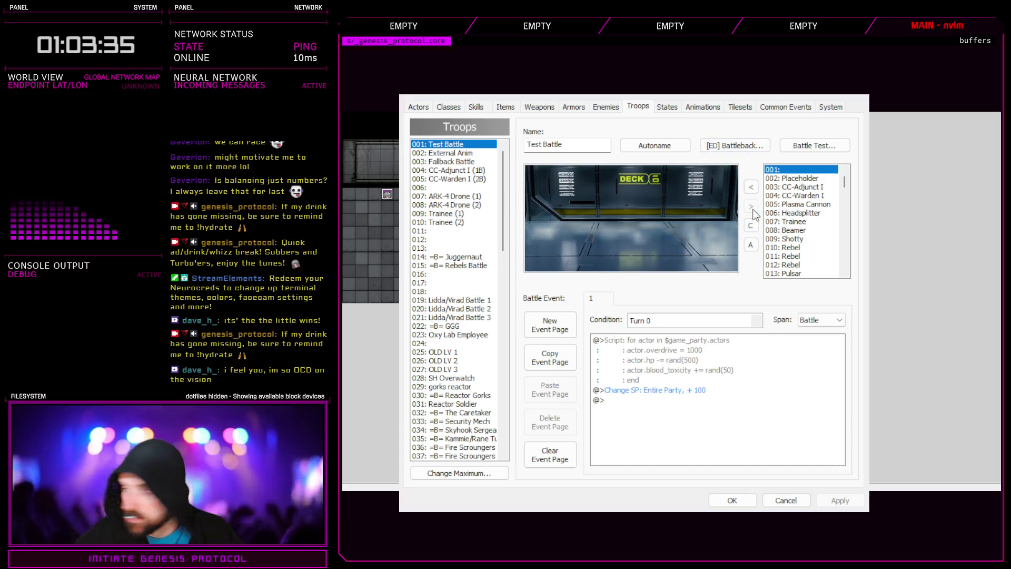
pyautogui.click(792, 230)
pyautogui.click(751, 187)
pyautogui.moveTo(634, 233); pyautogui.dragTo(578, 227)
pyautogui.click(839, 499)
pyautogui.click(712, 499)
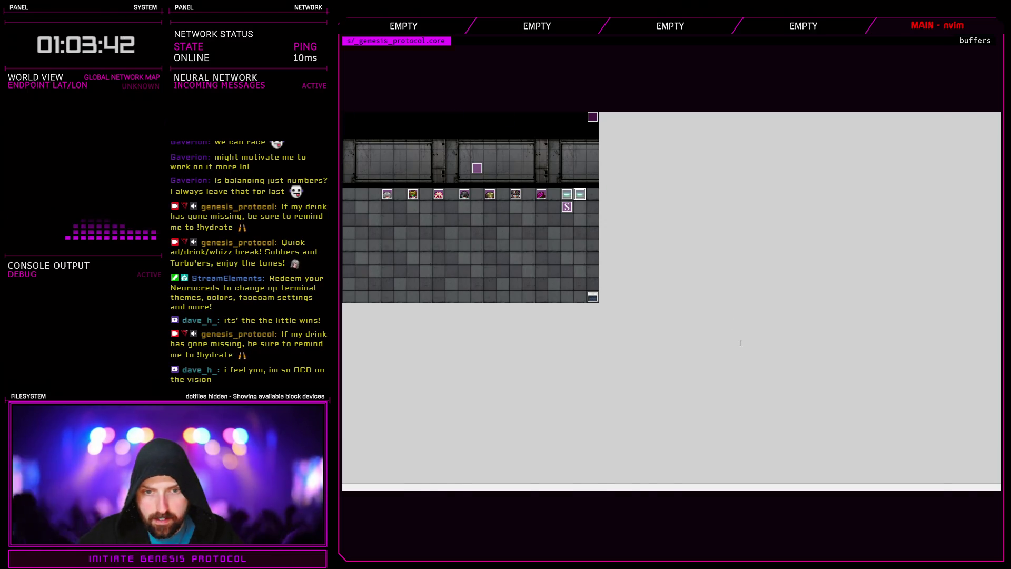
pyautogui.press('F11')
# Step: Select the Beamer's commented #headshot line, then bring up enemy_6.png in Photoshop
pyautogui.moveTo(559, 403); pyautogui.dragTo(695, 401)
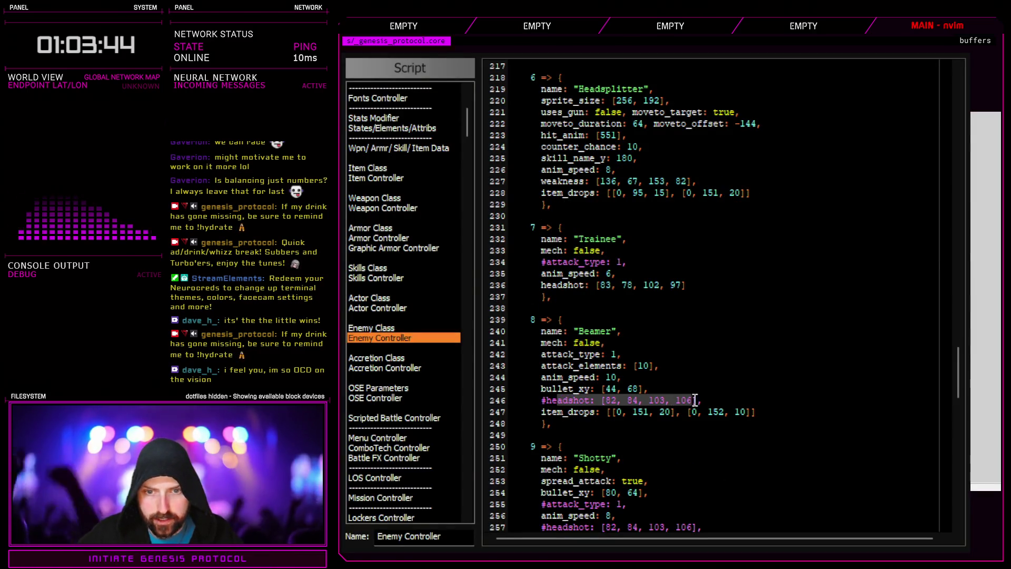
pyautogui.scroll(-2, 655, 380)
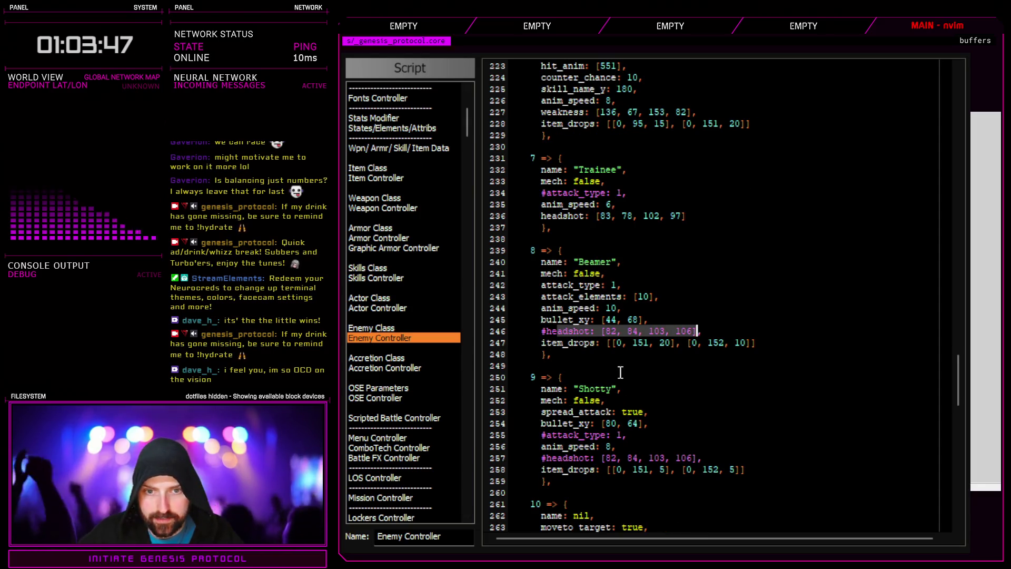
pyautogui.hotkey('alt', 'Tab')
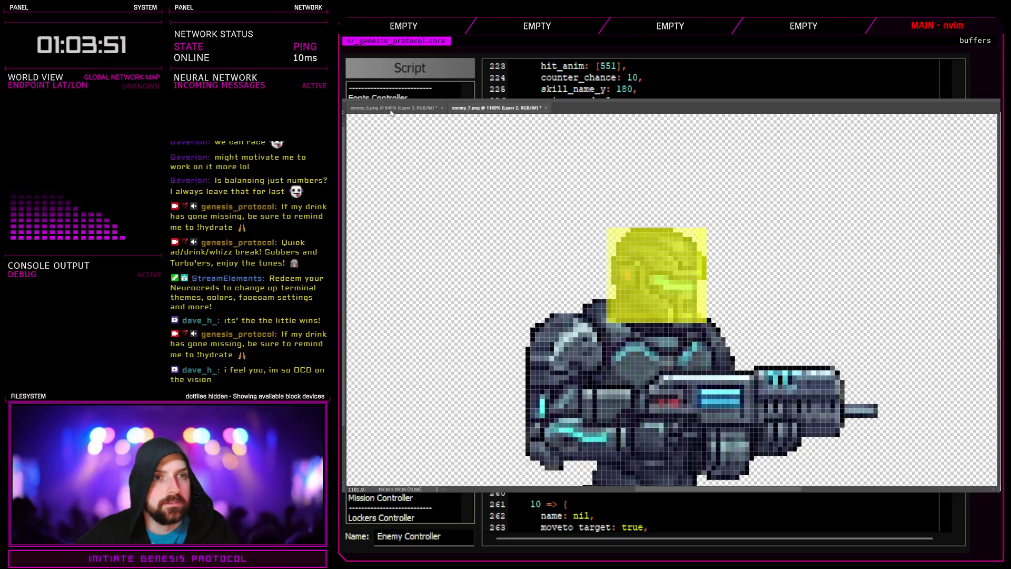
pyautogui.click(437, 109)
# Step: Close enemy_6.png, carry enemy_7.png's yellow block into enemy_8.png, and scale it over the helmet
pyautogui.hotkey('ctrl', 'w')
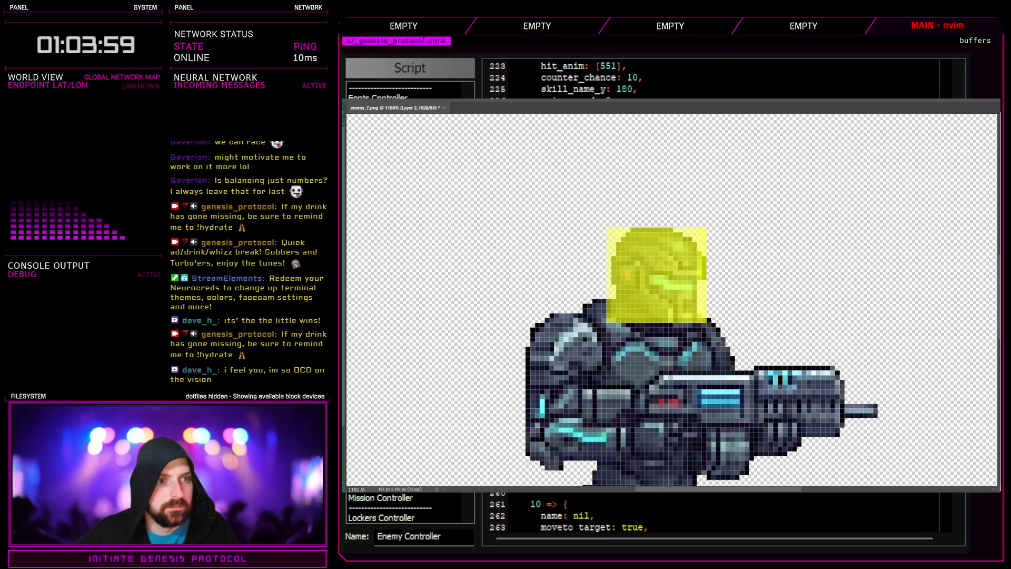
pyautogui.scroll(5, 676, 306)
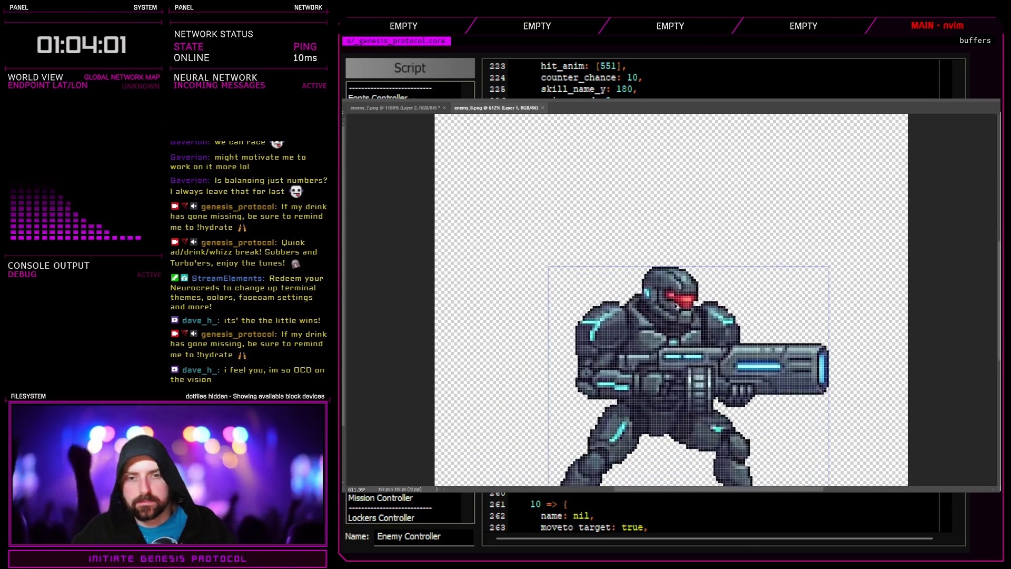
pyautogui.click(395, 108)
pyautogui.moveTo(668, 232)
pyautogui.mouseDown()
pyautogui.moveTo(532, 120)
pyautogui.moveTo(495, 108)
pyautogui.moveTo(552, 136)
pyautogui.moveTo(661, 288)
pyautogui.moveTo(633, 291)
pyautogui.mouseUp()
pyautogui.scroll(3, 661, 288)
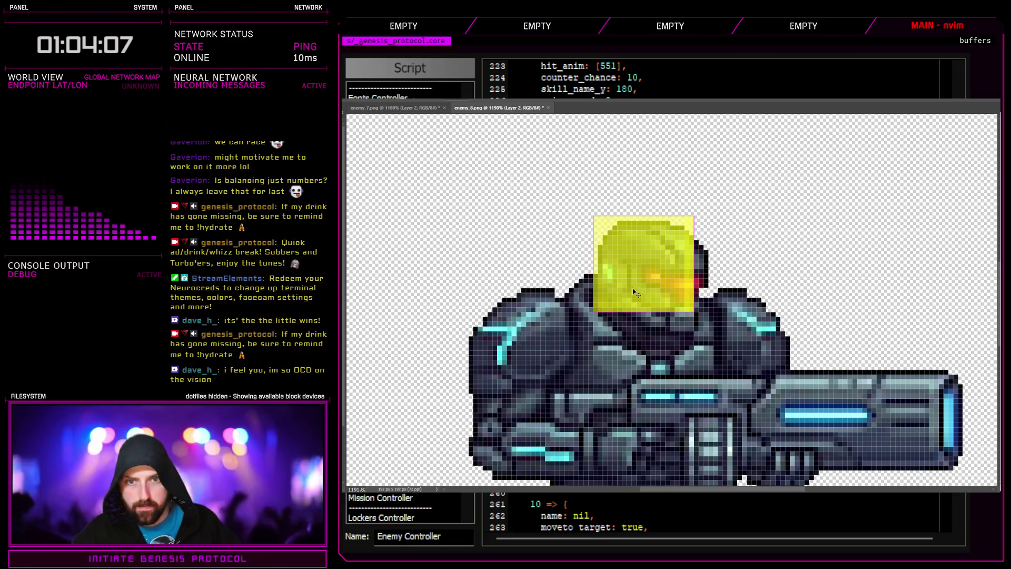
pyautogui.moveTo(696, 264); pyautogui.dragTo(713, 263)
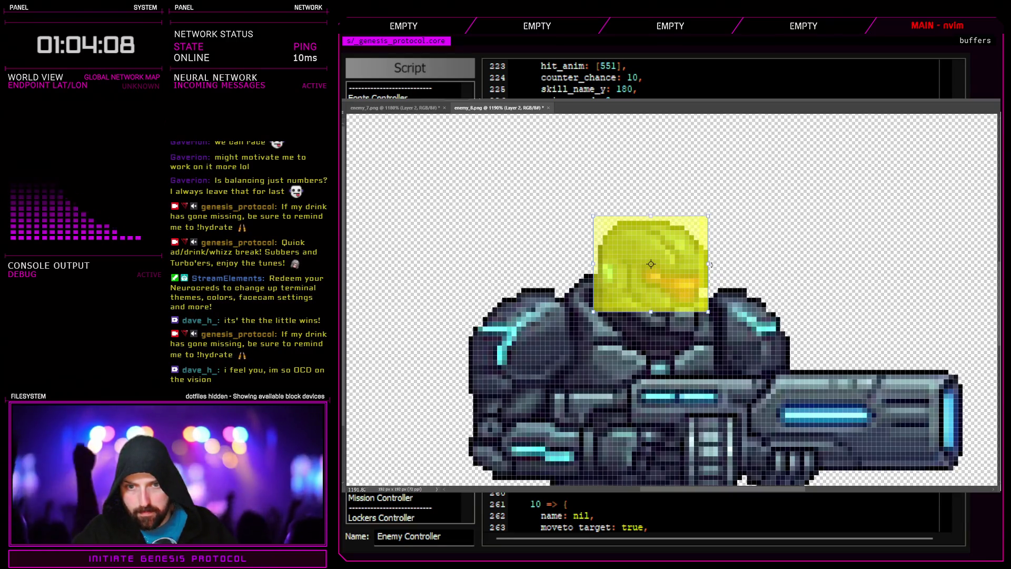
pyautogui.moveTo(648, 313); pyautogui.dragTo(651, 335)
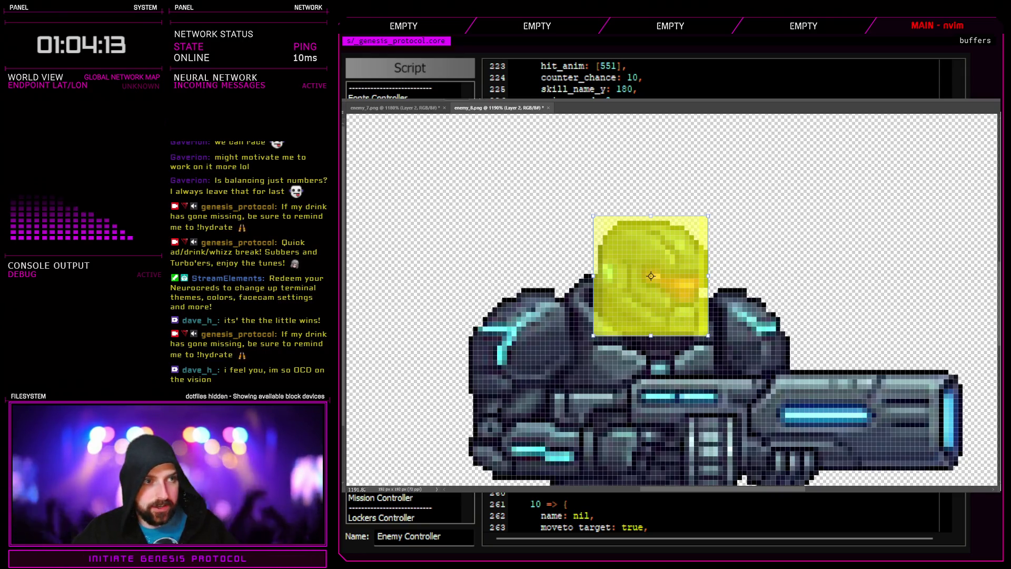
pyautogui.press('Return')
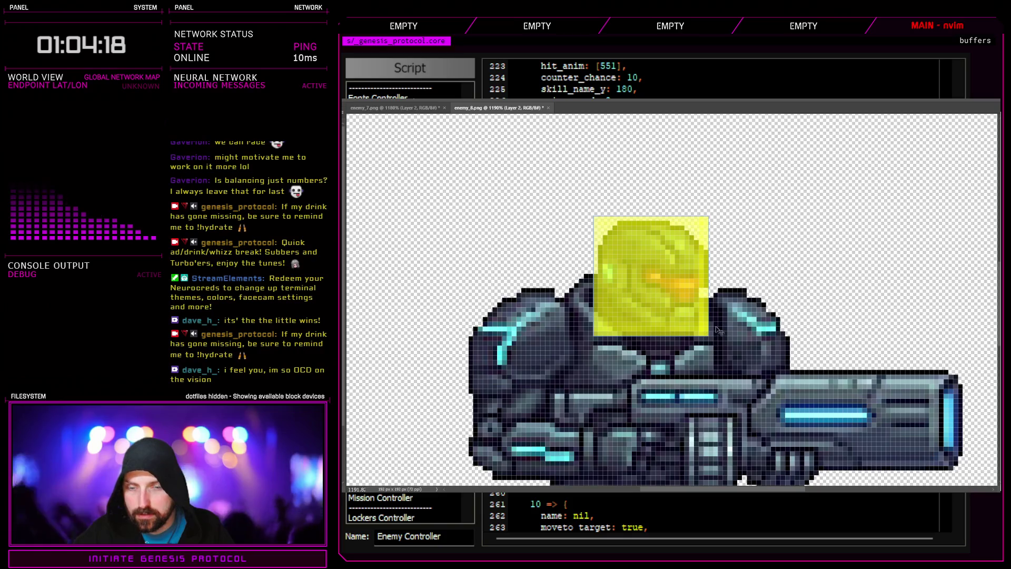
pyautogui.hotkey('alt', 'Tab')
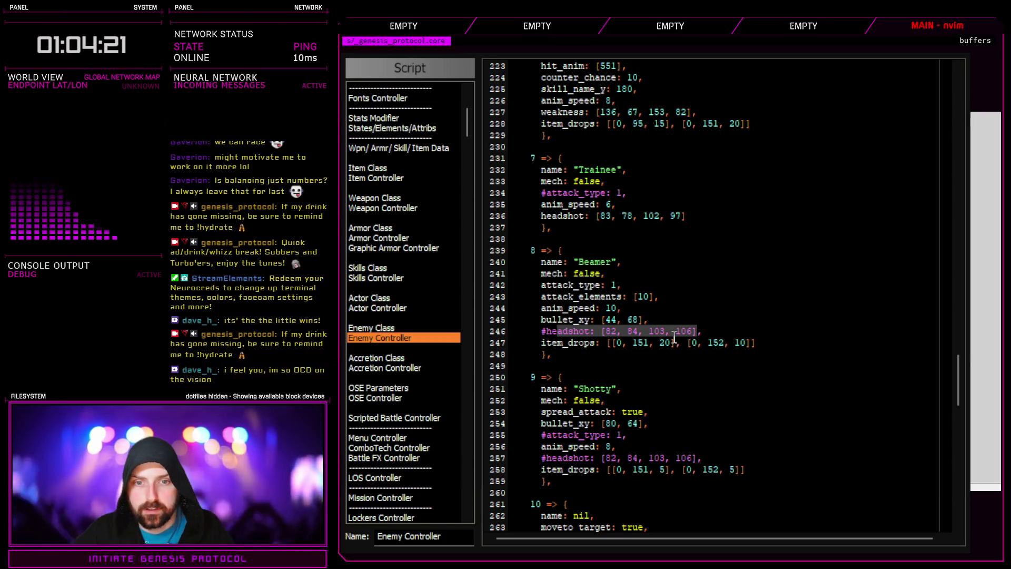
# Step: Remove the # from the Beamer's headshot on line 246 and set it to [83, 82, 106, 106]
pyautogui.click(545, 332)
pyautogui.press('x')
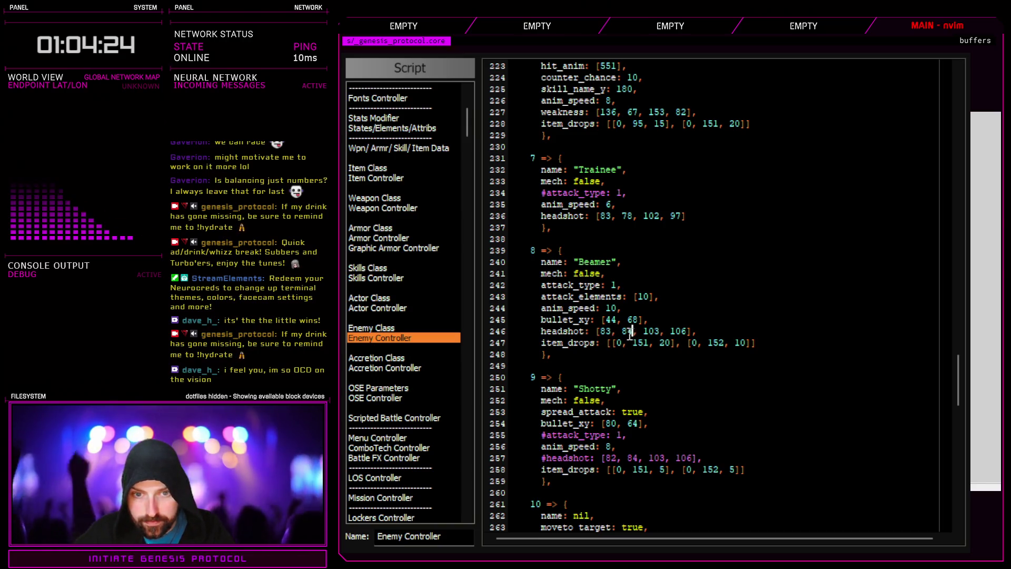
pyautogui.click(656, 331)
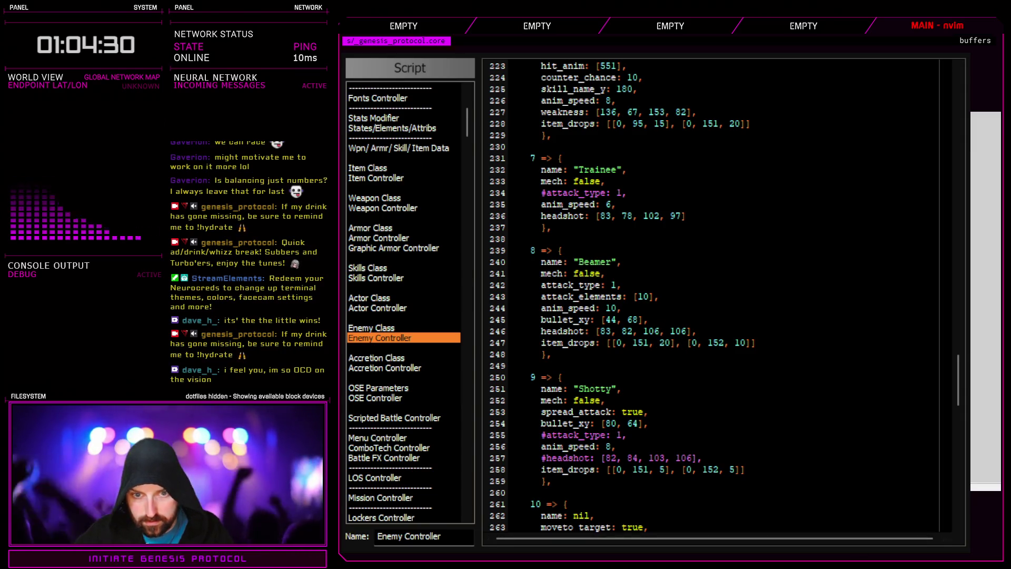
pyautogui.press('Escape')
pyautogui.hotkey('alt', 'Tab')
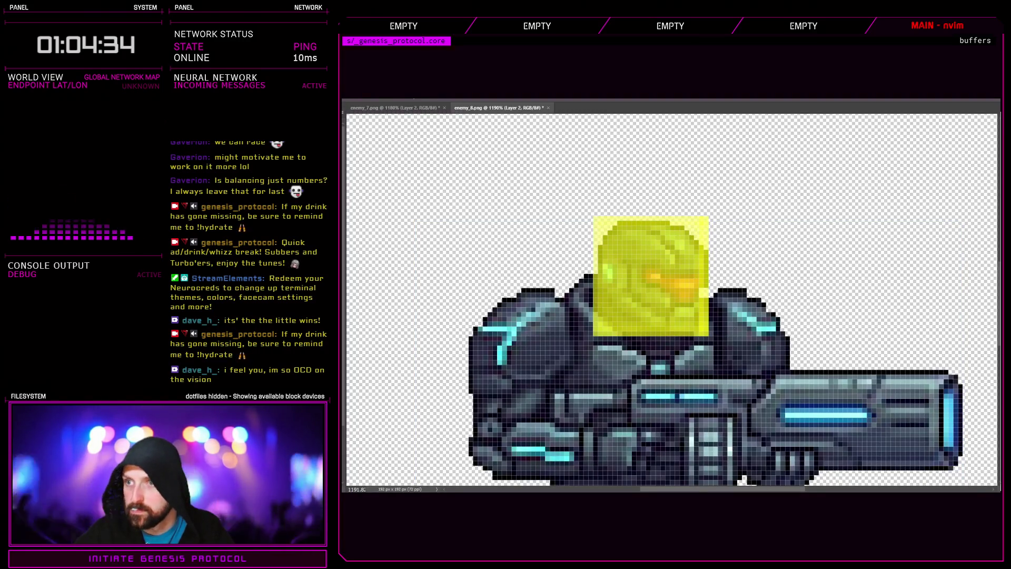
# Step: Battle-test the Beamer troop, hit the Beamer with Crackshot, then run from the battle
pyautogui.hotkey('alt', 'Tab')
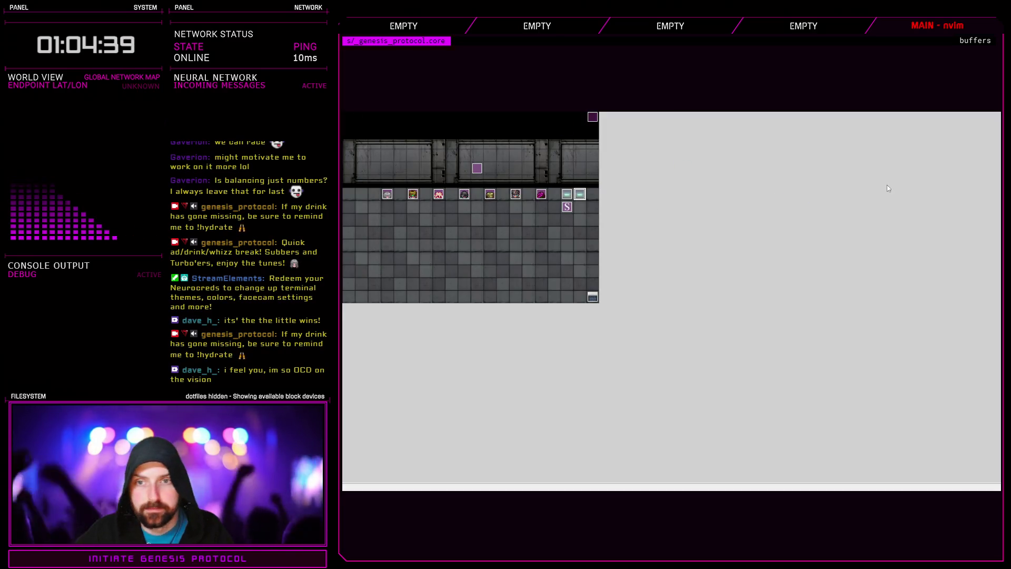
pyautogui.press('F9')
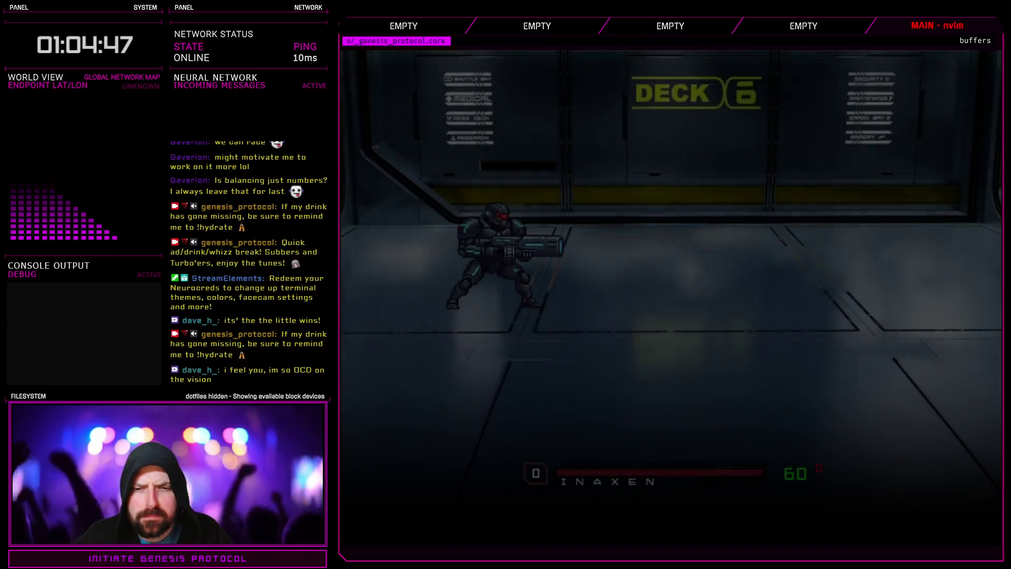
pyautogui.press('Return')
pyautogui.press('Return')
pyautogui.press('Down')
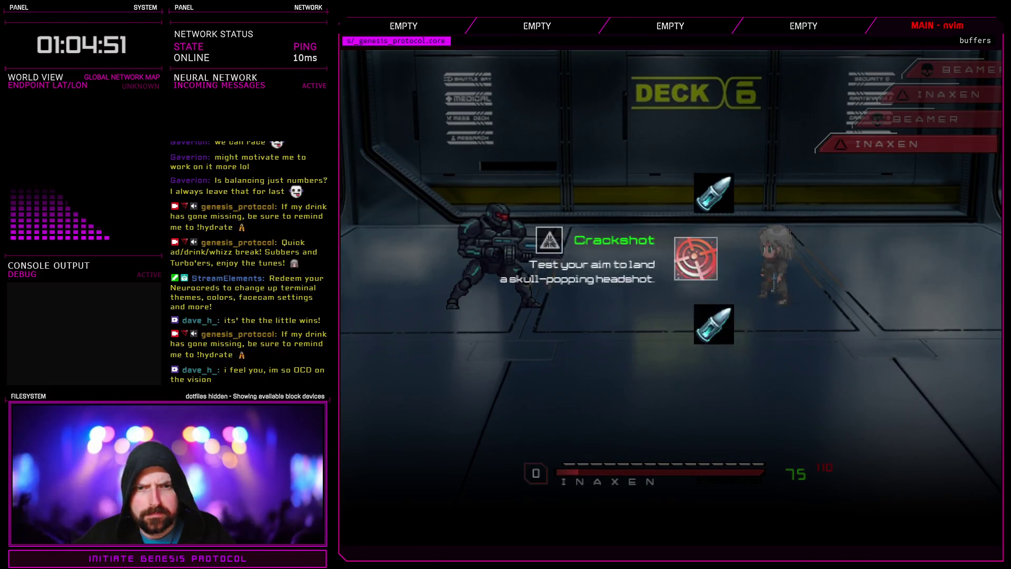
pyautogui.press('Return')
pyautogui.press('Return')
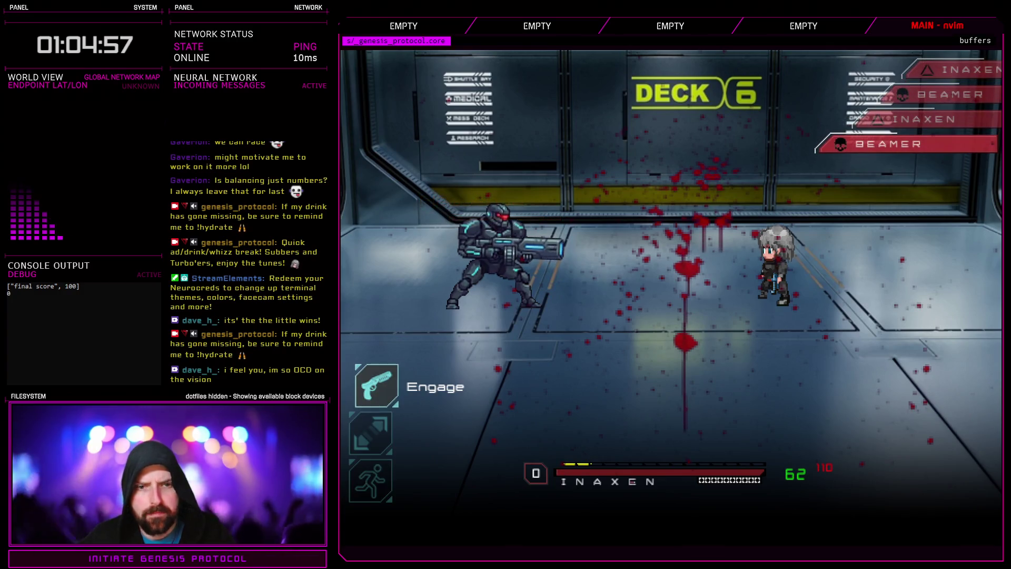
pyautogui.press('Down')
pyautogui.press('Down')
pyautogui.press('Return')
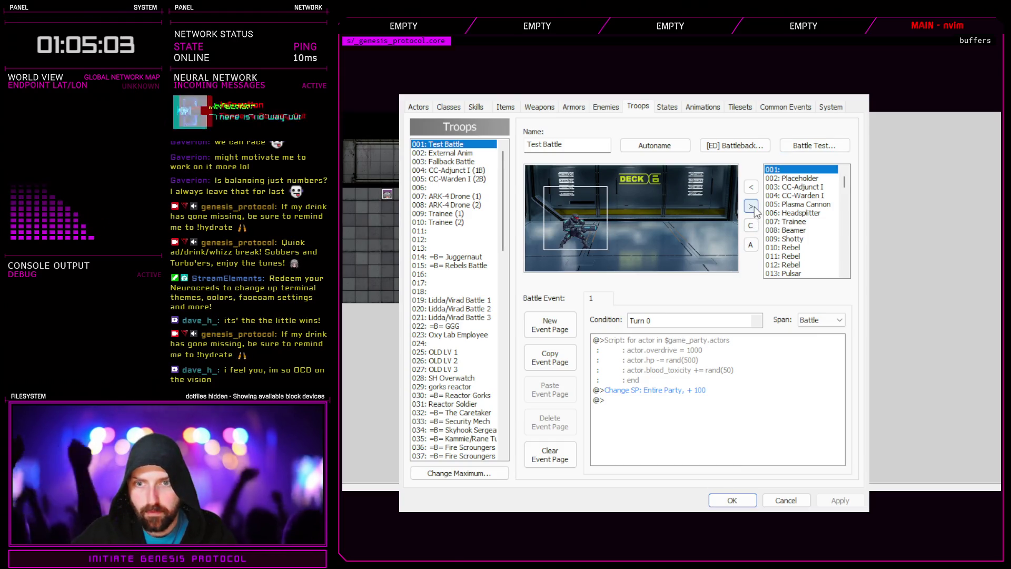
# Step: Swap the Beamer for 009: Shotty in the troop preview, then close the database discarding changes
pyautogui.click(754, 225)
pyautogui.click(806, 239)
pyautogui.click(753, 191)
pyautogui.moveTo(637, 256); pyautogui.dragTo(579, 237)
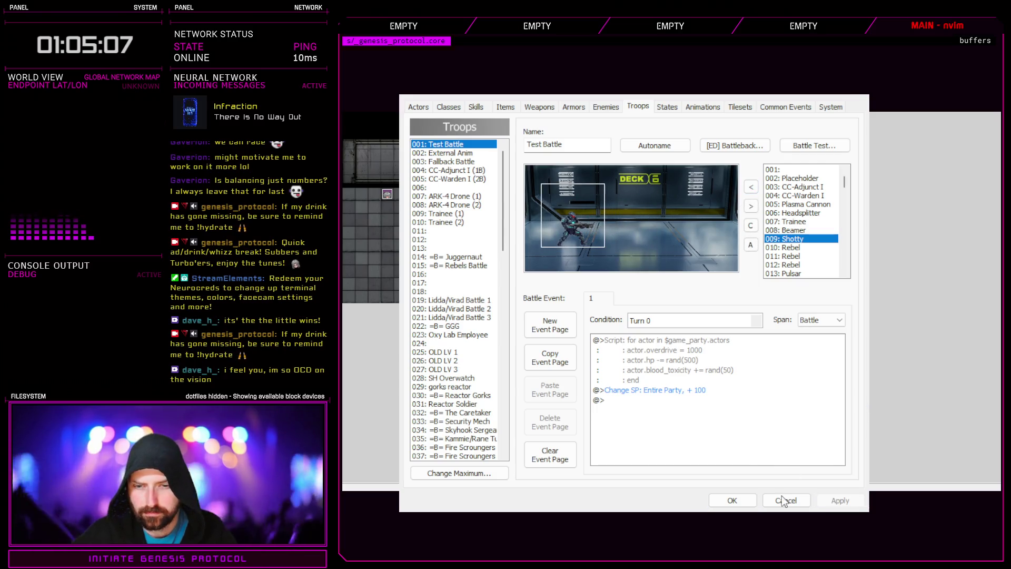
pyautogui.click(783, 499)
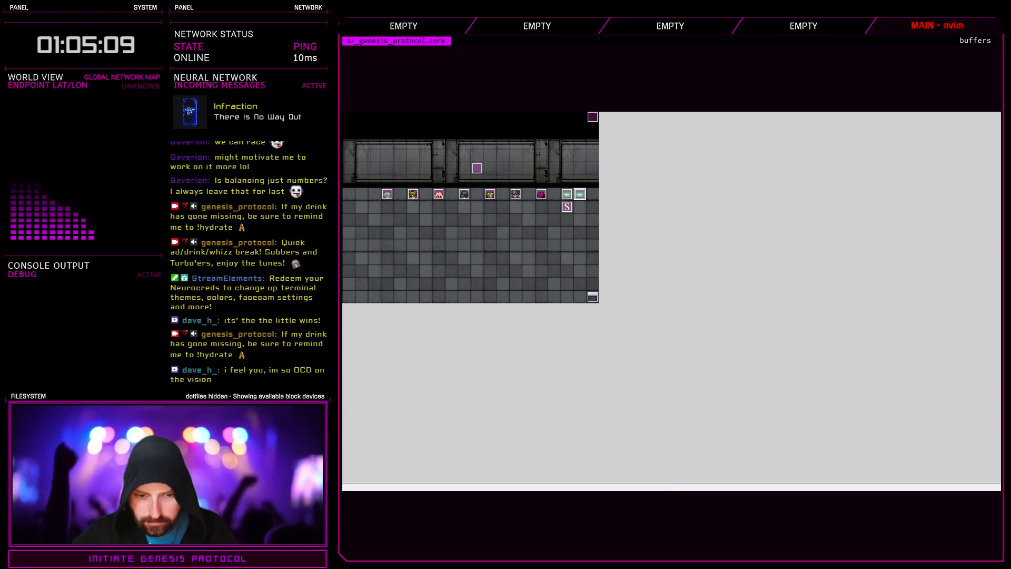
pyautogui.hotkey('alt', 'Tab')
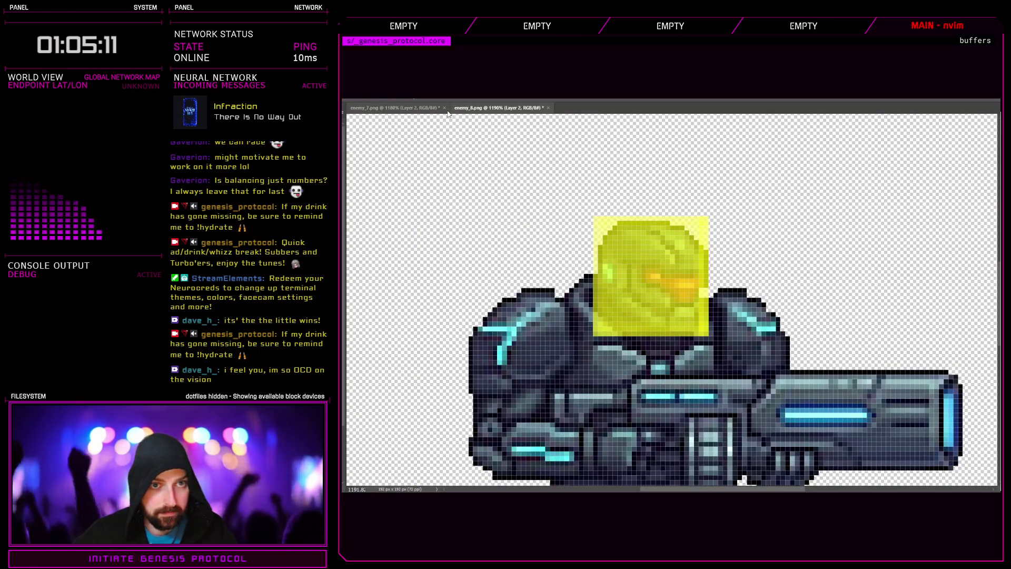
# Step: Close enemy_7.png, open enemy_9.png and paste enemy_8's yellow headshot box onto the helmet
pyautogui.click(421, 108)
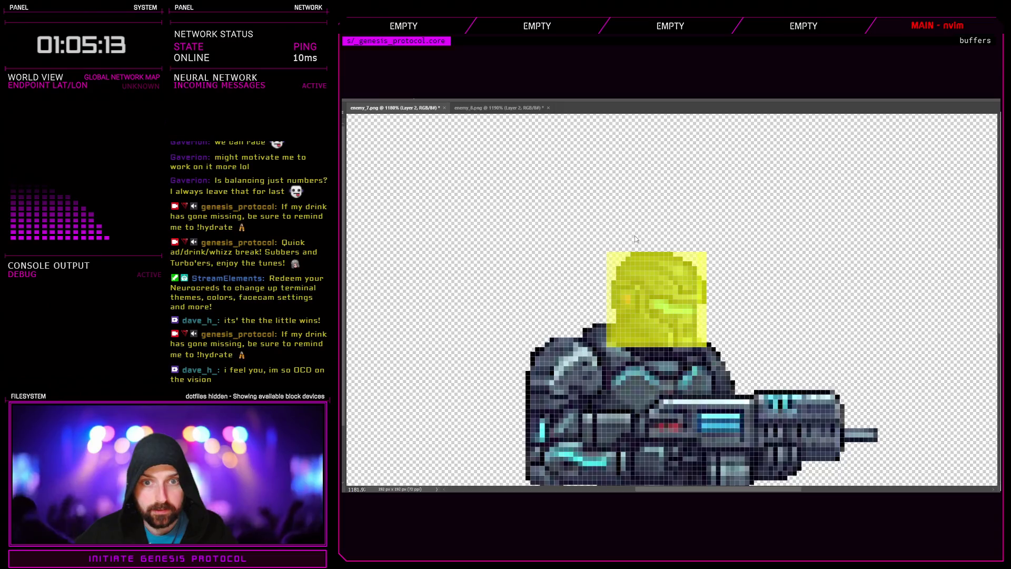
pyautogui.hotkey('ctrl', 'w')
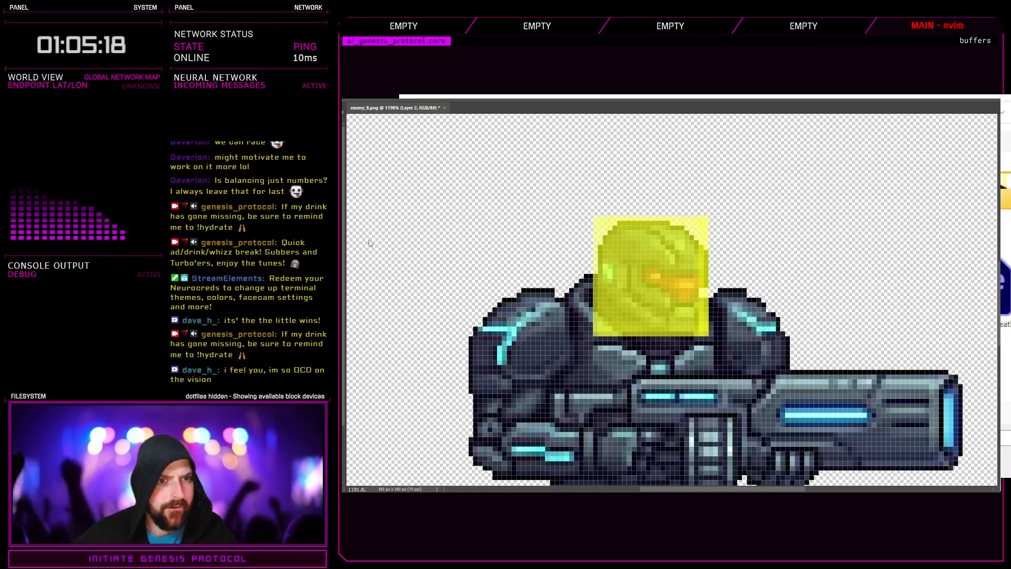
pyautogui.hotkey('ctrl', '+')
pyautogui.hotkey('ctrl', '+')
pyautogui.hotkey('ctrl', '+')
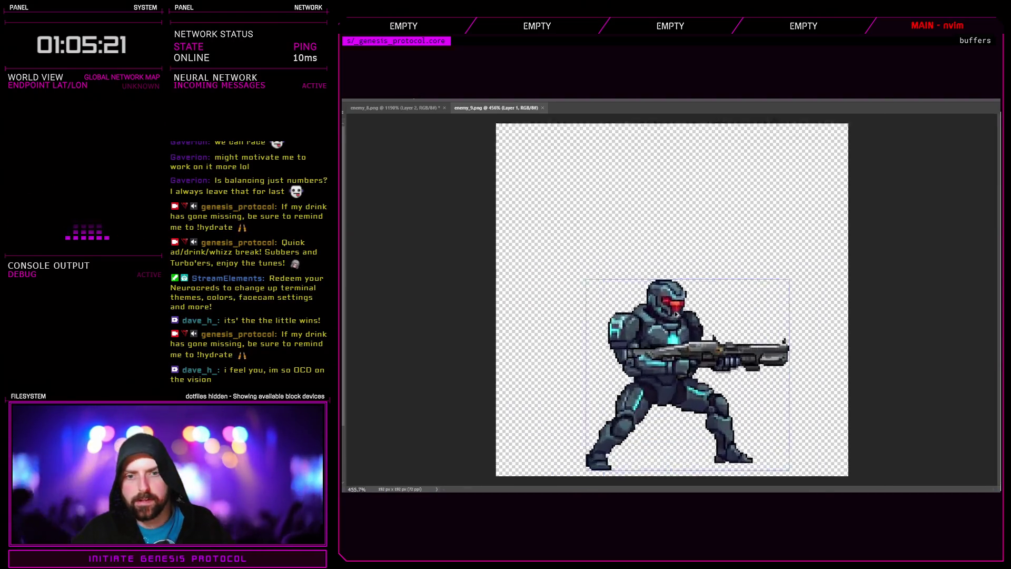
pyautogui.click(416, 108)
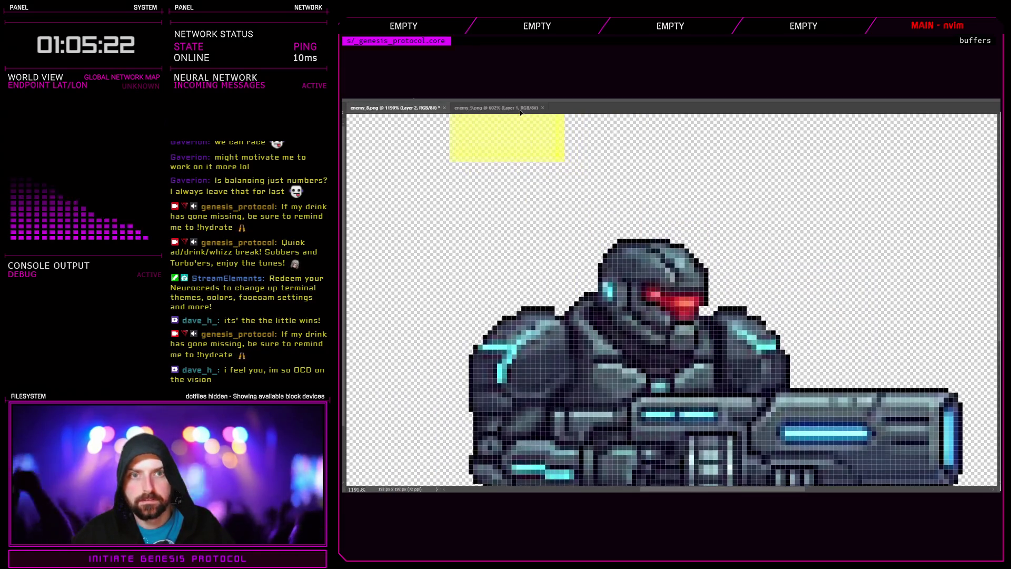
pyautogui.hotkey('ctrl', 'Tab')
pyautogui.scroll(3, 675, 317)
pyautogui.hotkey('ctrl', 'v')
pyautogui.moveTo(665, 295); pyautogui.dragTo(660, 292)
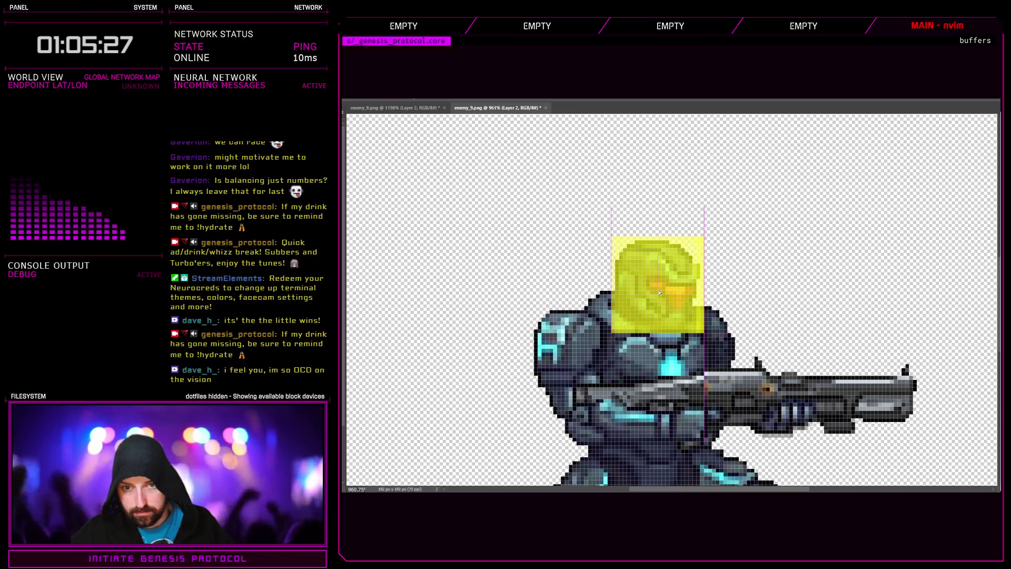
# Step: Shrink the yellow box from its corner, left and top edges to fit the helmet tightly
pyautogui.scroll(2, 660, 294)
pyautogui.hotkey('ctrl', 't')
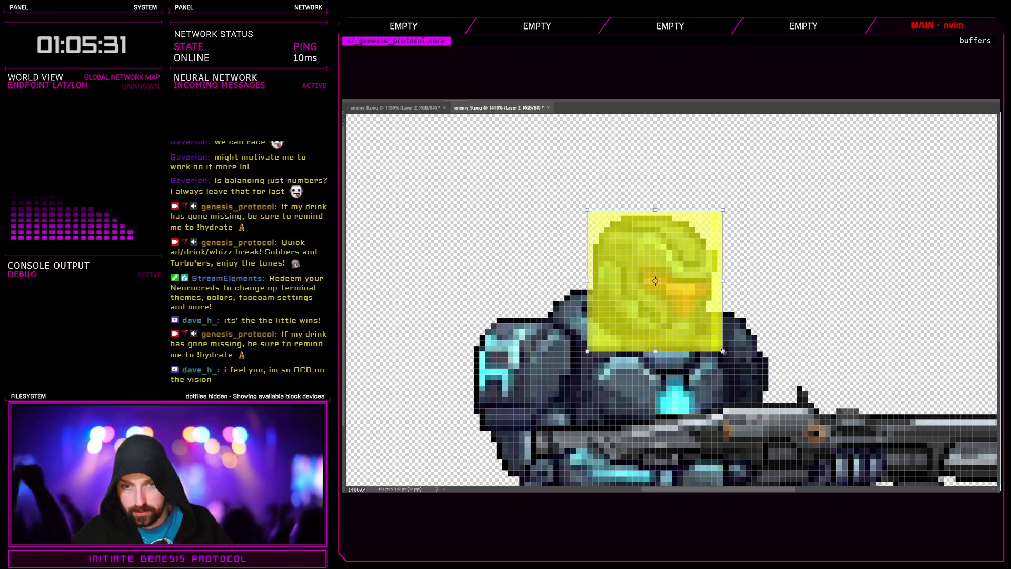
pyautogui.moveTo(723, 351); pyautogui.dragTo(717, 346)
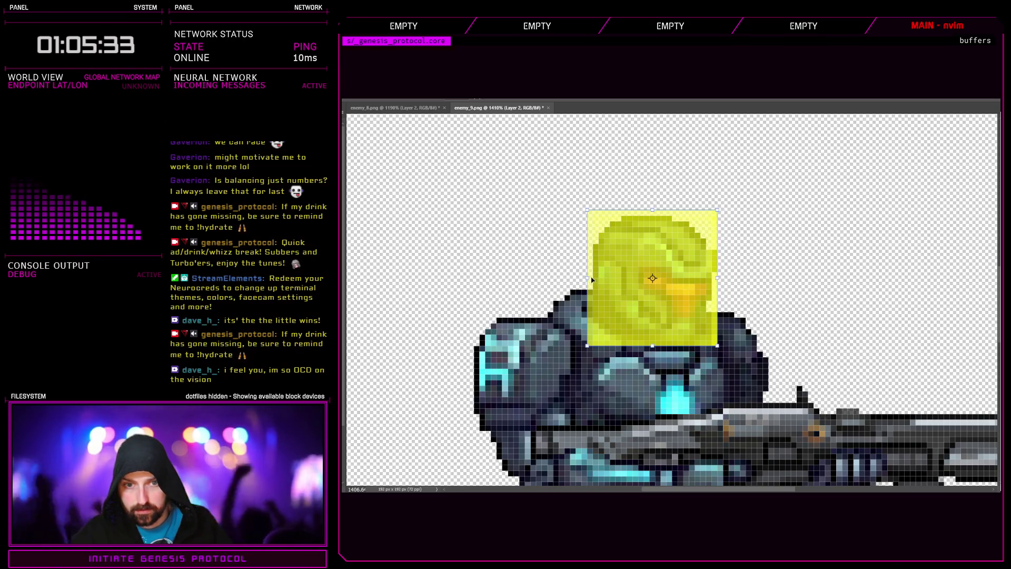
pyautogui.moveTo(587, 277); pyautogui.dragTo(593, 277)
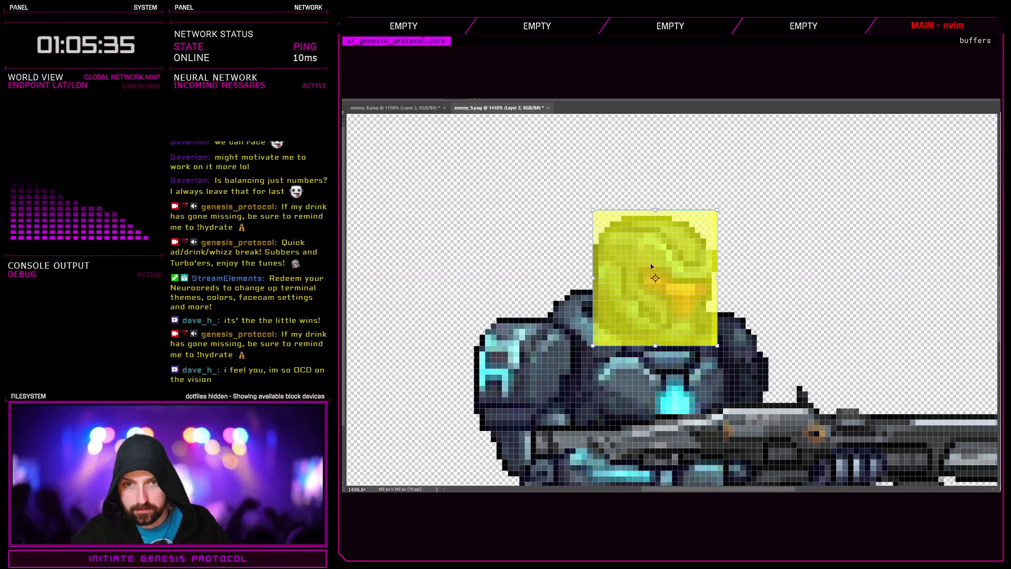
pyautogui.moveTo(655, 208); pyautogui.dragTo(655, 216)
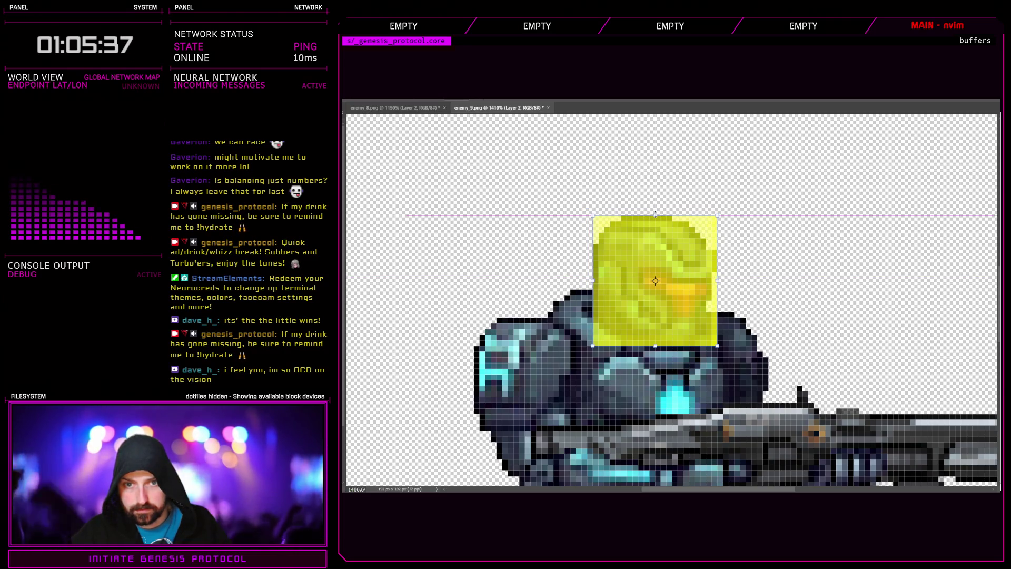
pyautogui.moveTo(656, 347)
pyautogui.mouseDown()
pyautogui.moveTo(655, 301)
pyautogui.moveTo(655, 346)
pyautogui.mouseUp()
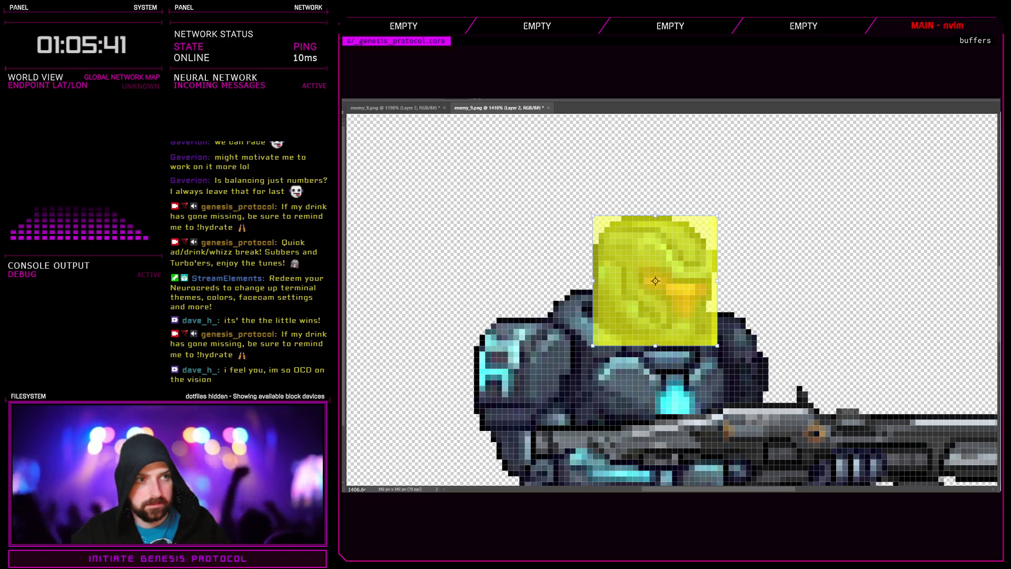
pyautogui.press('Return')
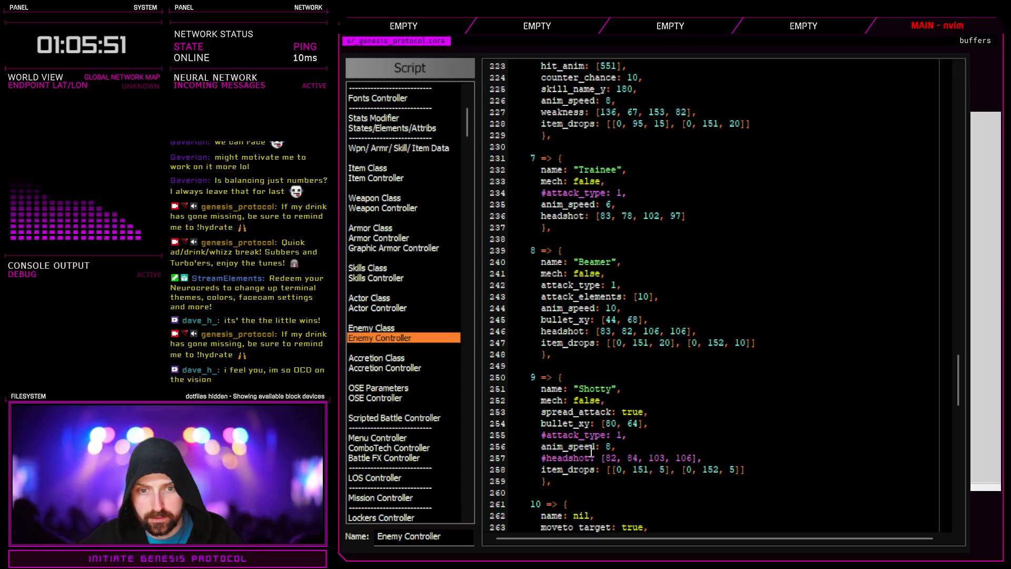
# Step: Uncomment Shotty's headshot line, change it to [82, 85, 103, 107], and playtest with F12
pyautogui.click(547, 457)
pyautogui.press('BackSpace')
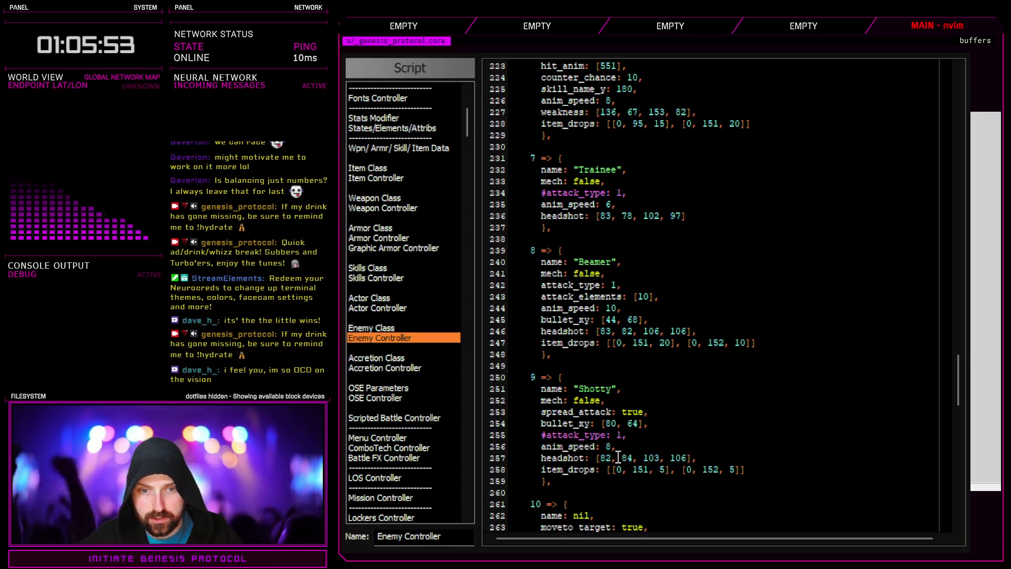
pyautogui.press('Delete')
pyautogui.write('5')
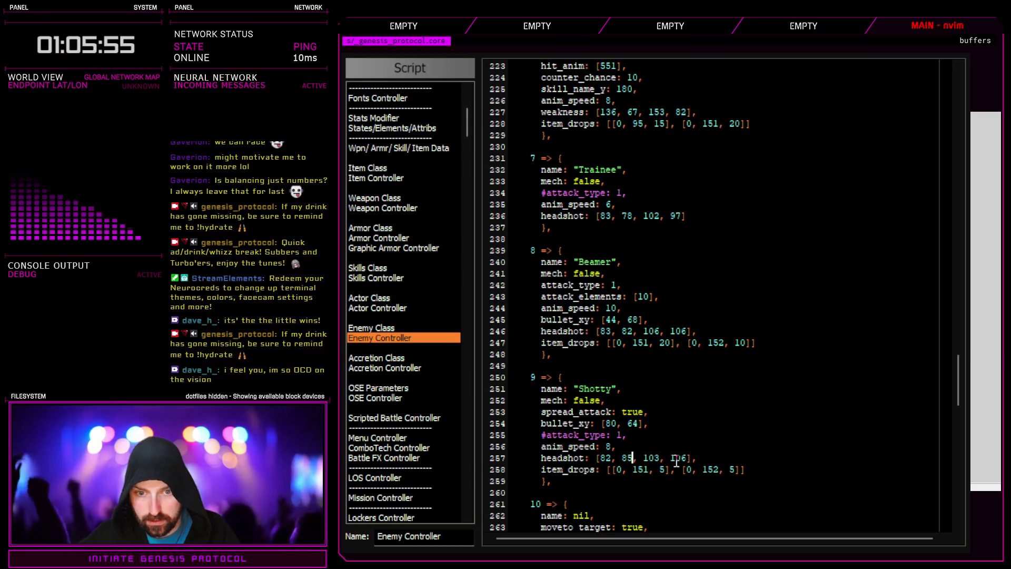
pyautogui.click(686, 458)
pyautogui.press('BackSpace')
pyautogui.write('7')
pyautogui.click(707, 455)
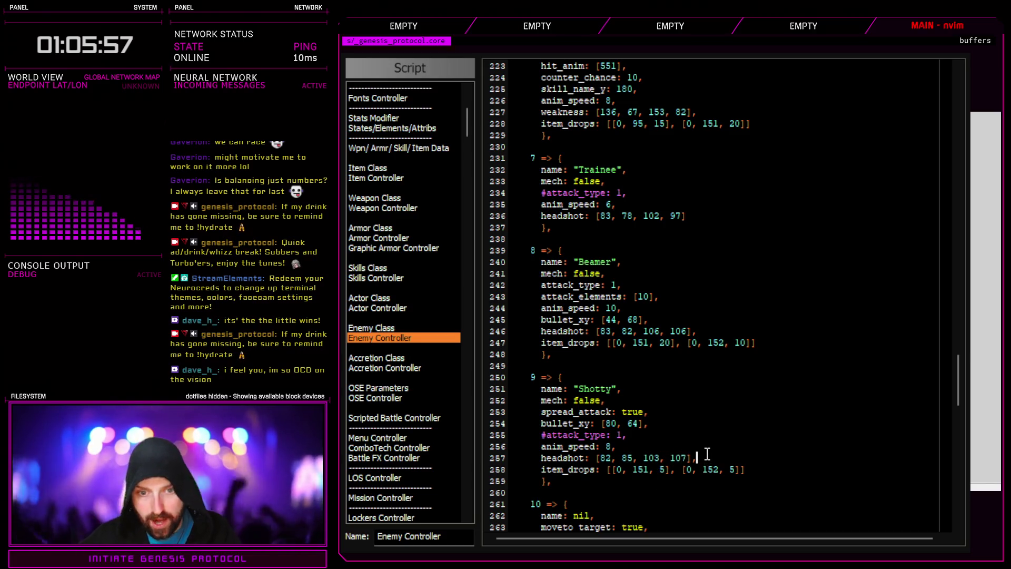
pyautogui.scroll(-2, 705, 454)
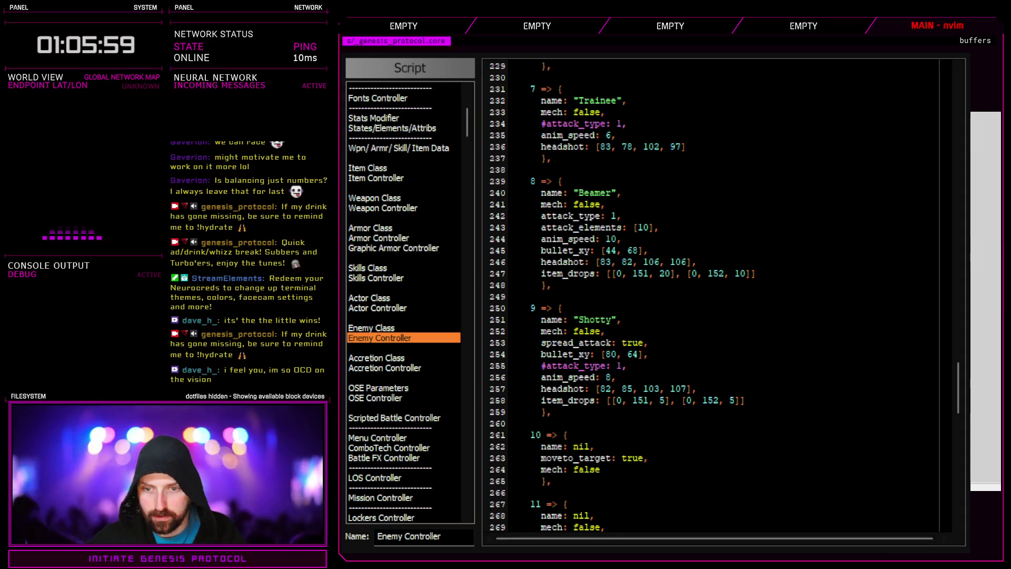
pyautogui.press('F12')
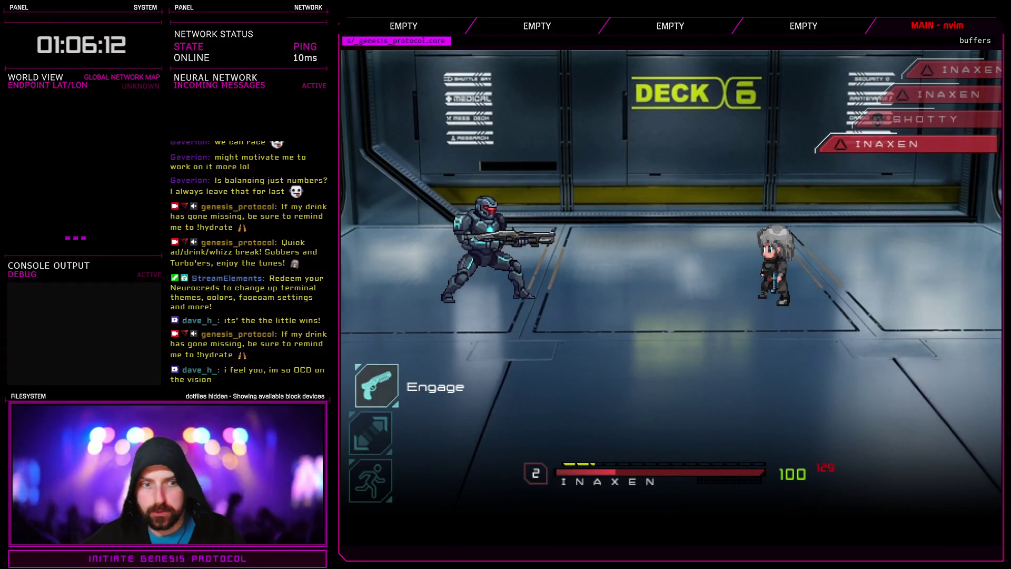
# Step: Hit the Shotty with Crackshot for a 394-damage headshot, then run to end the test
pyautogui.press('Return')
pyautogui.press('Down')
pyautogui.press('Return')
pyautogui.press('Return')
pyautogui.press('Return')
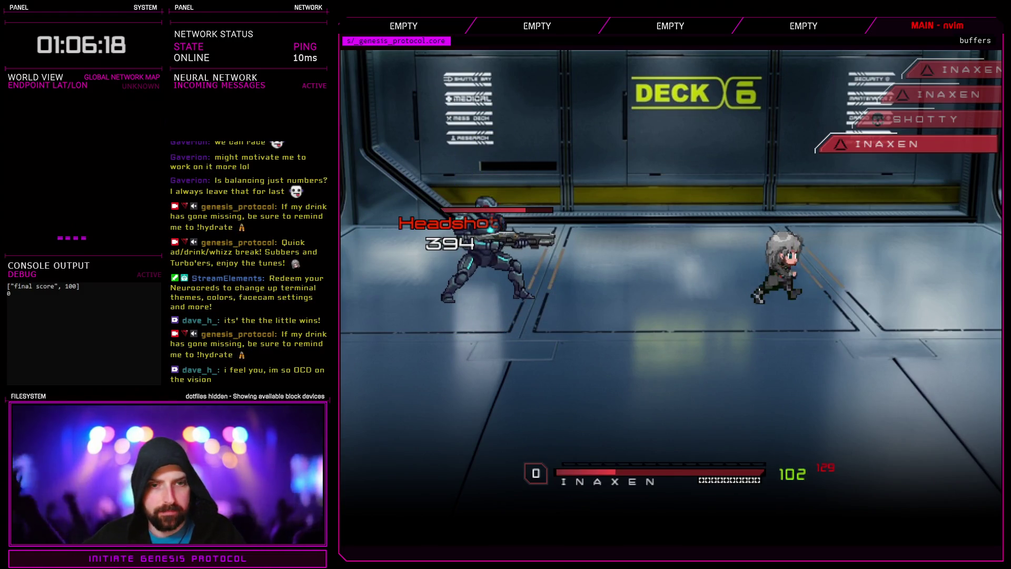
pyautogui.press('Down')
pyautogui.press('Down')
pyautogui.press('Return')
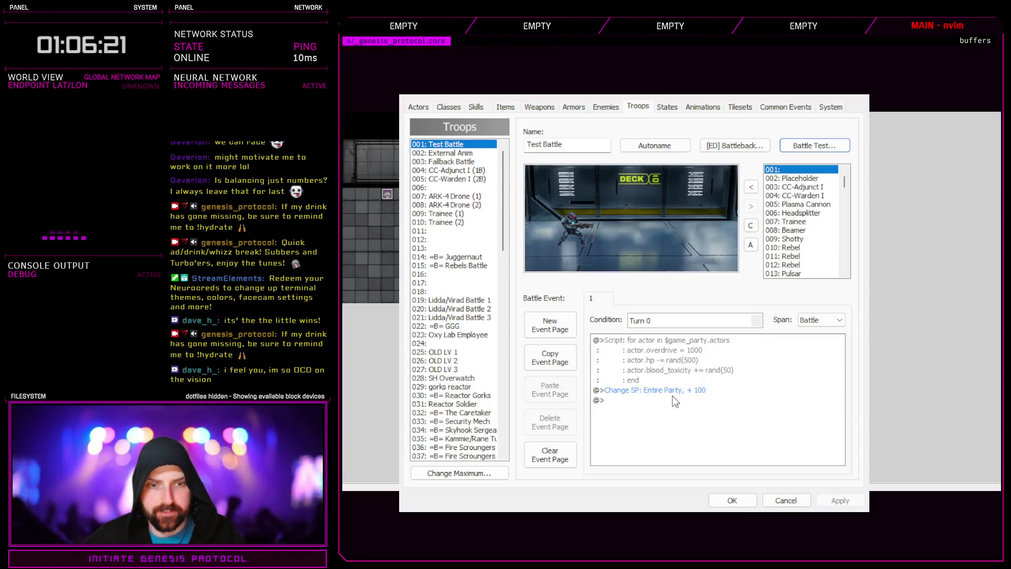
# Step: Reopen the Troops database, add a 010: Rebel to Test Battle, position it and apply
pyautogui.click(734, 501)
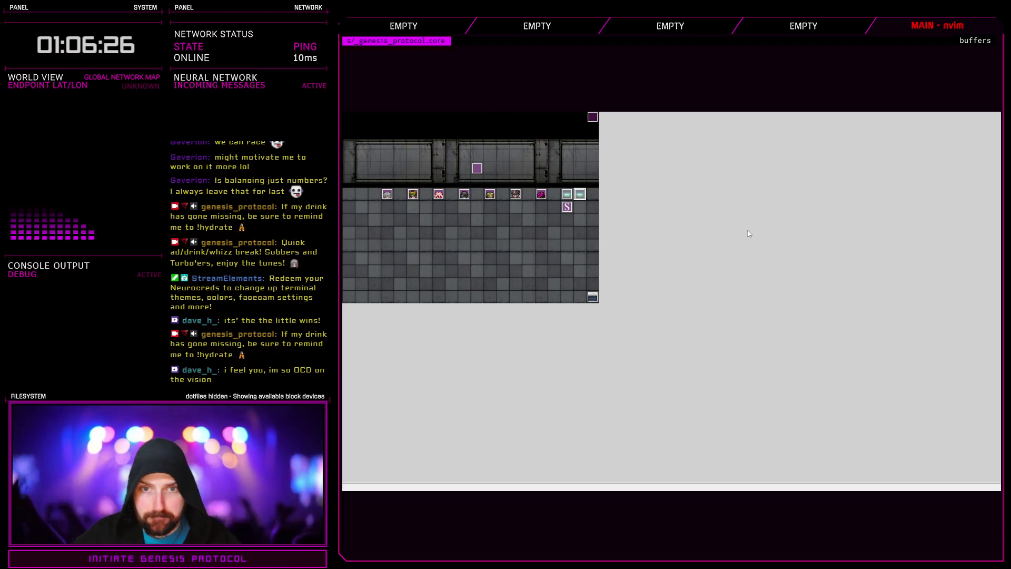
pyautogui.press('F9')
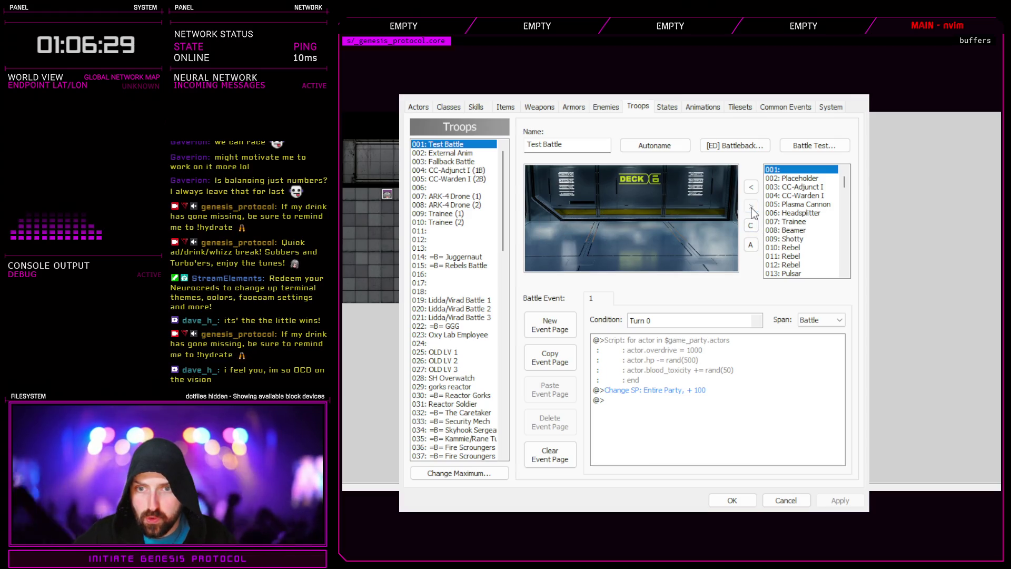
pyautogui.click(798, 249)
pyautogui.click(751, 187)
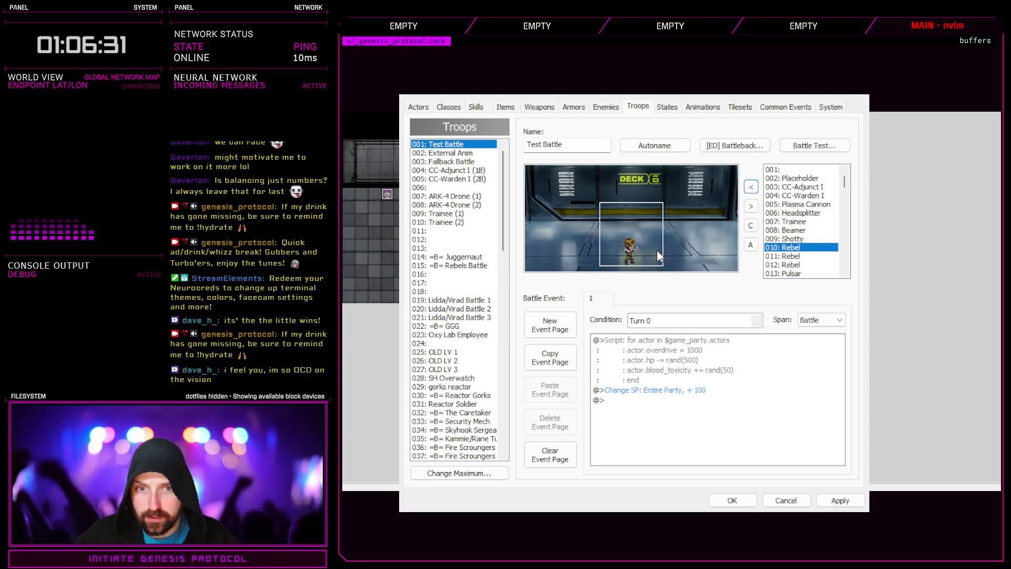
pyautogui.moveTo(635, 254); pyautogui.dragTo(576, 235)
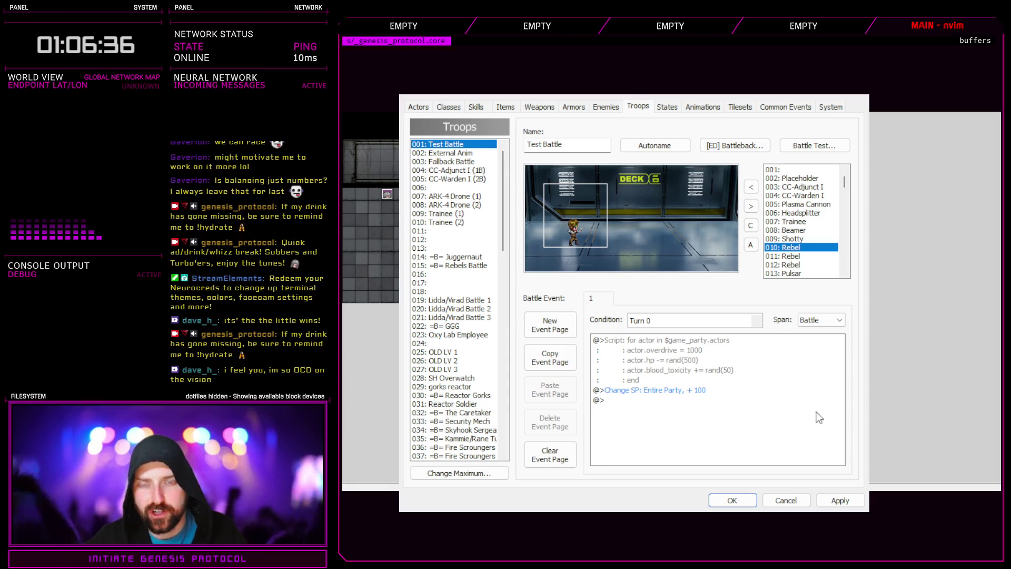
pyautogui.click(854, 498)
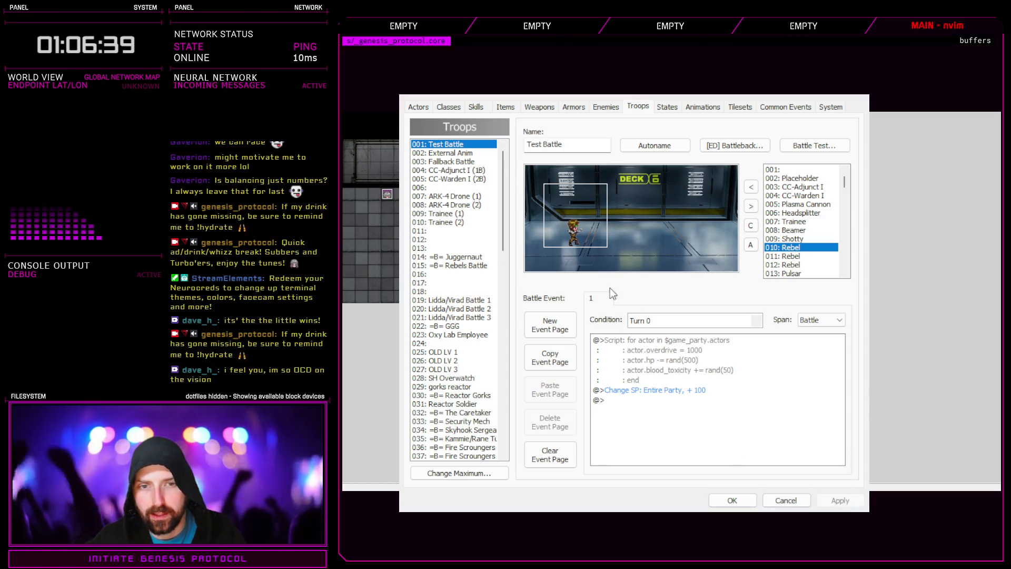
pyautogui.moveTo(580, 243); pyautogui.dragTo(595, 228)
# Step: Add two 011: Rebels, arrange the Rebels in the layout, and save the troop
pyautogui.click(783, 256)
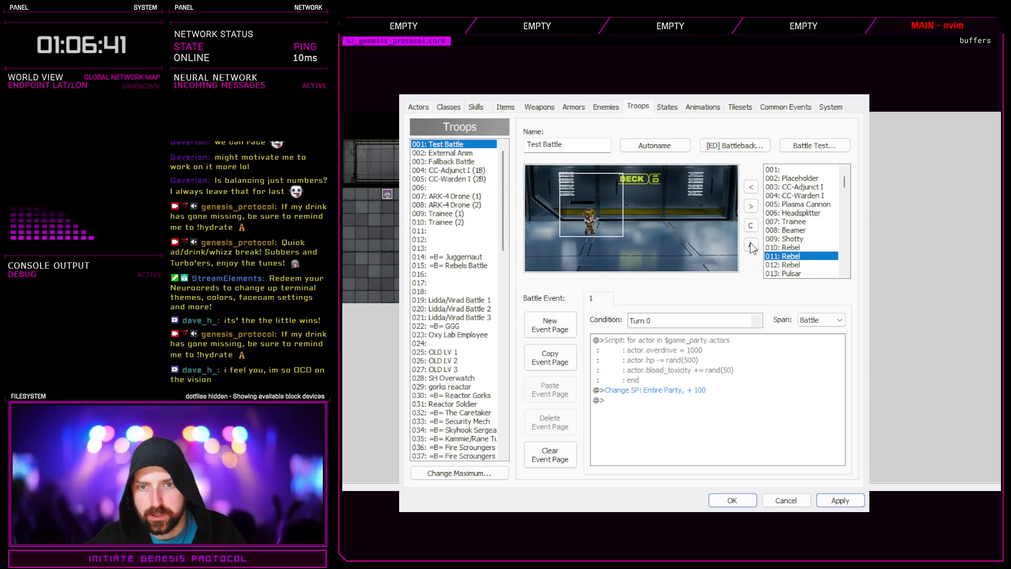
pyautogui.click(751, 186)
pyautogui.moveTo(634, 270); pyautogui.dragTo(566, 251)
pyautogui.click(751, 186)
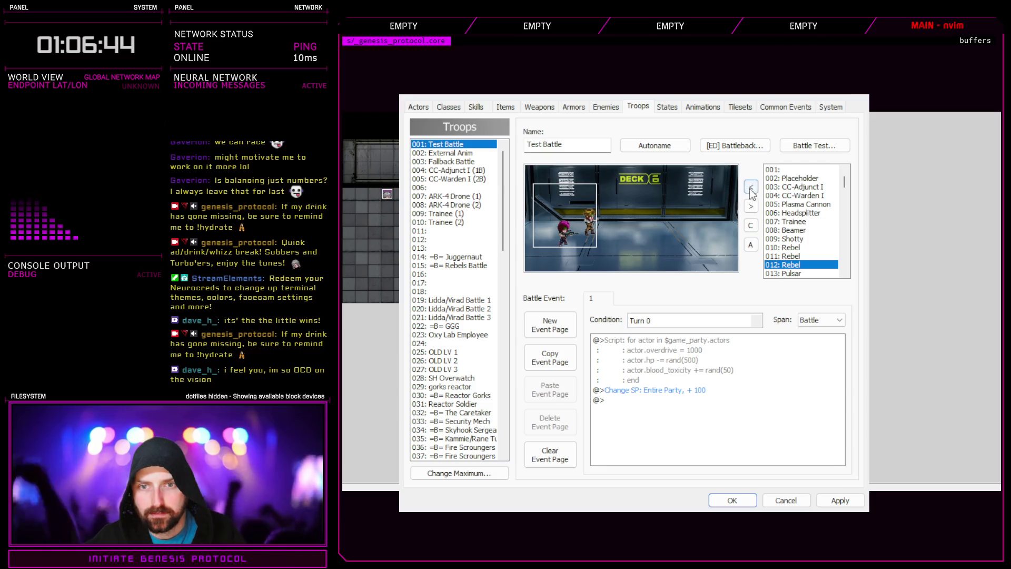
pyautogui.moveTo(641, 246)
pyautogui.mouseDown()
pyautogui.moveTo(591, 243)
pyautogui.moveTo(600, 231)
pyautogui.mouseUp()
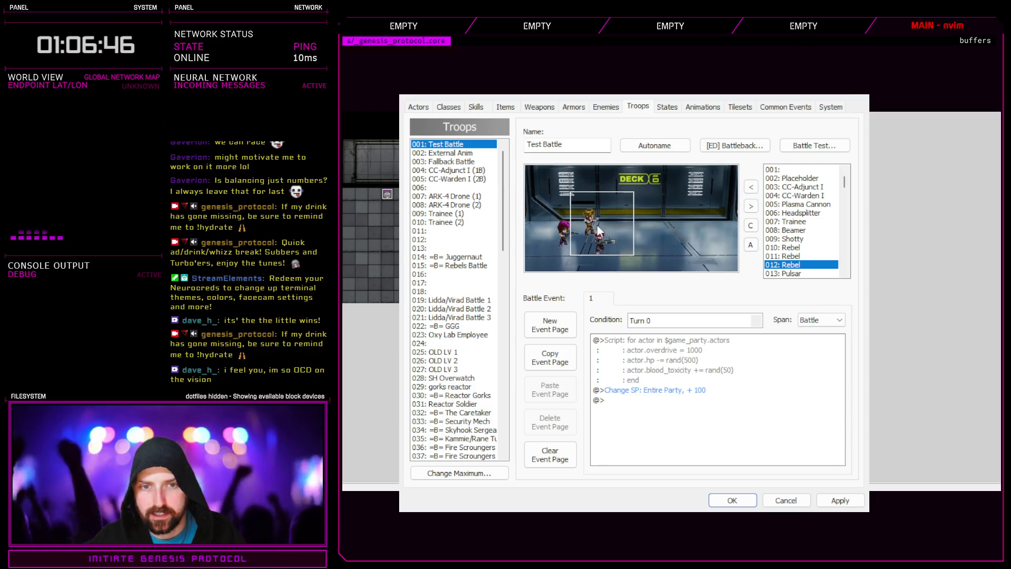
pyautogui.moveTo(574, 195)
pyautogui.mouseDown()
pyautogui.moveTo(582, 182)
pyautogui.moveTo(577, 191)
pyautogui.moveTo(601, 198)
pyautogui.moveTo(592, 185)
pyautogui.mouseUp()
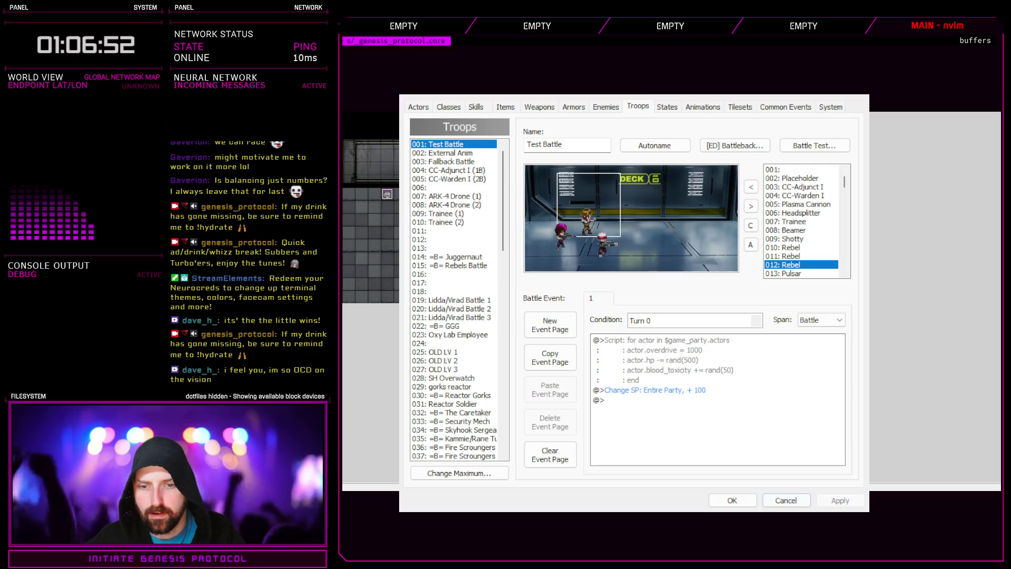
pyautogui.click(731, 500)
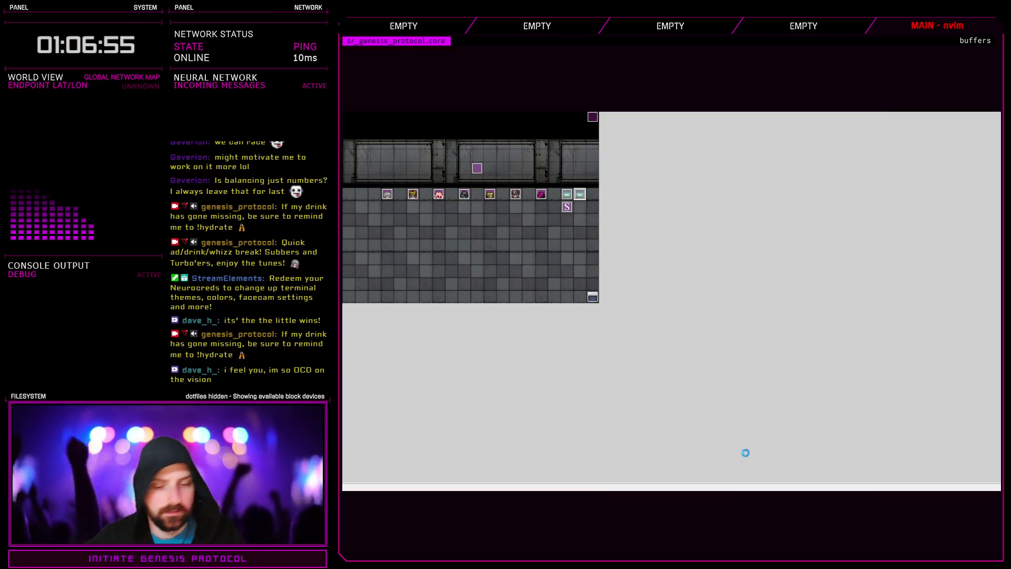
# Step: Crop idle.png to its first 192x192 frame and close enemy_8.png
pyautogui.hotkey('alt', 'Tab')
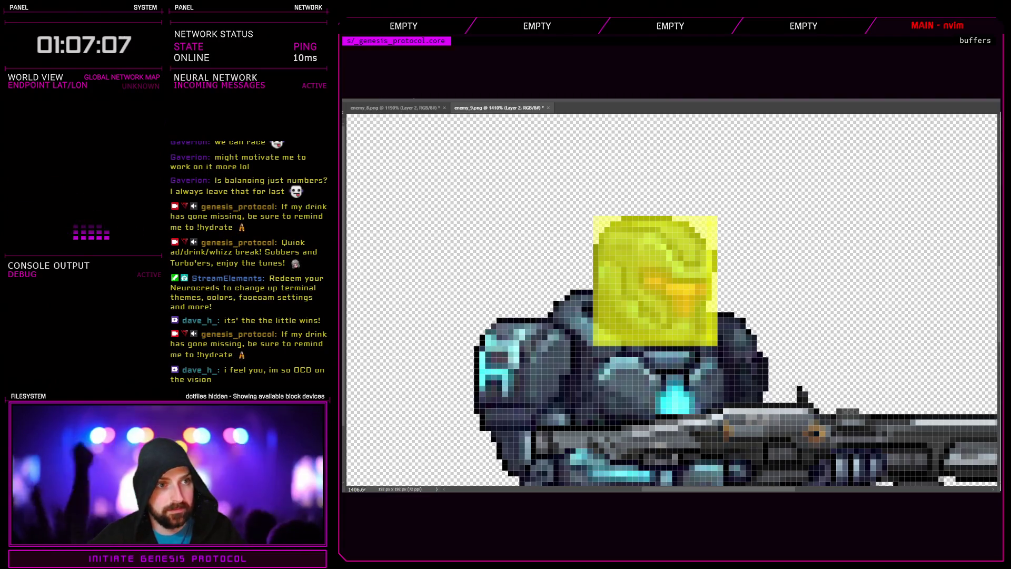
pyautogui.scroll(3, 456, 313)
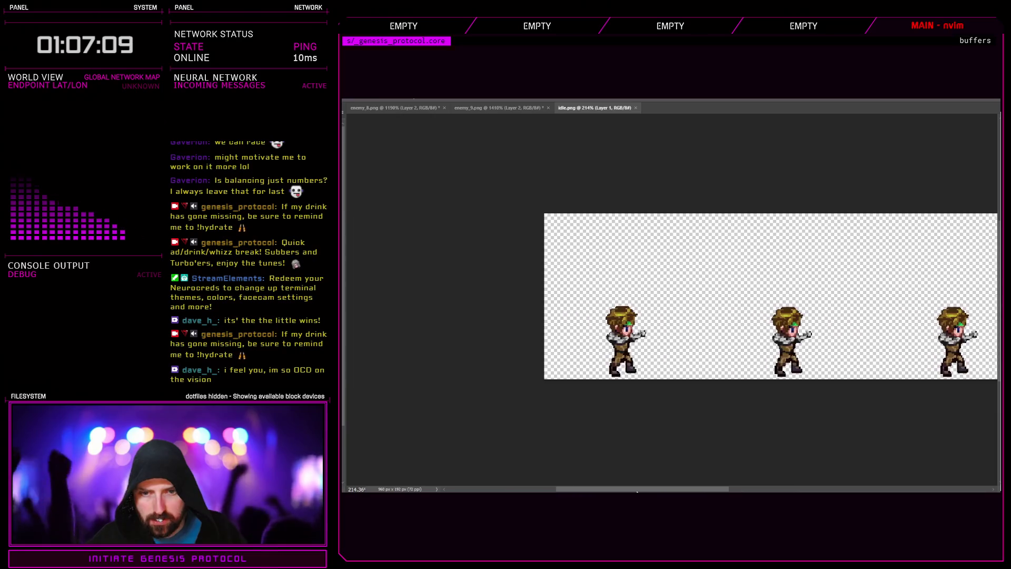
pyautogui.hotkey('ctrl', "'")
pyautogui.moveTo(510, 182)
pyautogui.mouseDown()
pyautogui.moveTo(811, 358)
pyautogui.moveTo(711, 418)
pyautogui.moveTo(721, 420)
pyautogui.mouseUp()
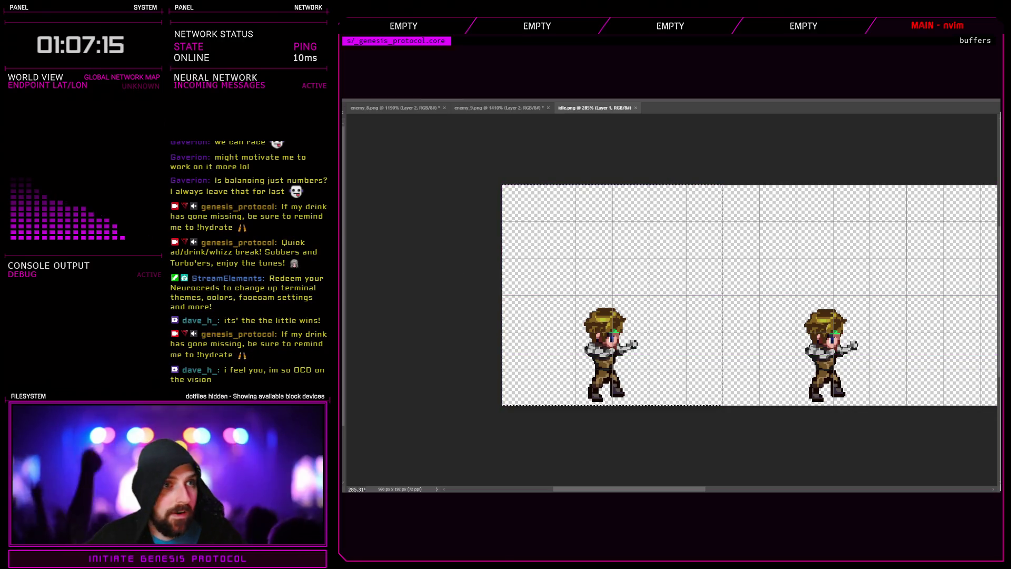
pyautogui.hotkey('alt', 'i')
pyautogui.press('p')
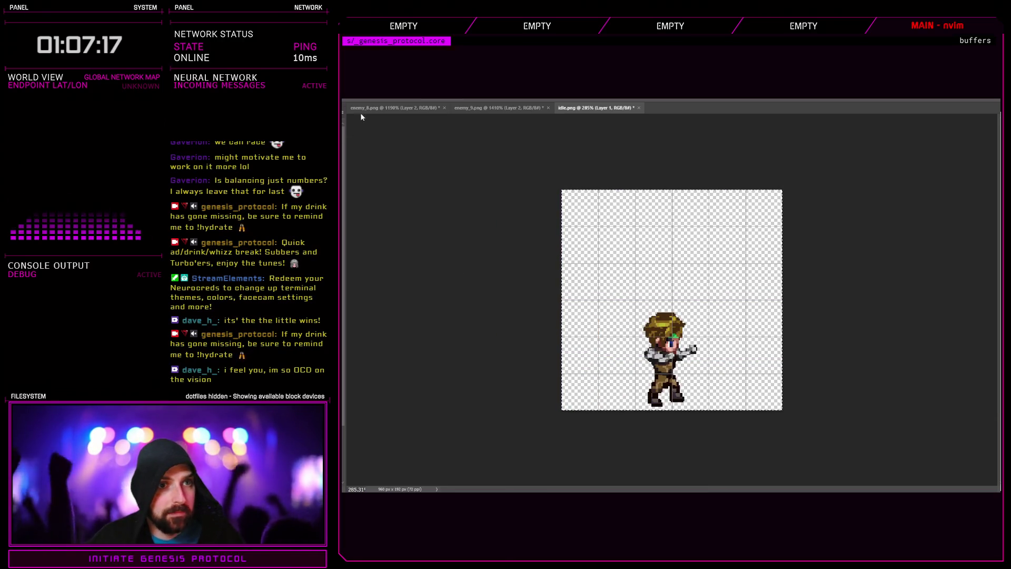
pyautogui.click(444, 110)
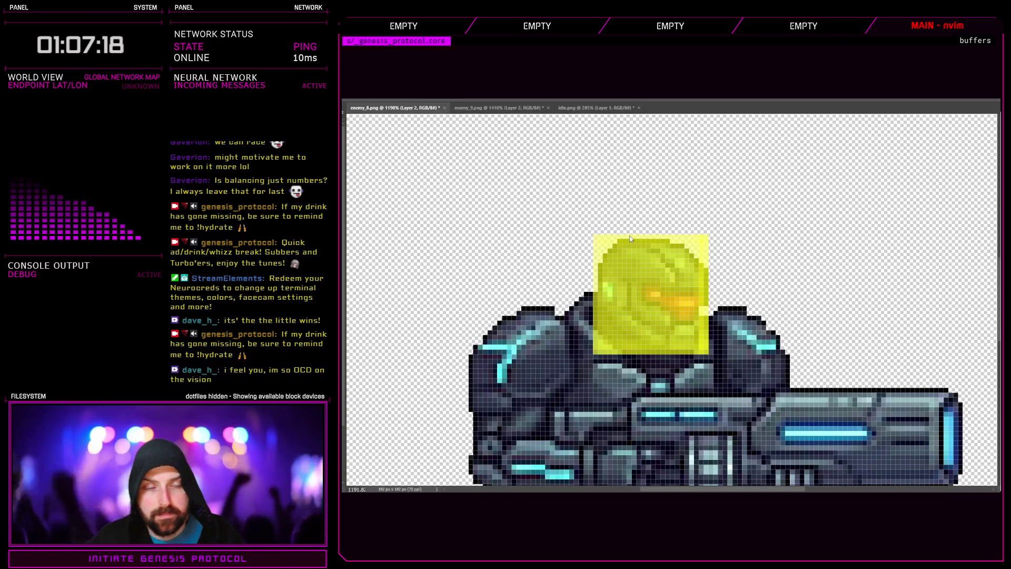
pyautogui.hotkey('ctrl', 'w')
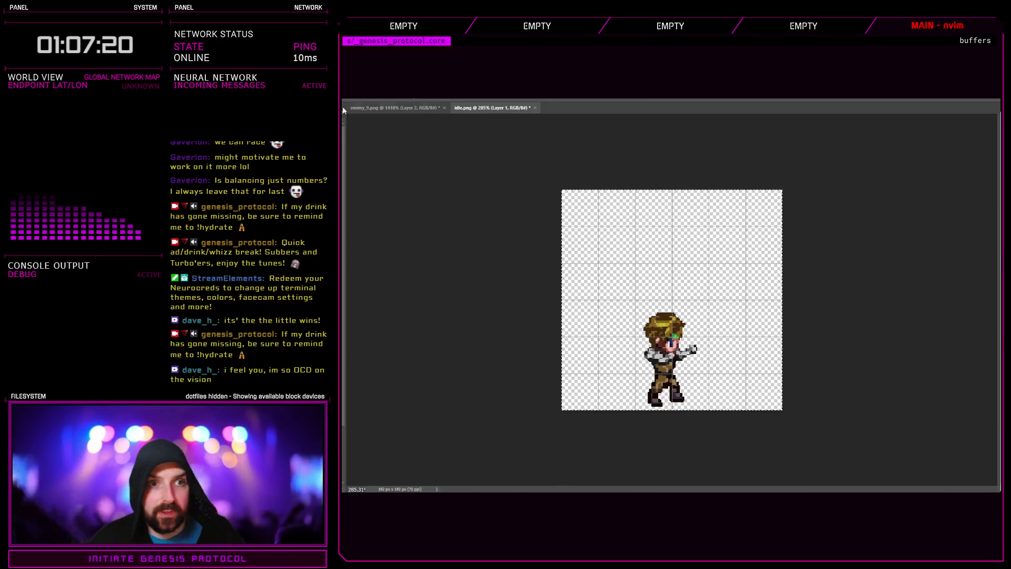
# Step: Stretch the yellow block wider over the hair and down over the face in idle.png
pyautogui.click(364, 108)
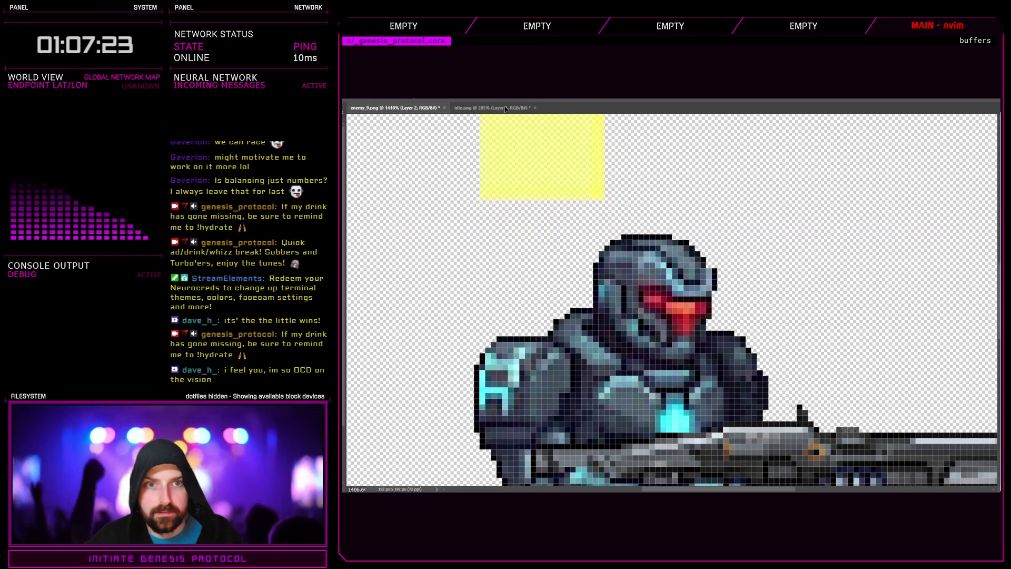
pyautogui.click(505, 109)
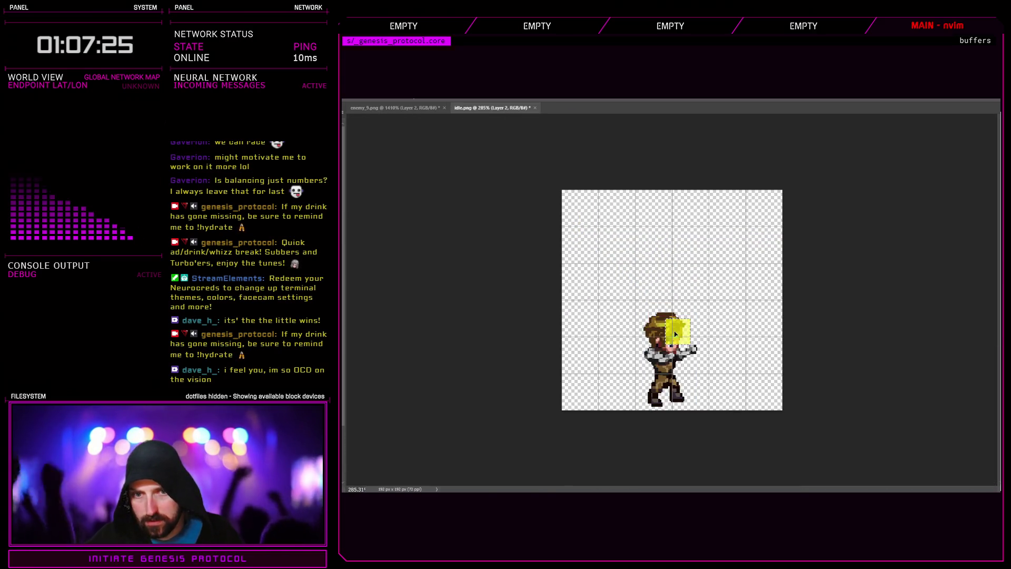
pyautogui.scroll(5, 669, 343)
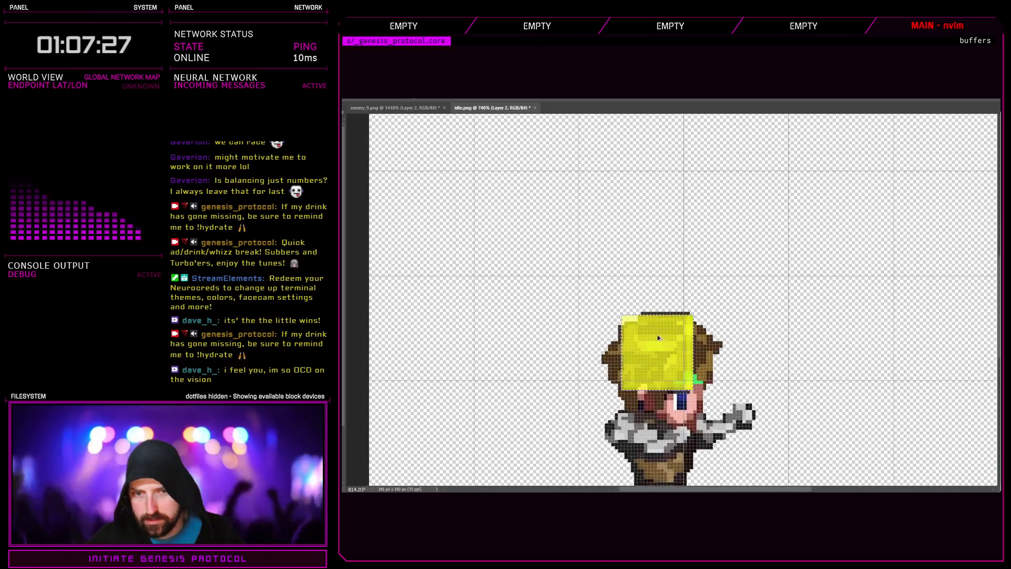
pyautogui.scroll(-2, 661, 352)
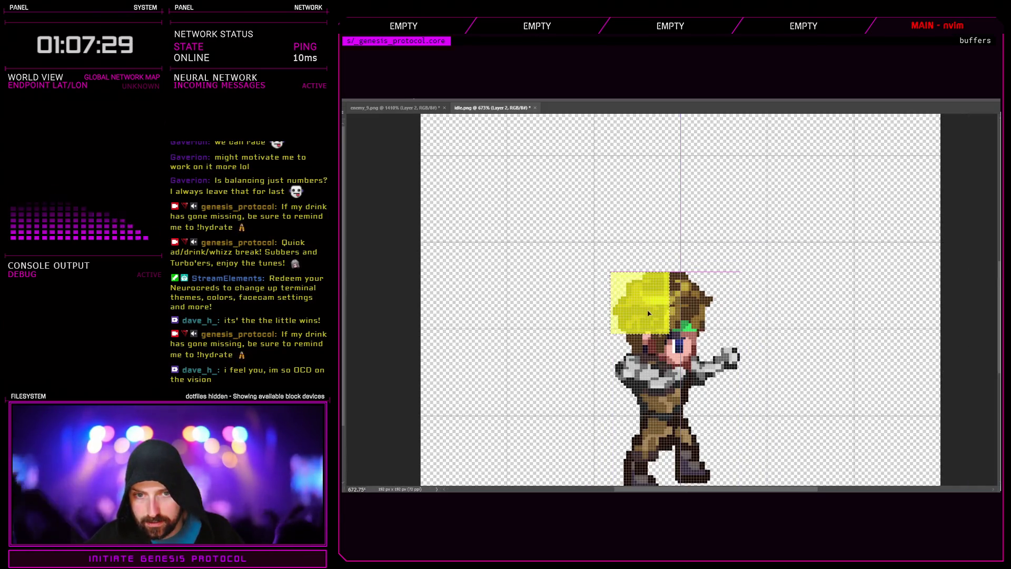
pyautogui.scroll(1, 656, 318)
pyautogui.hotkey('ctrl', 't')
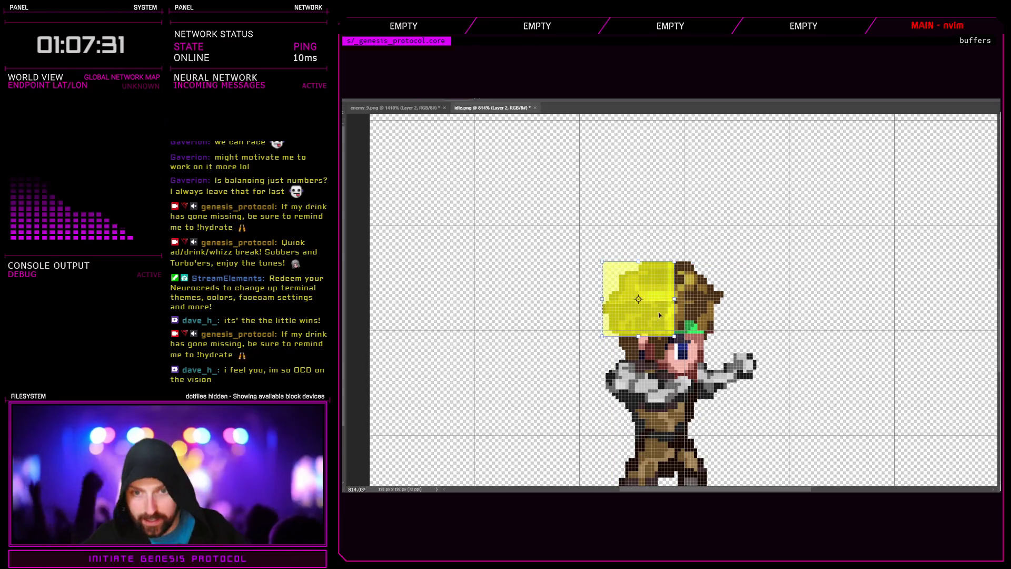
pyautogui.moveTo(675, 299); pyautogui.dragTo(726, 305)
pyautogui.moveTo(663, 337)
pyautogui.mouseDown()
pyautogui.moveTo(663, 383)
pyautogui.moveTo(663, 372)
pyautogui.mouseUp()
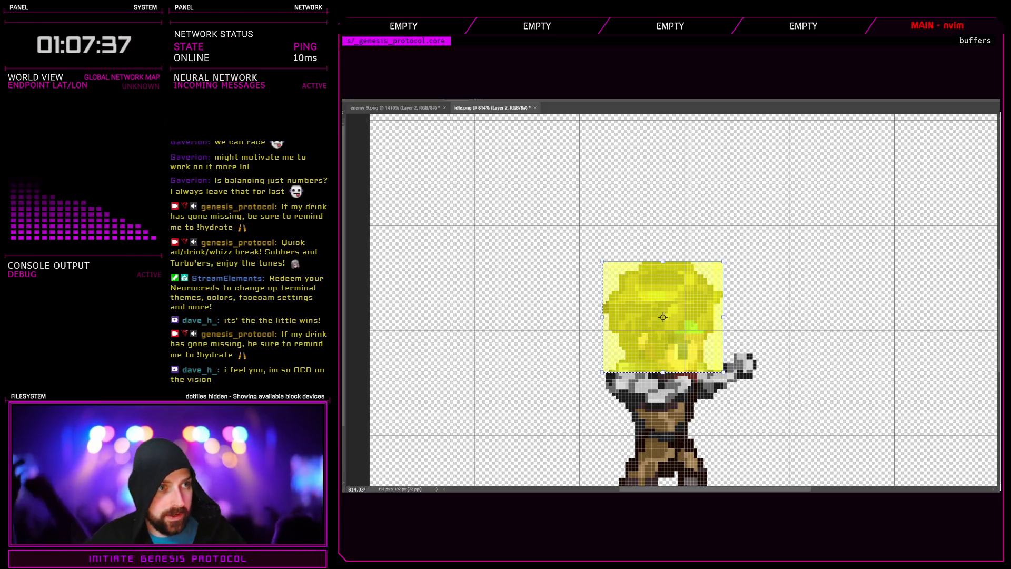
pyautogui.press('Return')
pyautogui.scroll(-1, 731, 343)
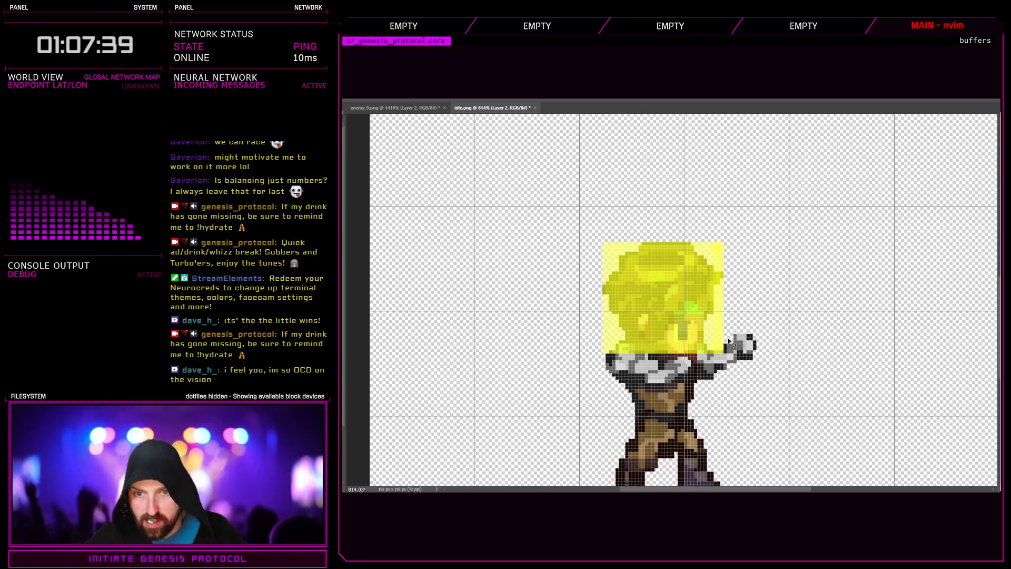
pyautogui.scroll(-1, 642, 269)
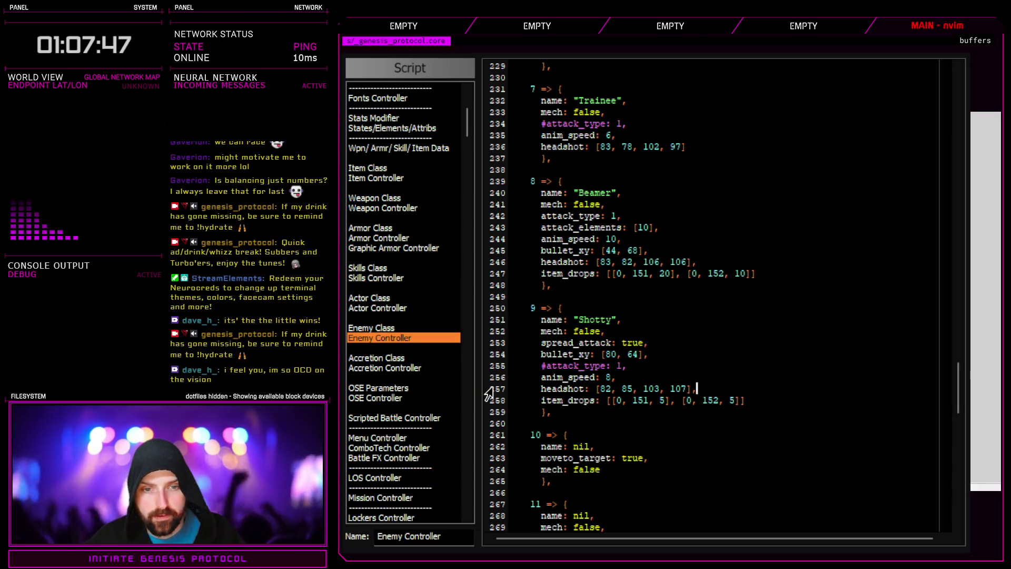
# Step: Copy Shotty's headshot line and paste it into enemy 10 after a comma following mech: false
pyautogui.click(487, 393)
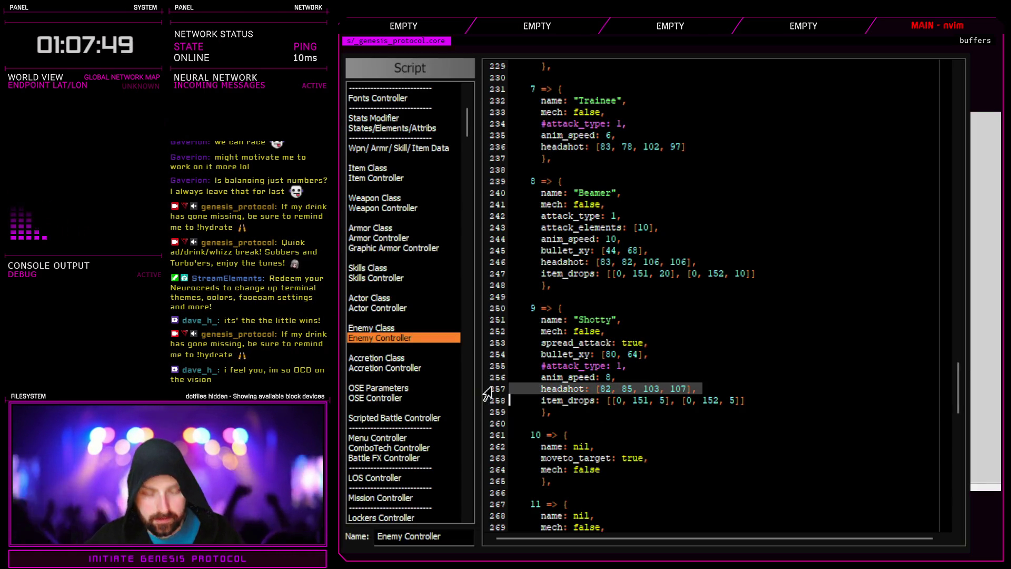
pyautogui.click(666, 457)
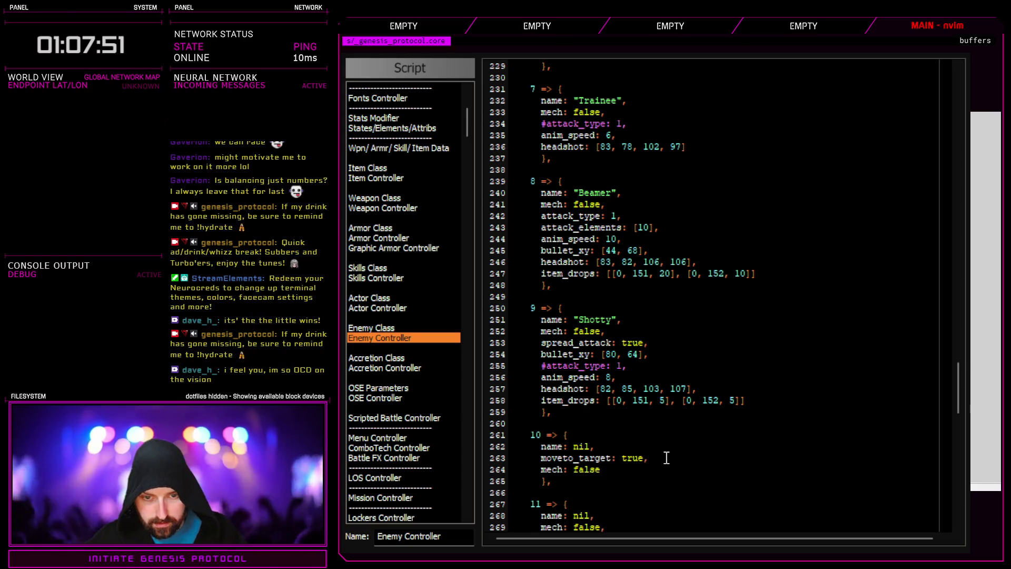
pyautogui.press('Return')
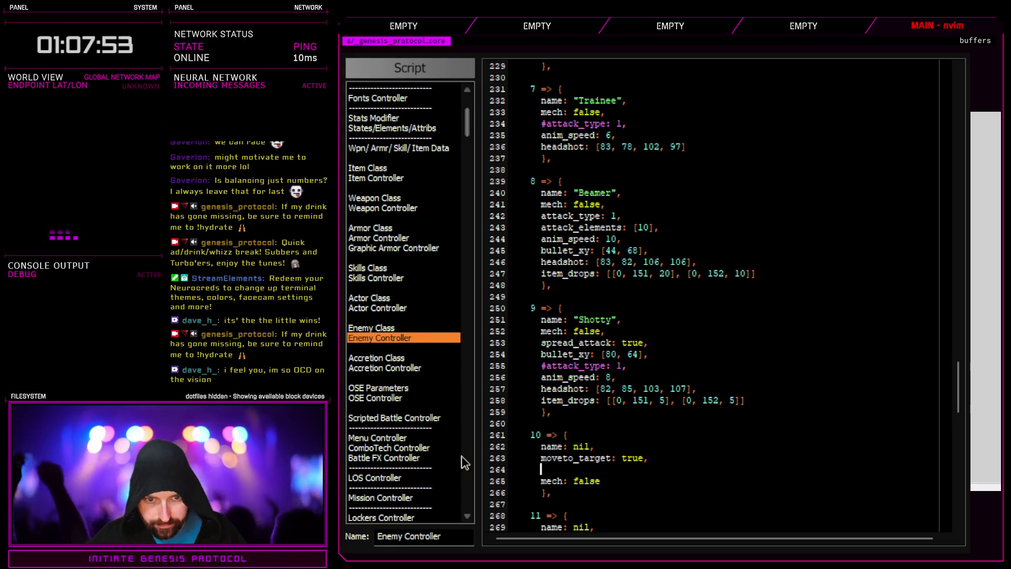
pyautogui.press('BackSpace')
pyautogui.press('BackSpace')
pyautogui.press('BackSpace')
pyautogui.press('Delete')
pyautogui.click(618, 468)
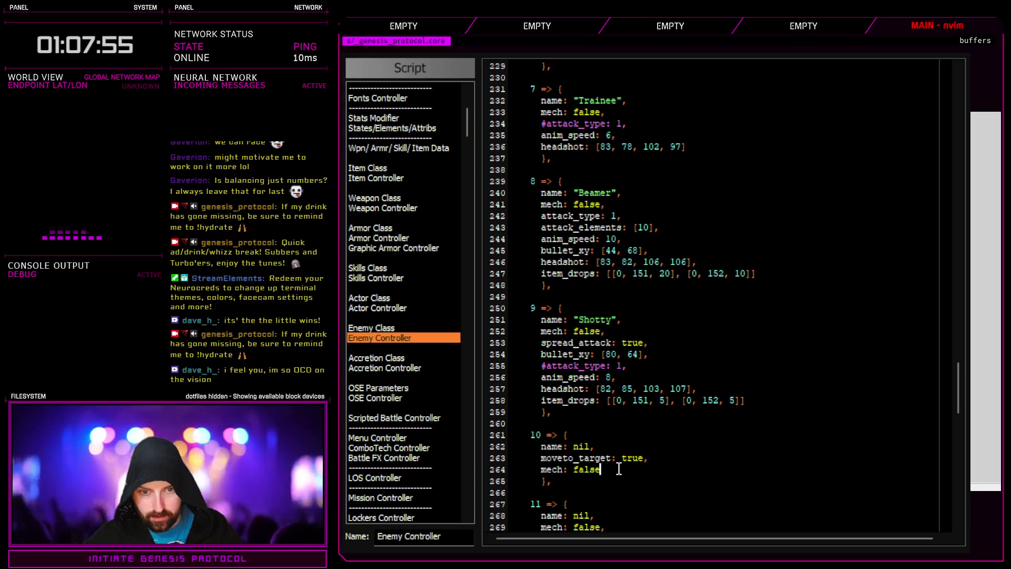
pyautogui.write(',')
pyautogui.press('Return')
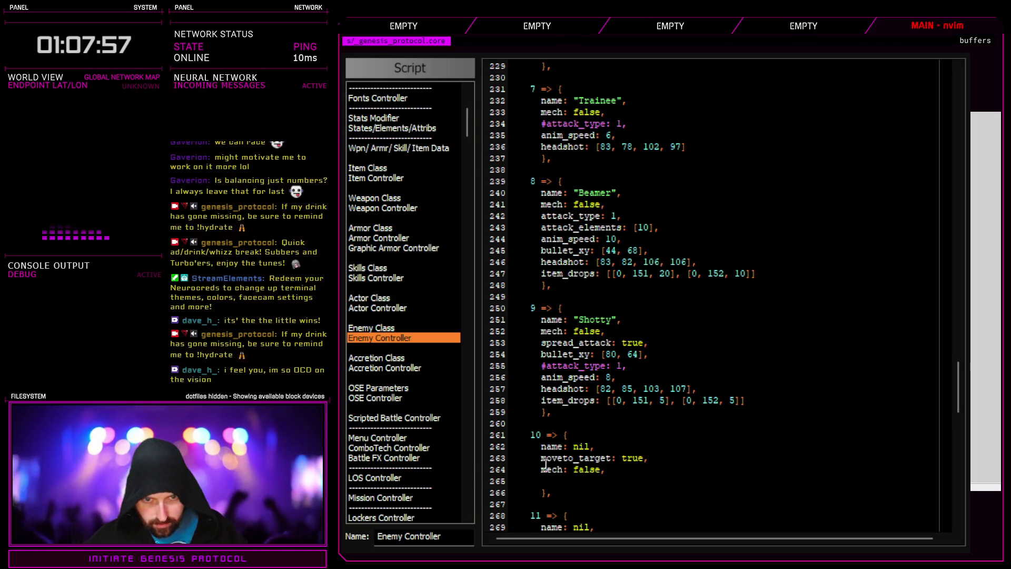
pyautogui.click(495, 488)
pyautogui.write('headshot: [82, 85, 103, 107],')
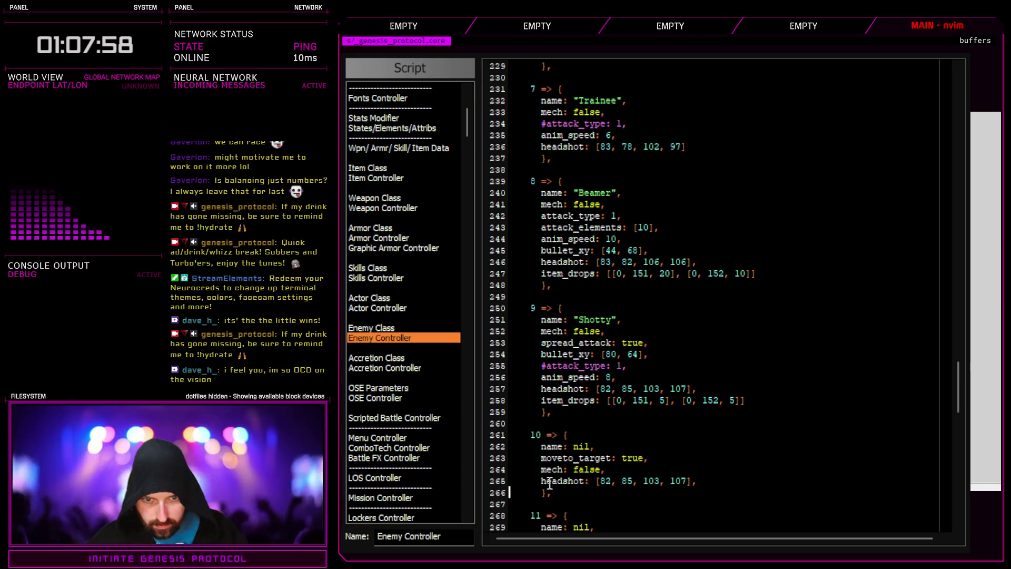
# Step: Set enemy 10's headshot values to [71, 107, 107, 140] and start a playtest
pyautogui.doubleClick(604, 481)
pyautogui.write('71')
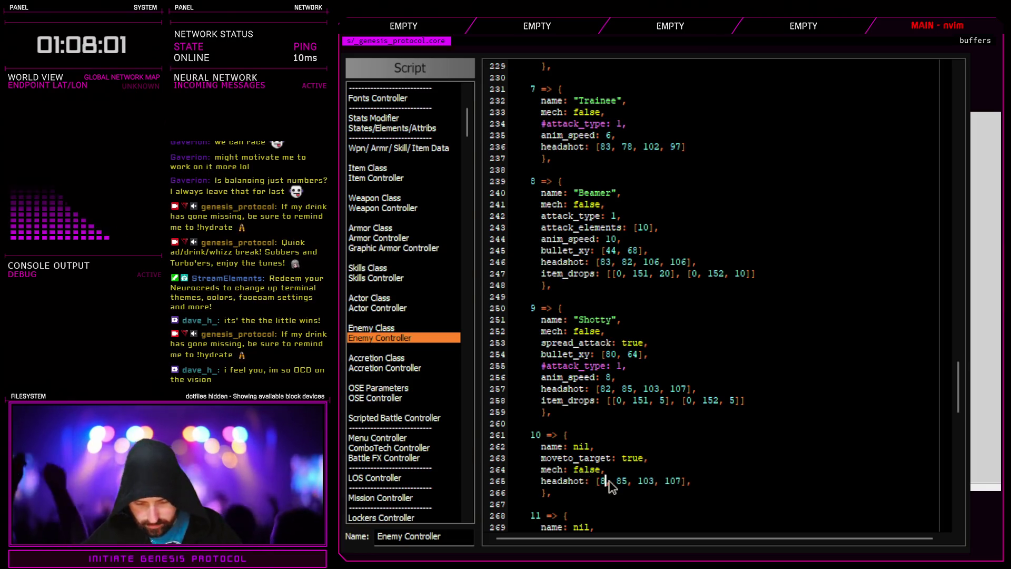
pyautogui.doubleClick(626, 481)
pyautogui.write('107')
pyautogui.doubleClick(659, 481)
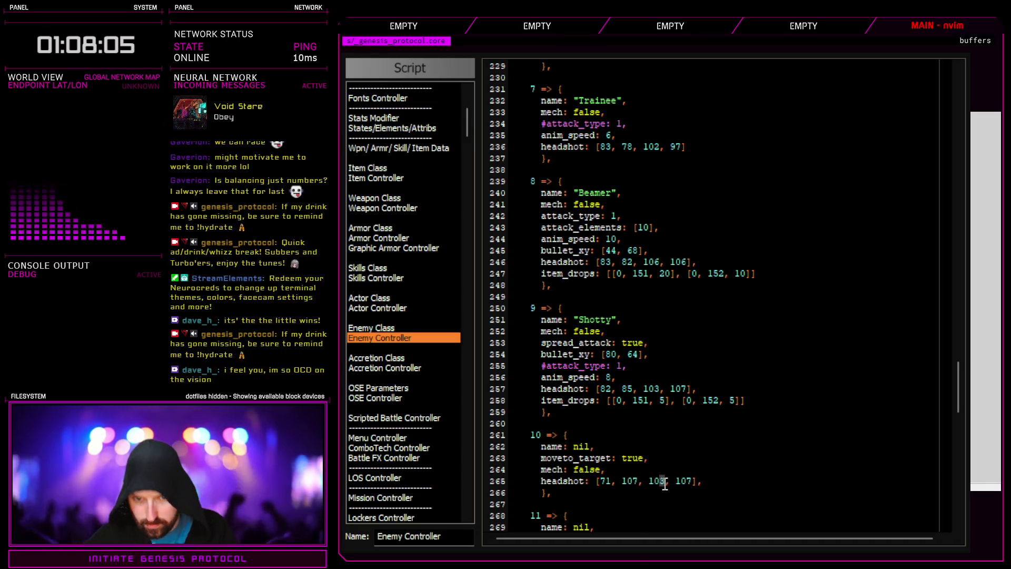
pyautogui.write('r7')
pyautogui.write('140')
pyautogui.click(724, 481)
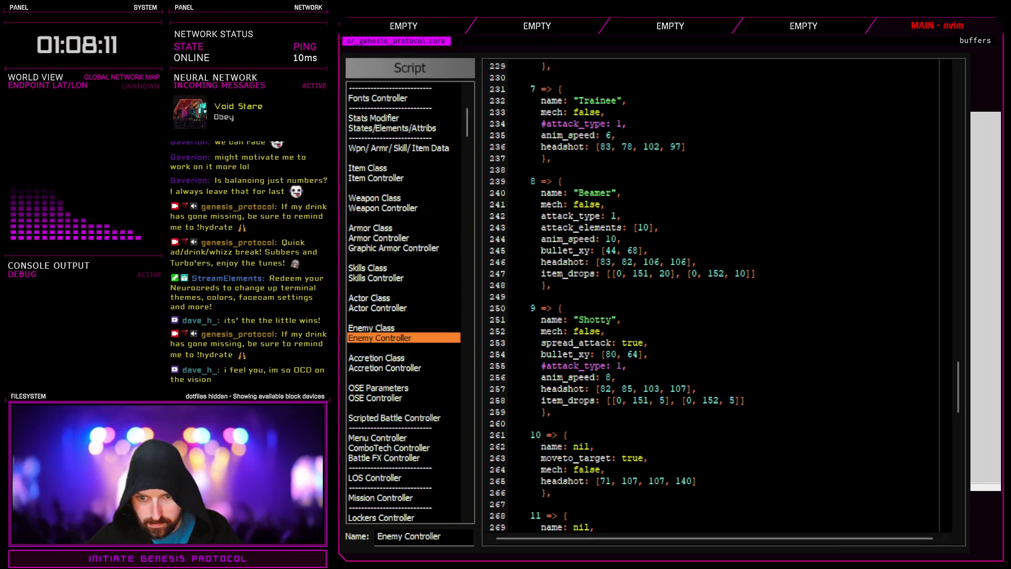
pyautogui.press('F12')
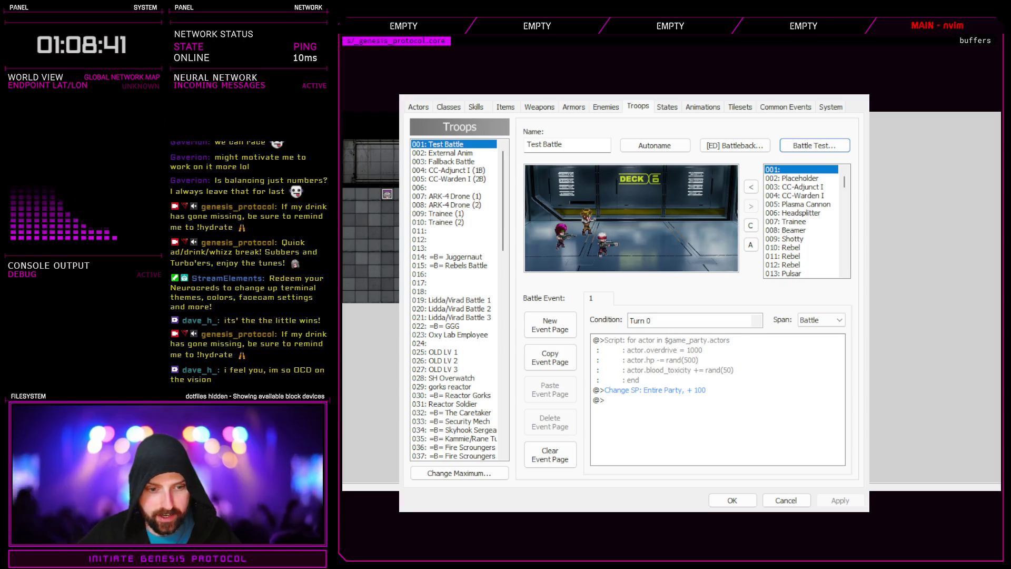
# Step: Switch over to the nvim TODO notes file
pyautogui.hotkey('alt', 'Tab')
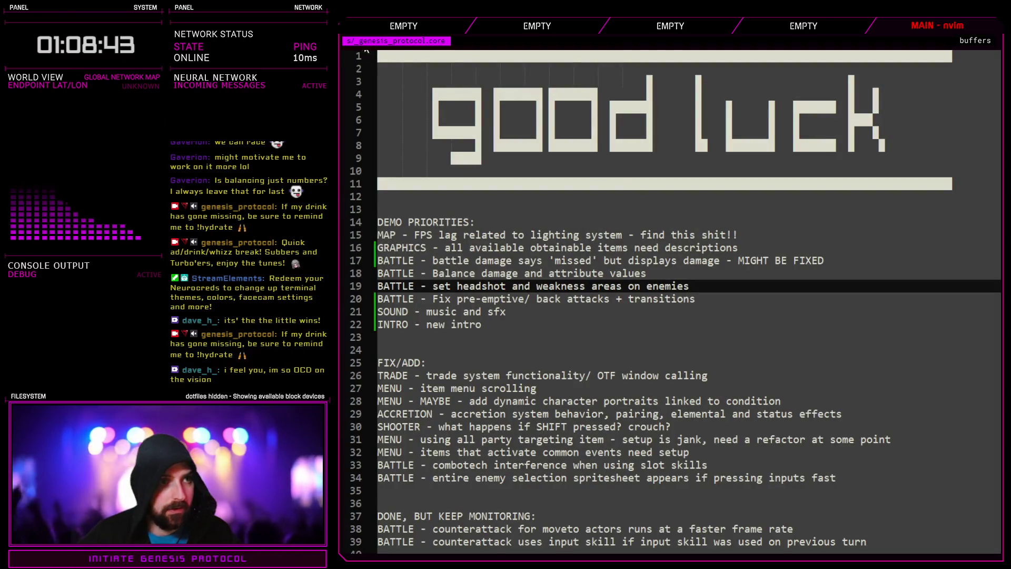
# Step: Check the missing-graphics bitmap error, then add an enemies 10, 11 line below the GRAPHICS item
pyautogui.hotkey('alt', 'Tab')
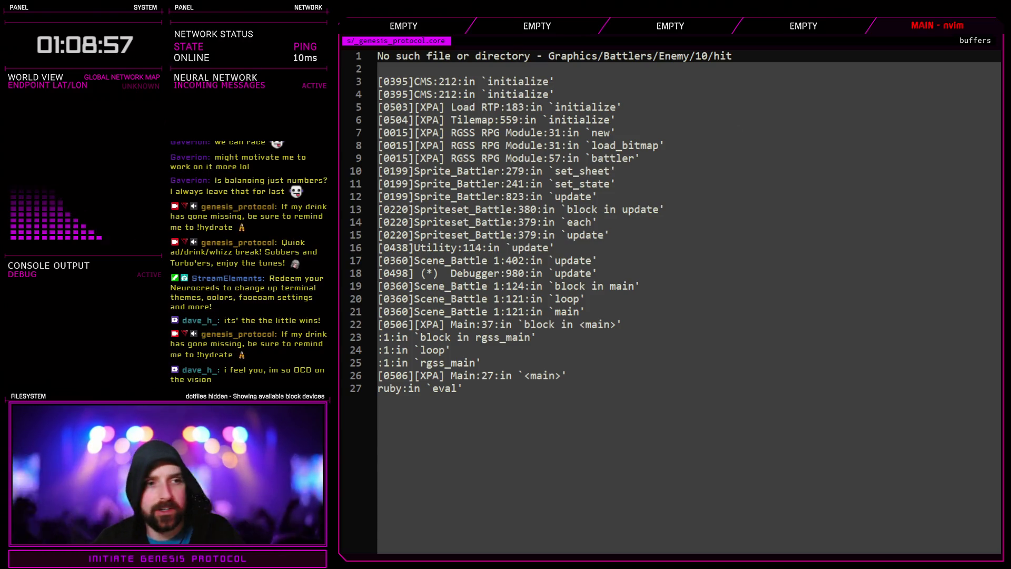
pyautogui.click(569, 55)
pyautogui.hotkey('ctrl', '6')
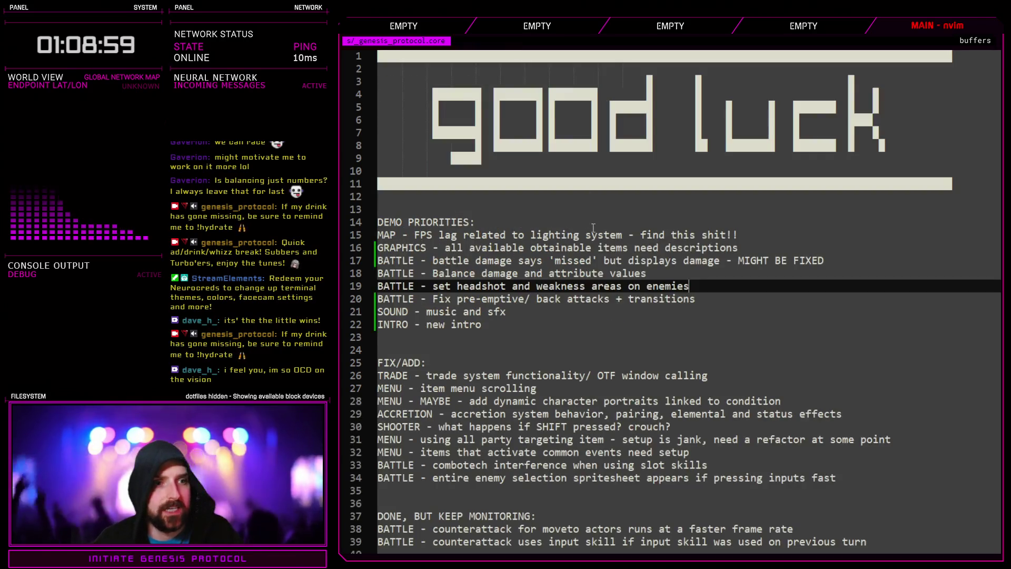
pyautogui.click(746, 247)
pyautogui.press('o')
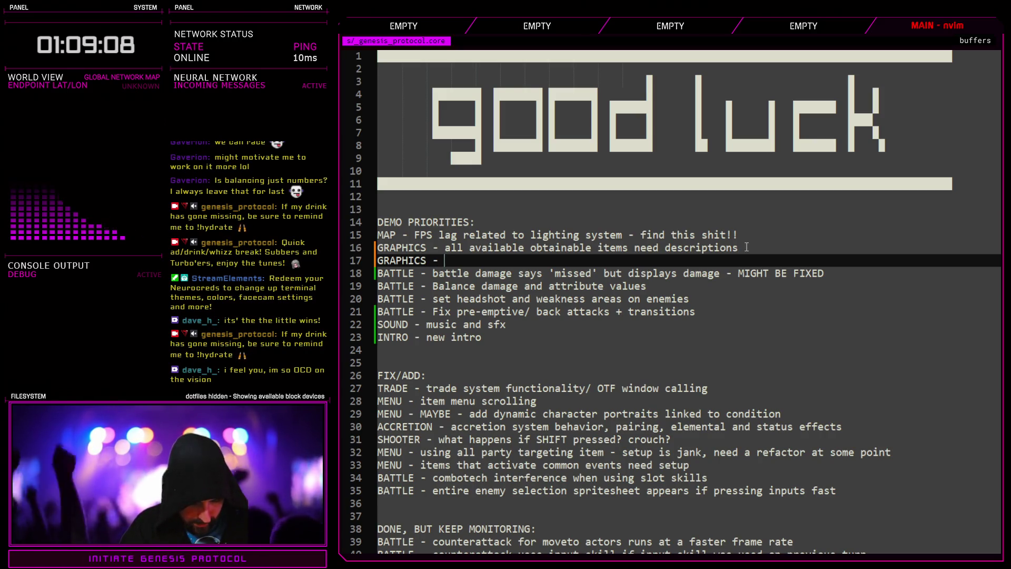
pyautogui.write('ttler')
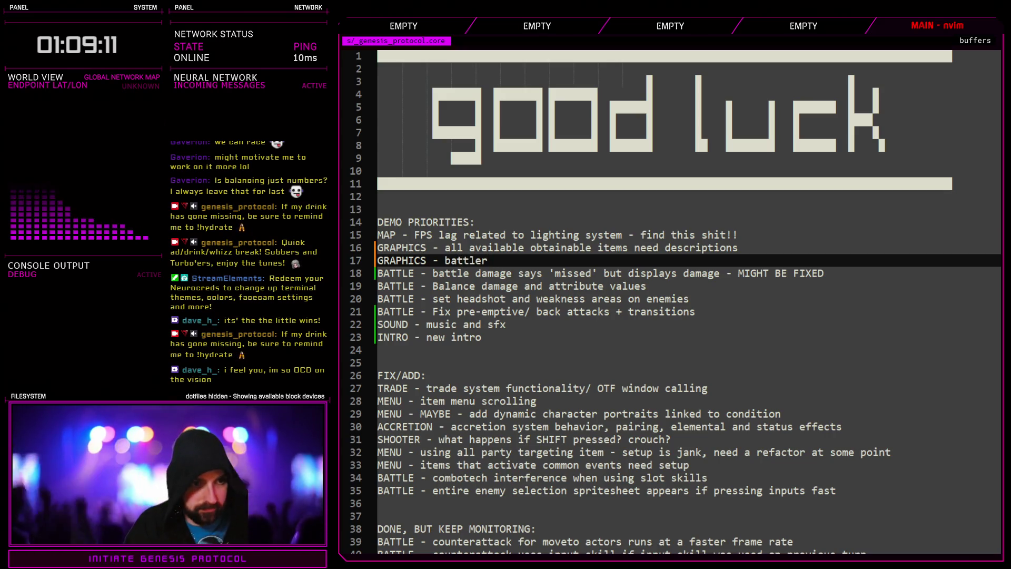
pyautogui.write('states for ene')
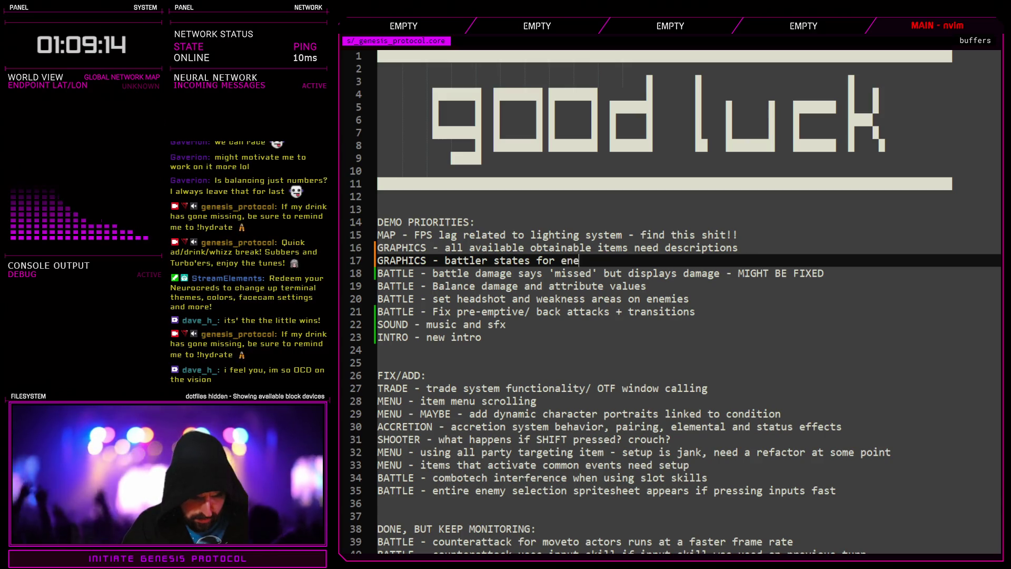
pyautogui.write('  10, 11, 12')
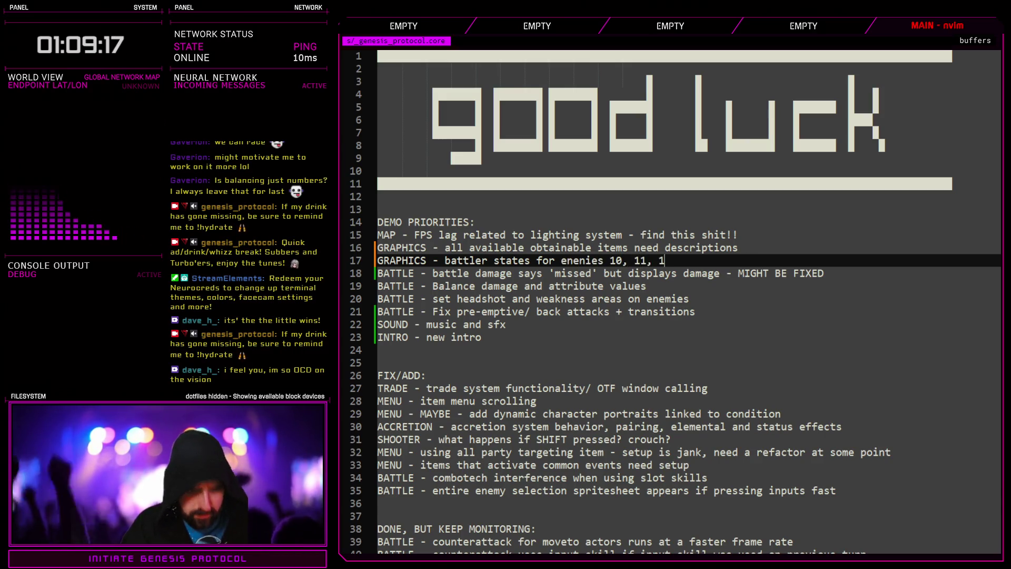
# Step: Fix the 'enenies' typo and reword the entry to 'state animations'
pyautogui.click(586, 262)
pyautogui.press('BackSpace')
pyautogui.write('m')
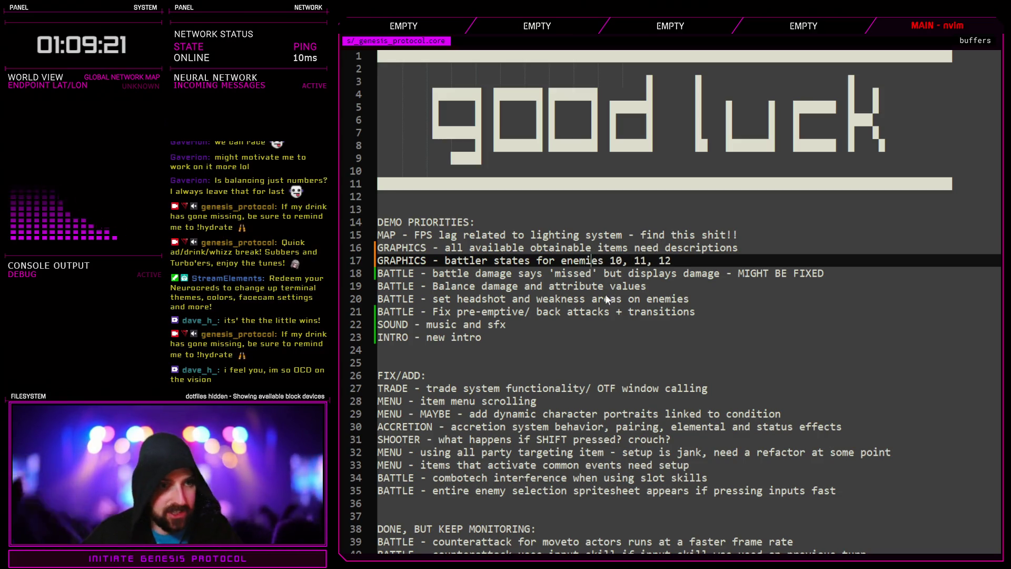
pyautogui.click(490, 274)
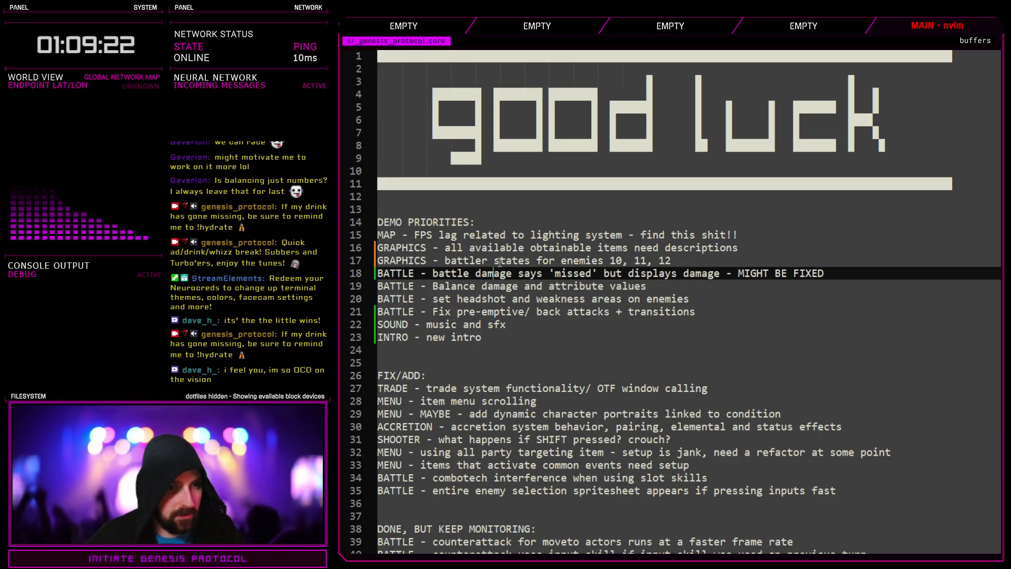
pyautogui.click(500, 262)
pyautogui.hotkey('ctrl', 'w')
pyautogui.press('BackSpace')
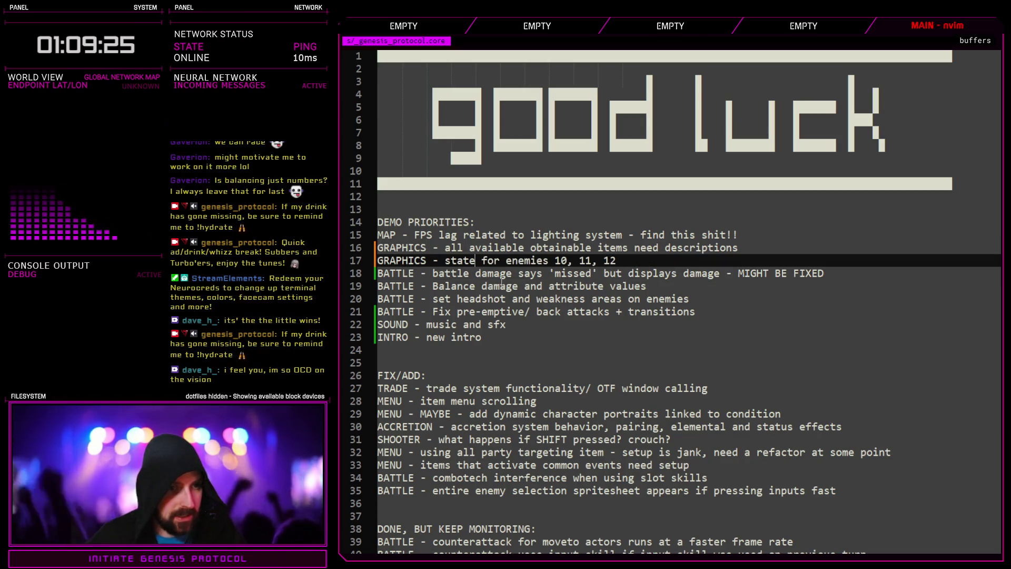
pyautogui.write('animations')
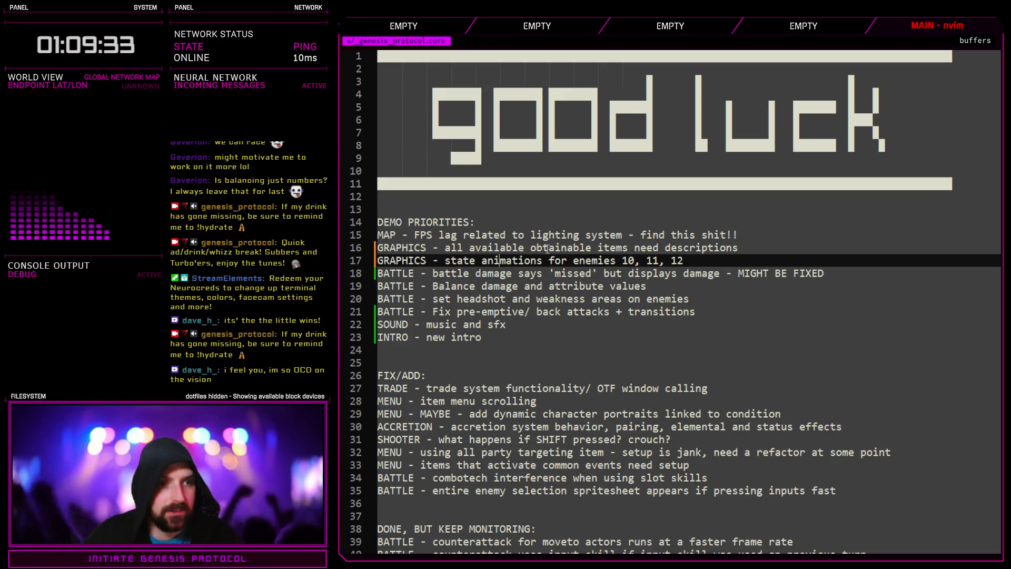
pyautogui.click(499, 260)
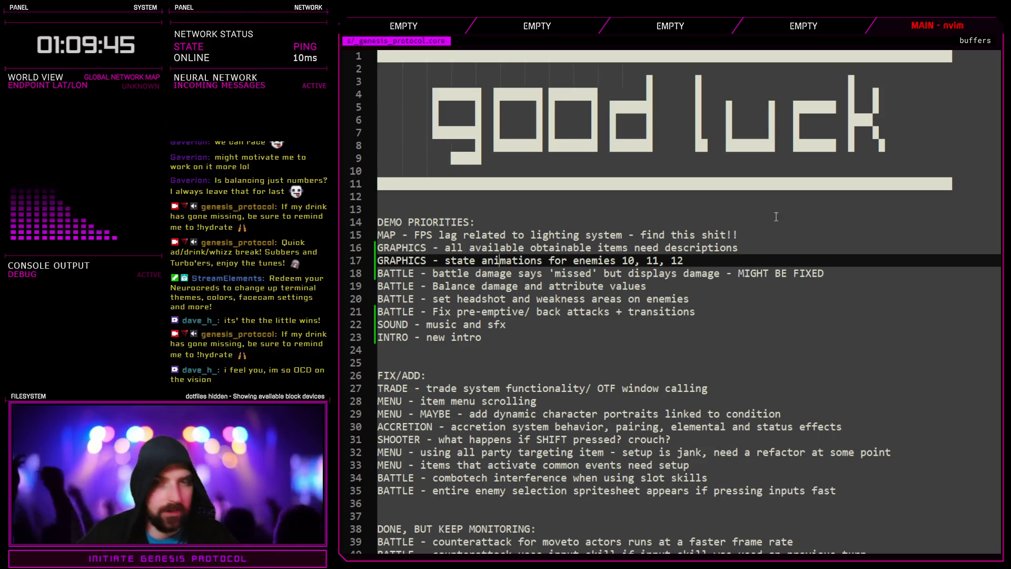
pyautogui.hotkey('alt', 'Tab')
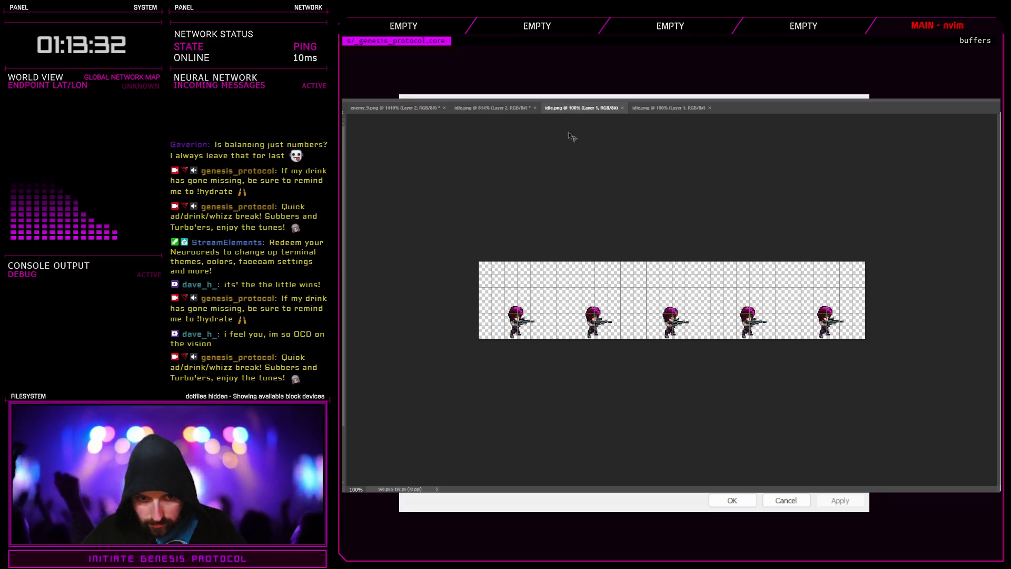
# Step: Crop both idle.png sprite sheets down to their first sprite frame
pyautogui.click(579, 108)
pyautogui.scroll(3, 531, 358)
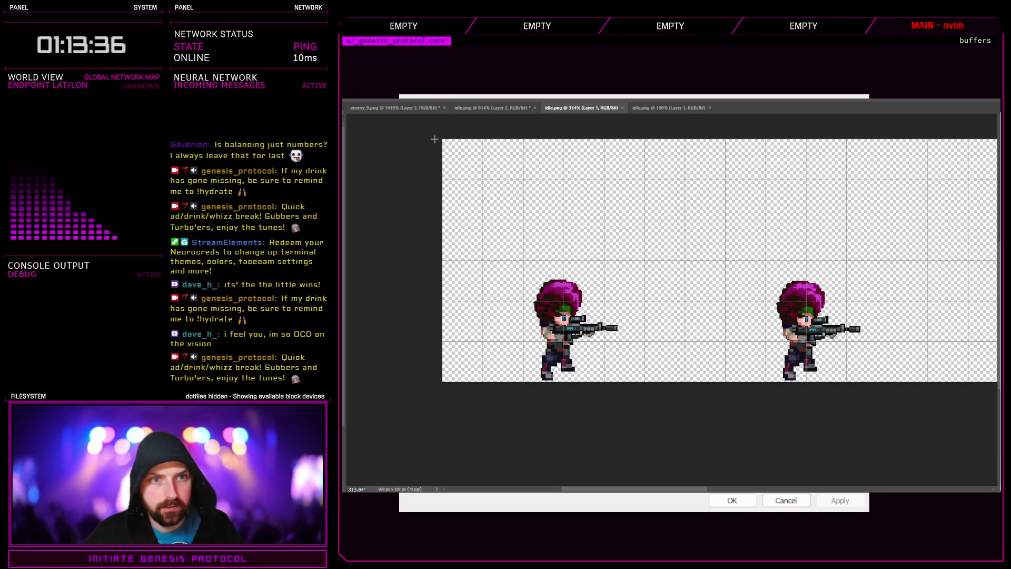
pyautogui.moveTo(434, 139); pyautogui.dragTo(682, 391)
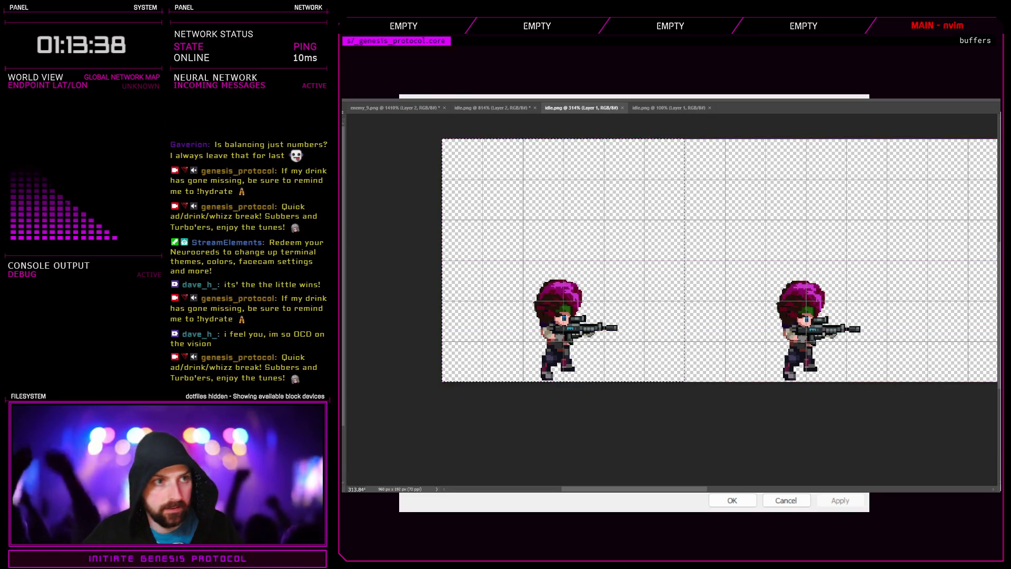
pyautogui.hotkey('ctrl', 'alt', 'c')
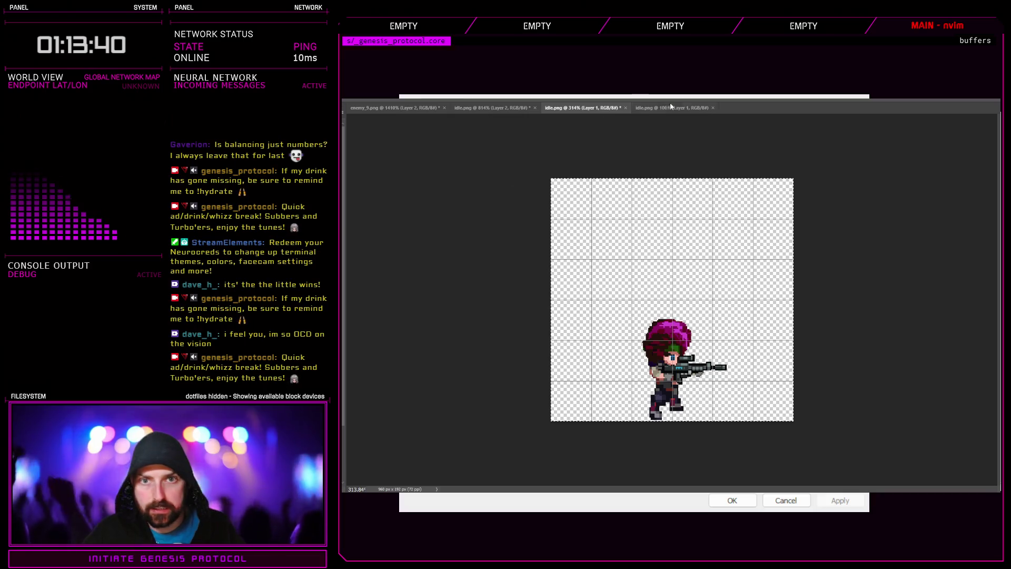
pyautogui.click(672, 108)
pyautogui.hotkey('ctrl', '0')
pyautogui.scroll(4, 672, 300)
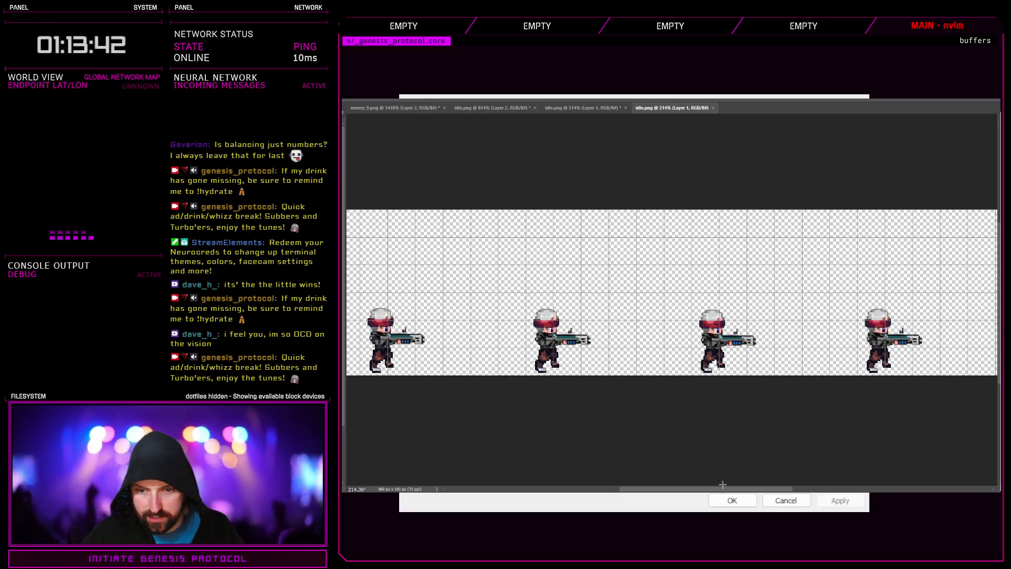
pyautogui.scroll(2, 627, 364)
pyautogui.moveTo(457, 126)
pyautogui.mouseDown()
pyautogui.moveTo(707, 395)
pyautogui.moveTo(709, 387)
pyautogui.mouseUp()
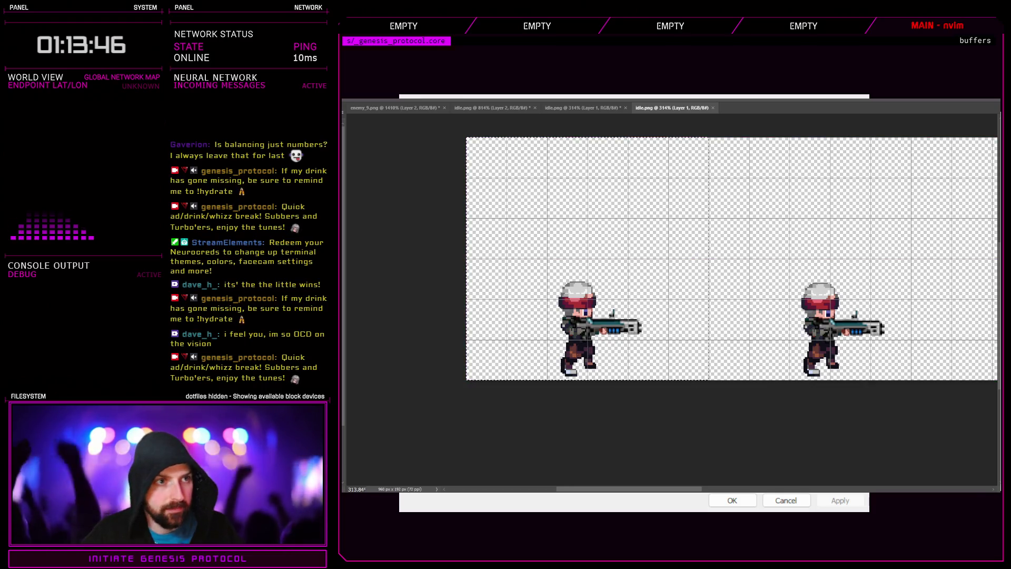
pyautogui.press('c')
pyautogui.press('Return')
# Step: Move the yellow block over the sprite's head in the other idle image
pyautogui.click(493, 108)
pyautogui.scroll(2, 719, 263)
pyautogui.moveTo(638, 213)
pyautogui.mouseDown()
pyautogui.moveTo(604, 111)
pyautogui.moveTo(662, 186)
pyautogui.mouseUp()
pyautogui.moveTo(687, 385); pyautogui.dragTo(648, 345)
pyautogui.scroll(3, 678, 354)
pyautogui.scroll(2, 649, 346)
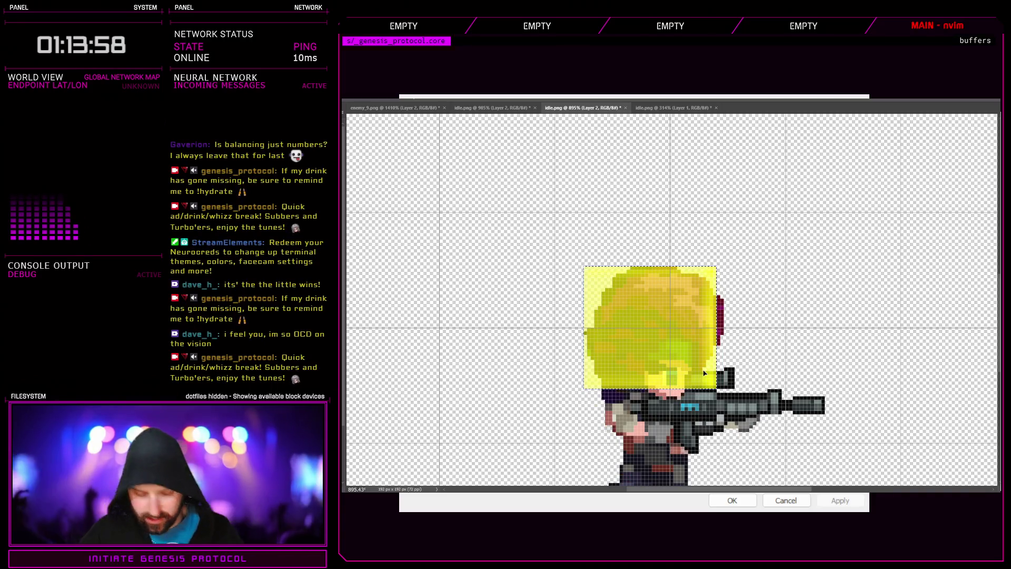
# Step: Resize the yellow block to fit the first idle sprite's head
pyautogui.hotkey('ctrl', 't')
pyautogui.moveTo(717, 327); pyautogui.dragTo(724, 327)
pyautogui.moveTo(652, 388); pyautogui.dragTo(653, 399)
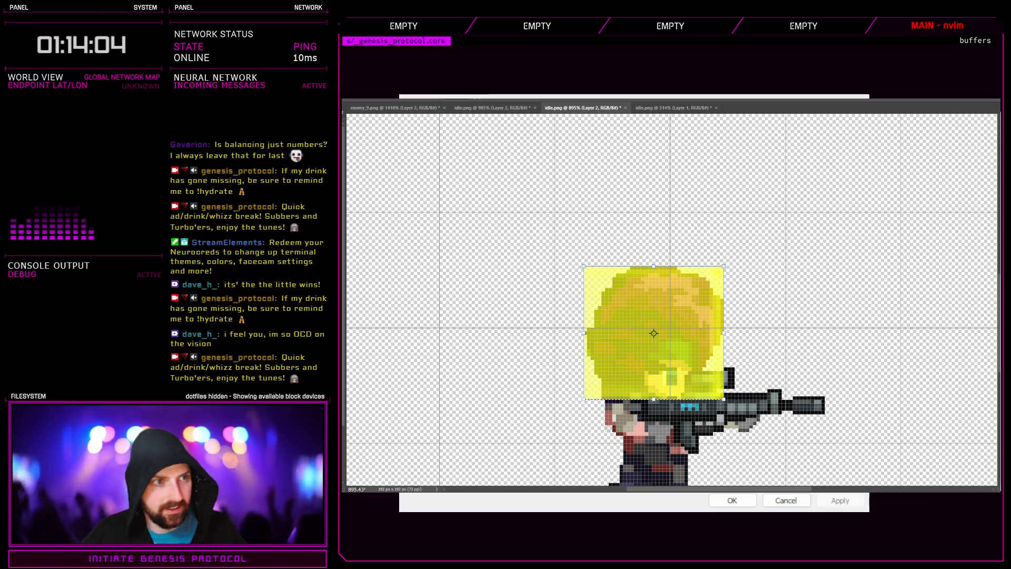
pyautogui.press('Return')
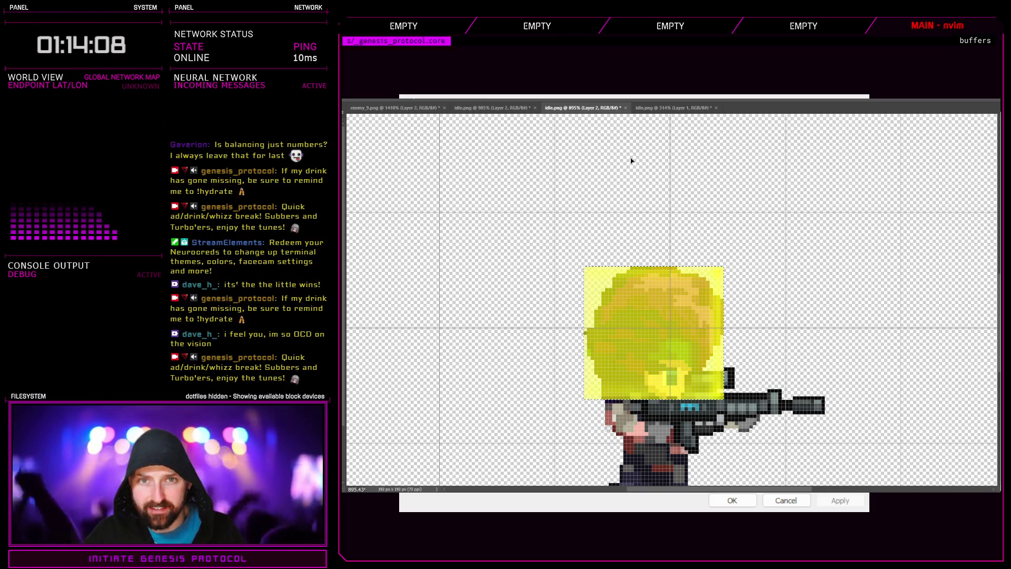
# Step: Copy the yellow block into the other idle.png image and resize it over that sprite's head
pyautogui.moveTo(671, 343)
pyautogui.mouseDown()
pyautogui.moveTo(681, 217)
pyautogui.moveTo(670, 110)
pyautogui.moveTo(666, 337)
pyautogui.moveTo(667, 286)
pyautogui.mouseUp()
pyautogui.scroll(5, 672, 318)
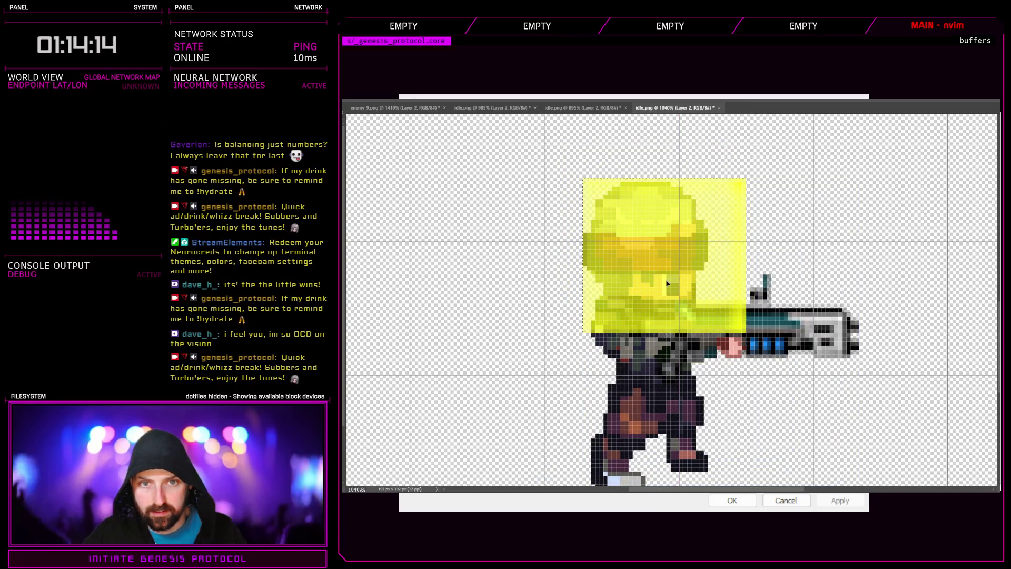
pyautogui.hotkey('ctrl', 't')
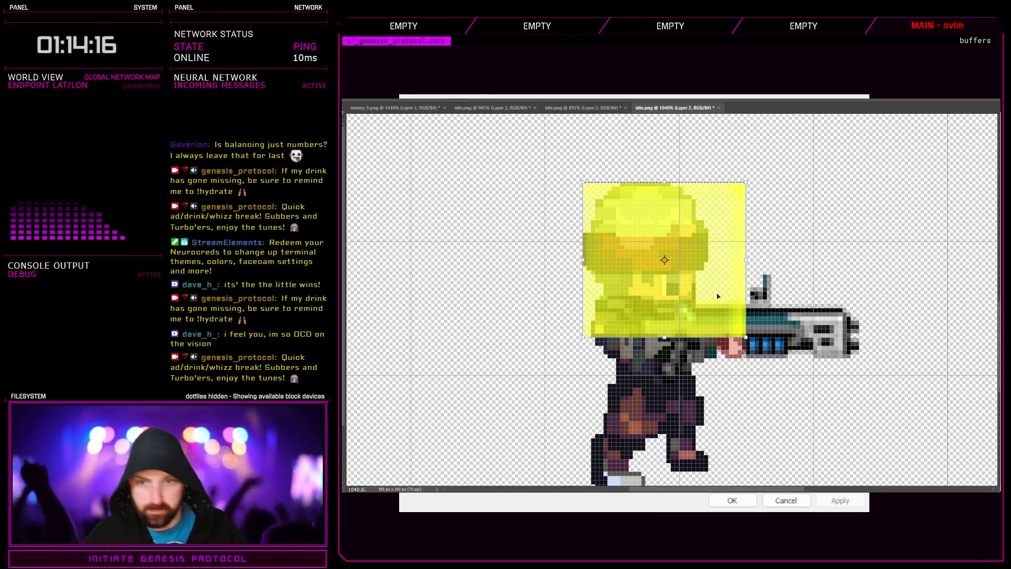
pyautogui.moveTo(746, 262); pyautogui.dragTo(708, 260)
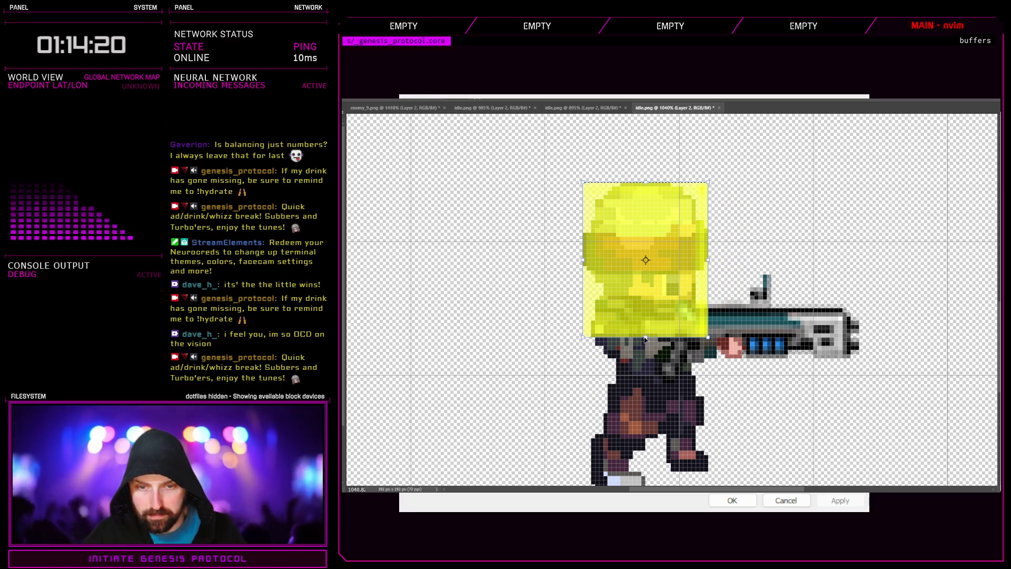
pyautogui.moveTo(646, 339); pyautogui.dragTo(656, 221)
pyautogui.moveTo(656, 296); pyautogui.dragTo(658, 306)
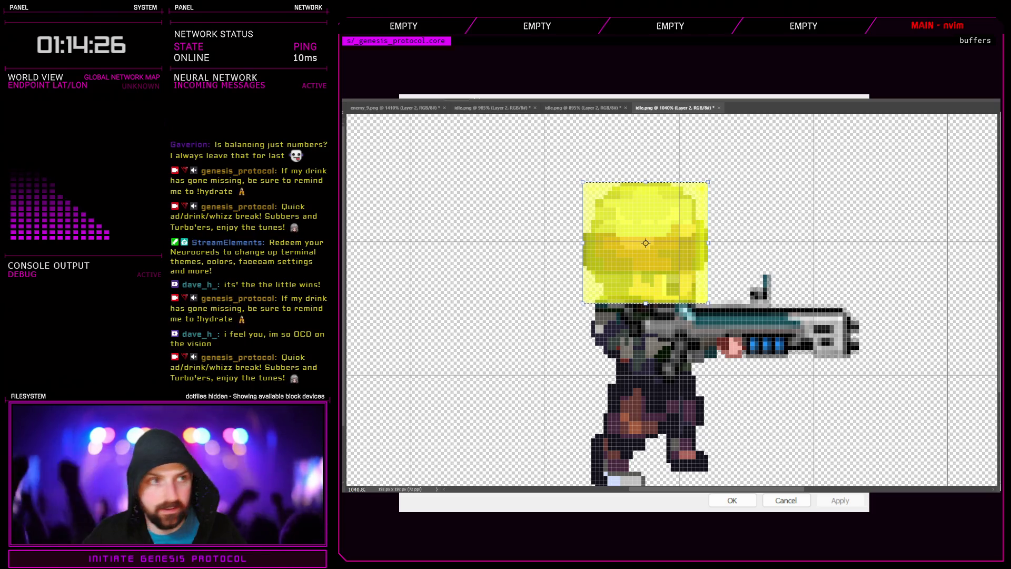
# Step: Check the idle images, then return to RPG Maker XP and close the Database
pyautogui.click(579, 108)
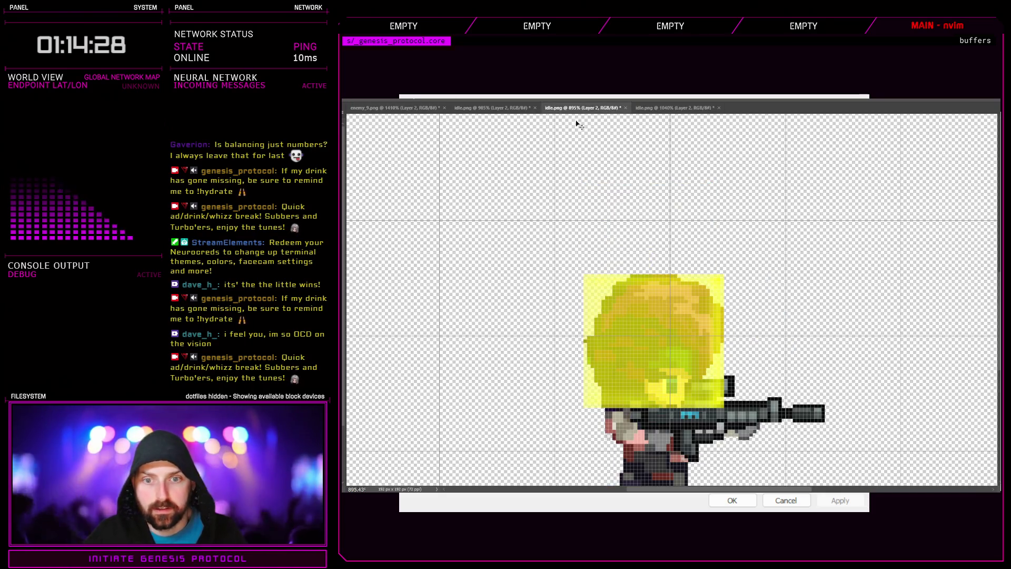
pyautogui.scroll(3, 679, 401)
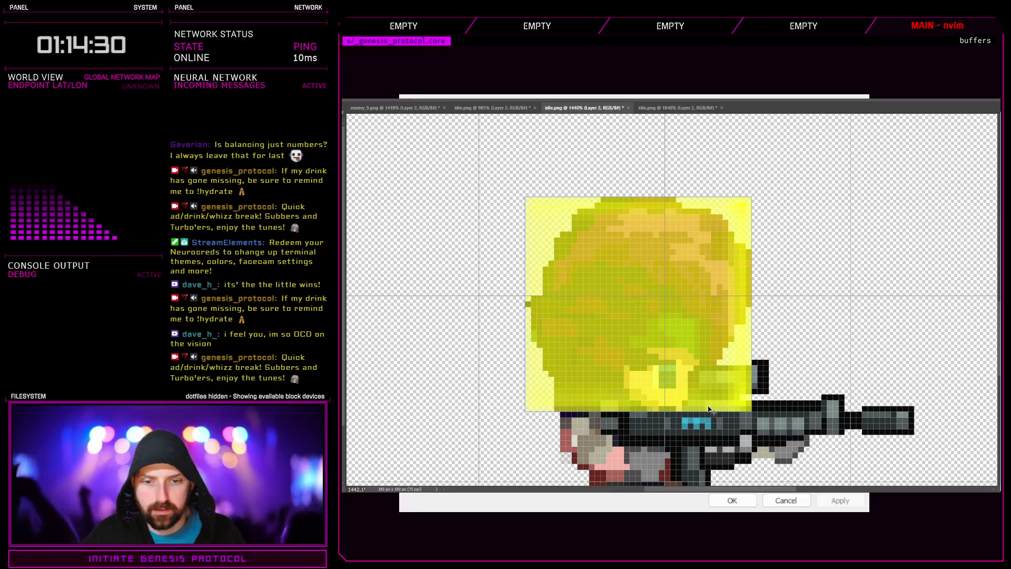
pyautogui.scroll(-4, 738, 378)
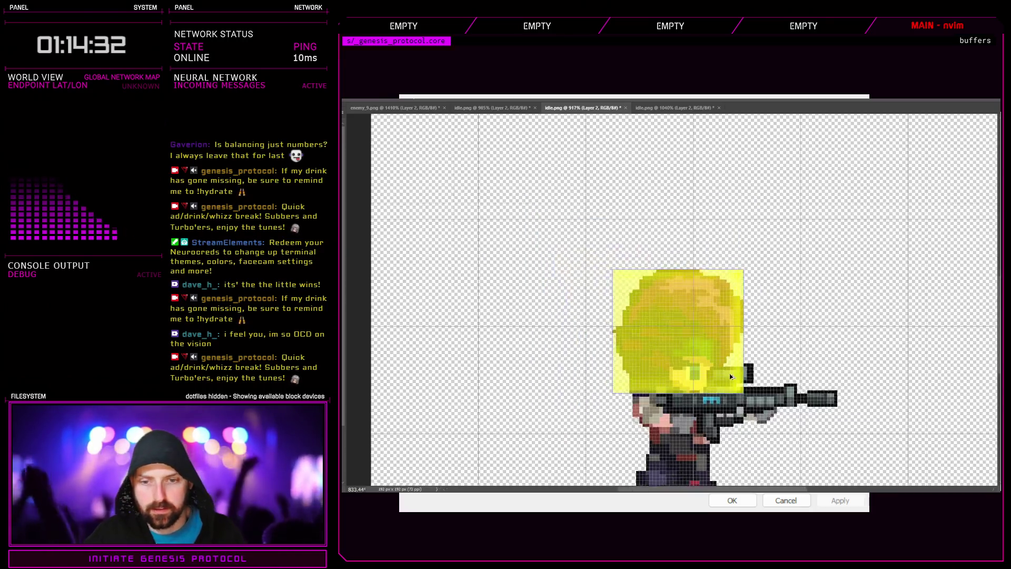
pyautogui.click(492, 107)
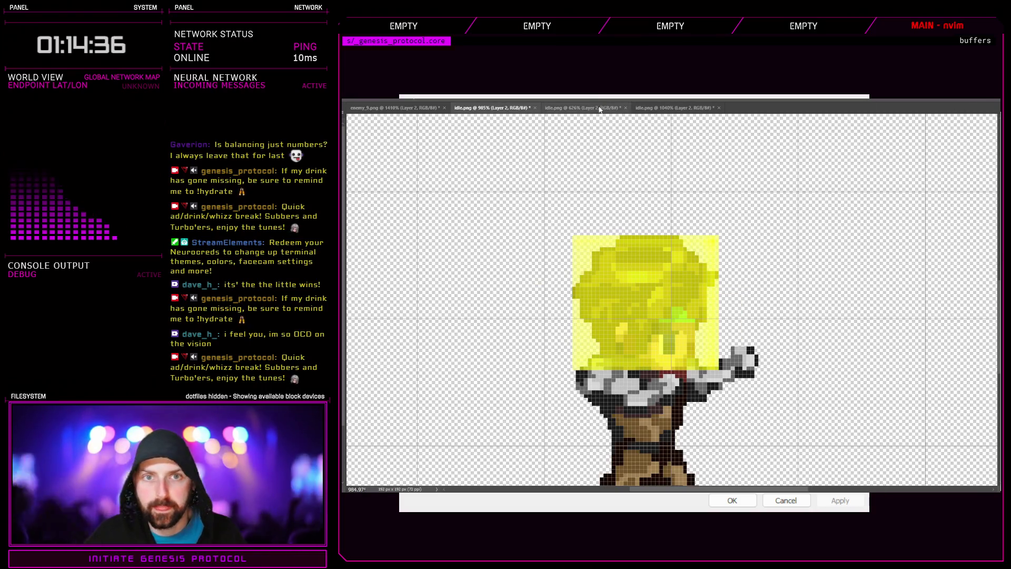
pyautogui.click(581, 107)
pyautogui.scroll(3, 652, 284)
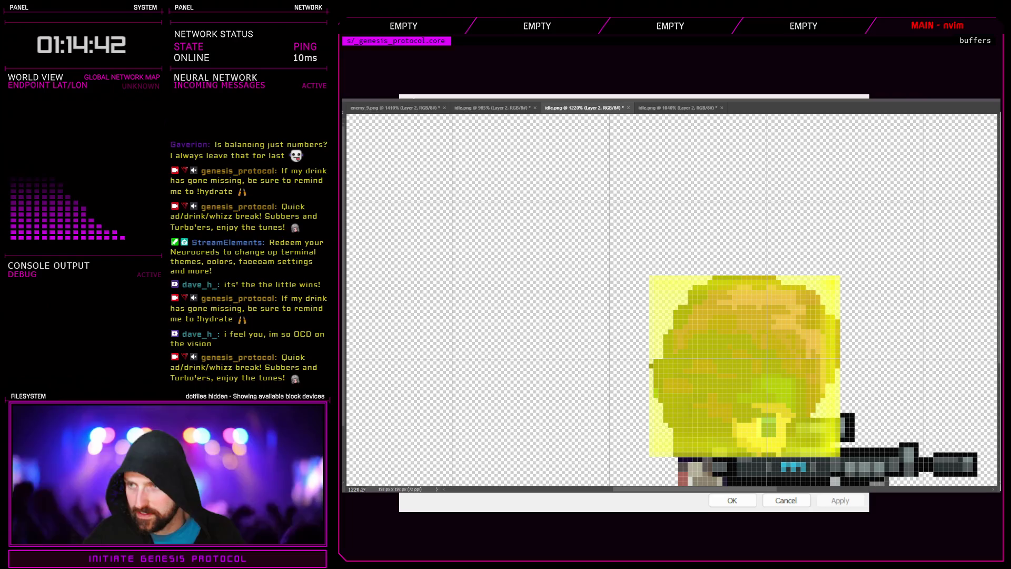
pyautogui.hotkey('alt', 'Tab')
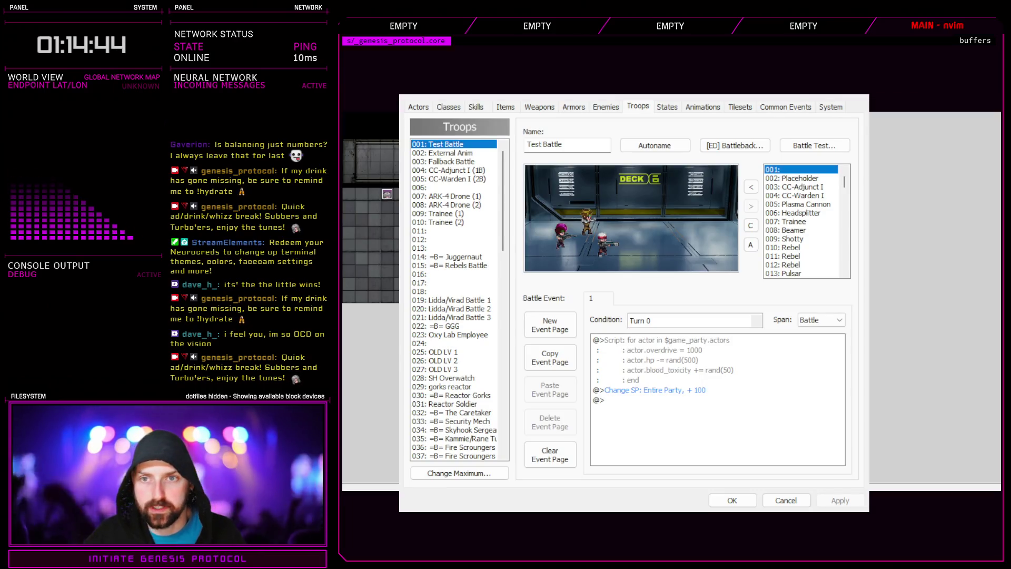
pyautogui.press('Escape')
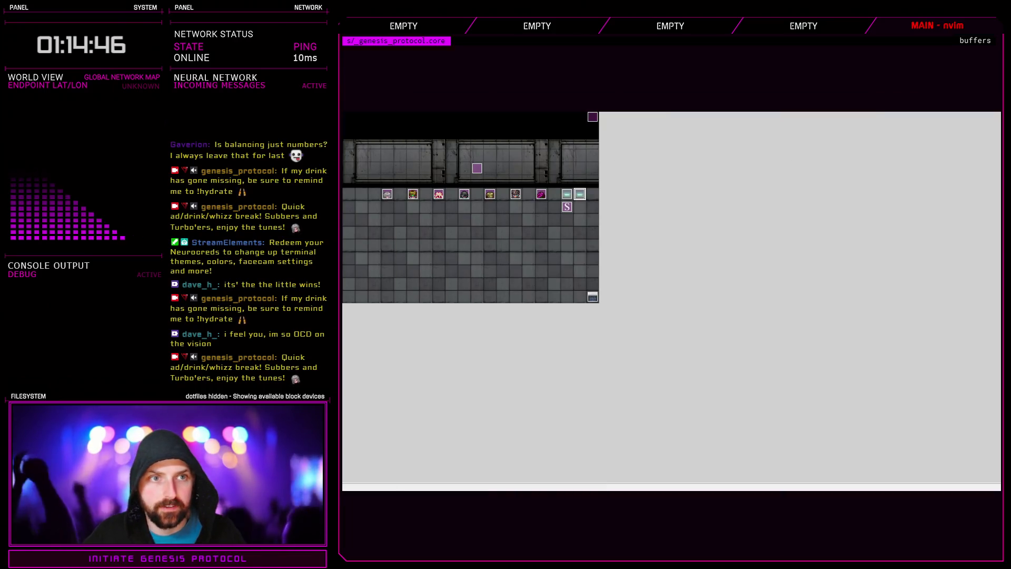
# Step: In the Script Editor, copy enemy 10's headshot line below enemy 11's spread_attack
pyautogui.press('F11')
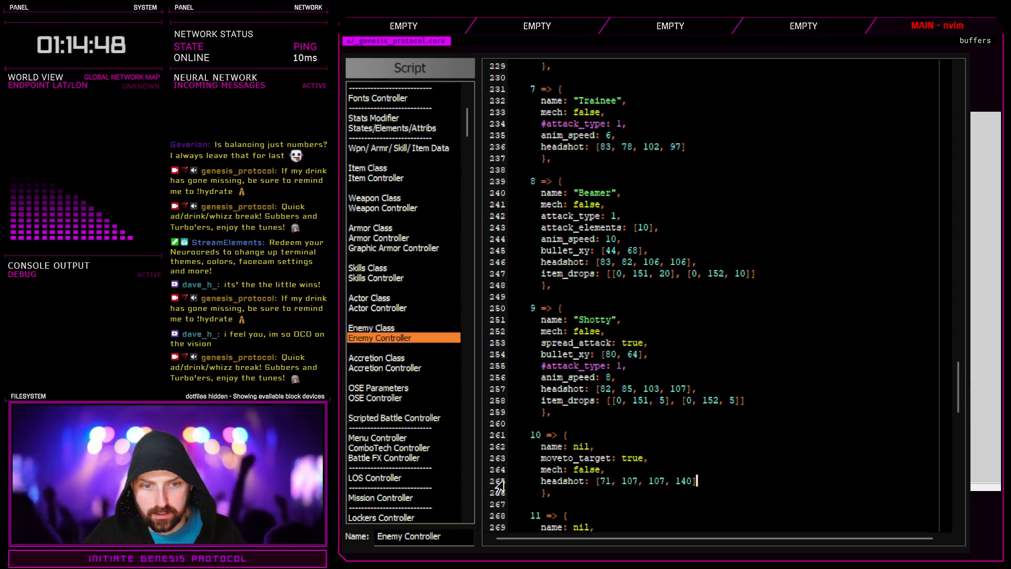
pyautogui.click(497, 481)
pyautogui.scroll(-8, 603, 436)
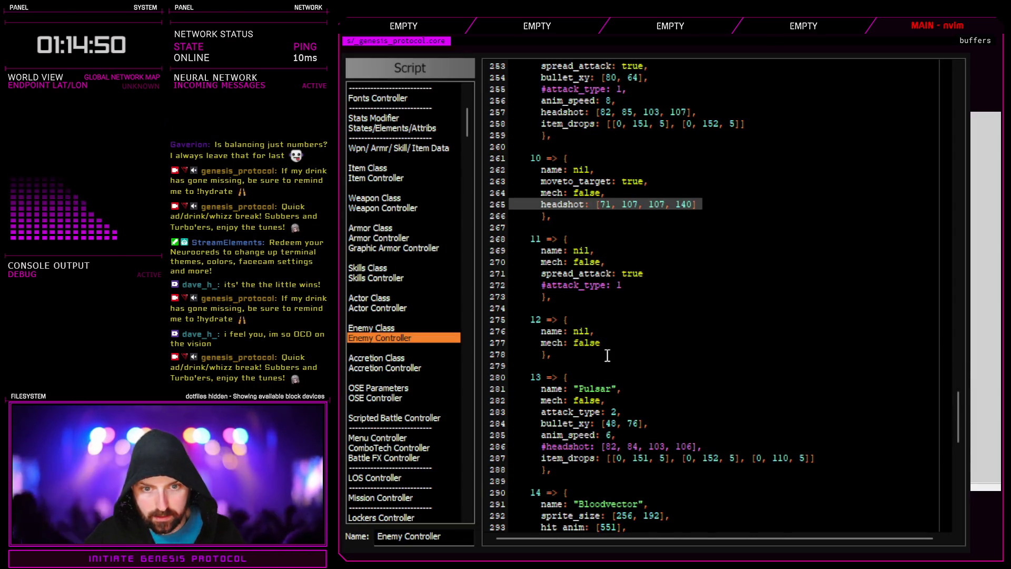
pyautogui.click(661, 274)
pyautogui.press('Return')
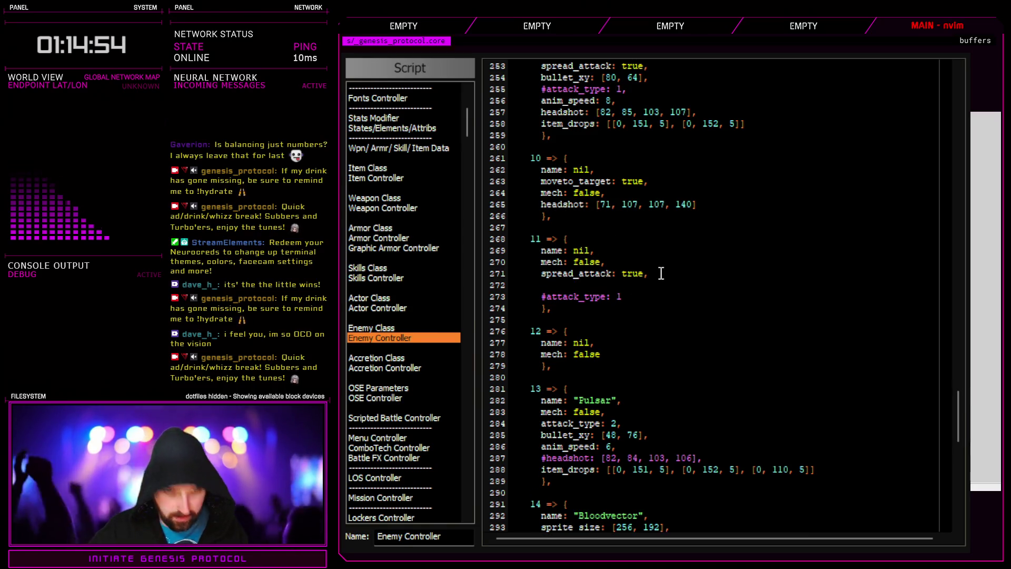
pyautogui.hotkey('ctrl', 'shift', 'v')
pyautogui.press('BackSpace')
pyautogui.click(578, 284)
pyautogui.press('BackSpace')
pyautogui.press('BackSpace')
pyautogui.press('BackSpace')
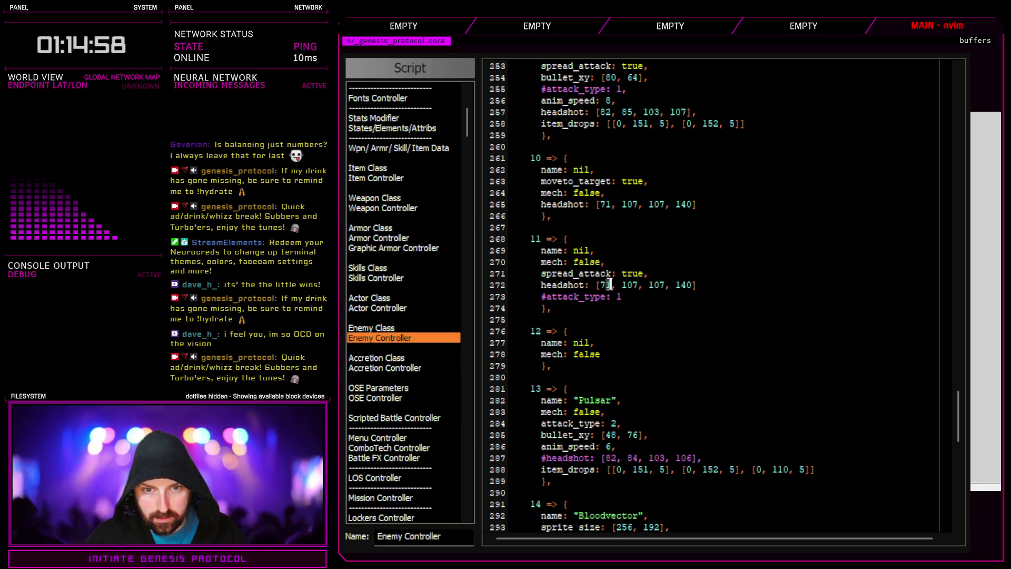
# Step: Edit enemy 11's headshot values to [72, 111, 110, 147] using the sprite as reference
pyautogui.doubleClick(629, 284)
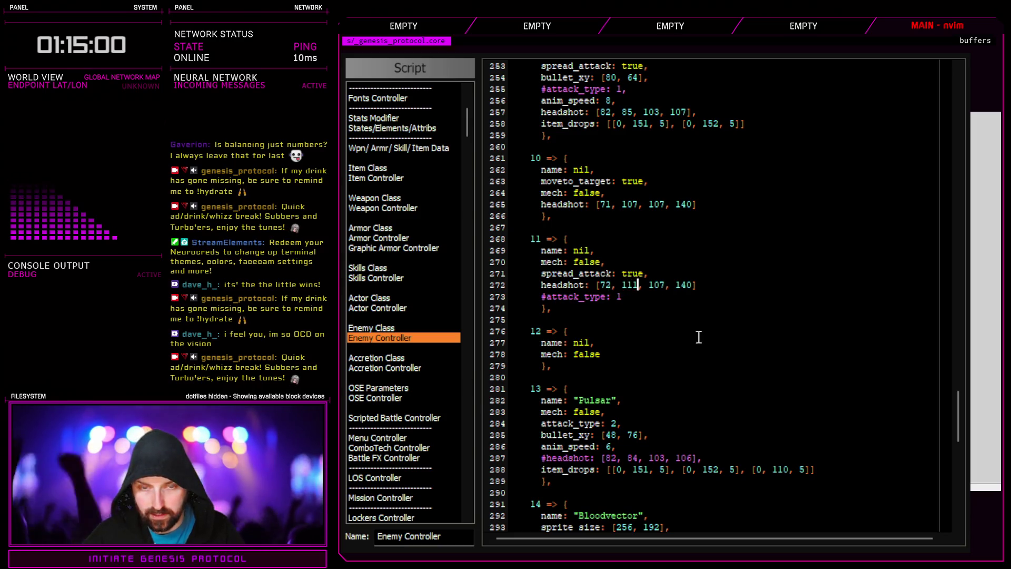
pyautogui.write('111')
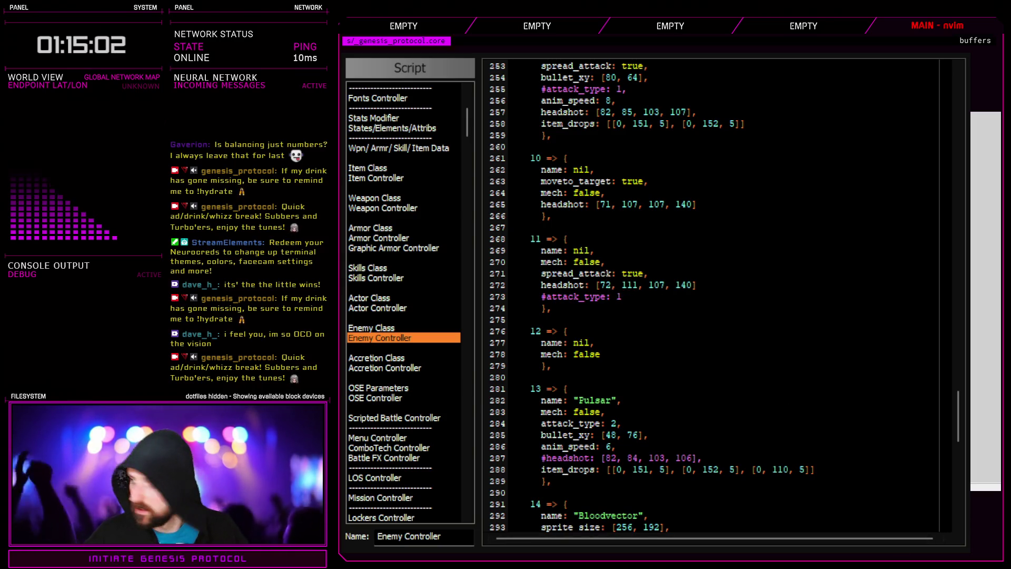
pyautogui.hotkey('alt', 'Tab')
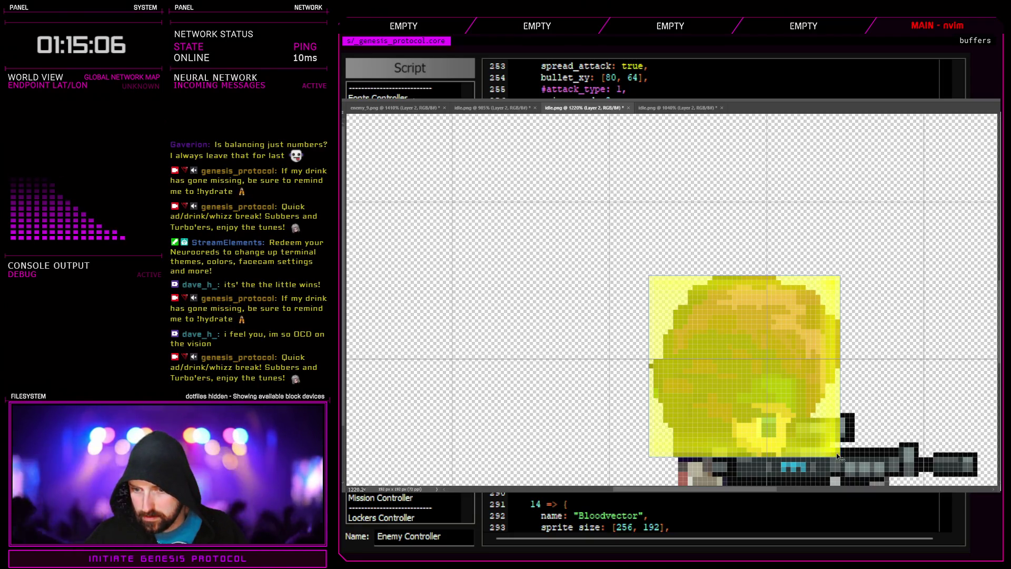
pyautogui.hotkey('alt', 'Tab')
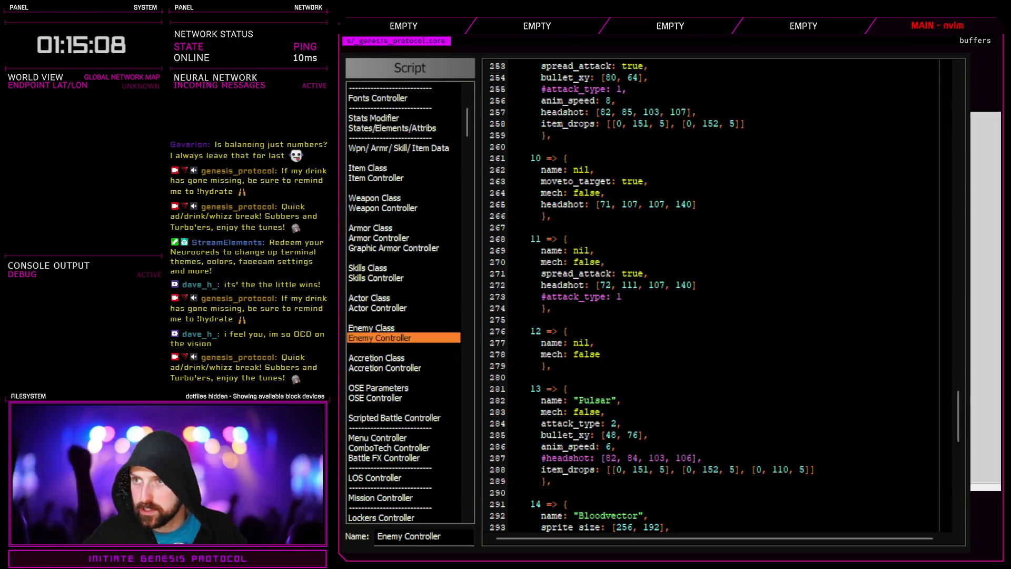
pyautogui.click(660, 284)
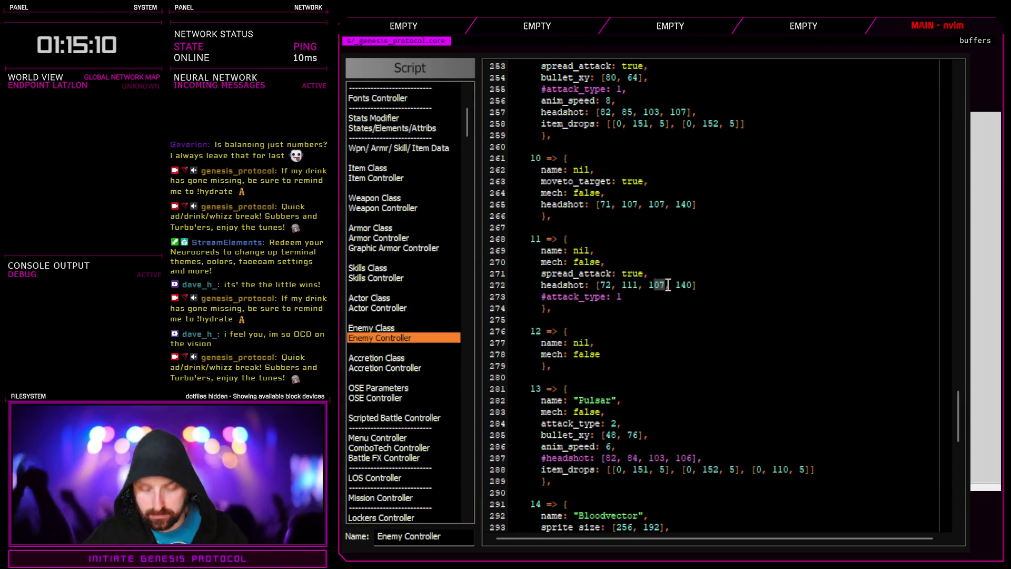
pyautogui.click(691, 287)
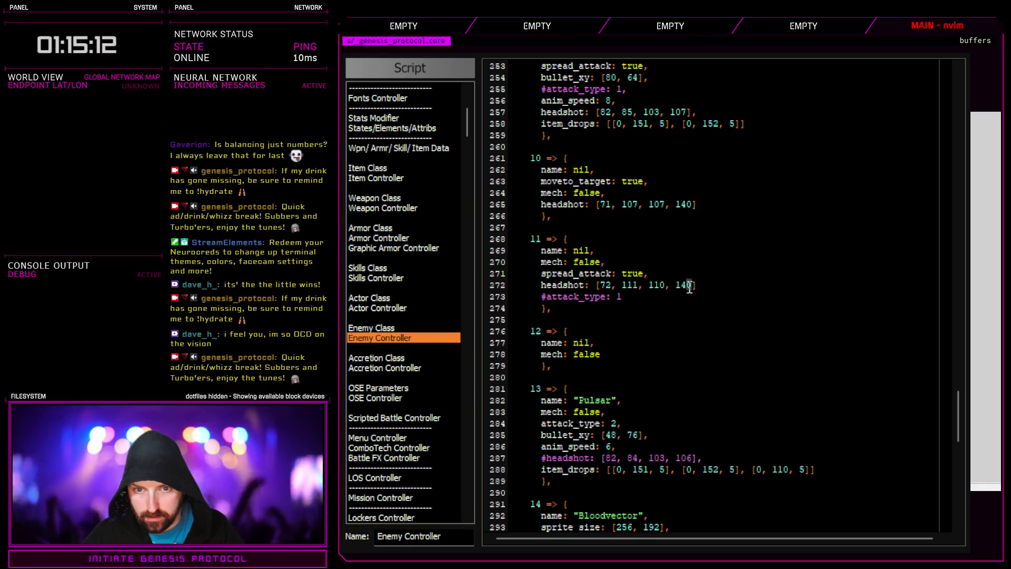
pyautogui.press('BackSpace')
pyautogui.write('7')
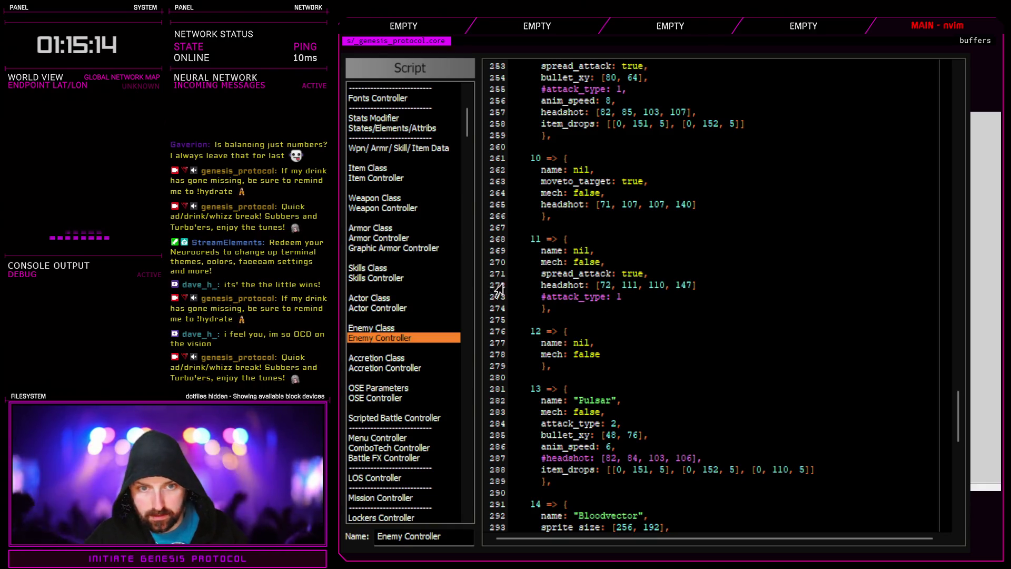
# Step: Copy enemy 11's headshot line and open a new line after enemy 12's mech entry
pyautogui.click(496, 285)
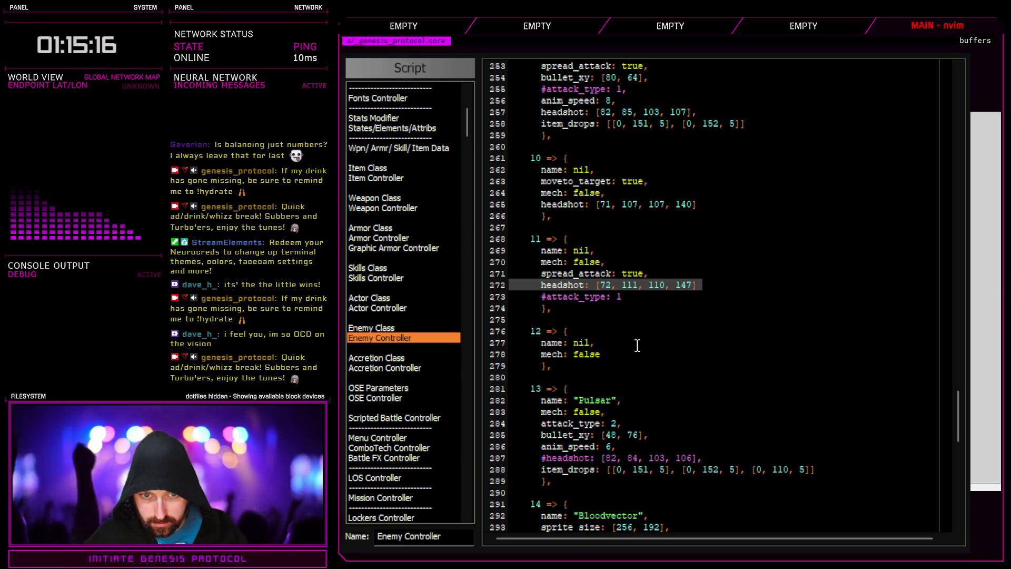
pyautogui.click(600, 354)
pyautogui.write(',')
pyautogui.press('Return')
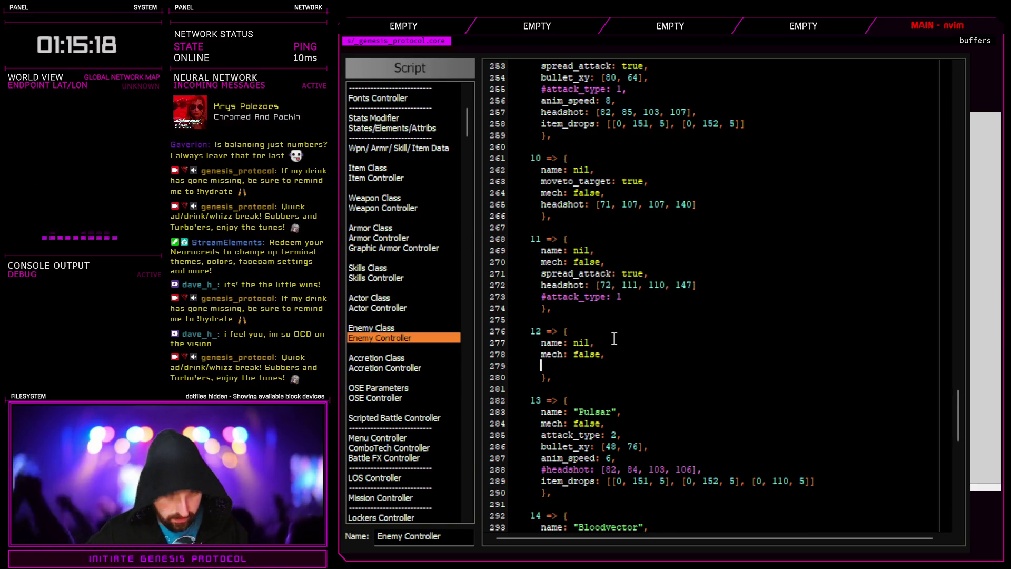
# Step: Paste the headshot line into enemy 12's entry and fix its indentation
pyautogui.write('headshot: [72, 111, 110, 147]')
pyautogui.press('BackSpace')
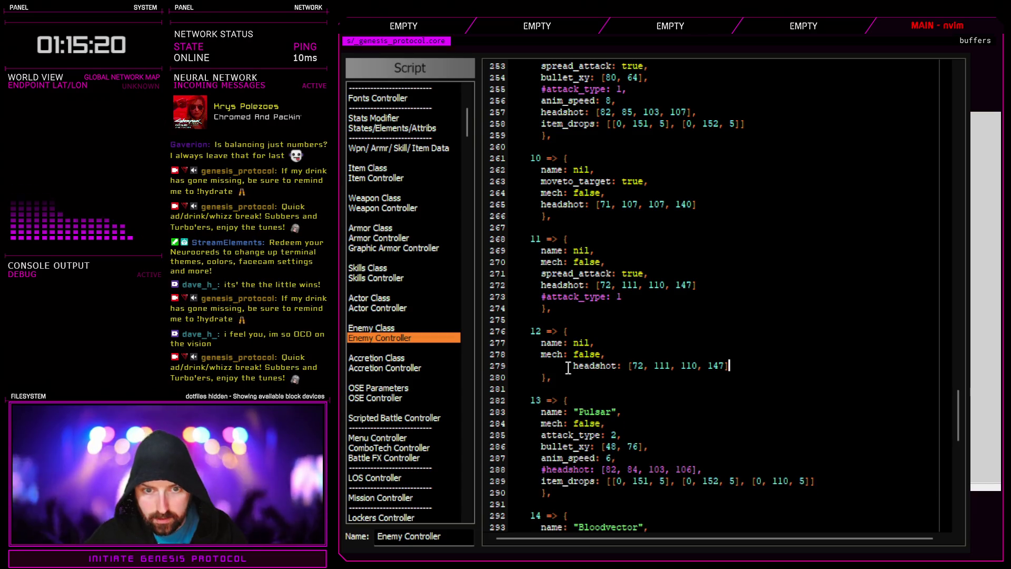
pyautogui.click(573, 365)
pyautogui.press('BackSpace')
pyautogui.press('BackSpace')
pyautogui.press('BackSpace')
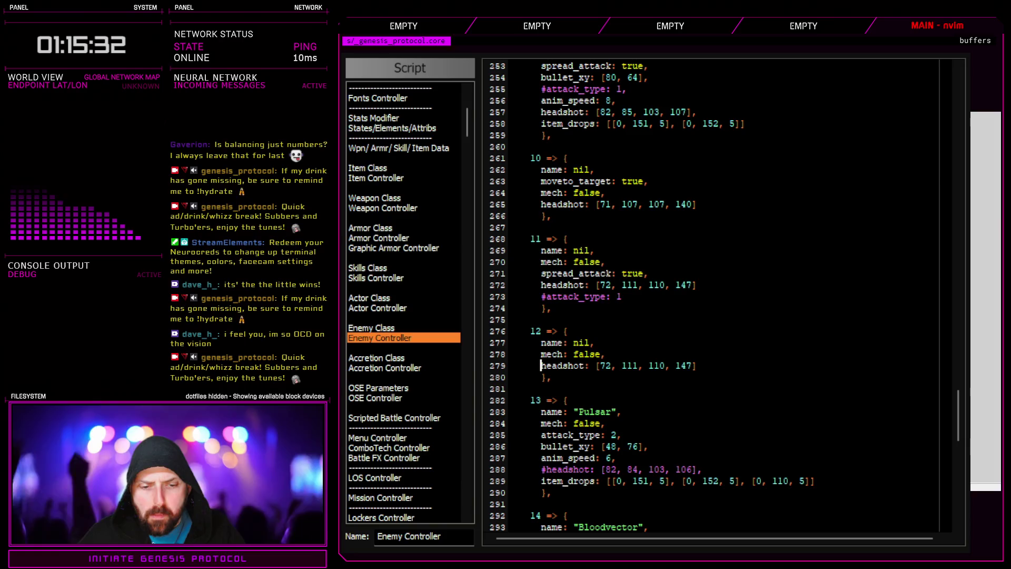
# Step: Check the fourth idle sprite and set enemy 12's first headshot values to 73 and 114
pyautogui.hotkey('alt', 'Tab')
pyautogui.click(678, 108)
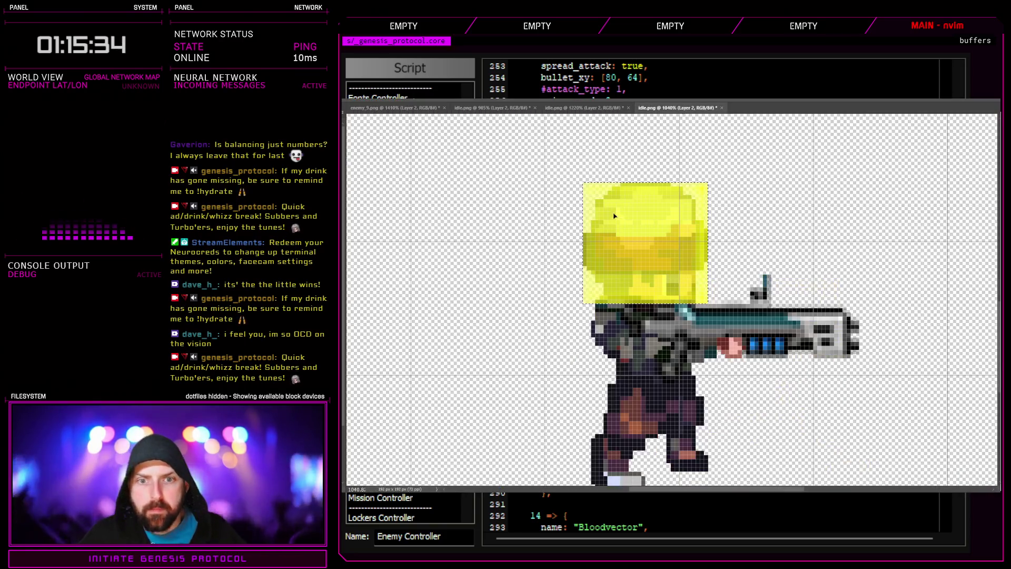
pyautogui.scroll(5, 606, 209)
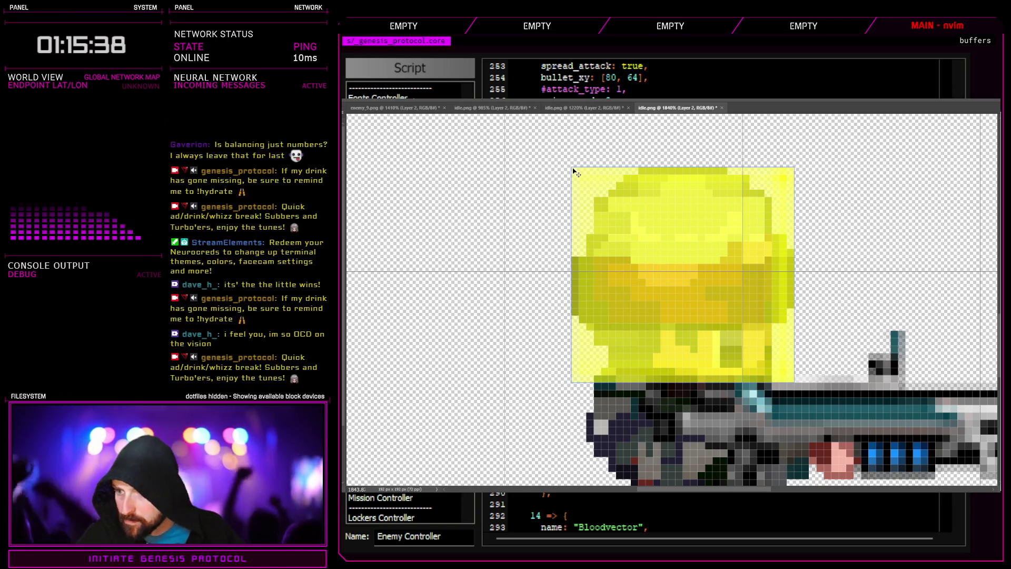
pyautogui.hotkey('alt', 'Tab')
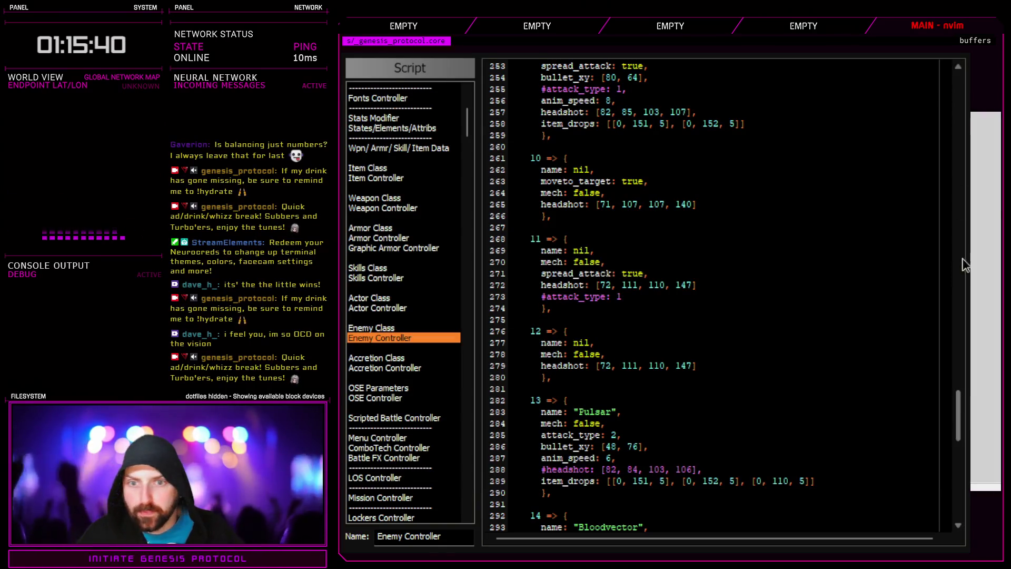
pyautogui.hotkey('ctrl', 'a')
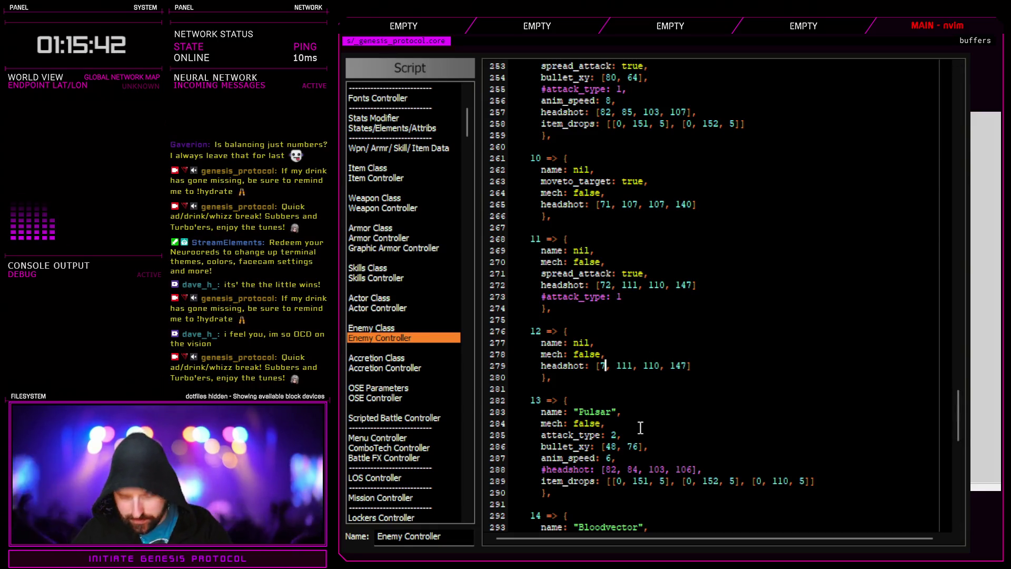
pyautogui.hotkey('ctrl', 'a')
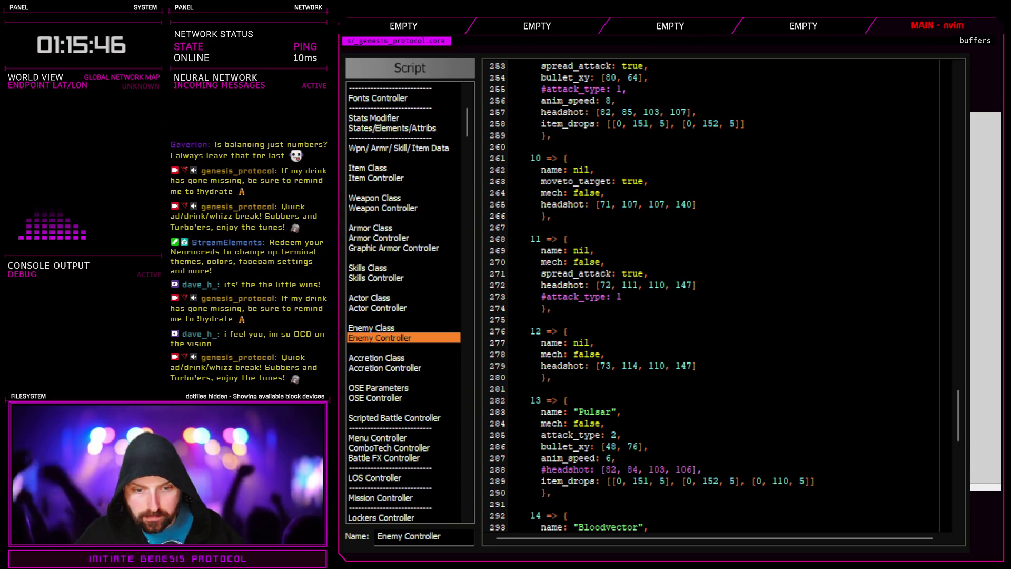
# Step: Change enemy 12's third headshot value to 102 and launch a test battle
pyautogui.hotkey('alt', 'Tab')
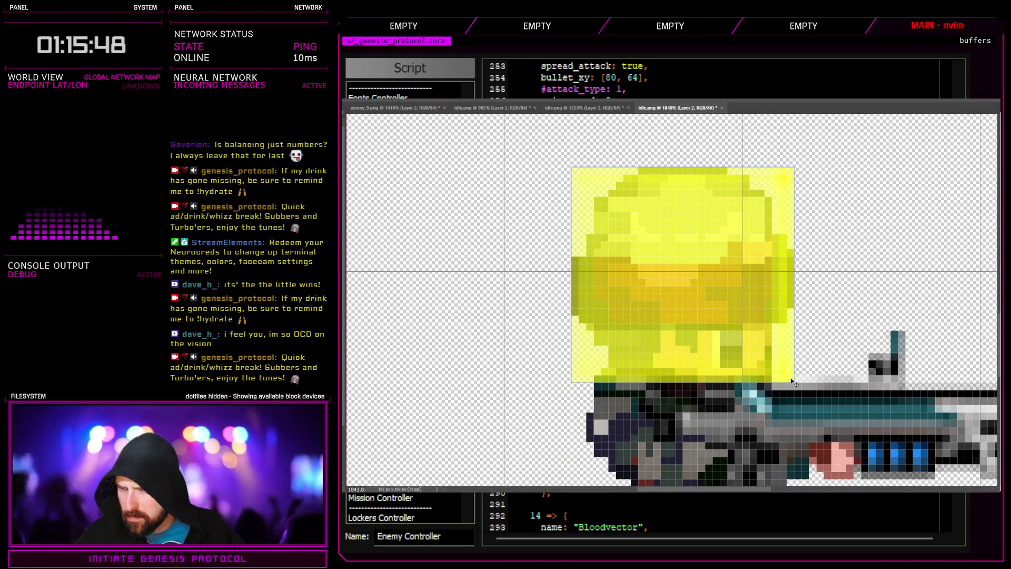
pyautogui.hotkey('alt', 'Tab')
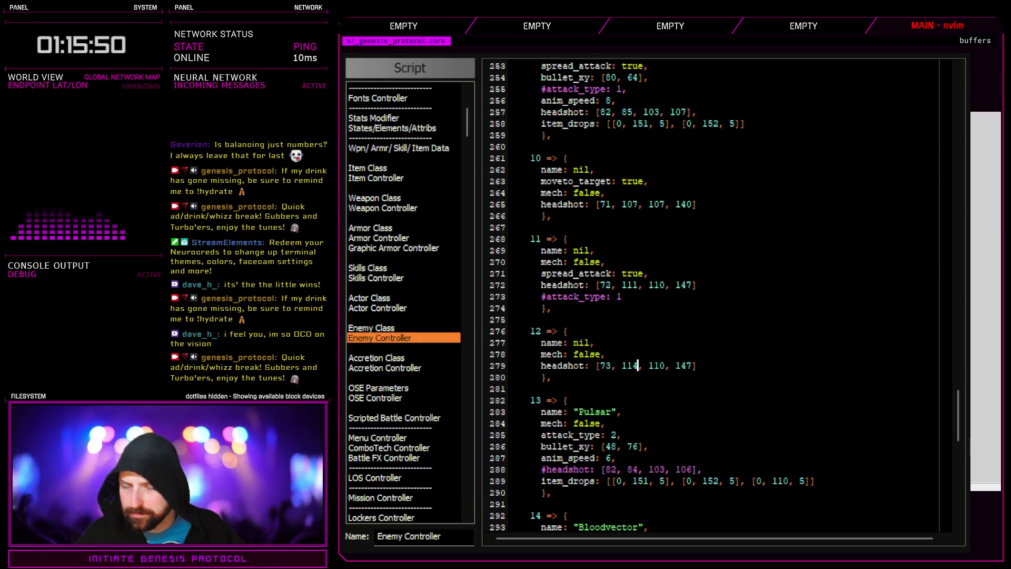
pyautogui.click(652, 369)
pyautogui.hotkey('ctrl', 'x')
pyautogui.hotkey('ctrl', 'x')
pyautogui.hotkey('ctrl', 'x')
pyautogui.click(690, 367)
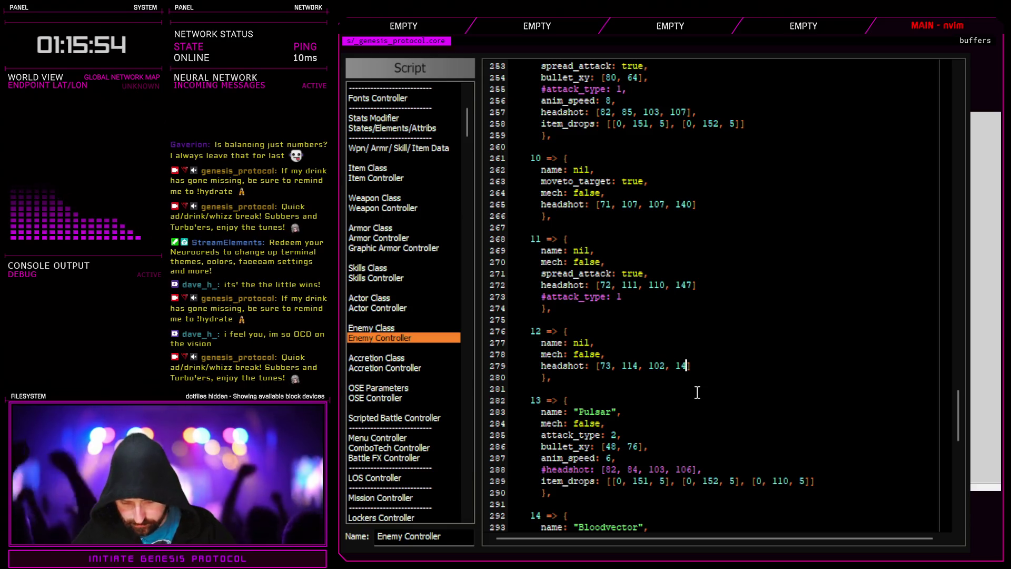
pyautogui.press('F12')
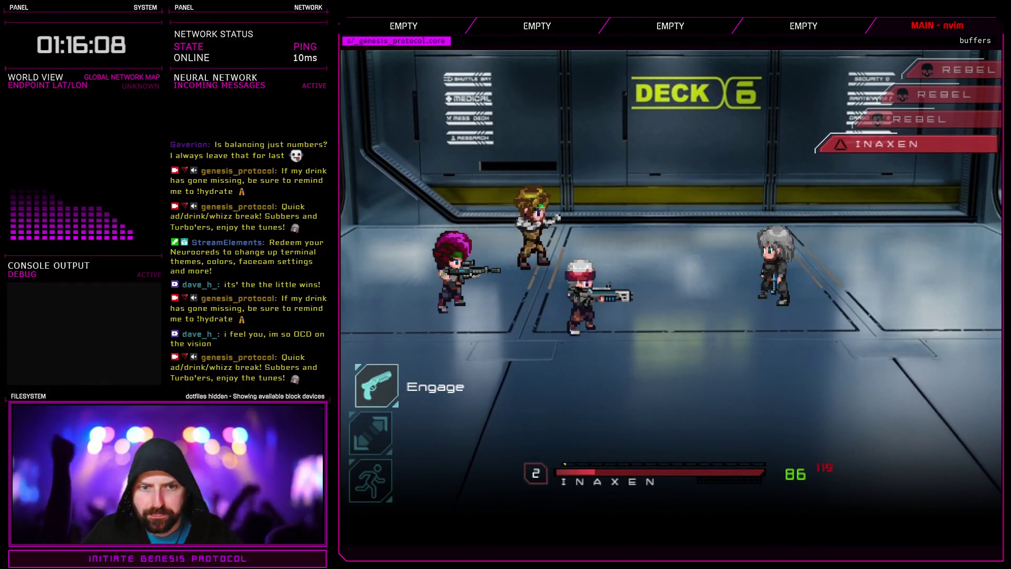
# Step: Attack a Rebel with Fight, then fire Crackshot at it
pyautogui.press('Return')
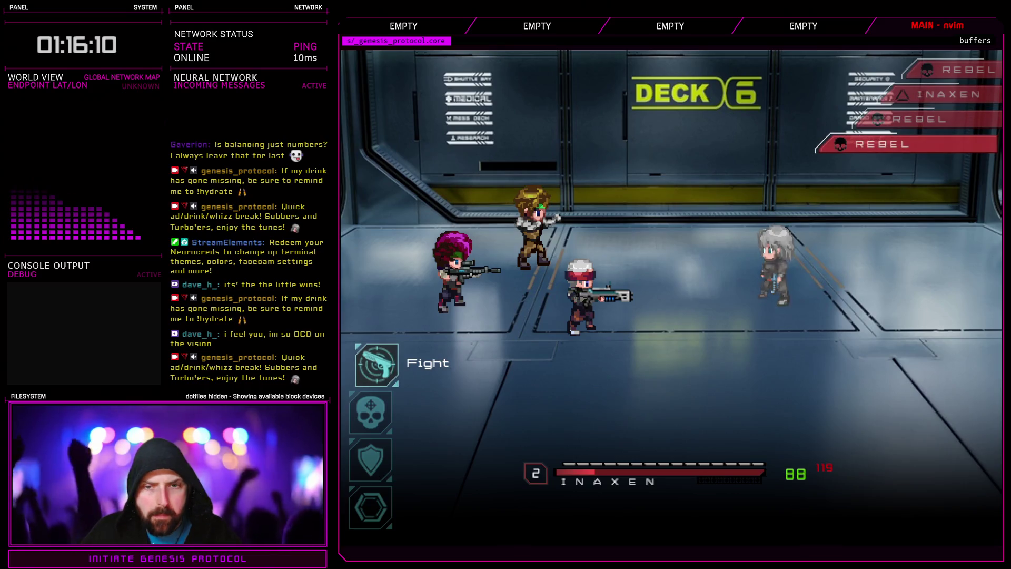
pyautogui.press('Return')
pyautogui.press('Return')
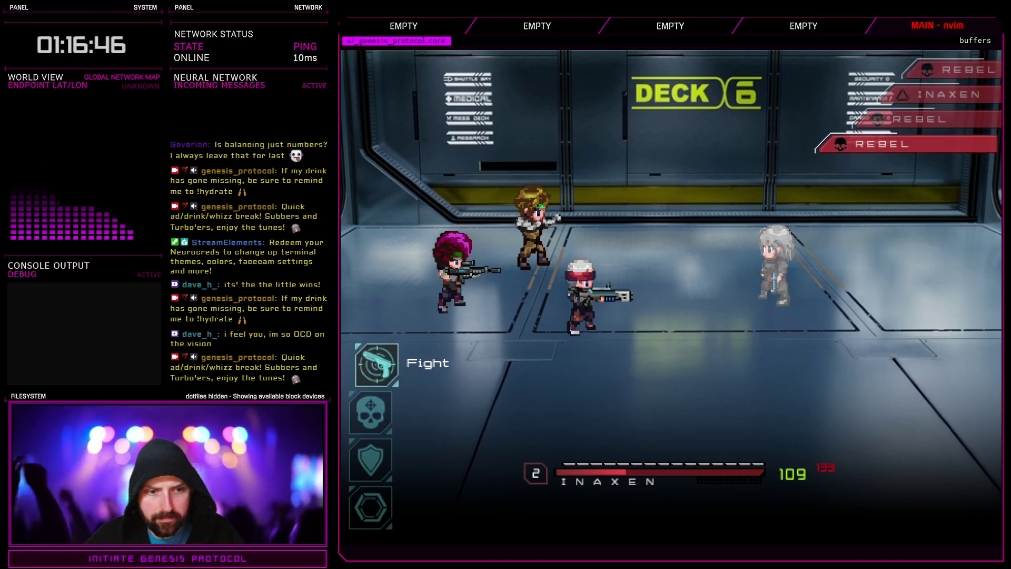
pyautogui.press('Return')
pyautogui.press('Down')
pyautogui.press('Return')
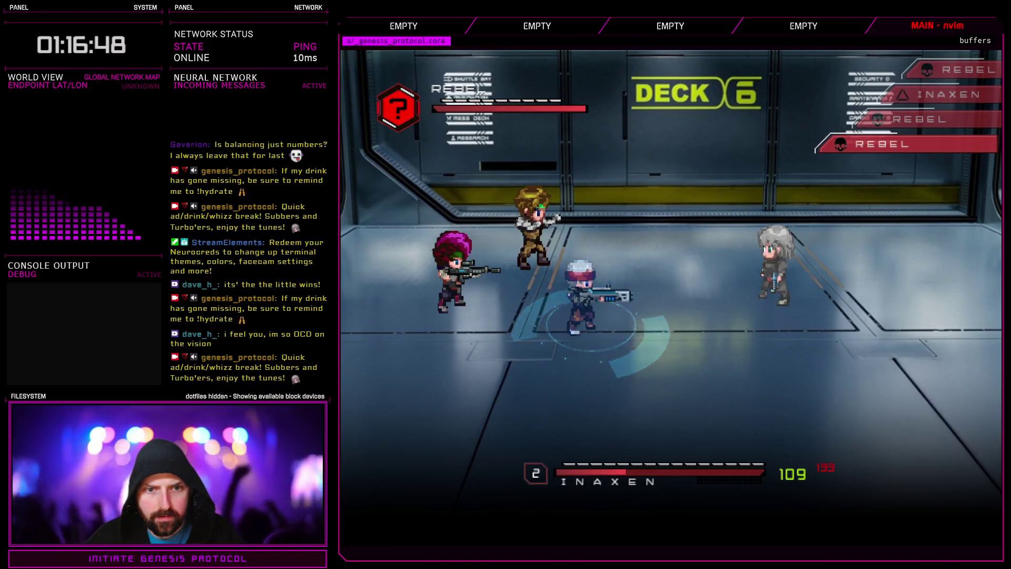
pyautogui.press('Return')
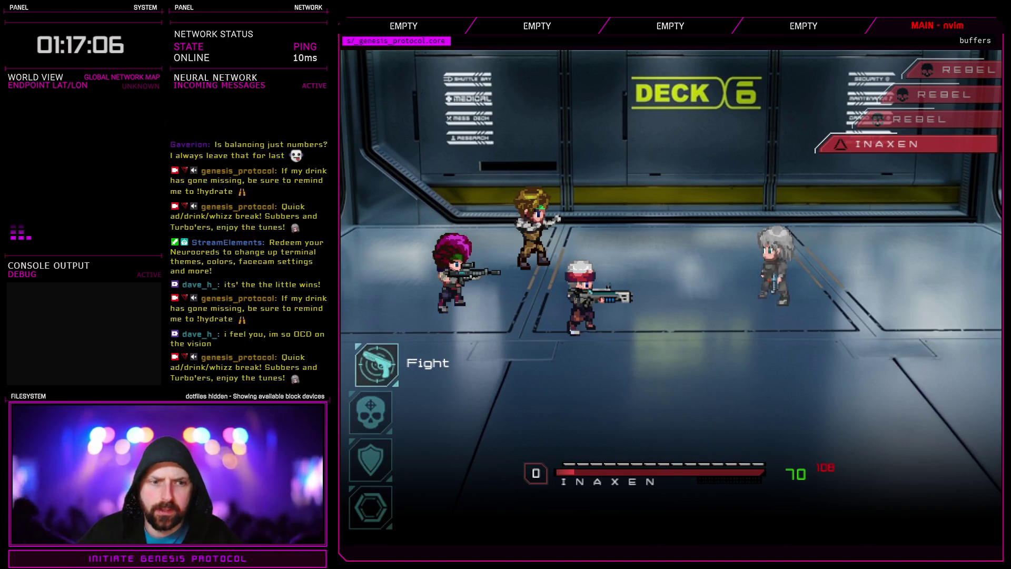
# Step: Fire Crackshot at the Rebel again, then flee the battle
pyautogui.press('Return')
pyautogui.press('Return')
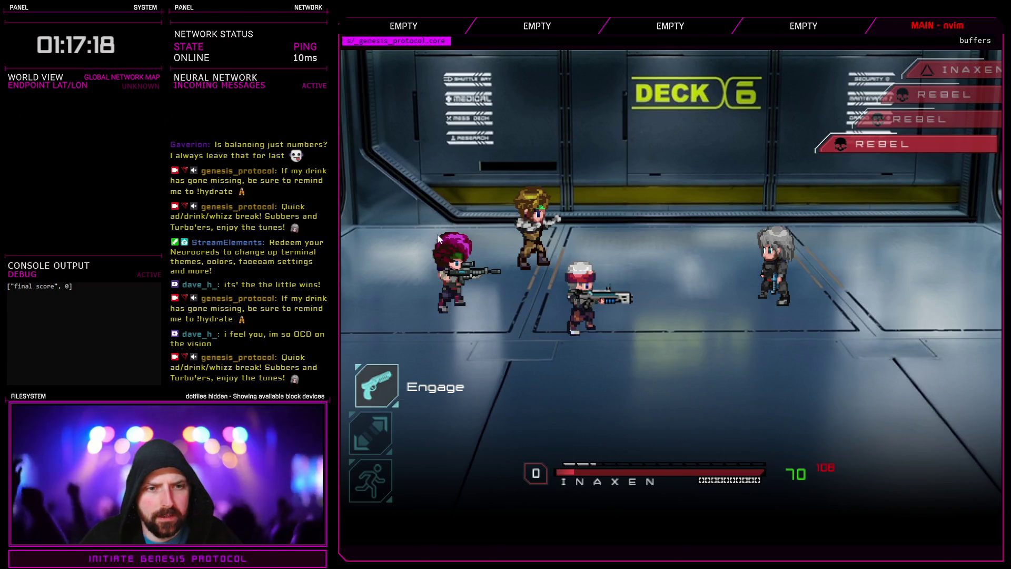
pyautogui.press('Down')
pyautogui.press('Down')
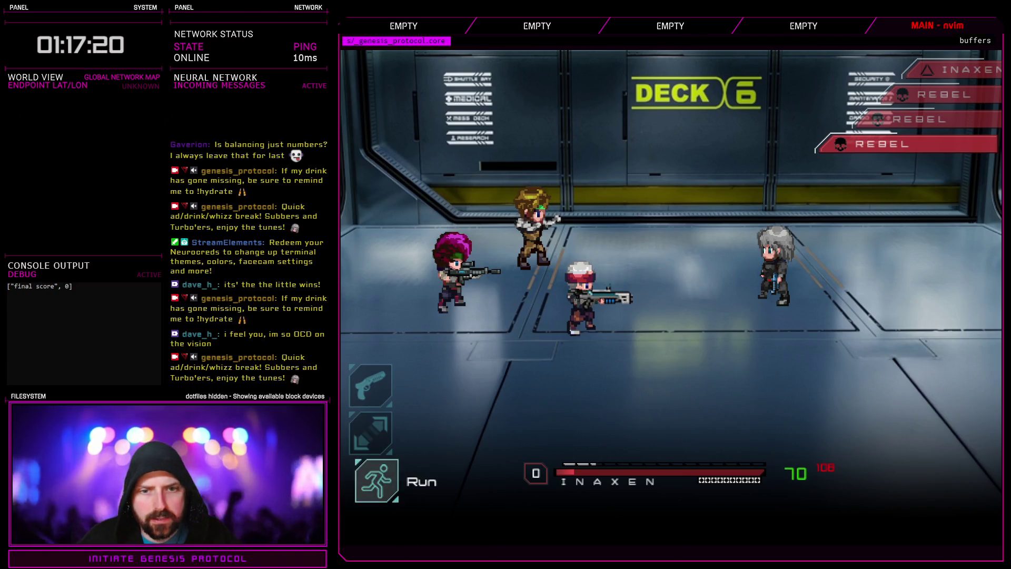
pyautogui.press('Return')
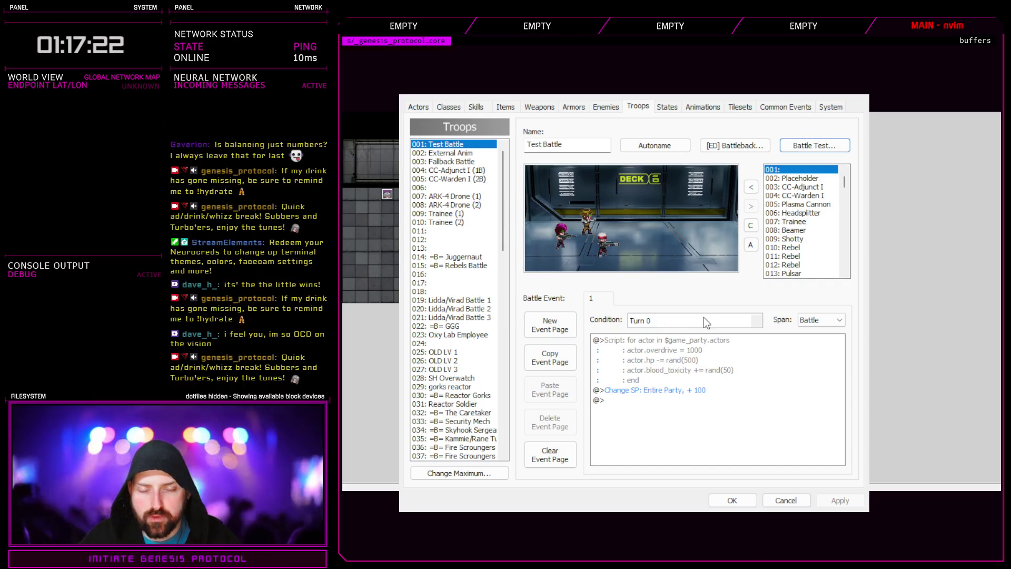
# Step: Replace the Test Battle troop's three battlers with a single 013: Pulsar placed on the left
pyautogui.click(751, 206)
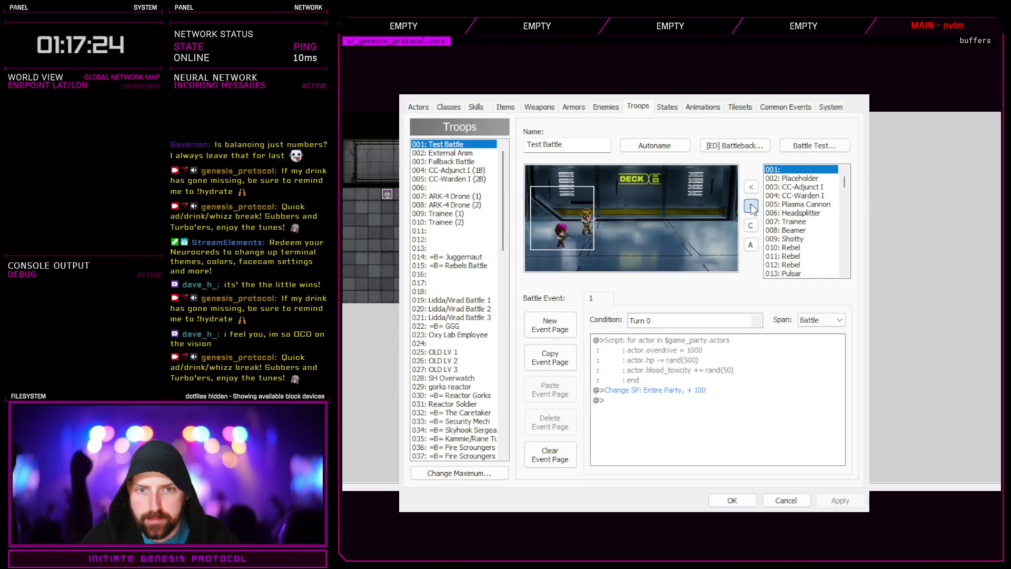
pyautogui.click(751, 206)
pyautogui.click(751, 206)
pyautogui.click(804, 247)
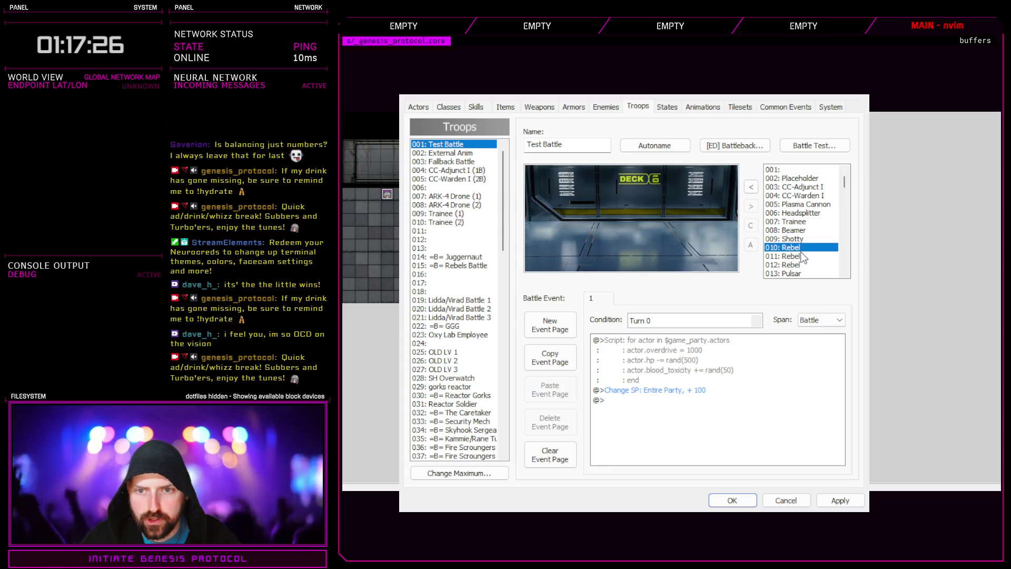
pyautogui.scroll(-2, 803, 258)
pyautogui.click(800, 221)
pyautogui.click(751, 186)
pyautogui.moveTo(643, 261); pyautogui.dragTo(581, 240)
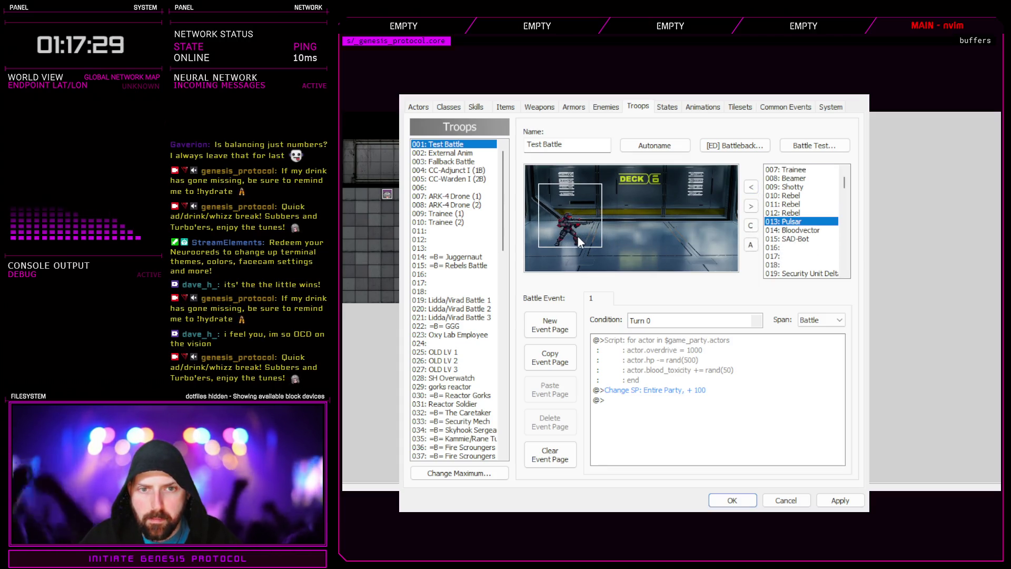
# Step: Apply and save the troop changes, closing the database
pyautogui.click(841, 500)
pyautogui.click(731, 502)
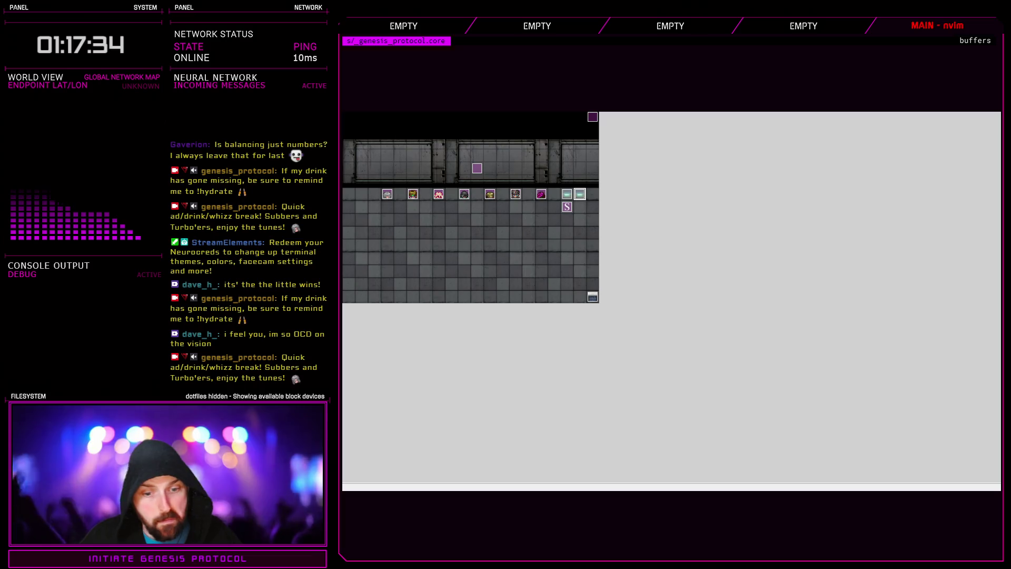
pyautogui.hotkey('alt', 'Tab')
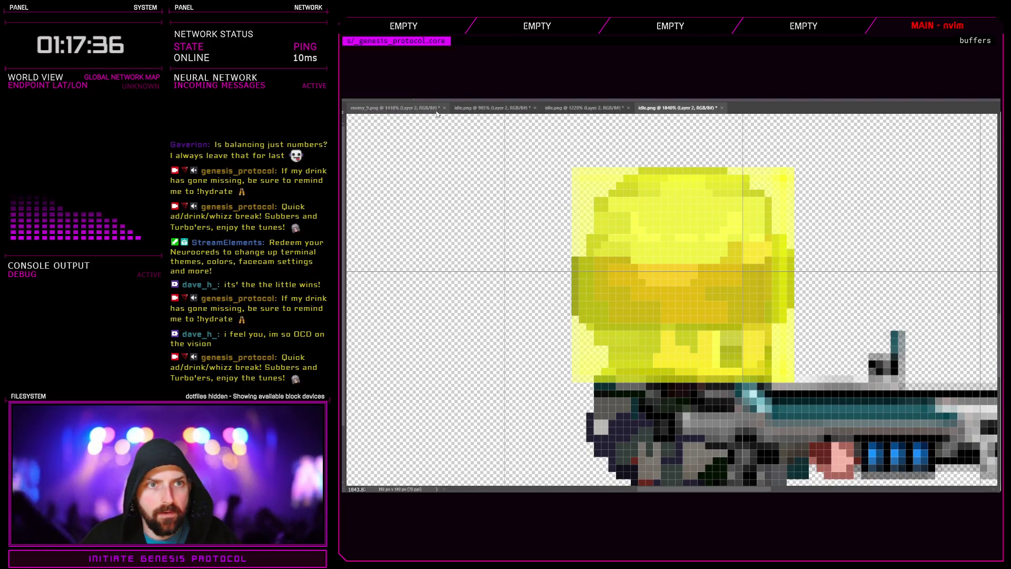
# Step: Close the extra idle.png documents in Photoshop
pyautogui.click(533, 112)
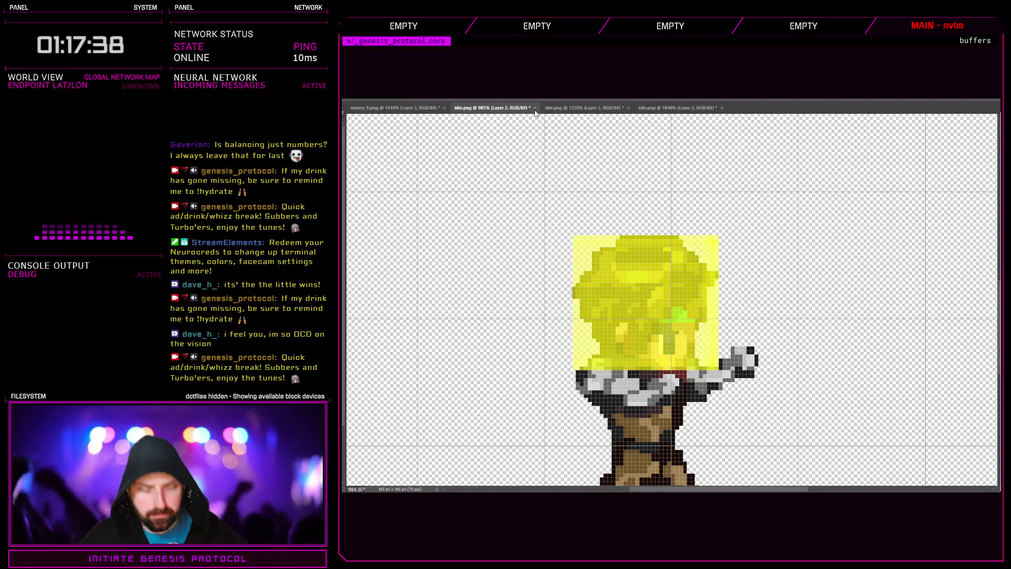
pyautogui.click(534, 107)
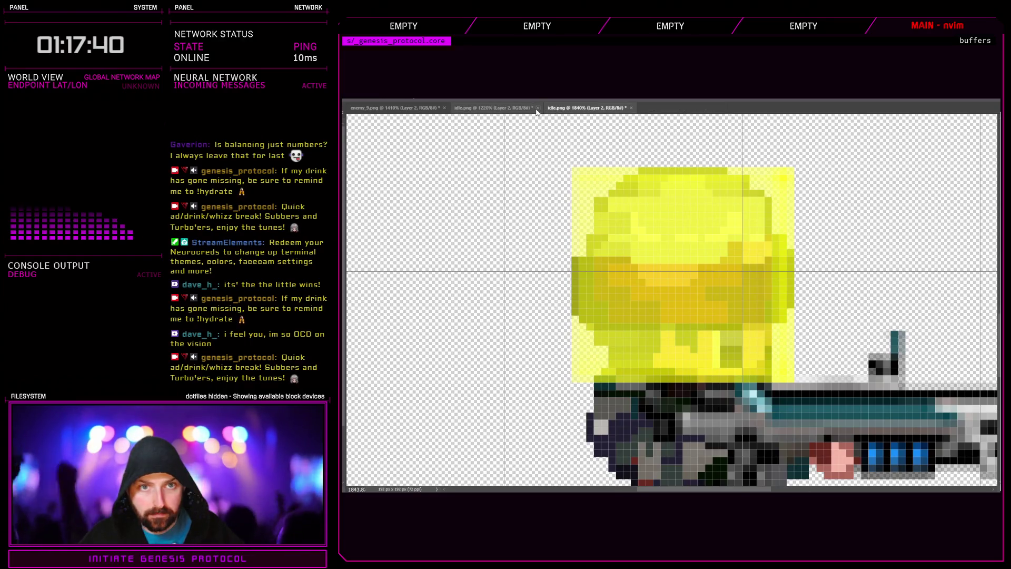
pyautogui.click(538, 108)
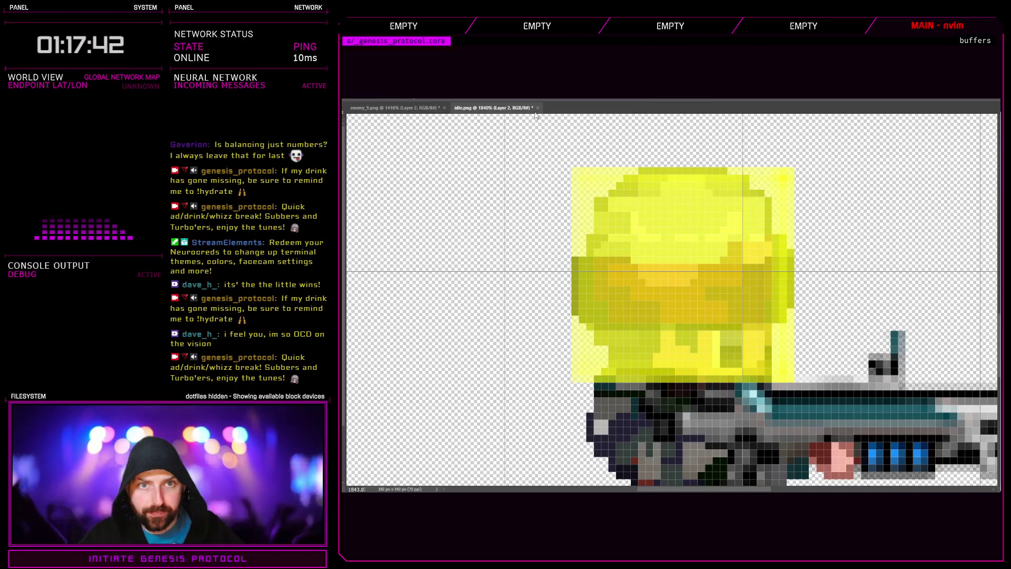
pyautogui.hotkey('ctrl', 'w')
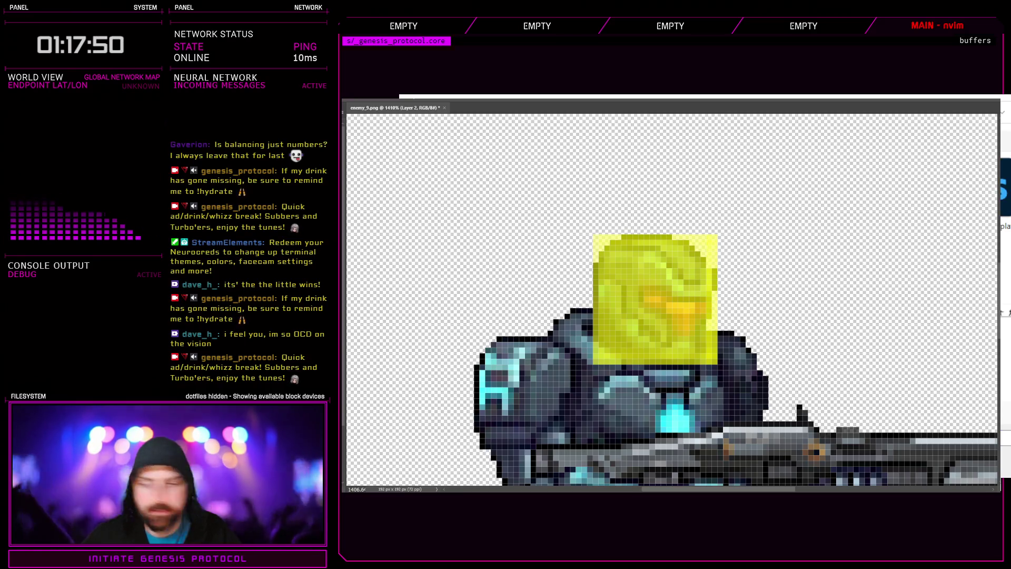
pyautogui.scroll(10, 523, 231)
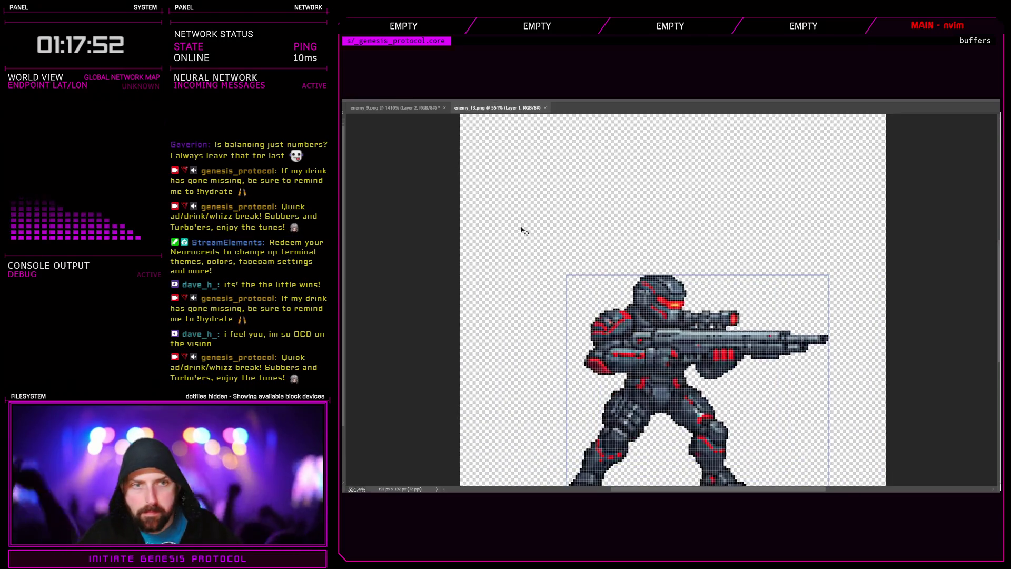
# Step: Copy the yellow hitbox rectangle from enemy_9.png into enemy_13.png over the helmet
pyautogui.click(413, 111)
pyautogui.moveTo(667, 294); pyautogui.dragTo(514, 135)
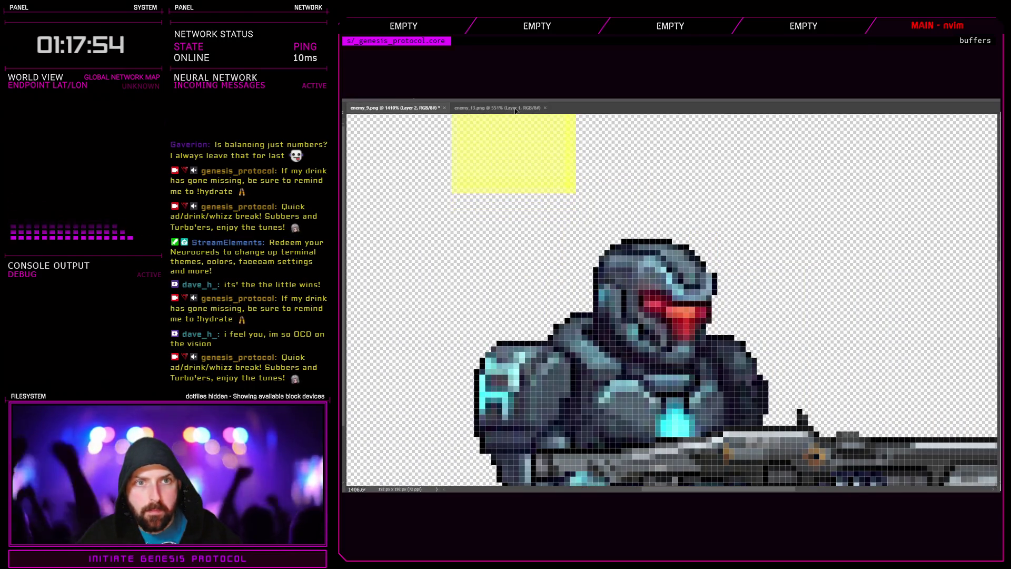
pyautogui.click(515, 110)
pyautogui.hotkey('ctrl', 'v')
pyautogui.scroll(4, 653, 285)
pyautogui.moveTo(648, 267); pyautogui.dragTo(658, 302)
# Step: Resize the yellow rectangle to cover enemy_13's helmet and visor
pyautogui.hotkey('ctrl', 't')
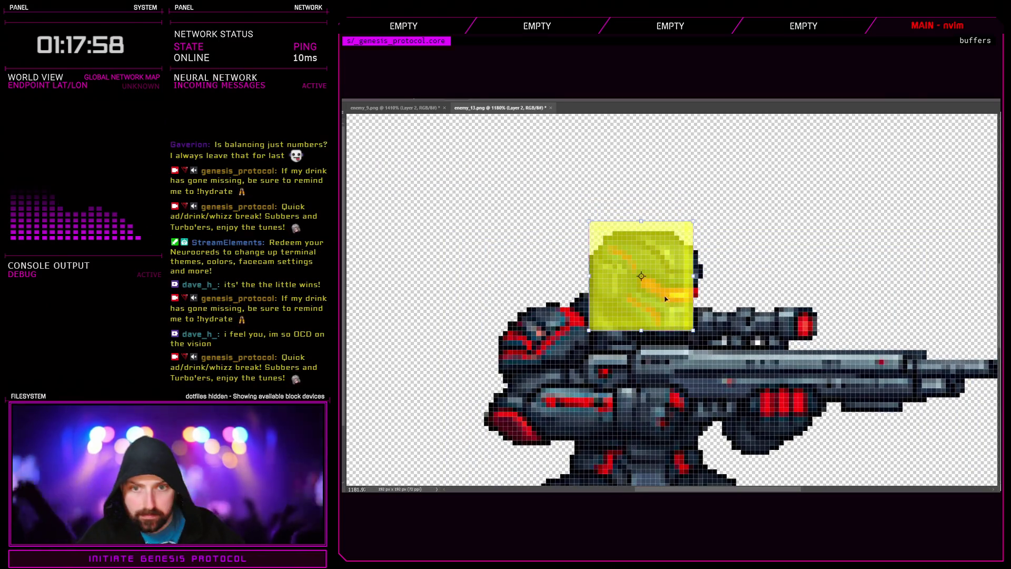
pyautogui.moveTo(642, 222); pyautogui.dragTo(642, 231)
pyautogui.moveTo(695, 280); pyautogui.dragTo(706, 281)
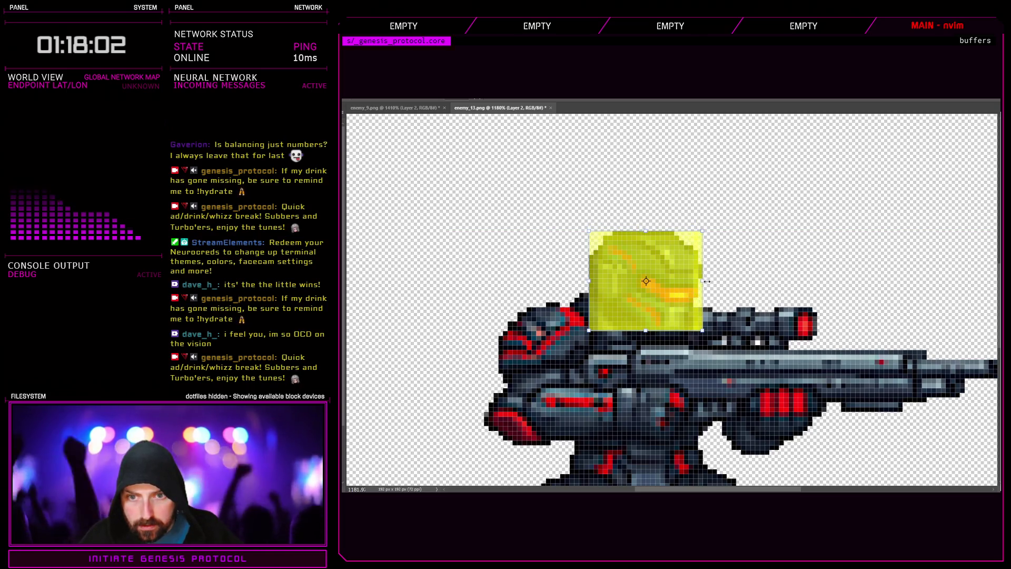
pyautogui.moveTo(646, 332)
pyautogui.mouseDown()
pyautogui.moveTo(647, 255)
pyautogui.moveTo(648, 339)
pyautogui.mouseUp()
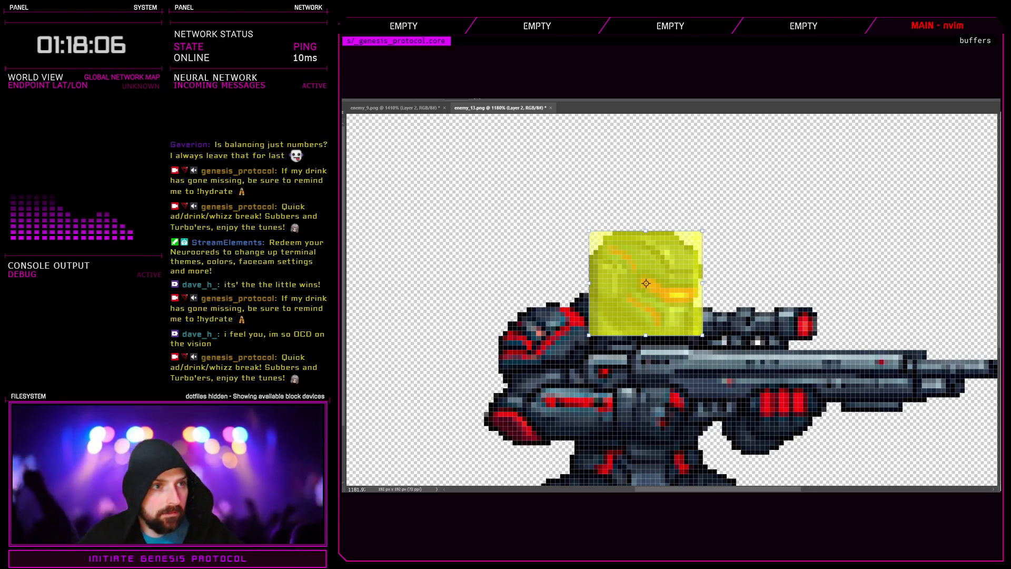
pyautogui.press('Return')
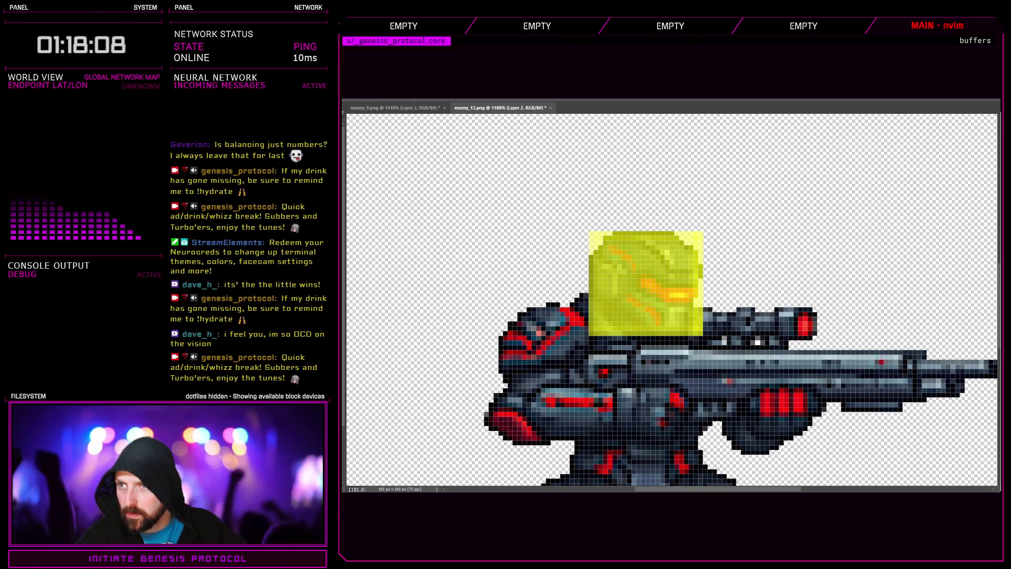
# Step: Uncomment Pulsar's headshot line 288 and measure its values against the sprite
pyautogui.hotkey('alt', 'Tab')
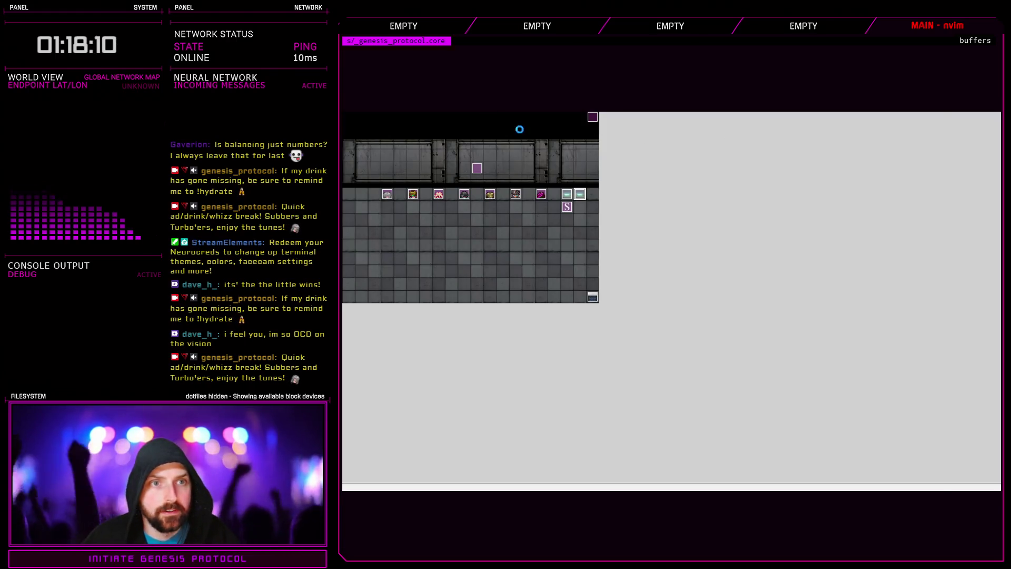
pyautogui.hotkey('alt', 'Tab')
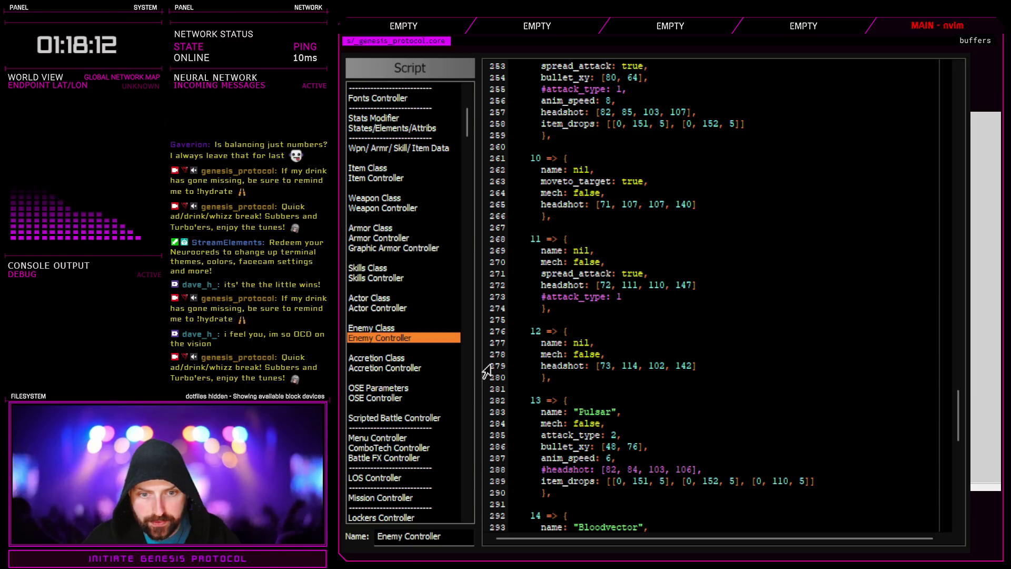
pyautogui.scroll(-4, 574, 364)
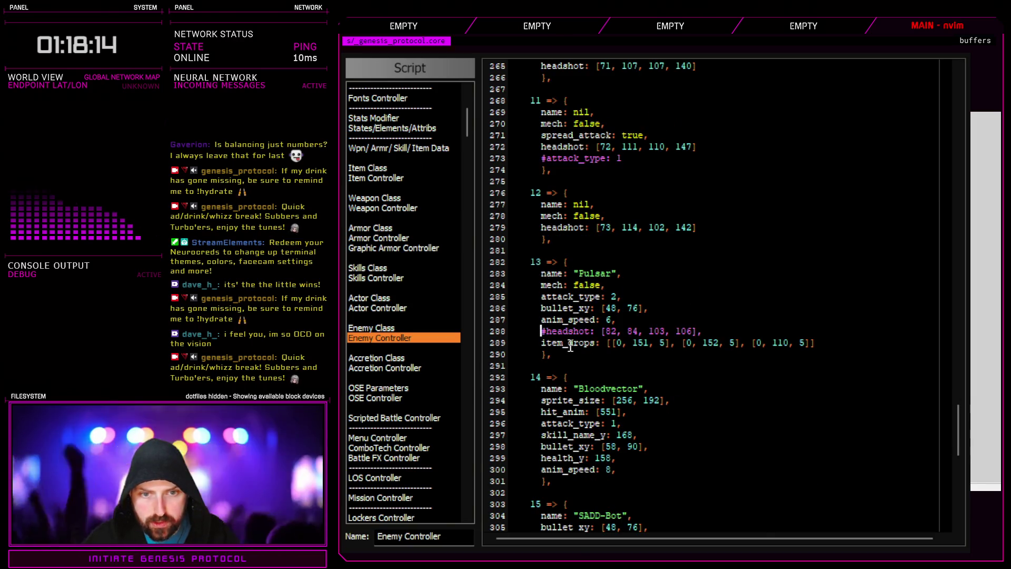
pyautogui.press('Delete')
pyautogui.moveTo(595, 330); pyautogui.dragTo(696, 330)
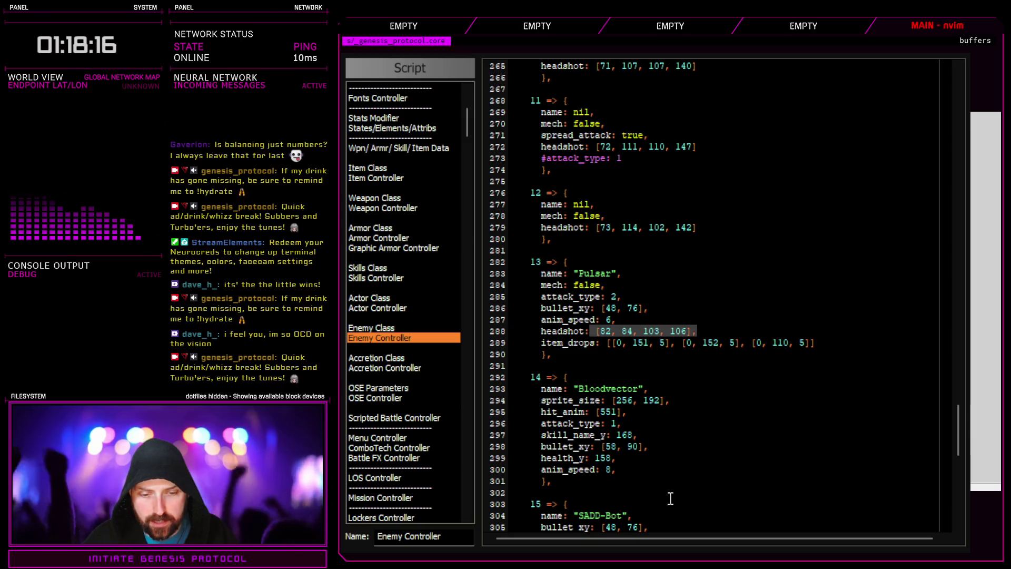
pyautogui.hotkey('alt', 'Tab')
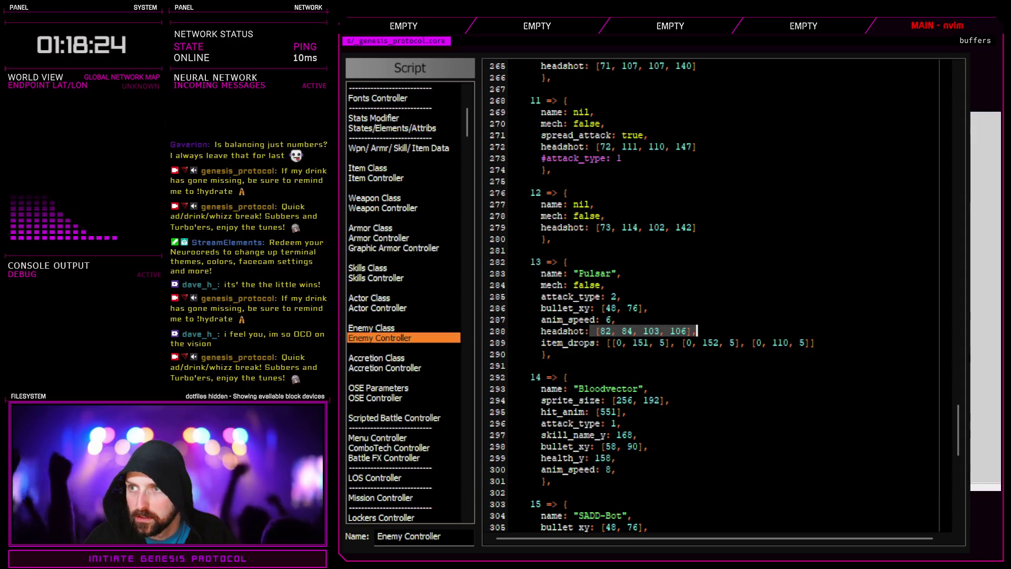
pyautogui.hotkey('alt', 'Tab')
# Step: Change Pulsar's headshot values to [78, 87, 101, 108]
pyautogui.click(657, 336)
pyautogui.write('x')
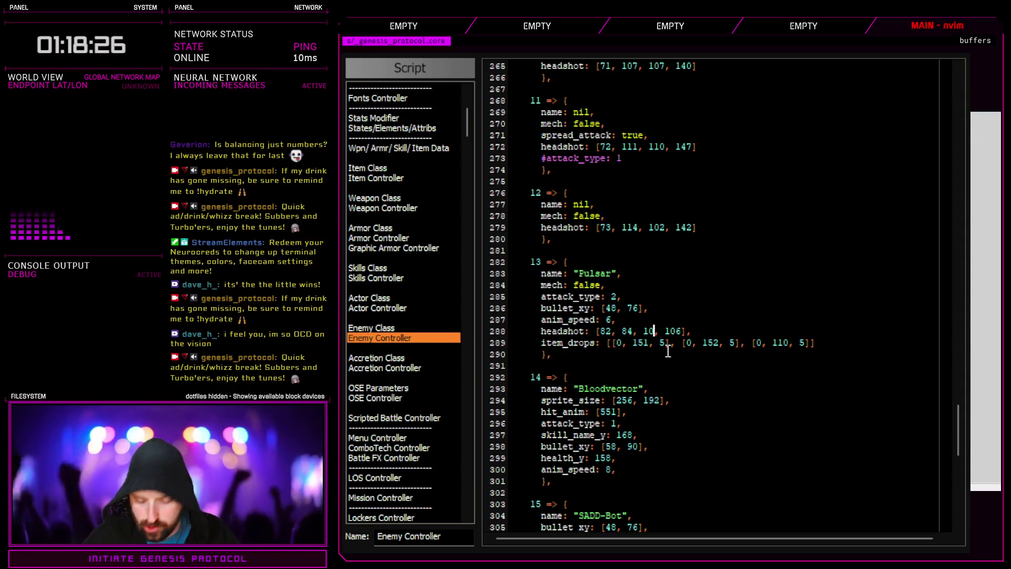
pyautogui.write('1')
pyautogui.write('r8')
pyautogui.click(602, 331)
pyautogui.write('cw78')
pyautogui.press('Escape')
pyautogui.click(628, 332)
pyautogui.write('s7')
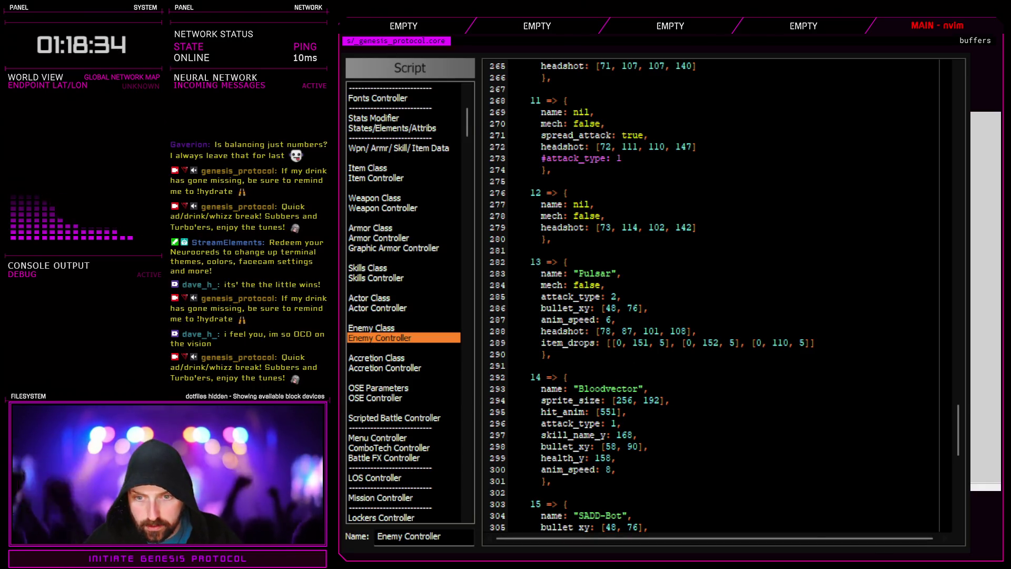
# Step: Comment out Pulsar's item_drops line, drop the headshot's trailing comma, and launch a test battle
pyautogui.click(611, 342)
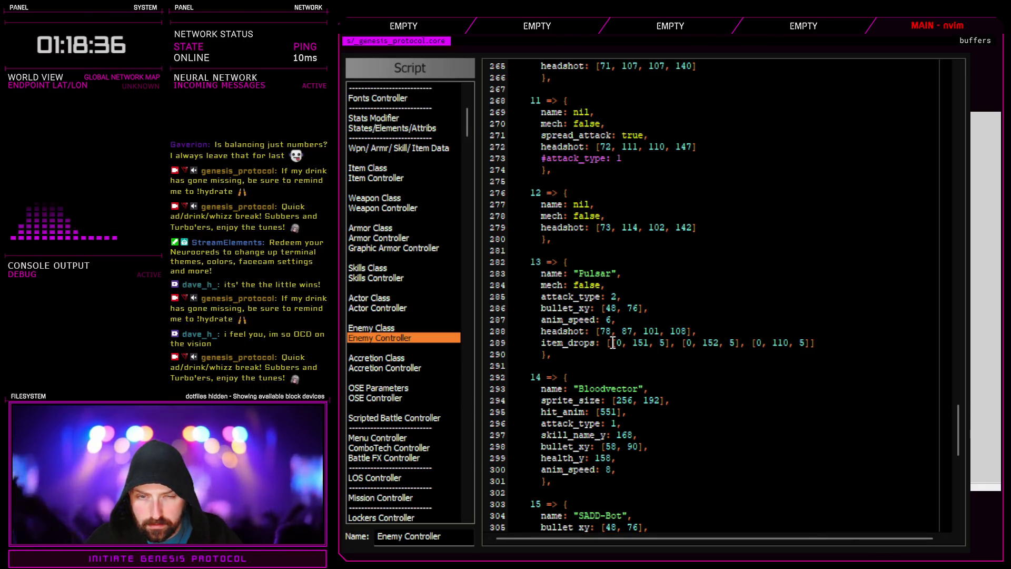
pyautogui.moveTo(611, 342); pyautogui.dragTo(844, 342)
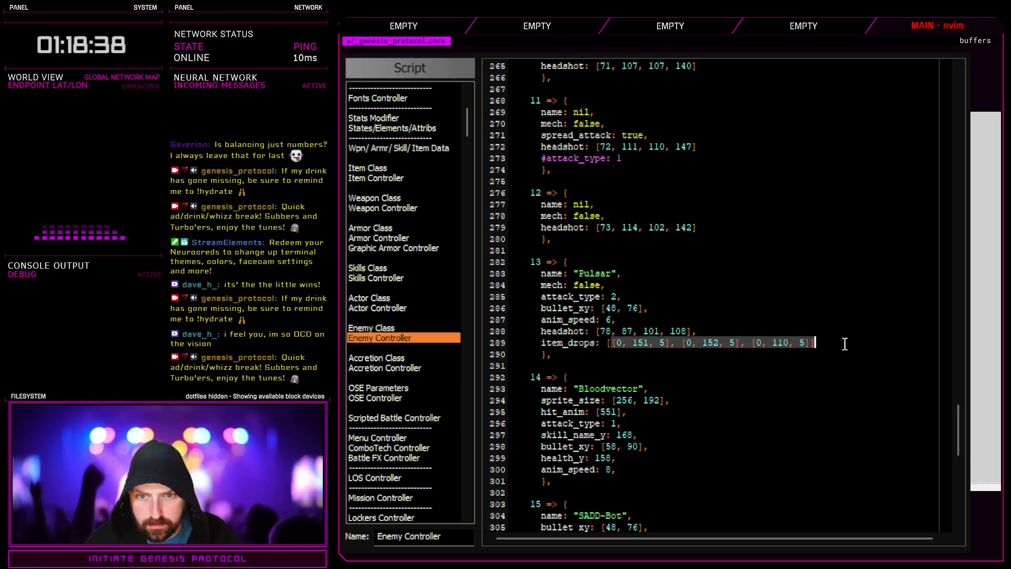
pyautogui.click(543, 342)
pyautogui.write('i#')
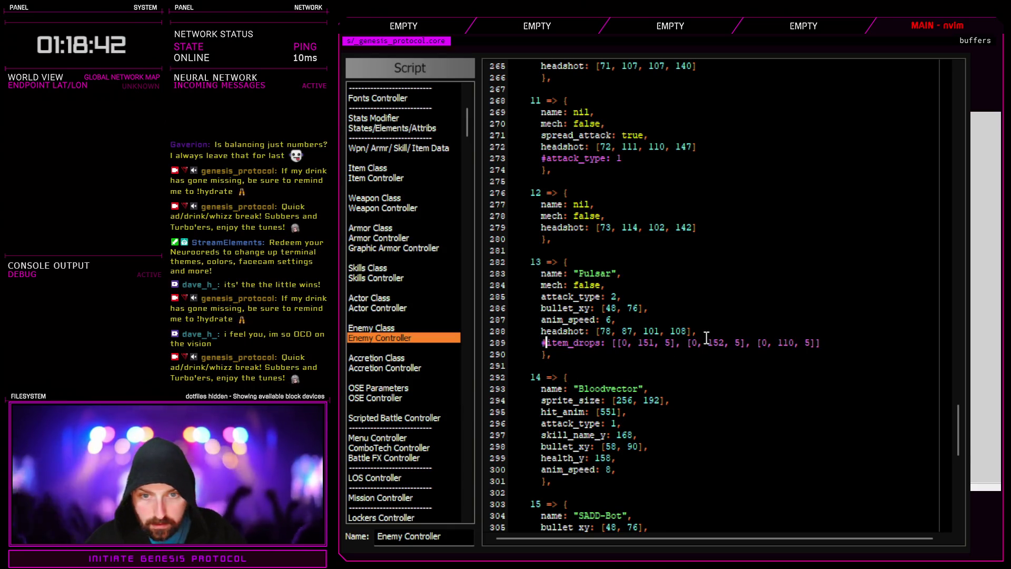
pyautogui.click(715, 333)
pyautogui.press('BackSpace')
pyautogui.press('F12')
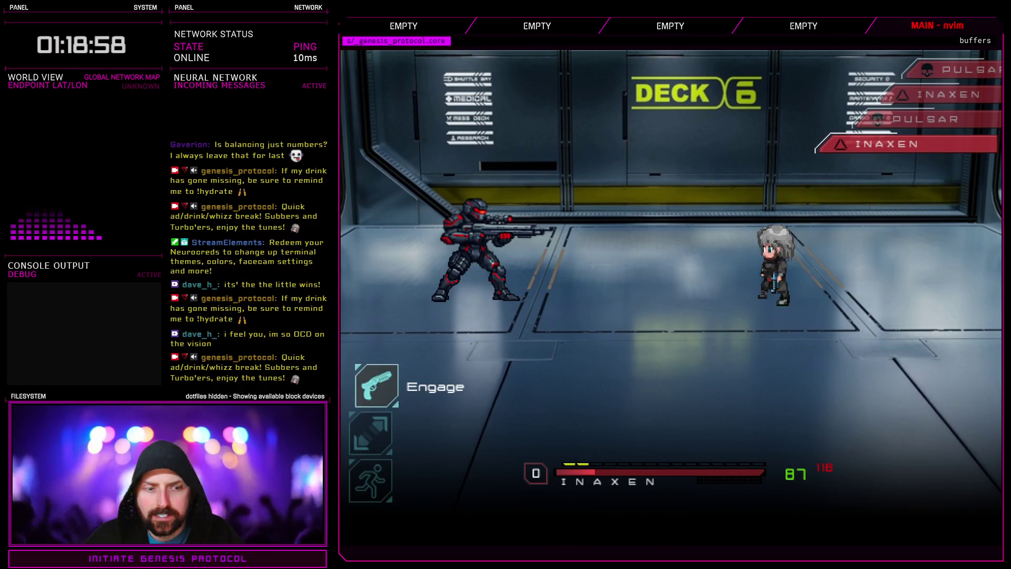
# Step: Fight Pulsar to land a headshot, then browse the item list
pyautogui.press('Return')
pyautogui.press('Return')
pyautogui.press('Return')
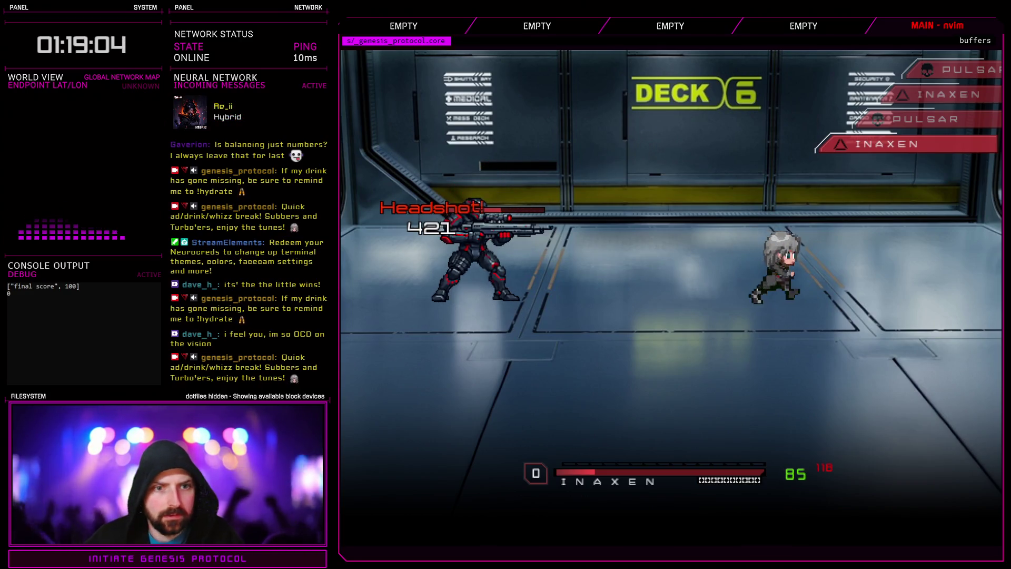
pyautogui.press('Up')
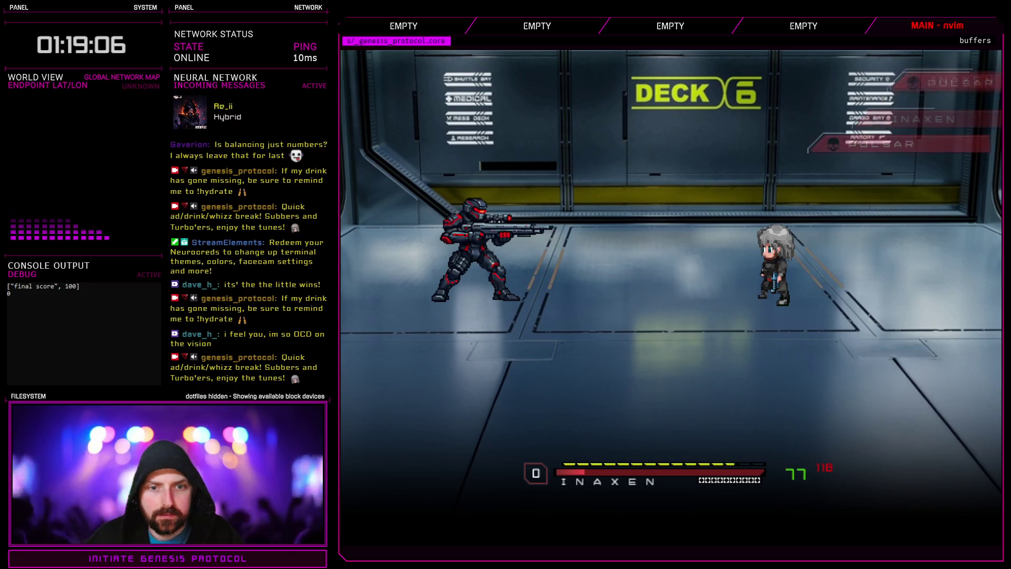
pyautogui.press('Return')
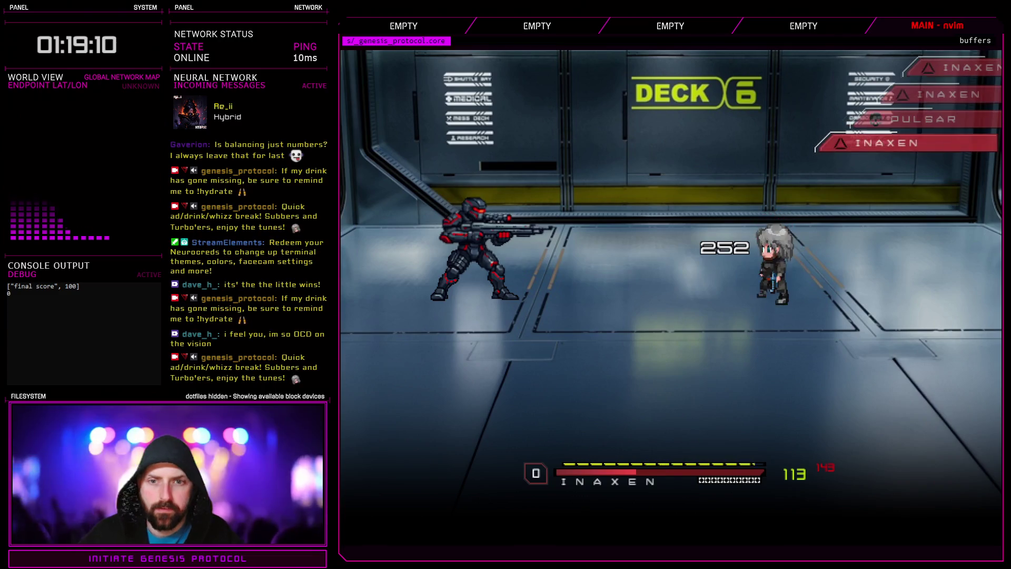
pyautogui.press('Down')
# Step: Fire an aimed Crackshot at Pulsar's head, then close the test window
pyautogui.press('Down')
pyautogui.press('Down')
pyautogui.press('Return')
pyautogui.press('Escape')
pyautogui.press('Down')
pyautogui.press('Return')
pyautogui.press('Down')
pyautogui.press('Return')
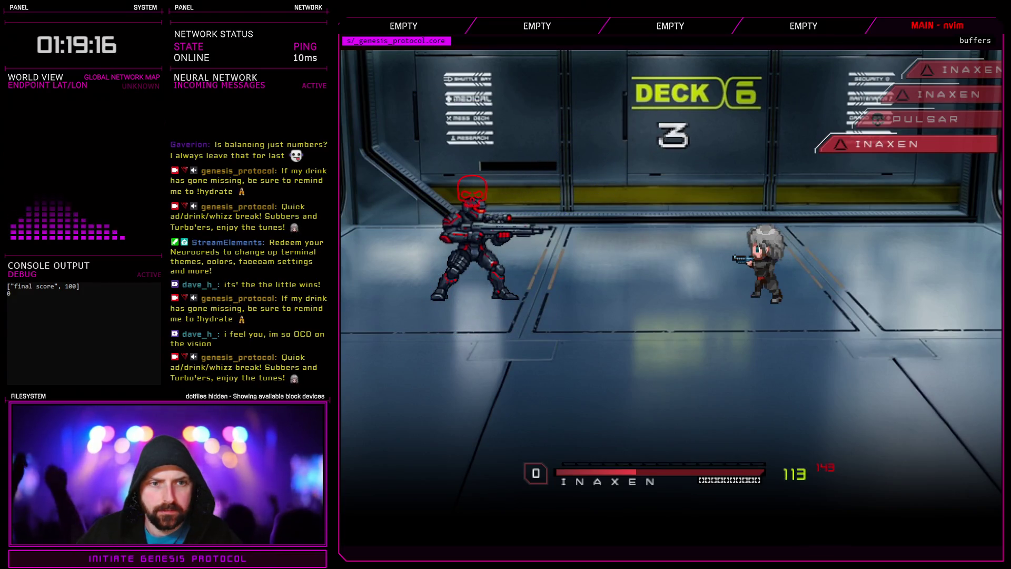
pyautogui.press('Return')
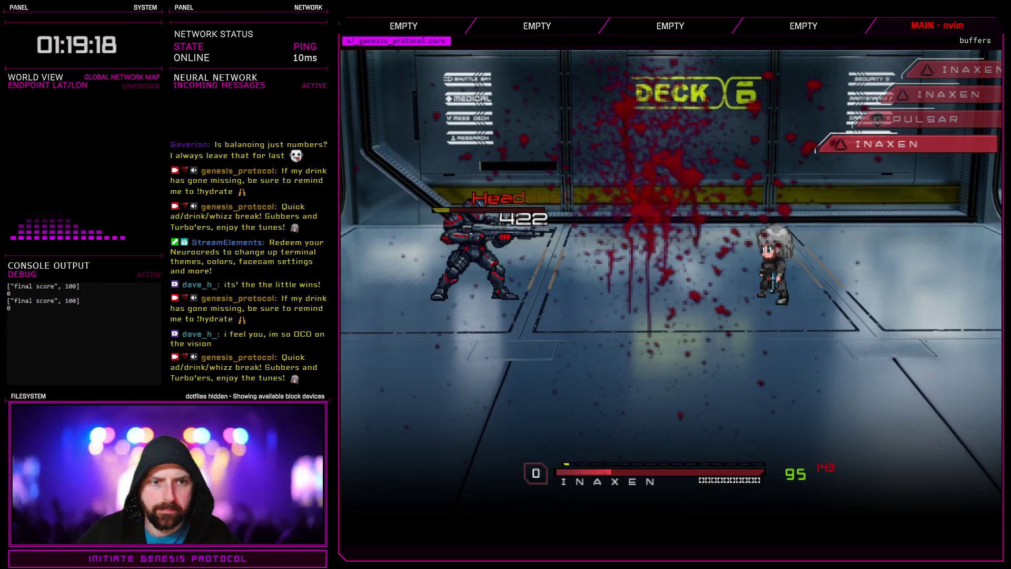
pyautogui.hotkey('alt', 'F4')
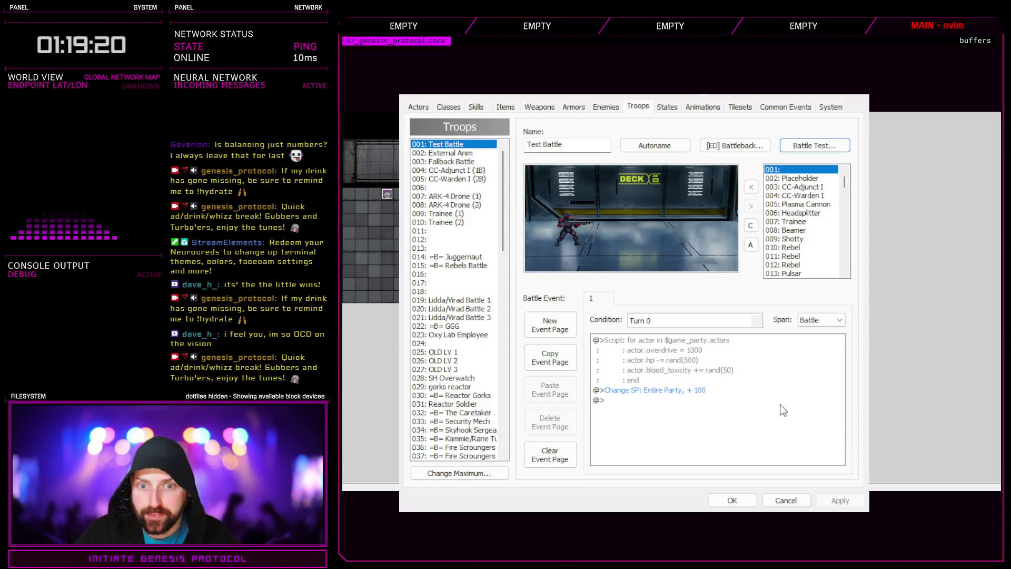
# Step: Swap Pulsar for 014: Bloodvector in the Test Battle troop and save the database
pyautogui.click(751, 206)
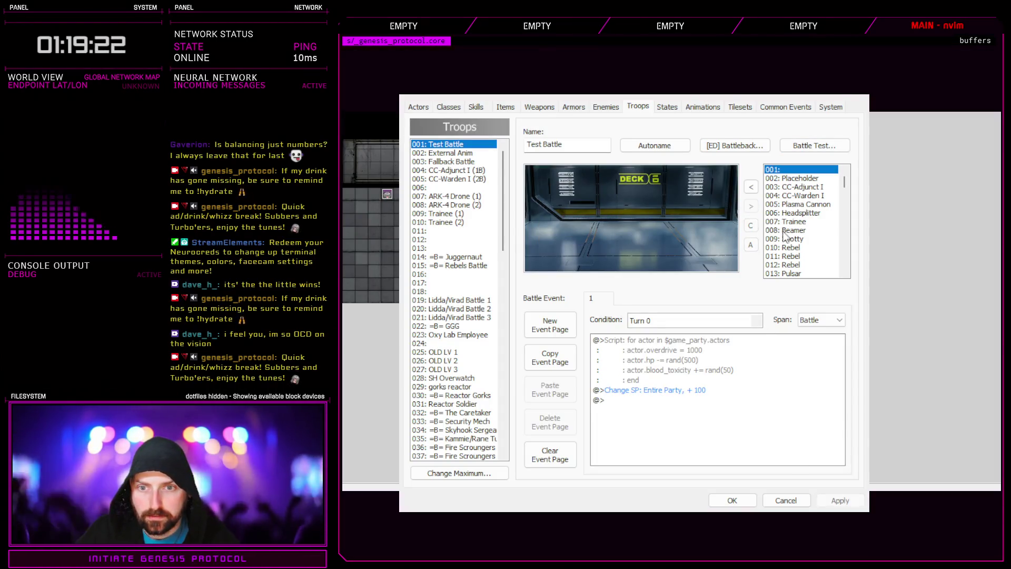
pyautogui.scroll(-2, 793, 234)
pyautogui.click(802, 232)
pyautogui.click(751, 206)
pyautogui.moveTo(626, 240); pyautogui.dragTo(574, 228)
pyautogui.click(834, 500)
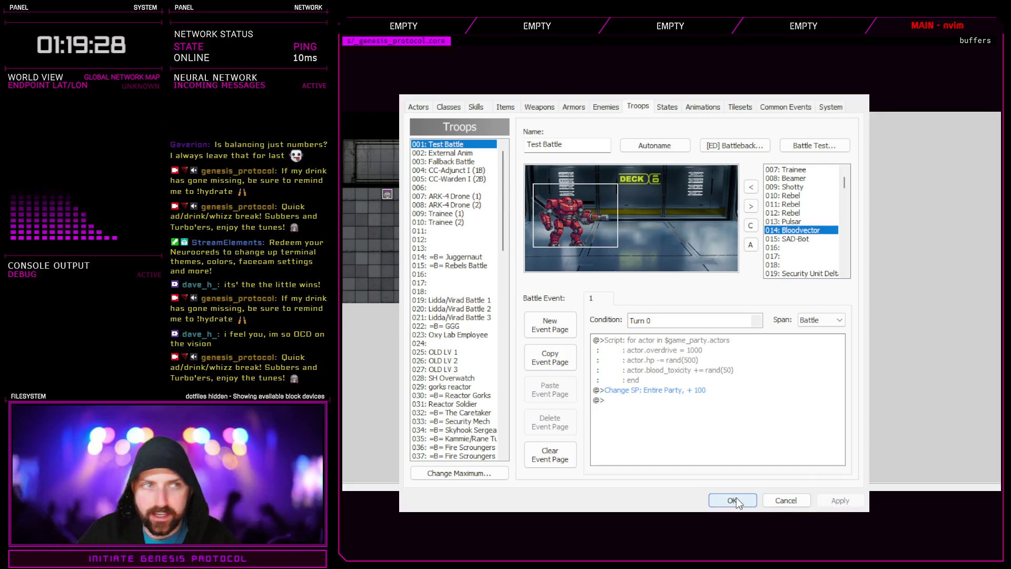
pyautogui.click(733, 500)
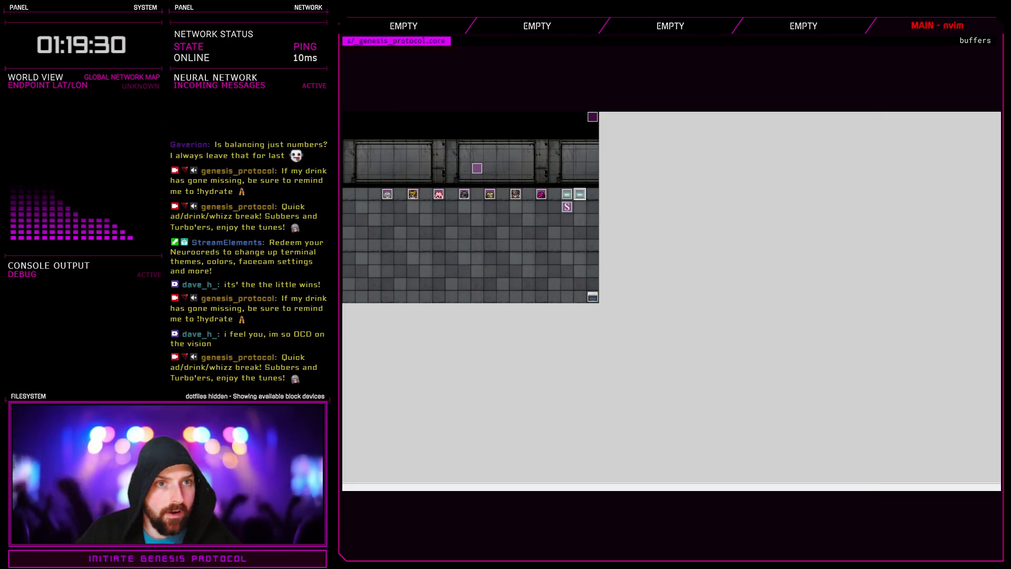
# Step: Open the Enemy Controller script at Bloodvector's bullet_xy line and switch to the sprites
pyautogui.press('F11')
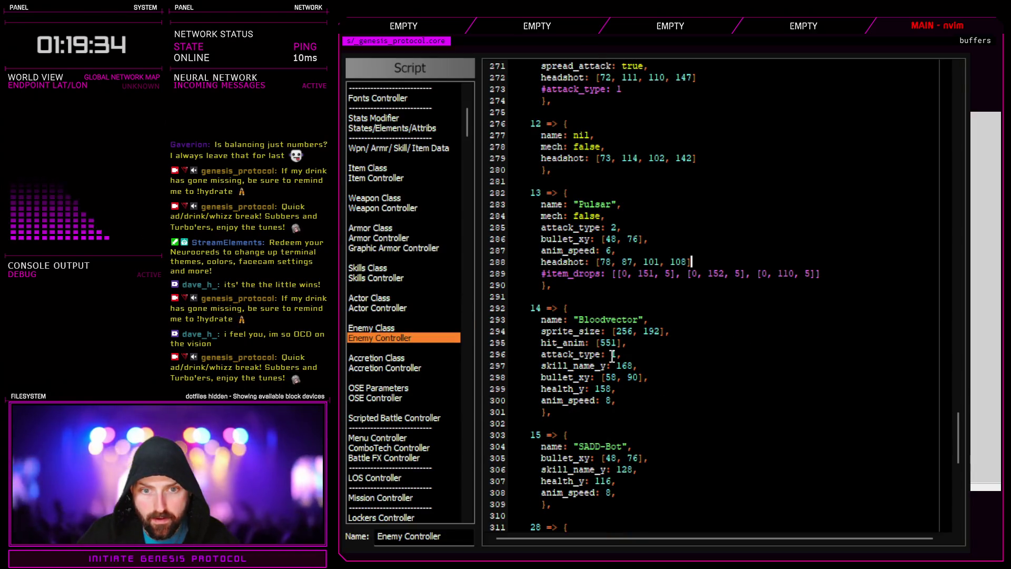
pyautogui.click(663, 374)
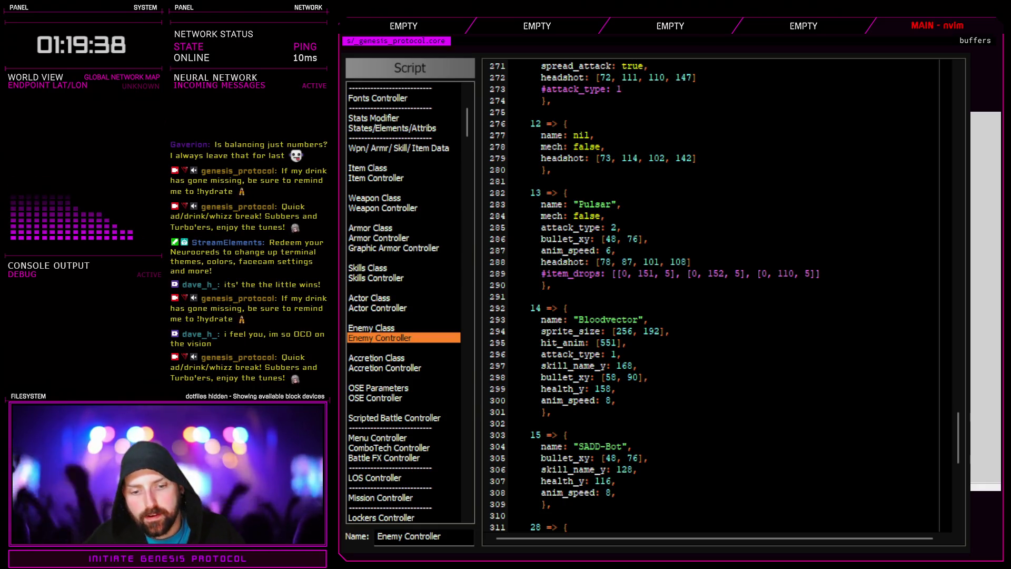
pyautogui.hotkey('alt', 'Tab')
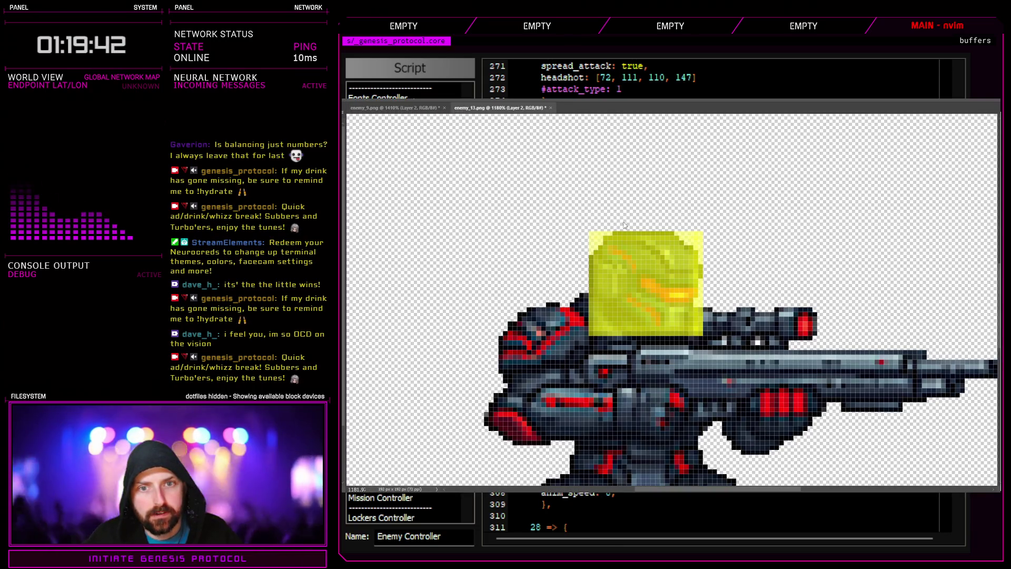
# Step: Close enemy_13.png and open the Bloodvector sprite enemy_14.png, zoomed in
pyautogui.hotkey('ctrl', 'w')
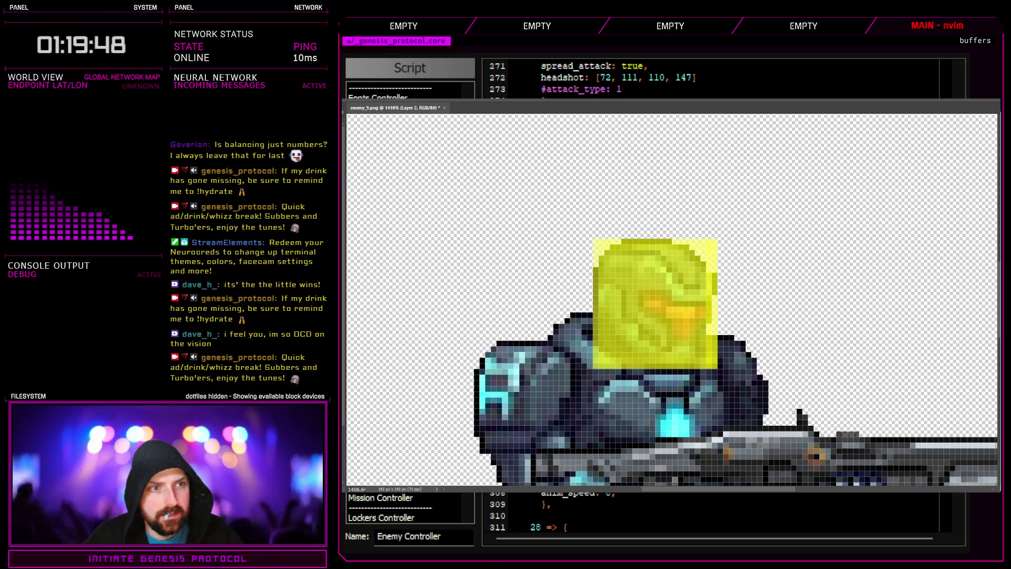
pyautogui.moveTo(347, 219); pyautogui.dragTo(488, 247)
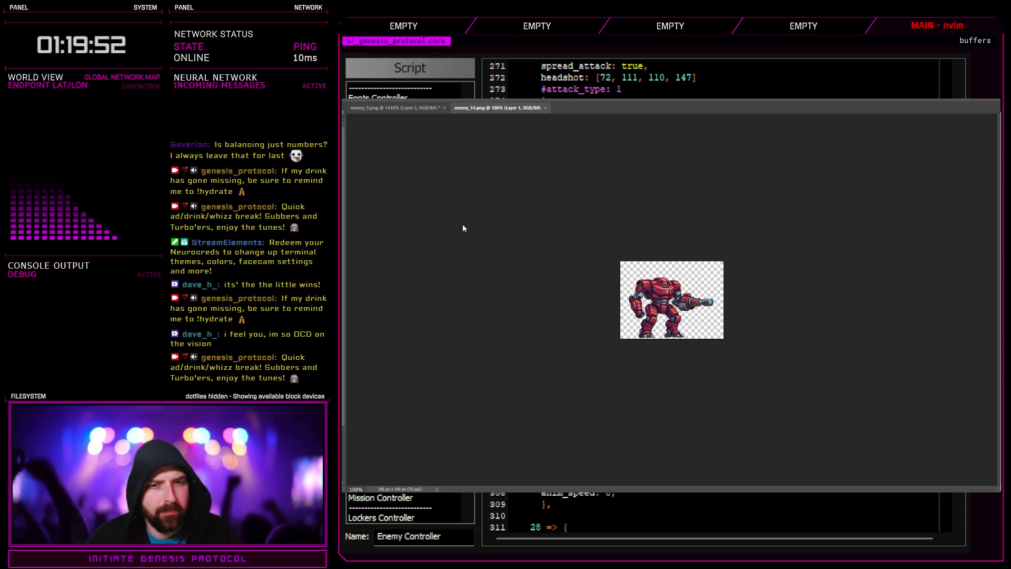
pyautogui.hotkey('ctrl', '0')
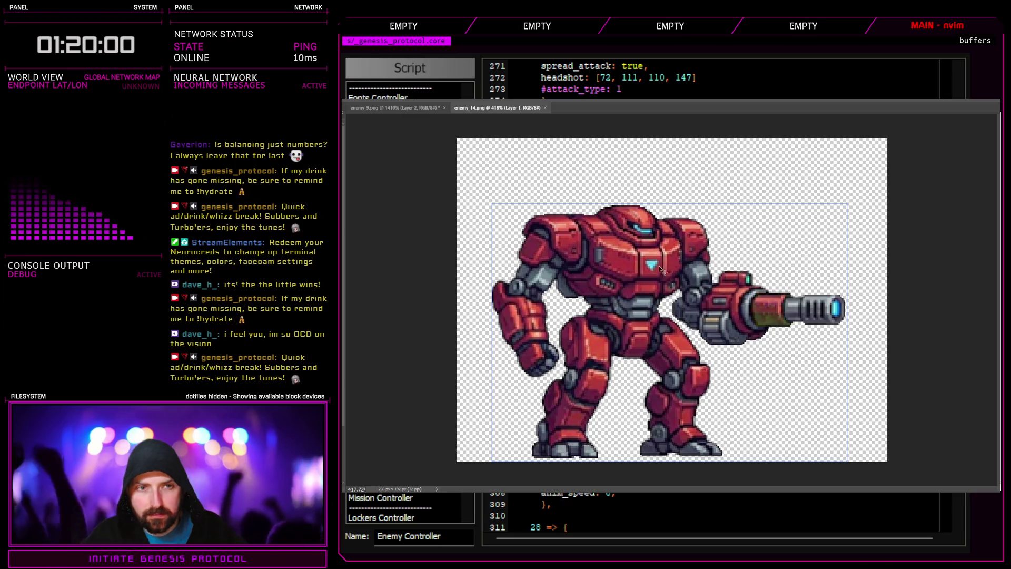
# Step: Copy enemy_9.png's yellow block onto Bloodvector and fit it over the chest core, then select Pulsar's headshot line
pyautogui.click(409, 110)
pyautogui.moveTo(642, 264)
pyautogui.mouseDown()
pyautogui.moveTo(498, 107)
pyautogui.moveTo(578, 174)
pyautogui.moveTo(669, 289)
pyautogui.mouseUp()
pyautogui.scroll(2, 651, 267)
pyautogui.scroll(2, 650, 264)
pyautogui.hotkey('ctrl', 't')
pyautogui.moveTo(647, 328)
pyautogui.mouseDown()
pyautogui.moveTo(643, 216)
pyautogui.moveTo(641, 227)
pyautogui.mouseUp()
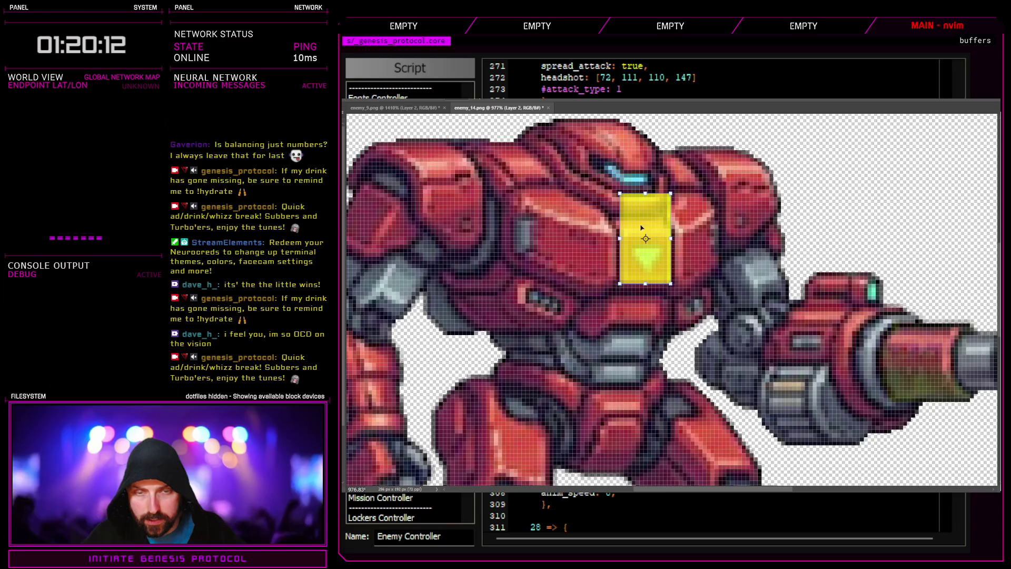
pyautogui.moveTo(646, 193)
pyautogui.mouseDown()
pyautogui.moveTo(642, 248)
pyautogui.moveTo(640, 233)
pyautogui.mouseUp()
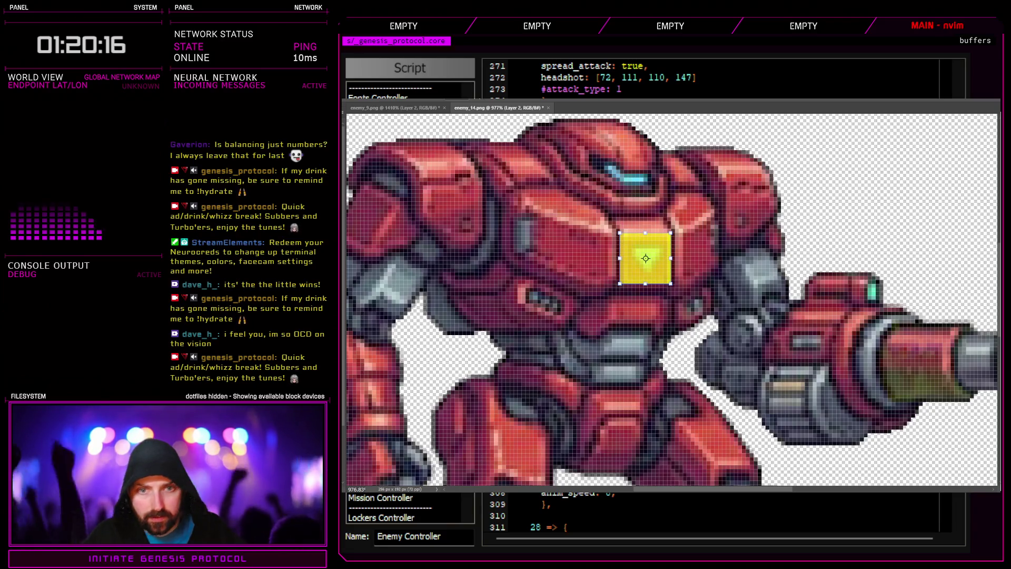
pyautogui.press('Return')
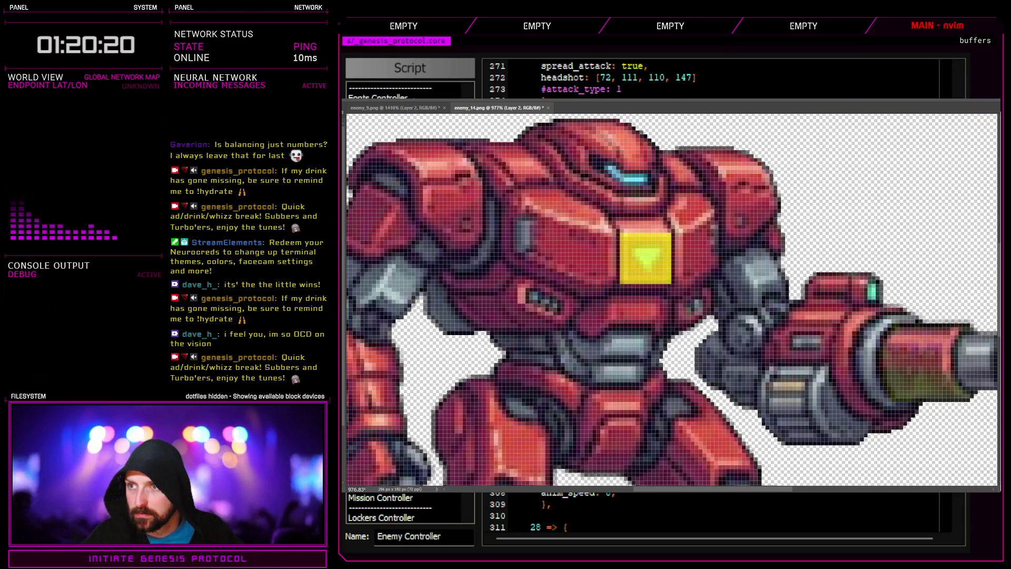
pyautogui.hotkey('alt', 'Tab')
pyautogui.click(491, 263)
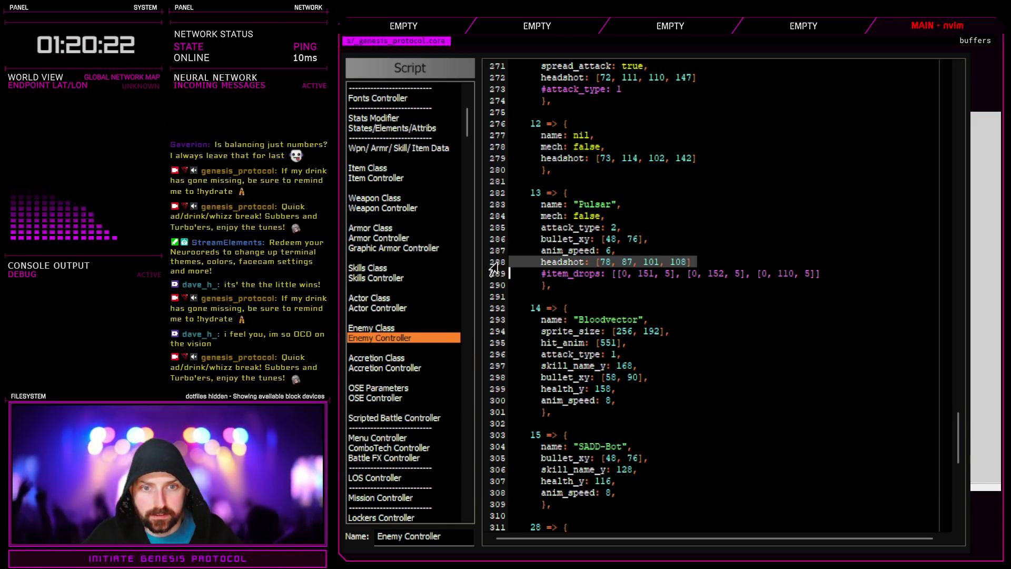
# Step: Paste Pulsar's headshot line below Bloodvector's anim_speed line and fix its indentation
pyautogui.click(632, 398)
pyautogui.press('o')
pyautogui.write('headshot: [78, 87, 101, 108]')
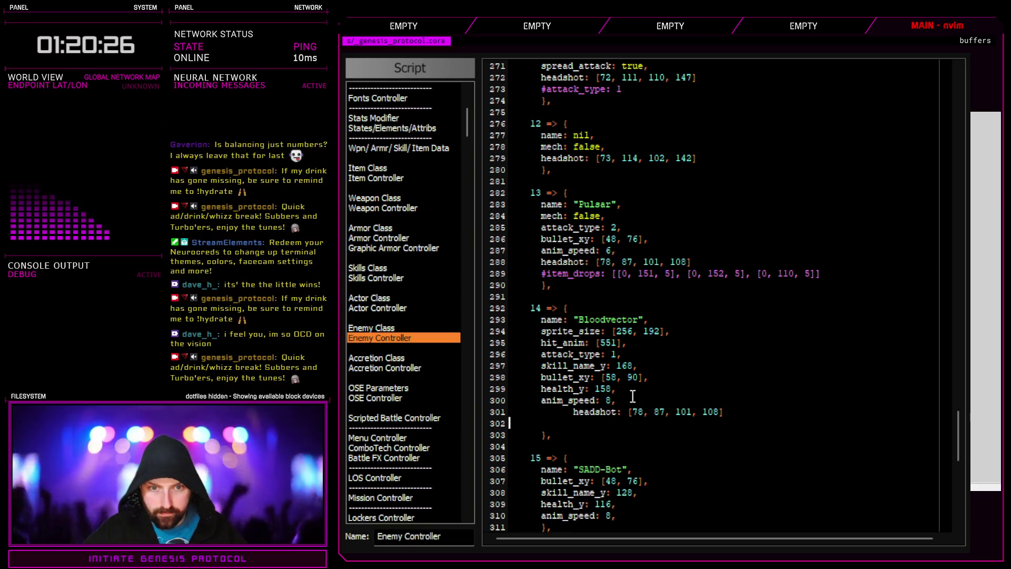
pyautogui.press('less')
pyautogui.press('less')
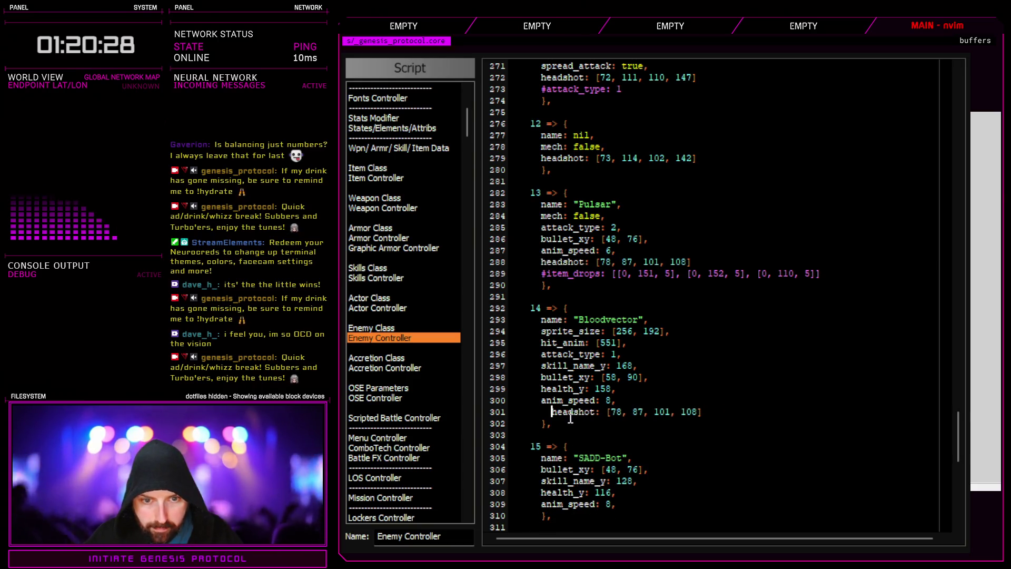
# Step: Rename the line to weakness with box 109, 69, 121, 81 and launch a test
pyautogui.doubleClick(606, 411)
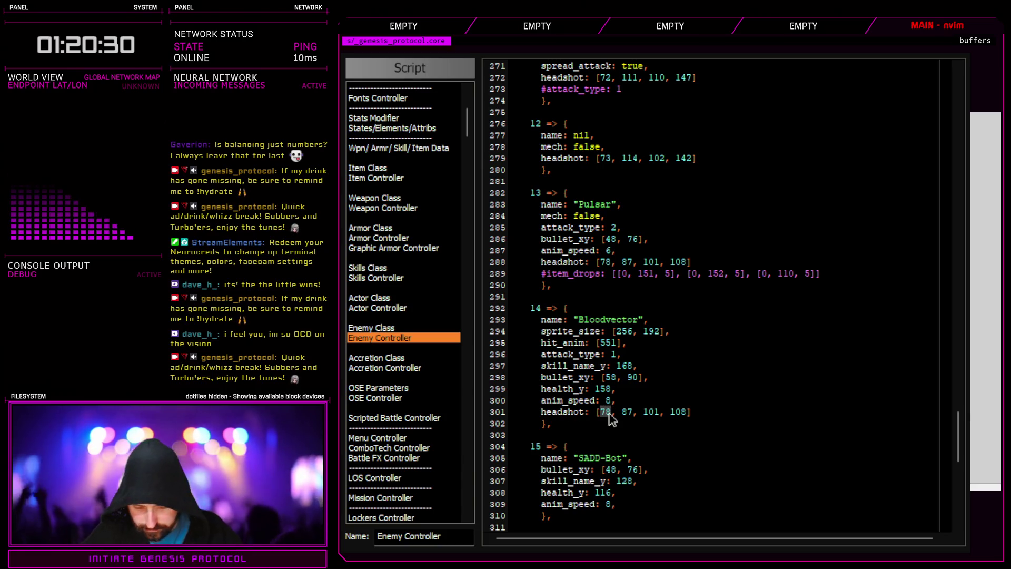
pyautogui.write('109')
pyautogui.doubleClick(632, 411)
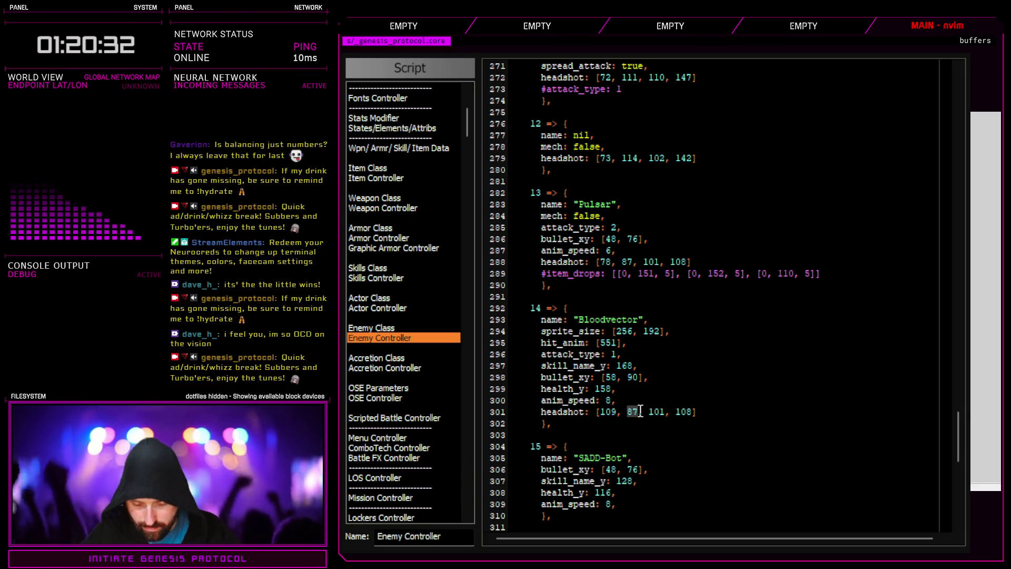
pyautogui.write('69')
pyautogui.doubleClick(572, 413)
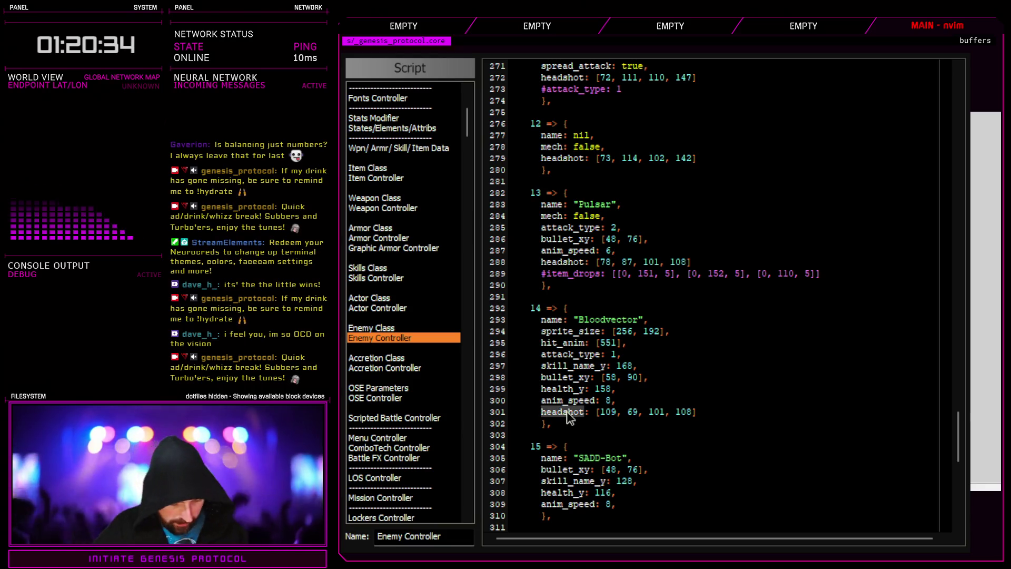
pyautogui.write('weakness')
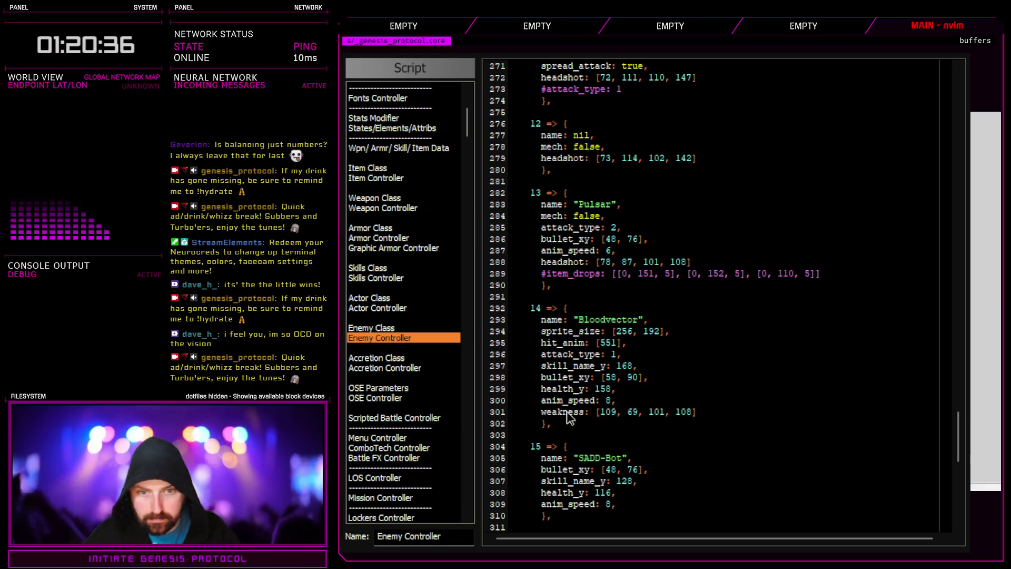
pyautogui.doubleClick(657, 411)
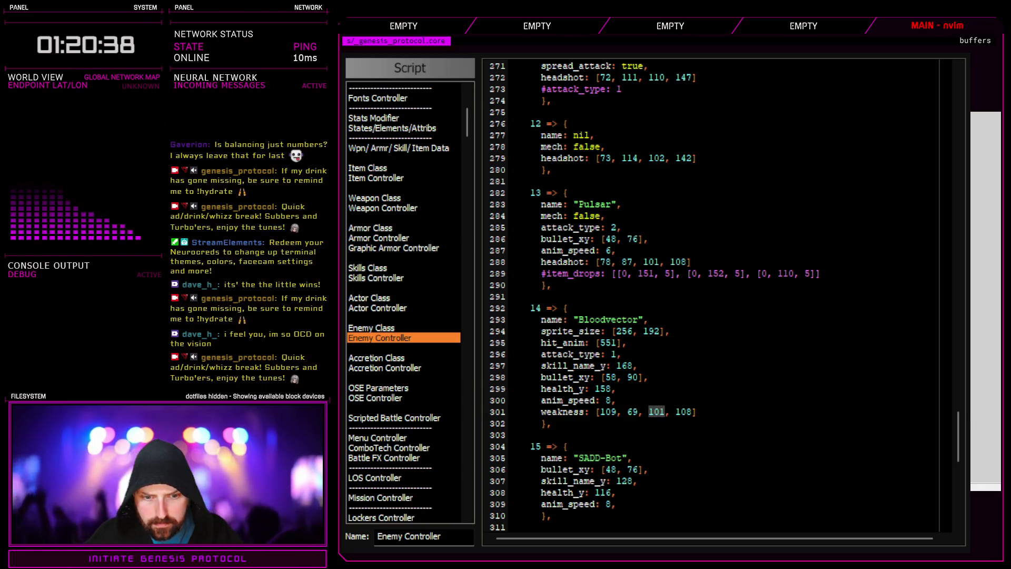
pyautogui.hotkey('alt', 'Tab')
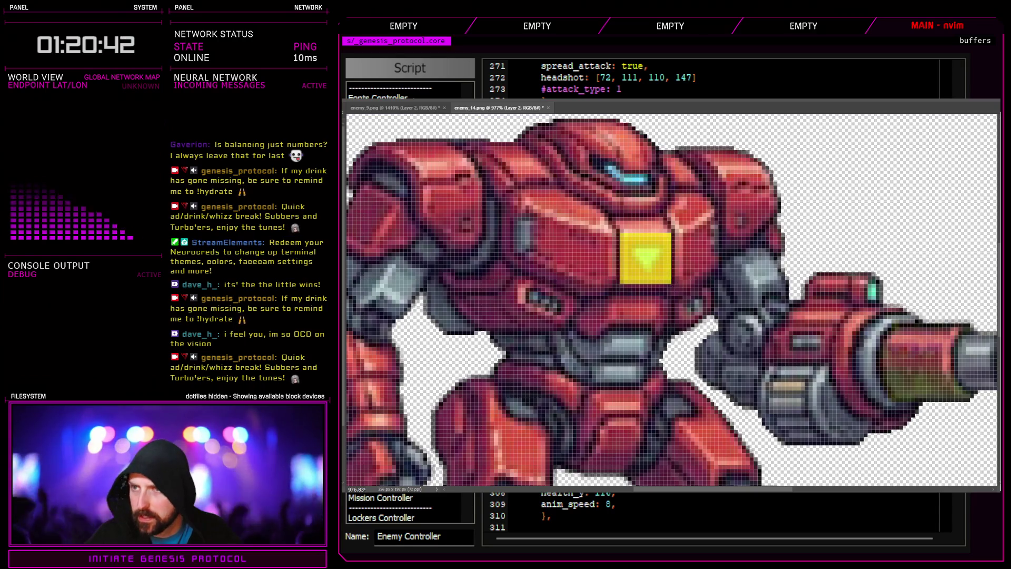
pyautogui.hotkey('alt', 'Tab')
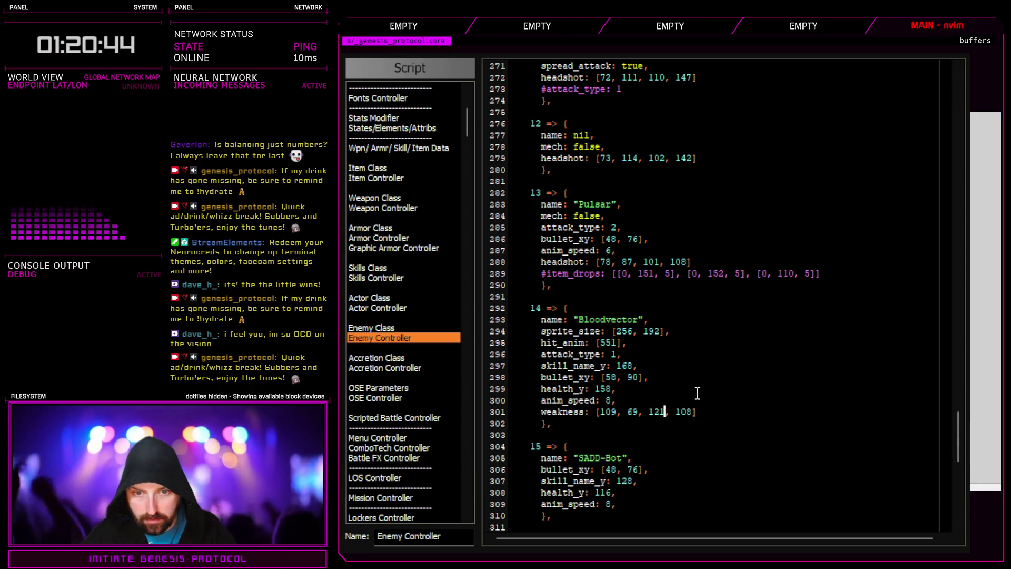
pyautogui.doubleClick(687, 413)
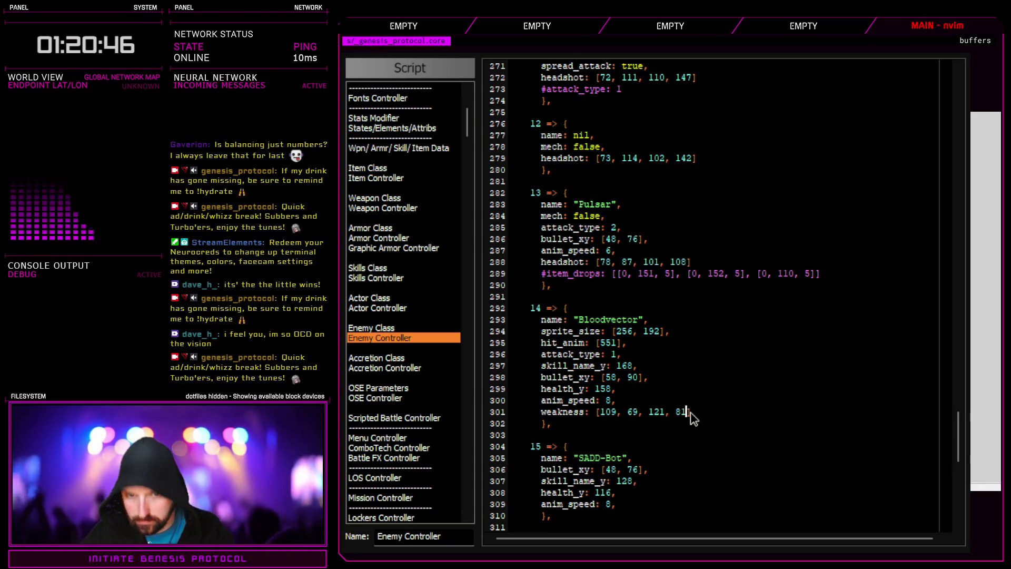
pyautogui.press('F12')
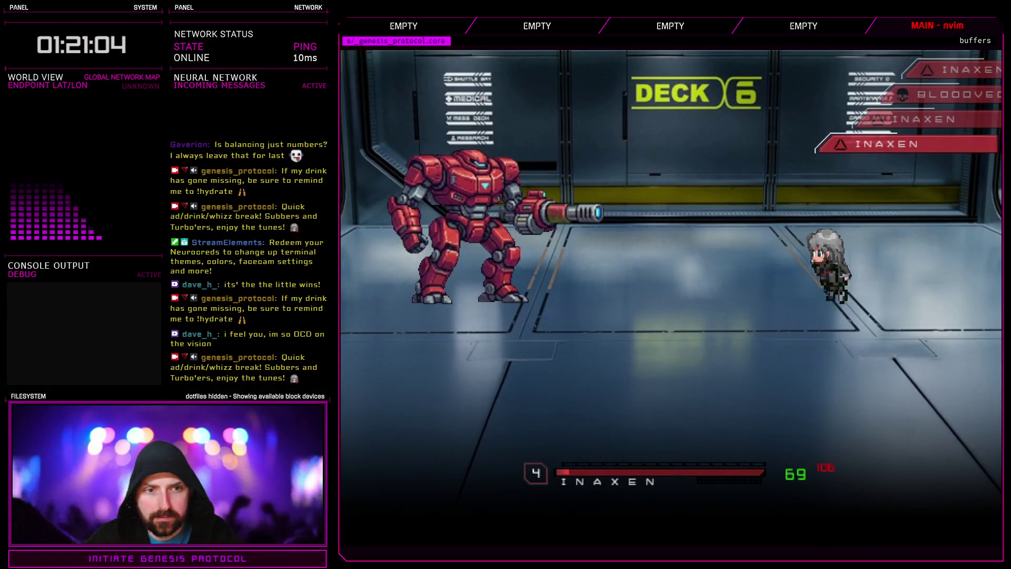
# Step: Fire a Fast Blast at Bloodvector for a 423-damage Weak hit, then end the battle test
pyautogui.press('Return')
pyautogui.press('Return')
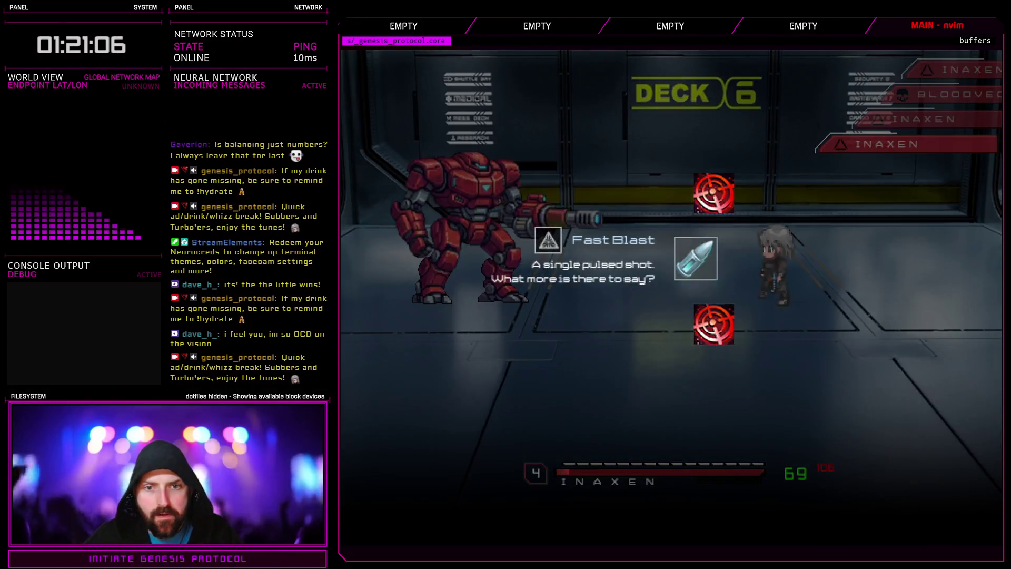
pyautogui.press('Down')
pyautogui.press('Return')
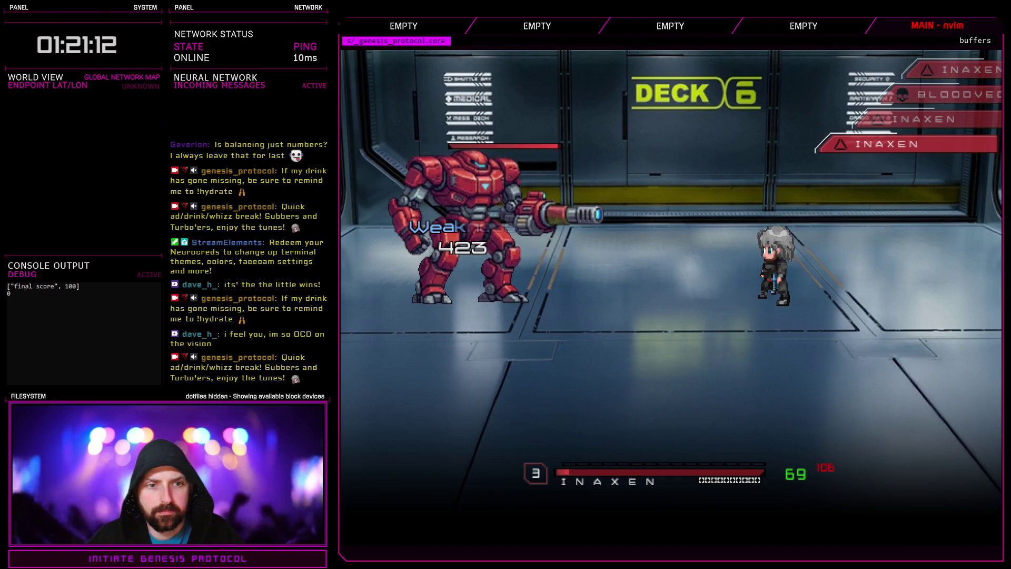
pyautogui.hotkey('alt', 'F4')
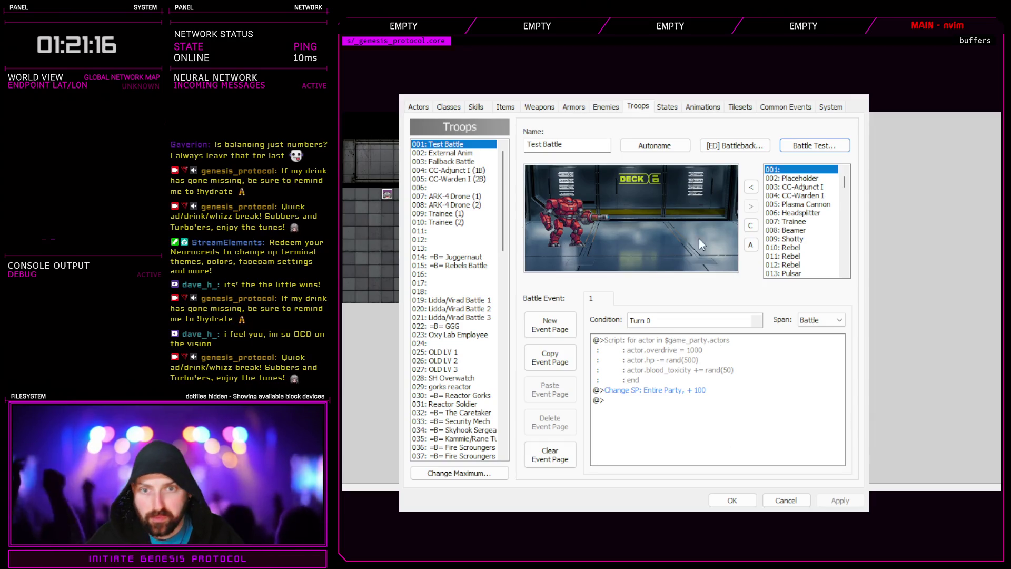
# Step: Clear the troop, add 015: SAD-Bot at the upper left, then apply and close the database
pyautogui.click(750, 225)
pyautogui.scroll(-2, 798, 221)
pyautogui.click(801, 238)
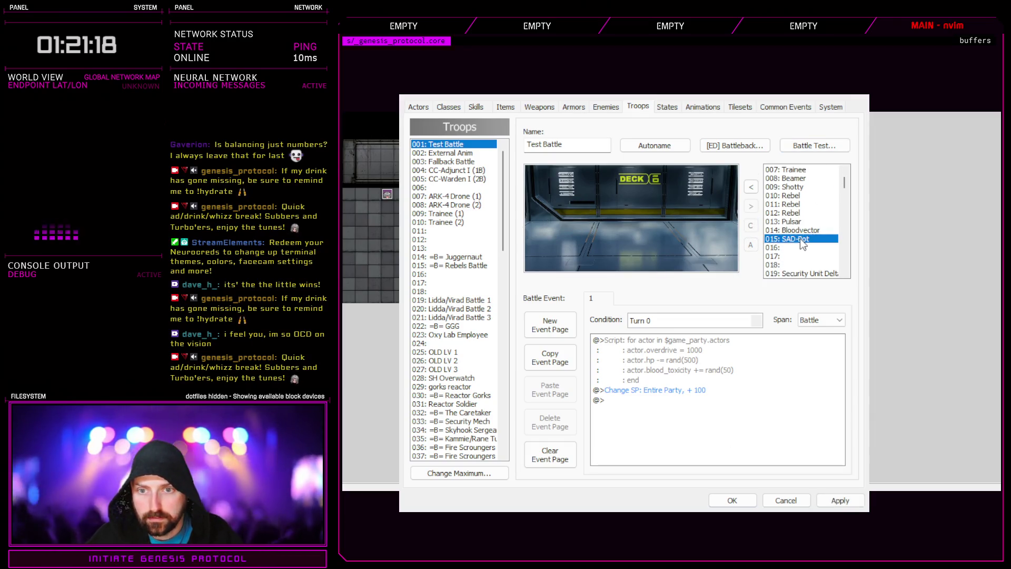
pyautogui.click(751, 187)
pyautogui.moveTo(630, 245); pyautogui.dragTo(566, 215)
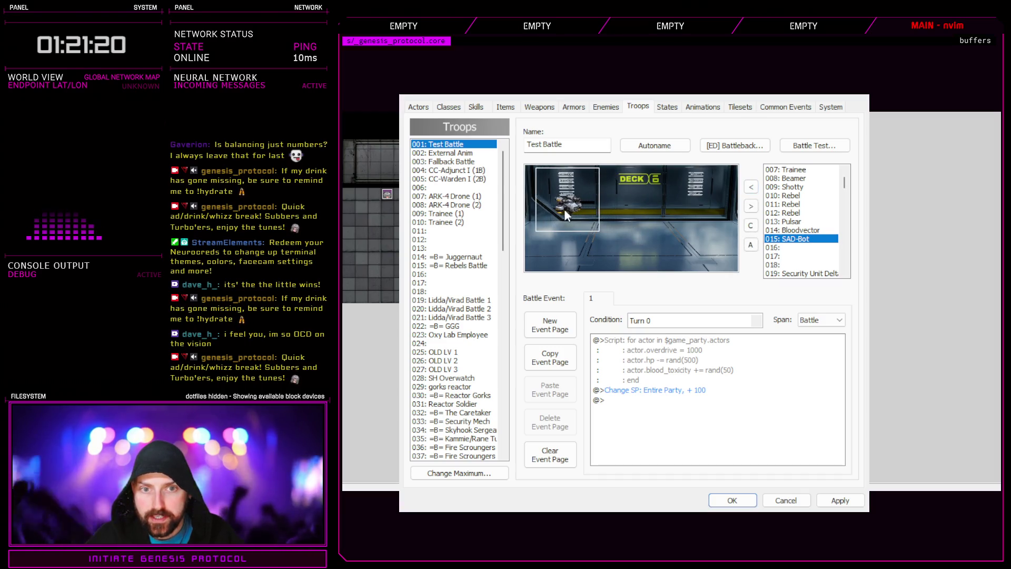
pyautogui.click(840, 500)
pyautogui.click(731, 501)
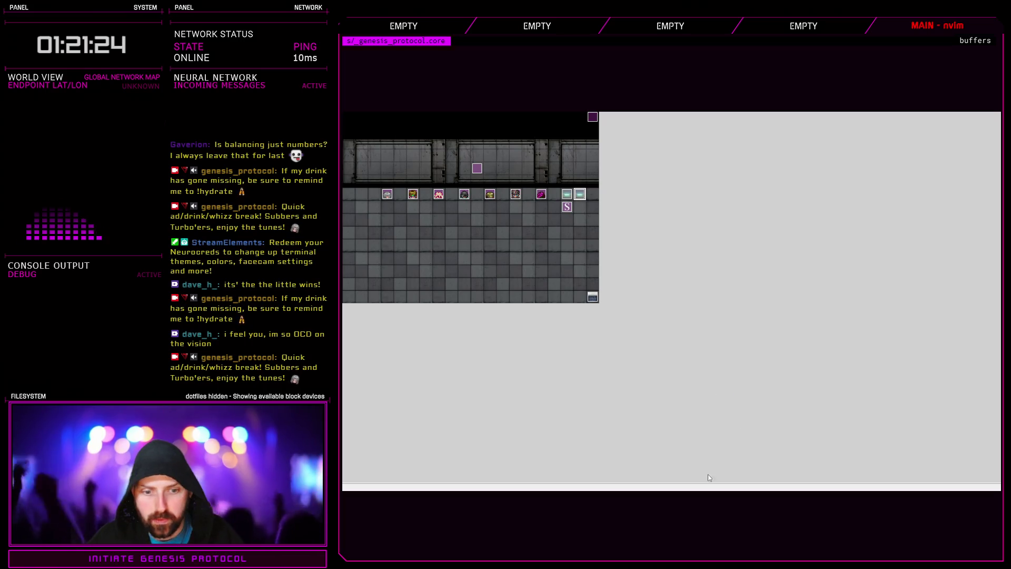
pyautogui.hotkey('alt', 'Tab')
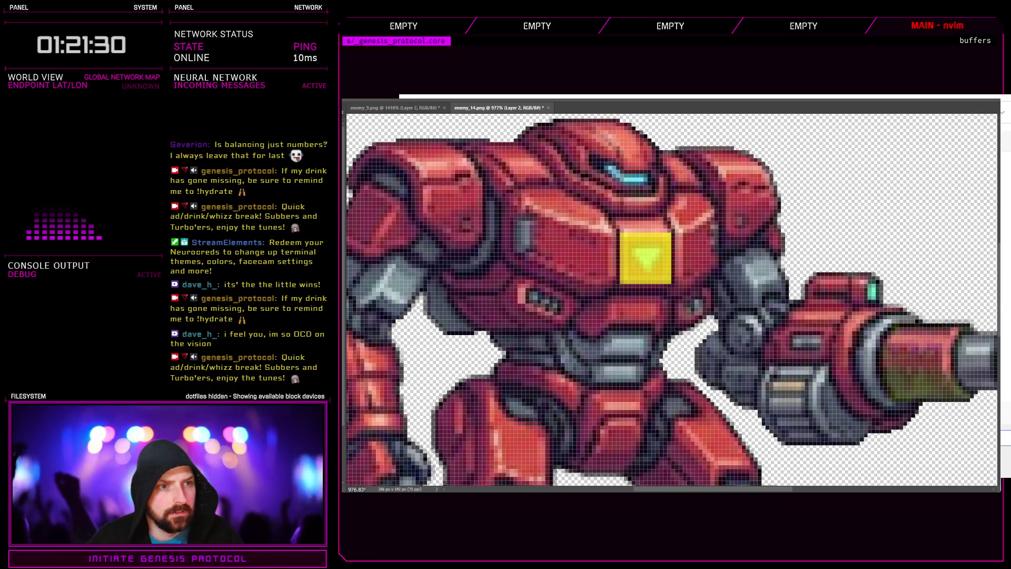
# Step: Open enemy_15.png and paint a yellow square over SAD-Bot's eye, nudged down one pixel
pyautogui.press('Return')
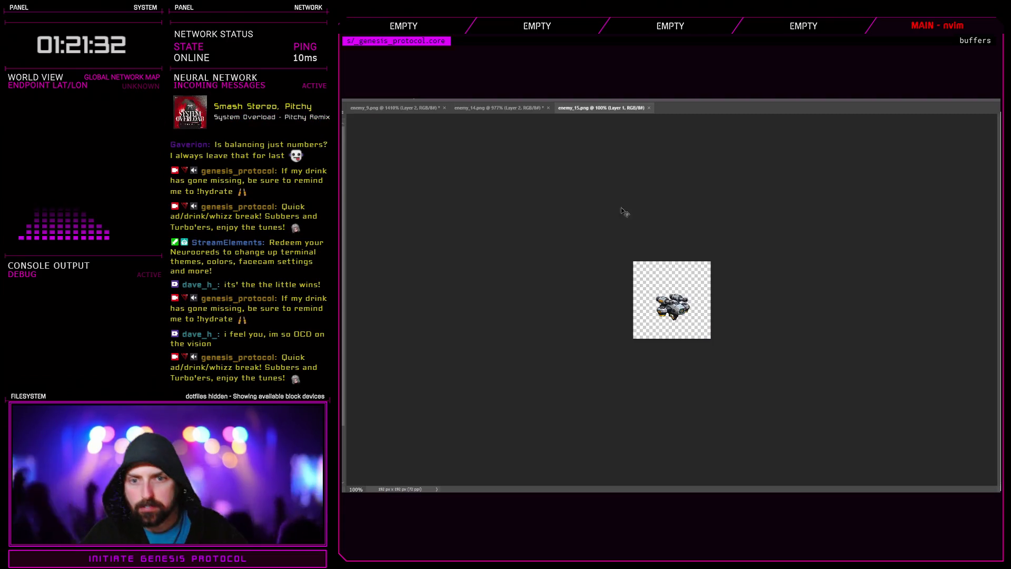
pyautogui.scroll(2, 687, 322)
pyautogui.scroll(2, 686, 322)
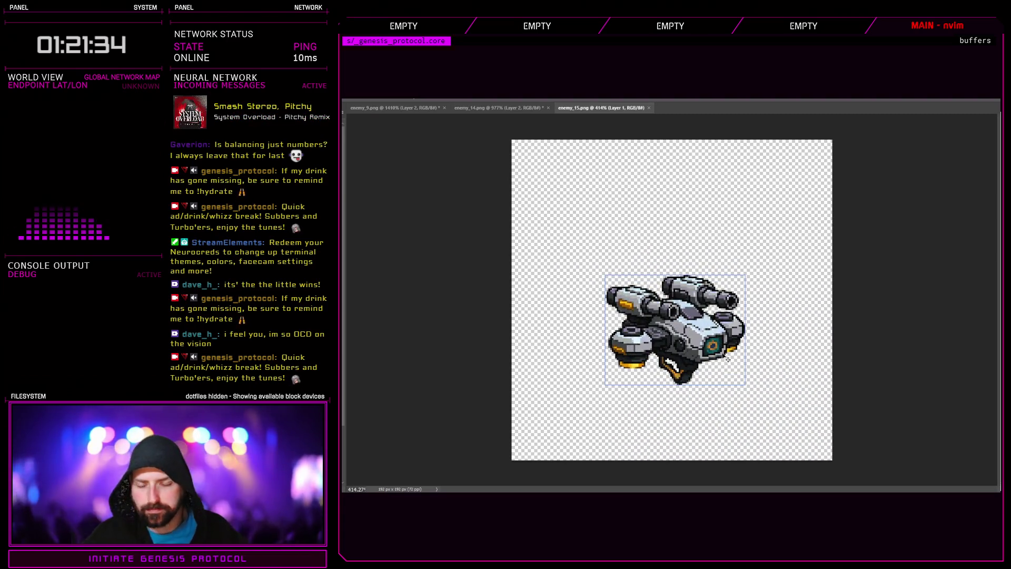
pyautogui.scroll(1, 730, 360)
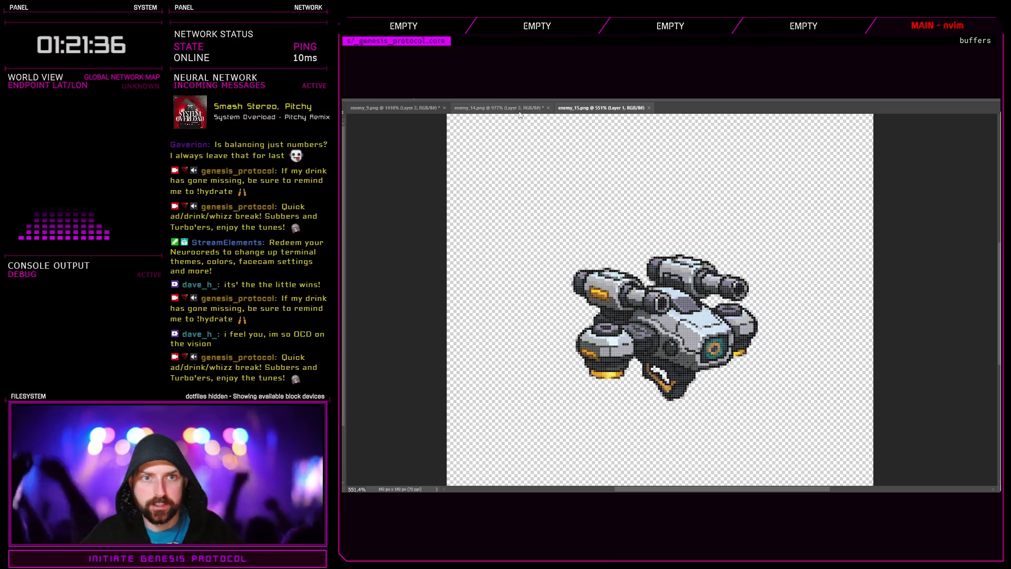
pyautogui.click(519, 108)
pyautogui.click(618, 108)
pyautogui.click(716, 341)
pyautogui.scroll(3, 708, 337)
pyautogui.moveTo(705, 338)
pyautogui.mouseDown()
pyautogui.moveTo(694, 340)
pyautogui.moveTo(716, 292)
pyautogui.moveTo(709, 345)
pyautogui.mouseUp()
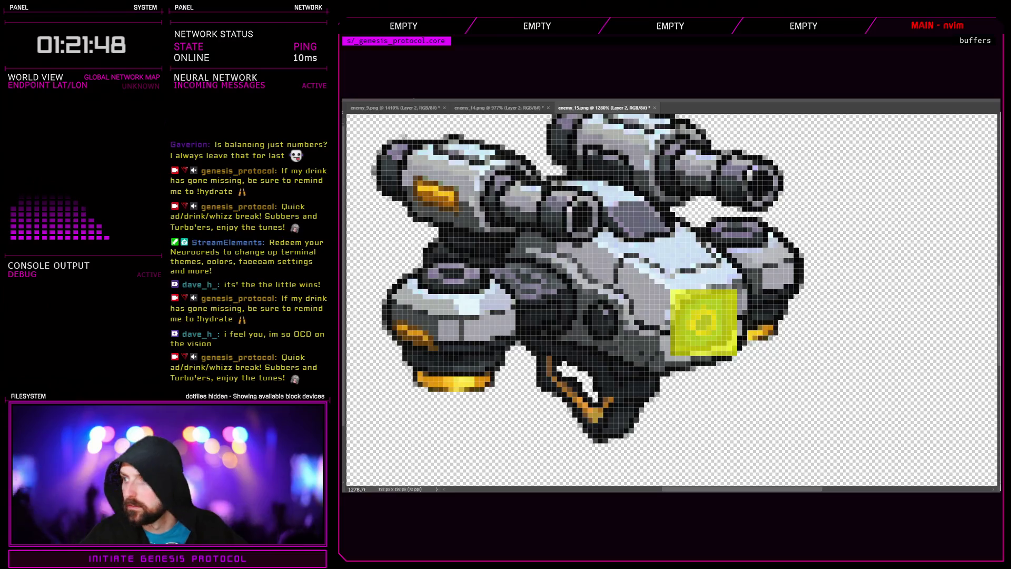
pyautogui.hotkey('alt', 'Tab')
pyautogui.press('F11')
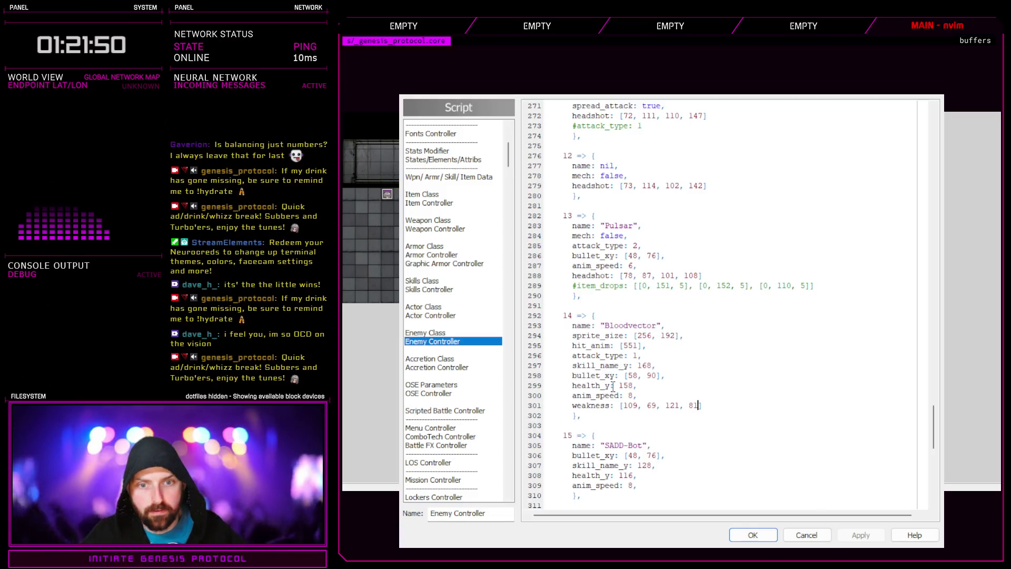
# Step: Copy Bloodvector's weakness line into the 15 => SADD-Bot entry below anim_speed
pyautogui.click(499, 416)
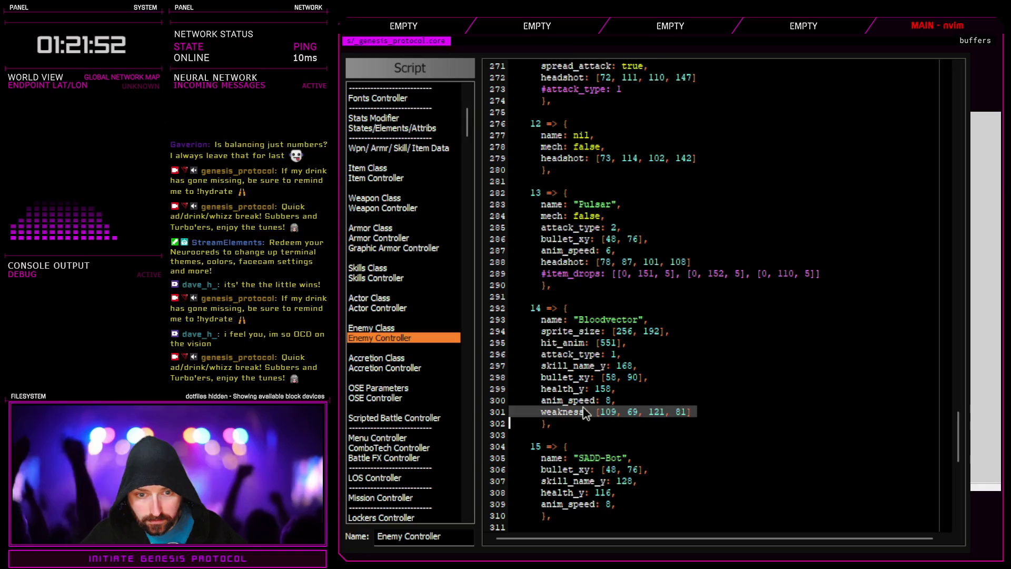
pyautogui.scroll(-2, 586, 413)
pyautogui.click(617, 432)
pyautogui.press('Return')
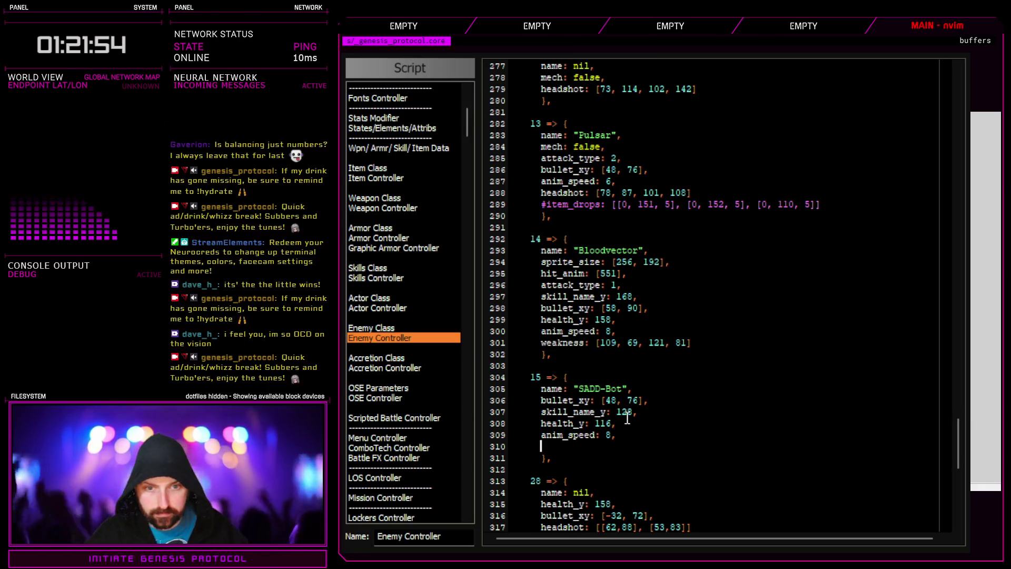
pyautogui.write('weakness: [109, 69, 121, 81]')
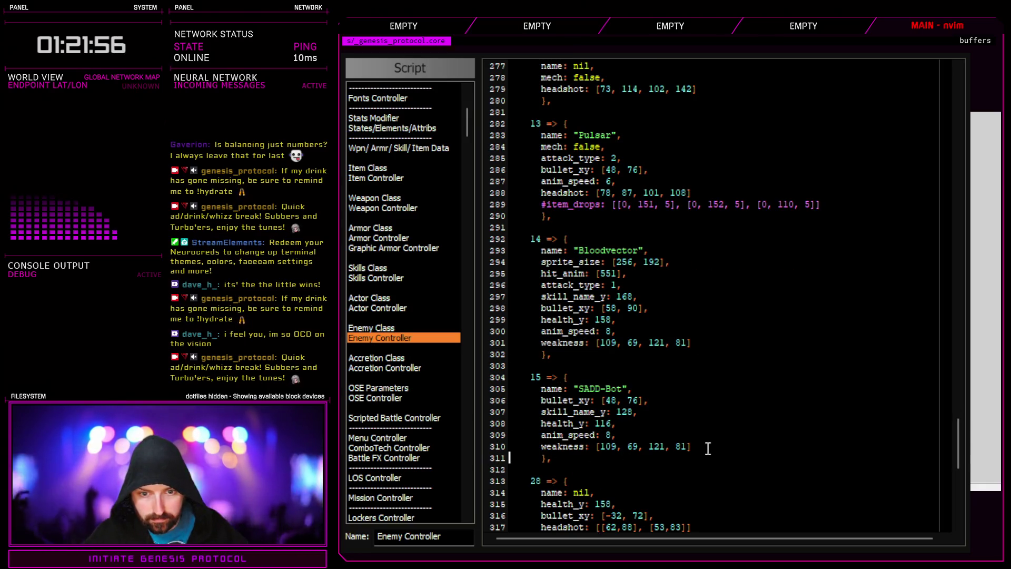
# Step: Change SADD-Bot's weakness box to 114, 117, 126, 129 and close the Script Editor
pyautogui.hotkey('alt', 'Tab')
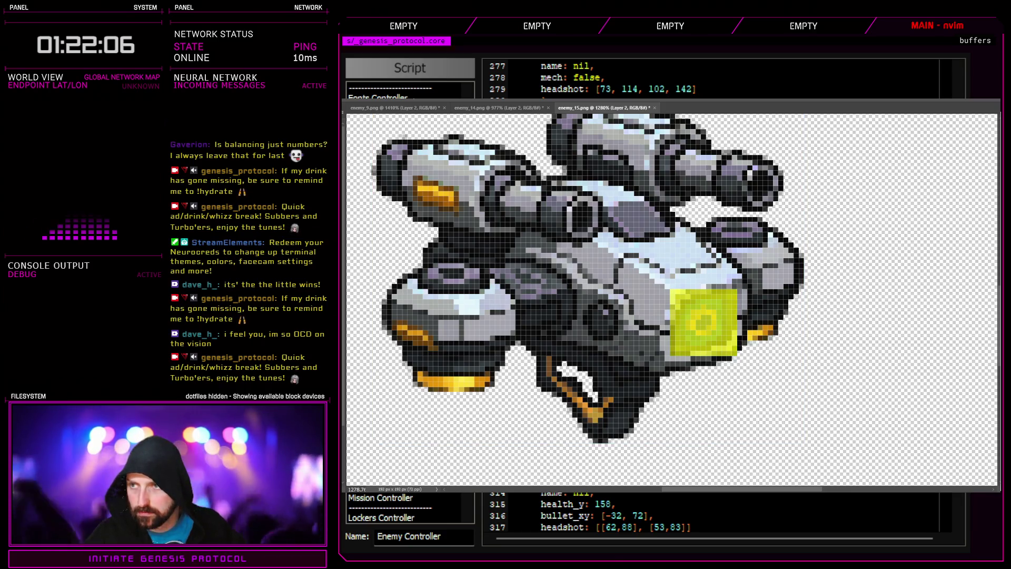
pyautogui.hotkey('alt', 'Tab')
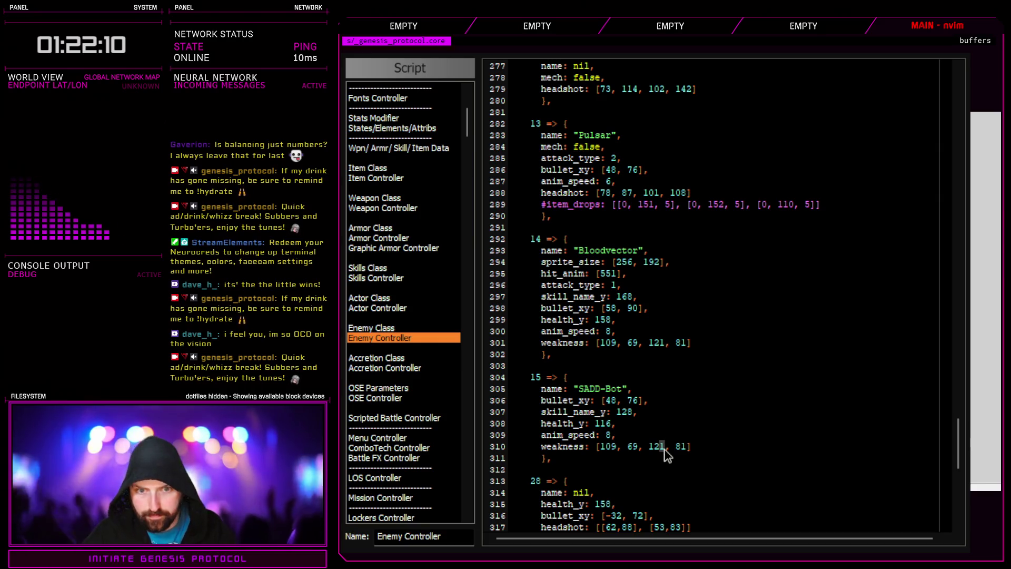
pyautogui.moveTo(679, 445); pyautogui.dragTo(602, 447)
pyautogui.write('129')
pyautogui.write('117')
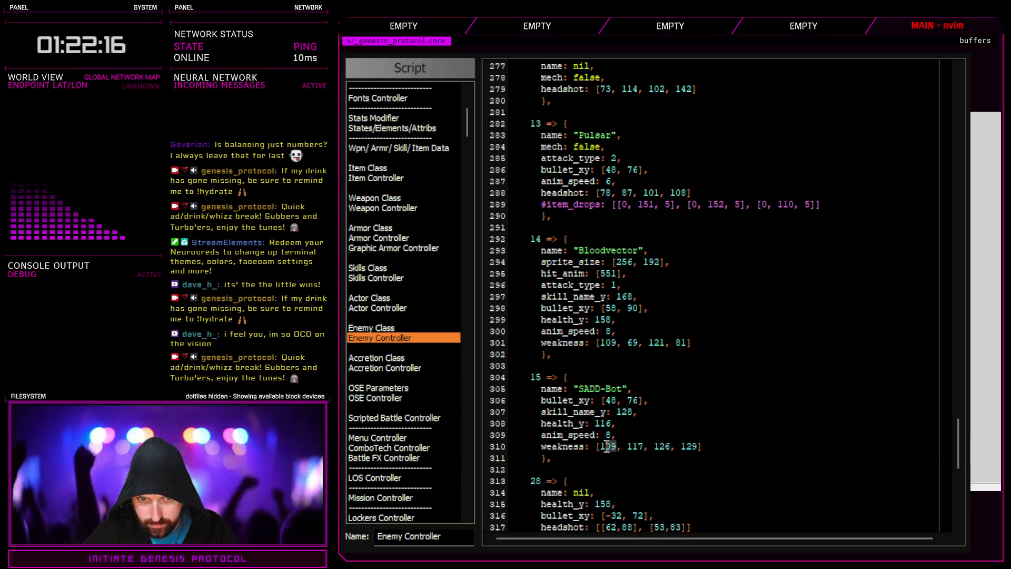
pyautogui.write('114')
pyautogui.click(680, 447)
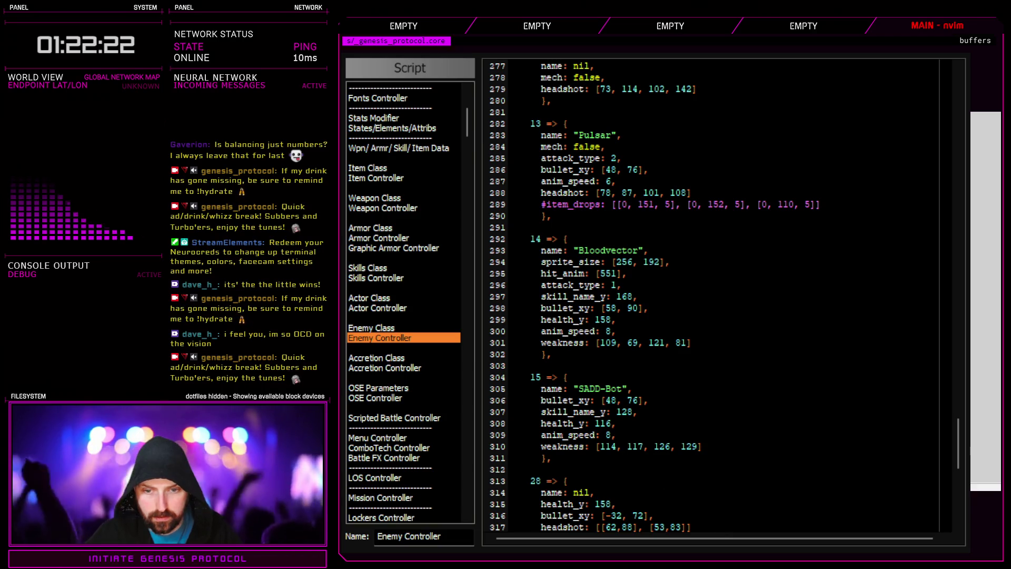
pyautogui.press('Escape')
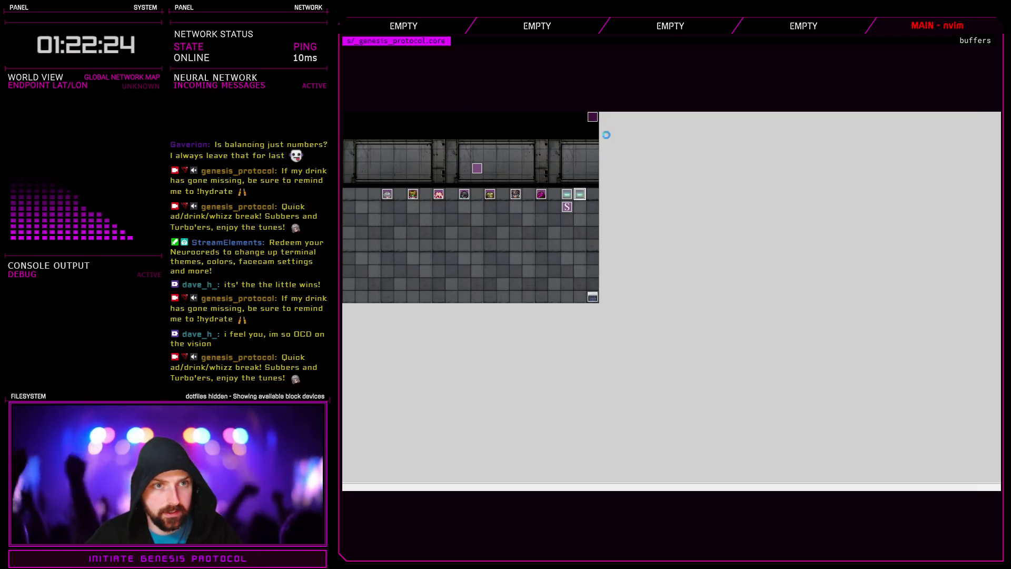
# Step: Battle-test SAD-Bot, landing an 856-damage Weakness hit with Crackshot, then escape and close the database
pyautogui.press('F9')
pyautogui.click(812, 145)
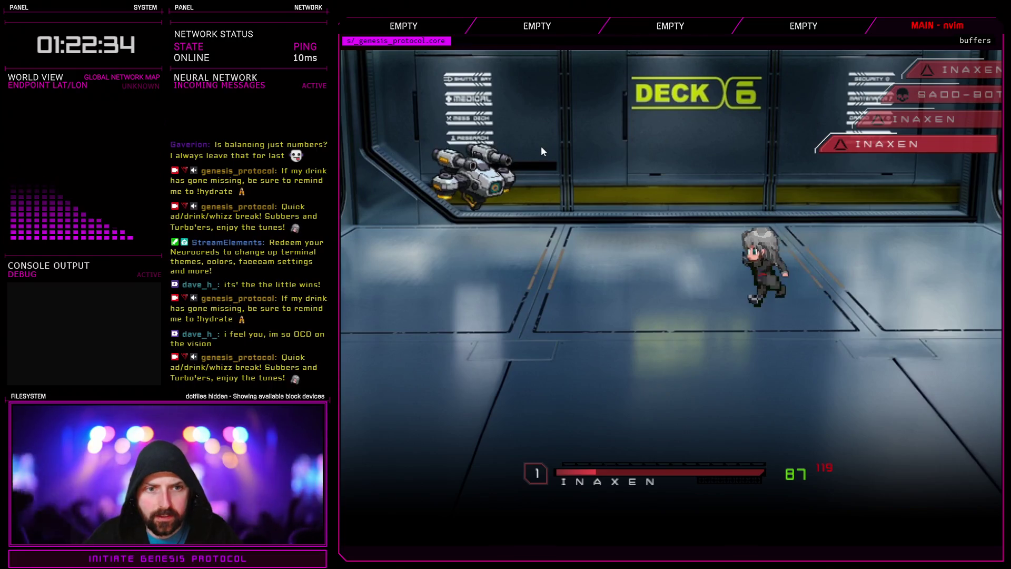
pyautogui.press('Return')
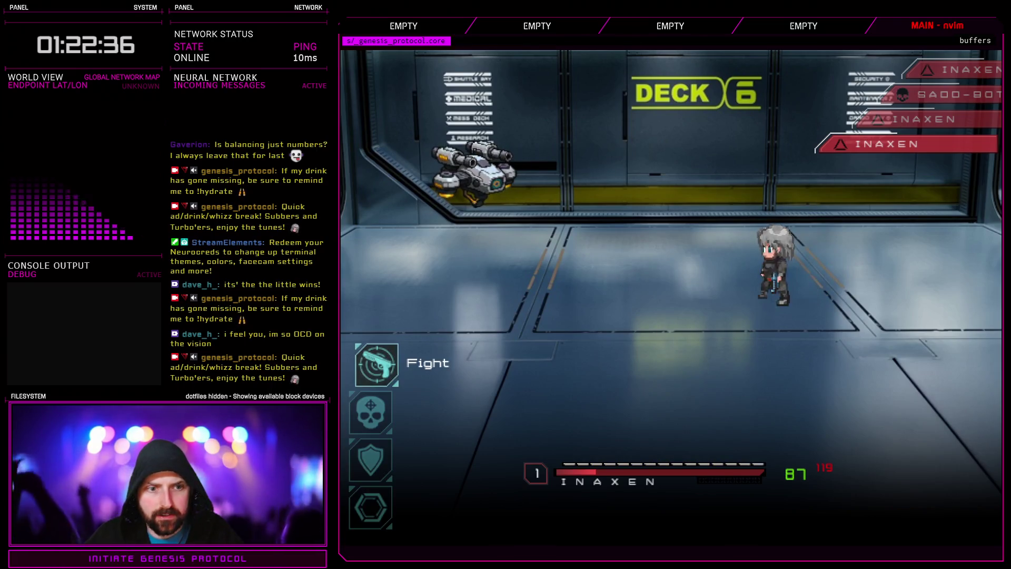
pyautogui.press('Down')
pyautogui.press('Return')
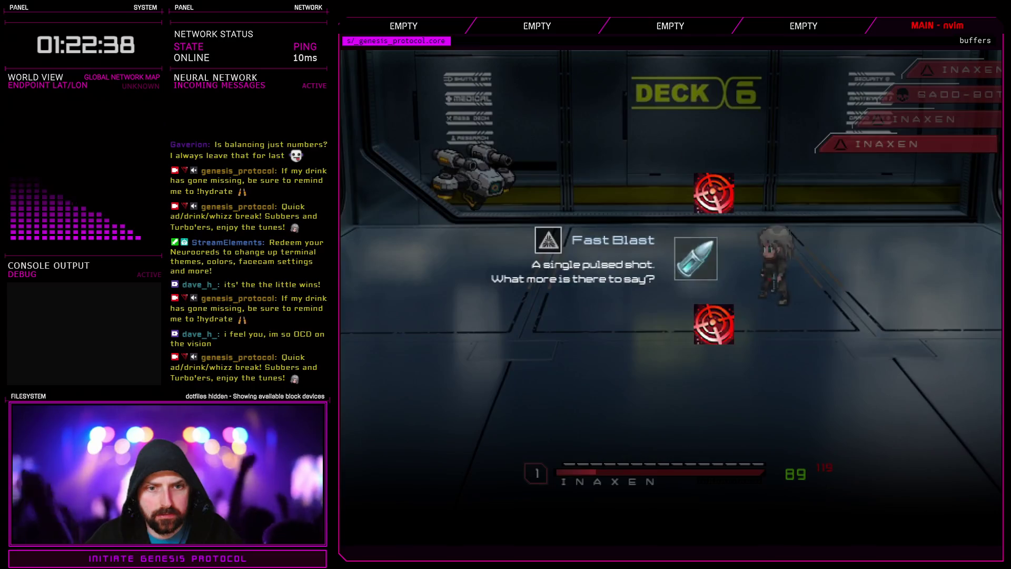
pyautogui.press('Down')
pyautogui.press('Return')
pyautogui.press('Return')
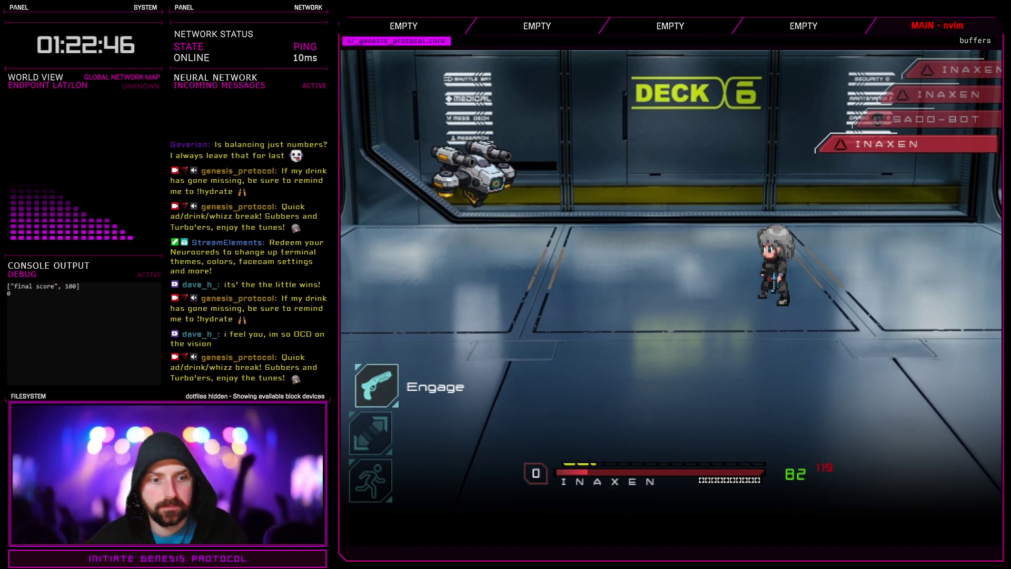
pyautogui.press('Down')
pyautogui.press('Down')
pyautogui.press('Return')
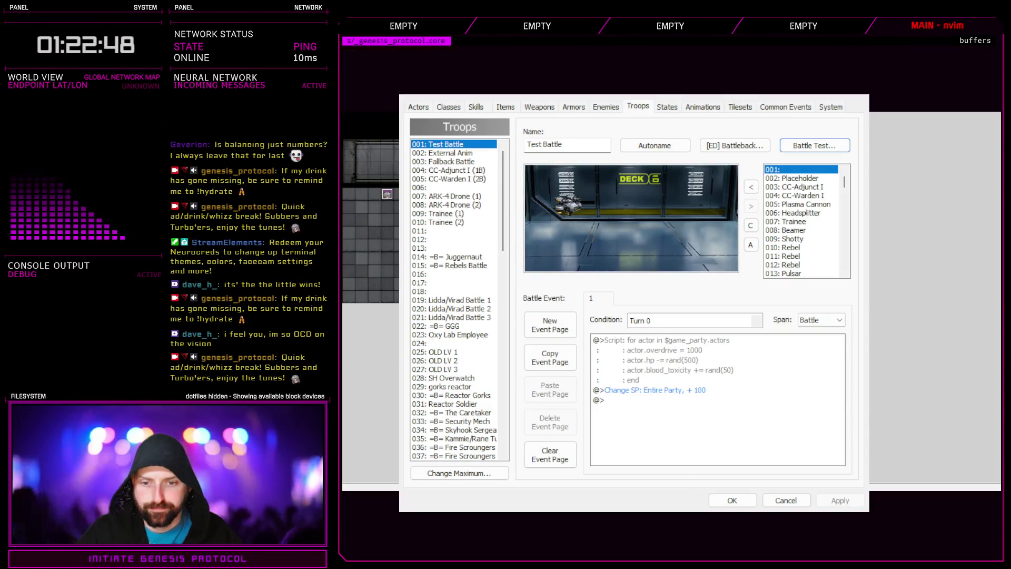
pyautogui.press('Return')
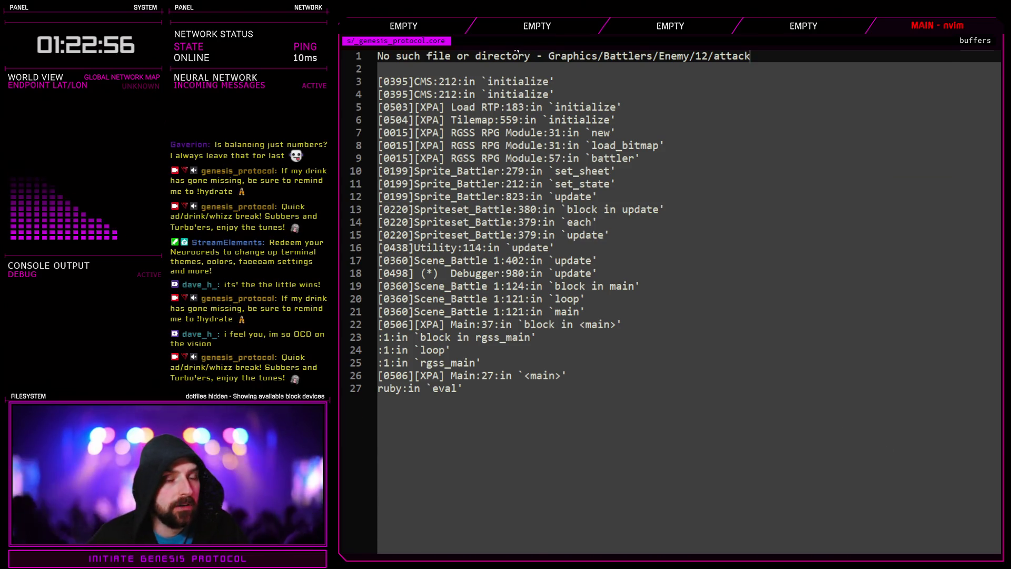
# Step: Delete the 'BATTLE - set headshot and weakness areas on enemies' line from the todo list
pyautogui.press('q')
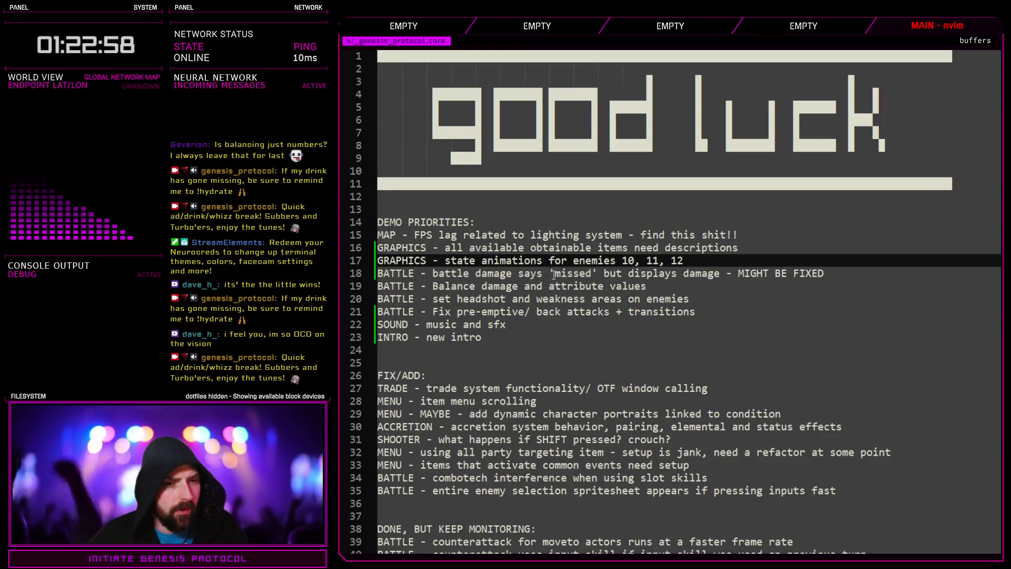
pyautogui.click(476, 298)
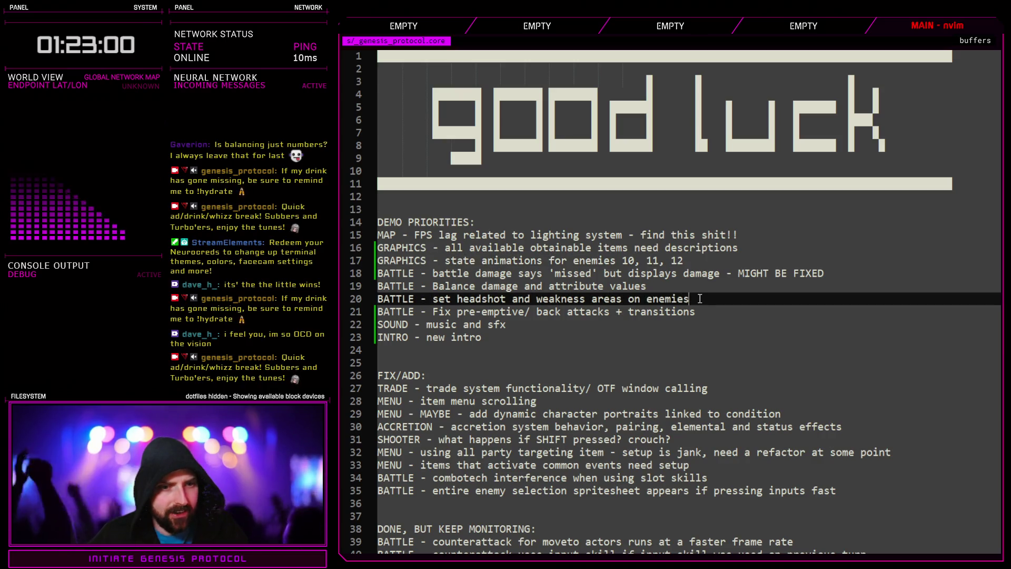
pyautogui.moveTo(706, 298)
pyautogui.mouseDown()
pyautogui.moveTo(405, 316)
pyautogui.moveTo(395, 305)
pyautogui.moveTo(367, 306)
pyautogui.mouseUp()
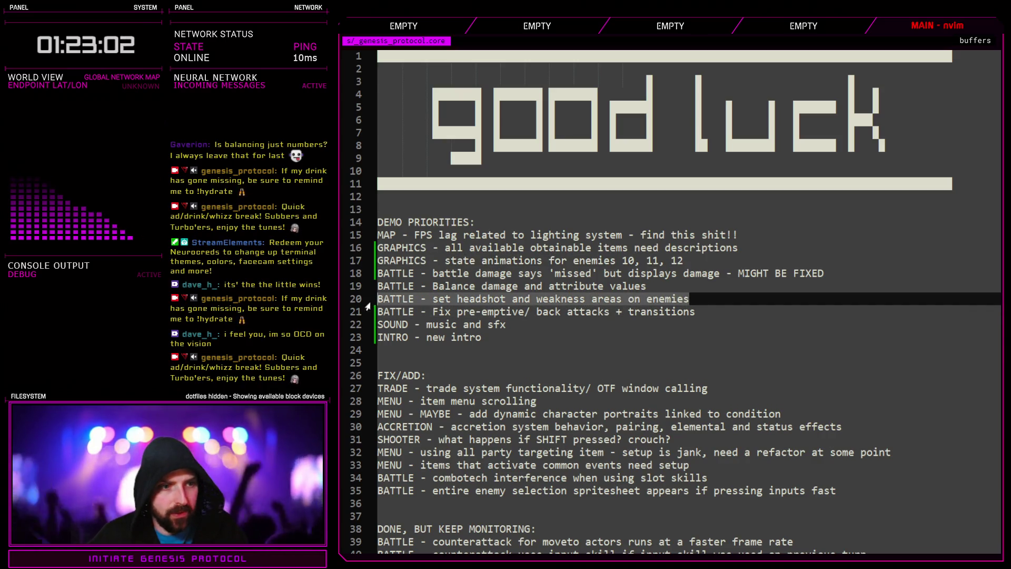
pyautogui.press('d')
pyautogui.click(703, 299)
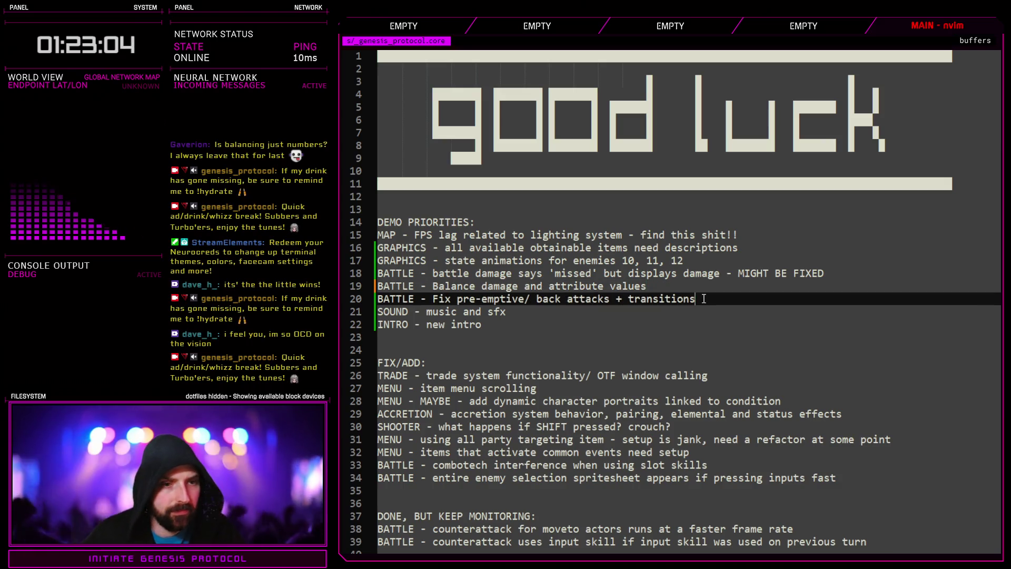
# Step: Review the remaining todos, from item descriptions and balance damage to pre-emptive and back attacks
pyautogui.moveTo(466, 234); pyautogui.dragTo(713, 248)
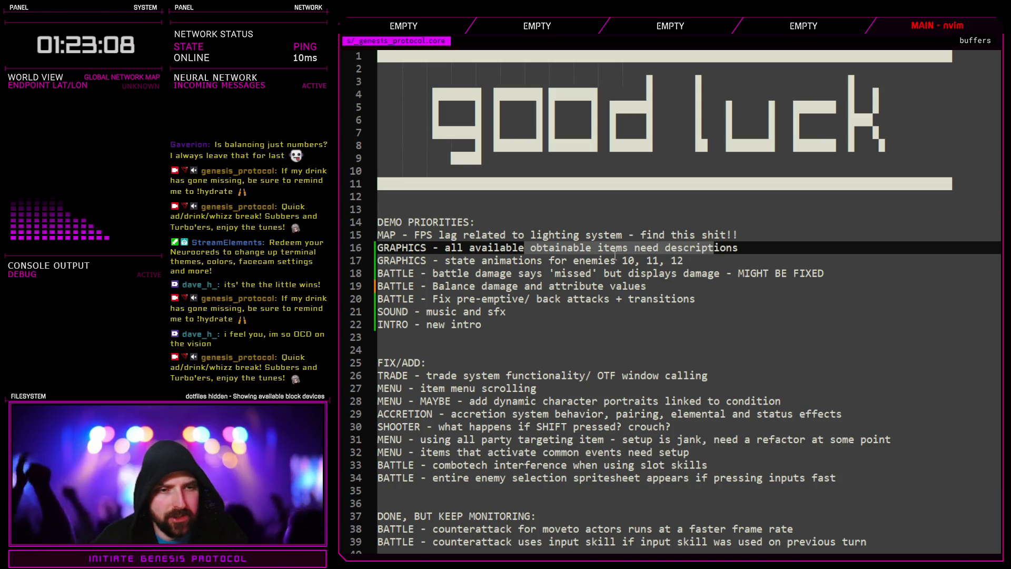
pyautogui.moveTo(487, 260); pyautogui.dragTo(703, 262)
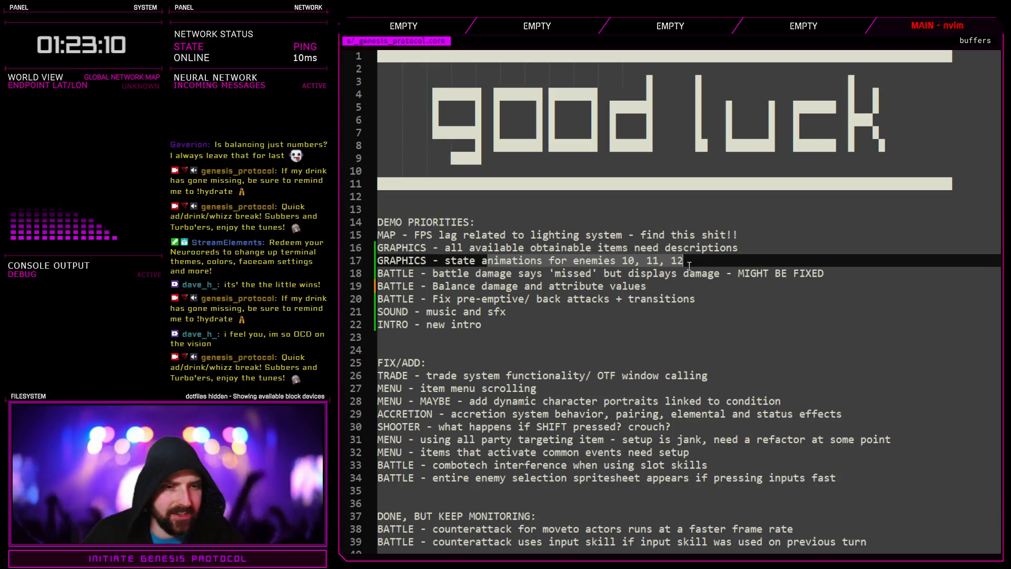
pyautogui.moveTo(476, 273); pyautogui.dragTo(827, 272)
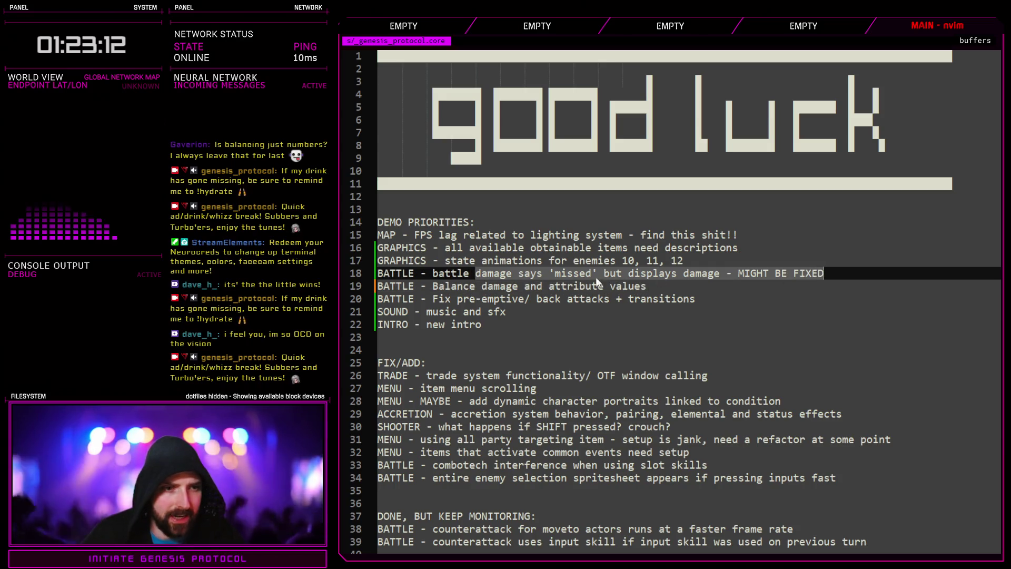
pyautogui.moveTo(452, 286); pyautogui.dragTo(673, 286)
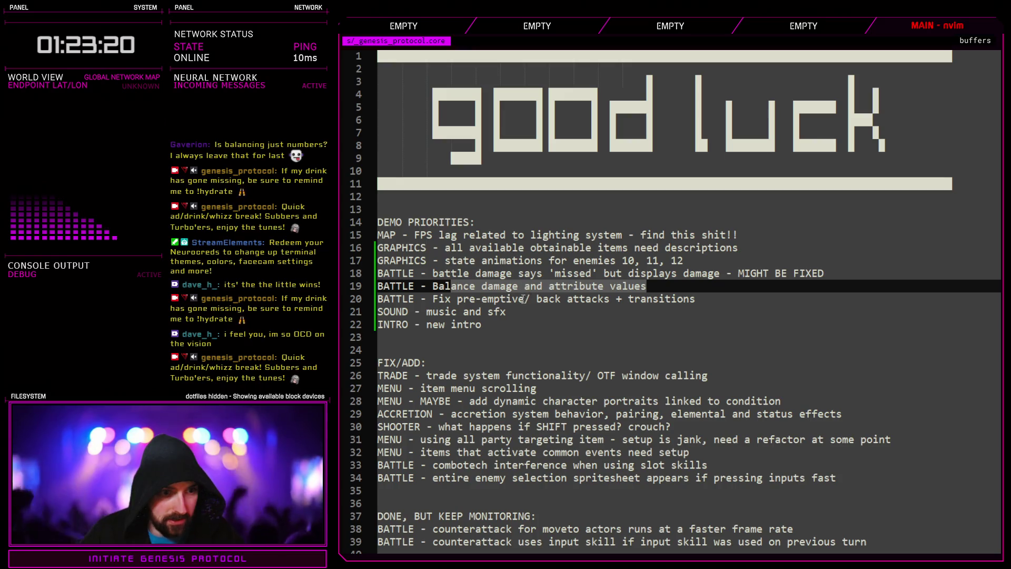
pyautogui.moveTo(491, 327); pyautogui.dragTo(421, 322)
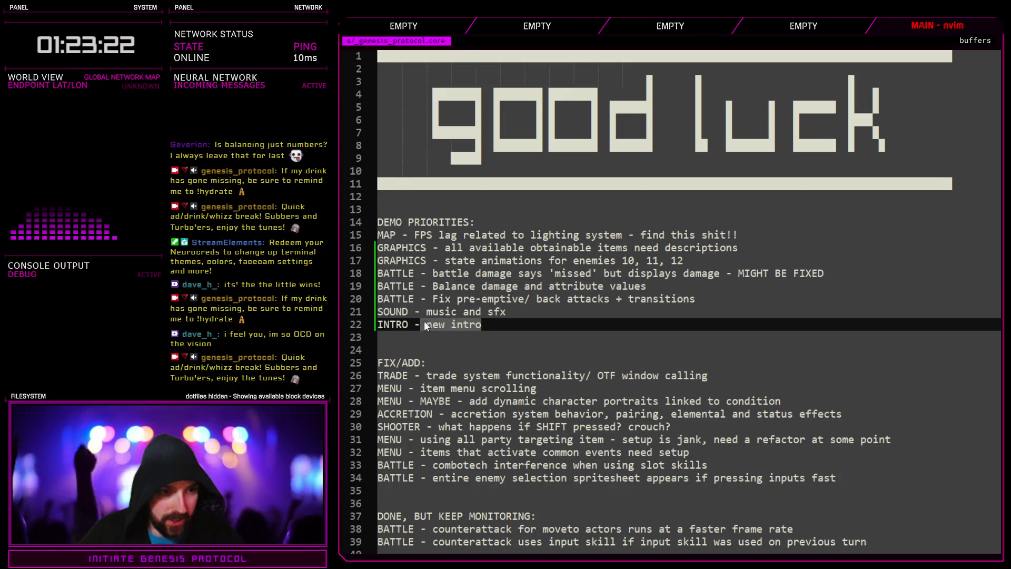
pyautogui.moveTo(514, 311); pyautogui.dragTo(426, 312)
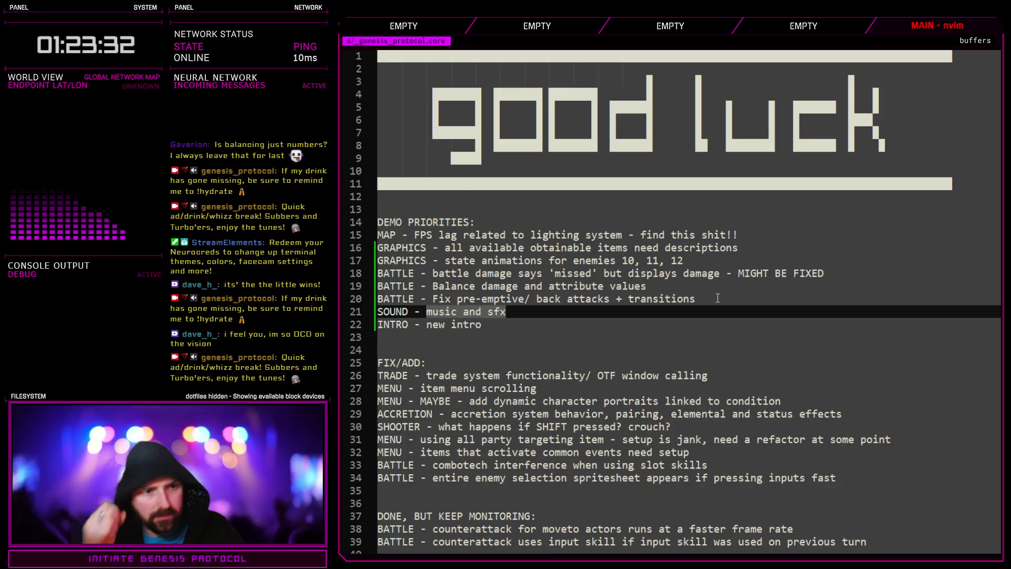
pyautogui.moveTo(717, 298); pyautogui.dragTo(436, 296)
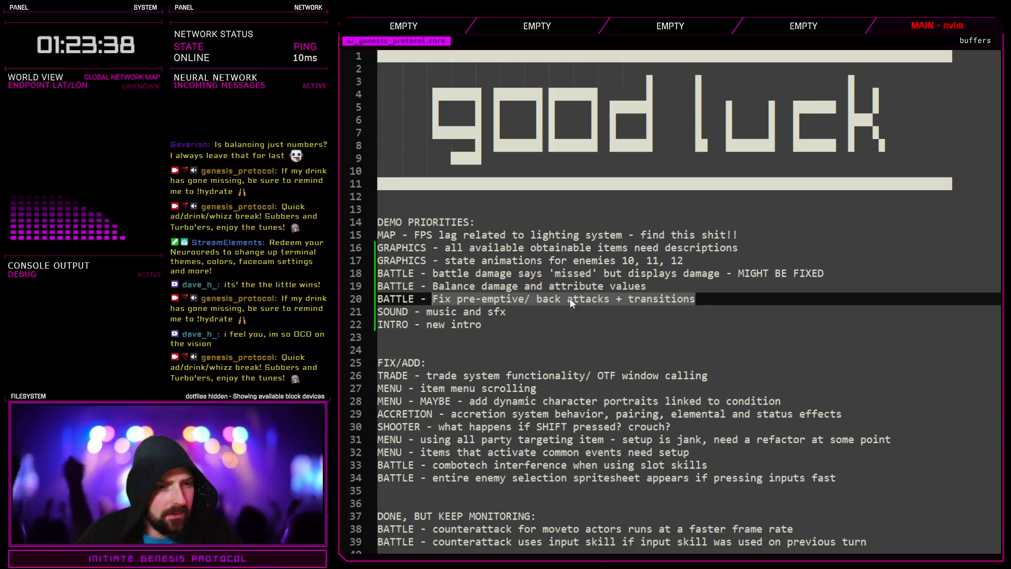
pyautogui.moveTo(646, 286)
pyautogui.mouseDown()
pyautogui.moveTo(435, 286)
pyautogui.moveTo(538, 273)
pyautogui.moveTo(820, 270)
pyautogui.mouseUp()
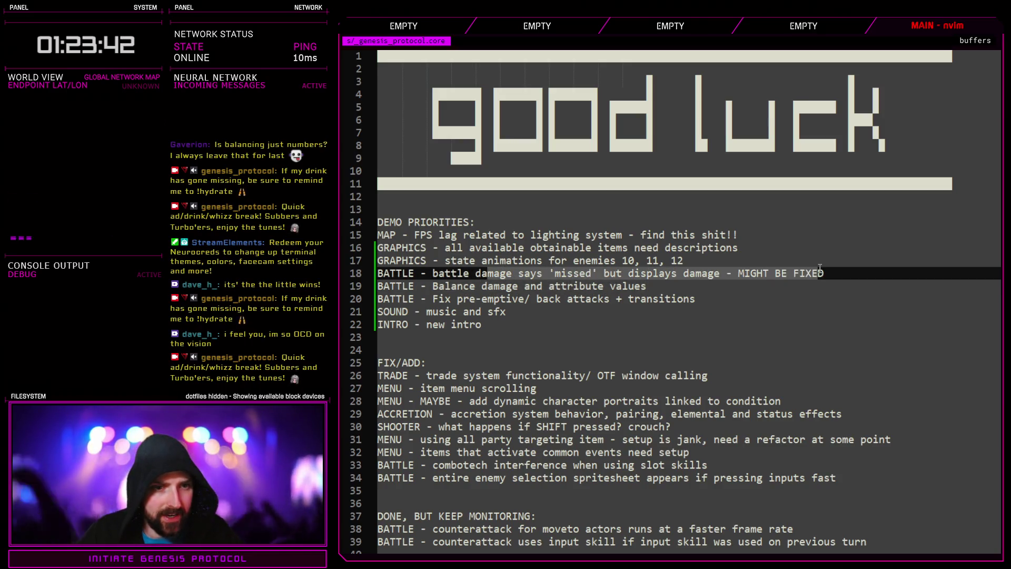
pyautogui.moveTo(681, 262)
pyautogui.mouseDown()
pyautogui.moveTo(498, 260)
pyautogui.moveTo(738, 248)
pyautogui.mouseUp()
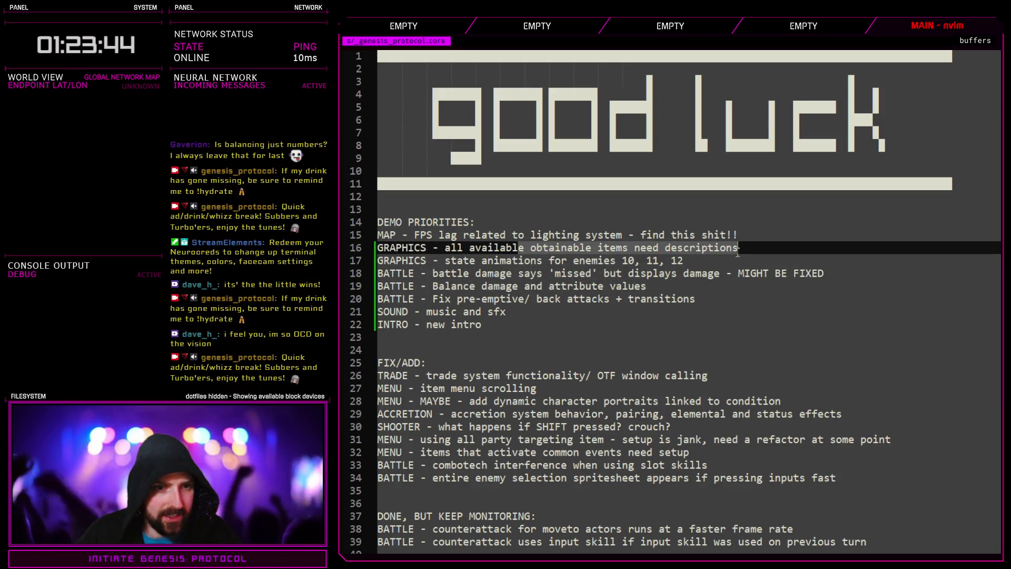
pyautogui.moveTo(422, 235); pyautogui.dragTo(591, 235)
pyautogui.moveTo(457, 298); pyautogui.dragTo(625, 298)
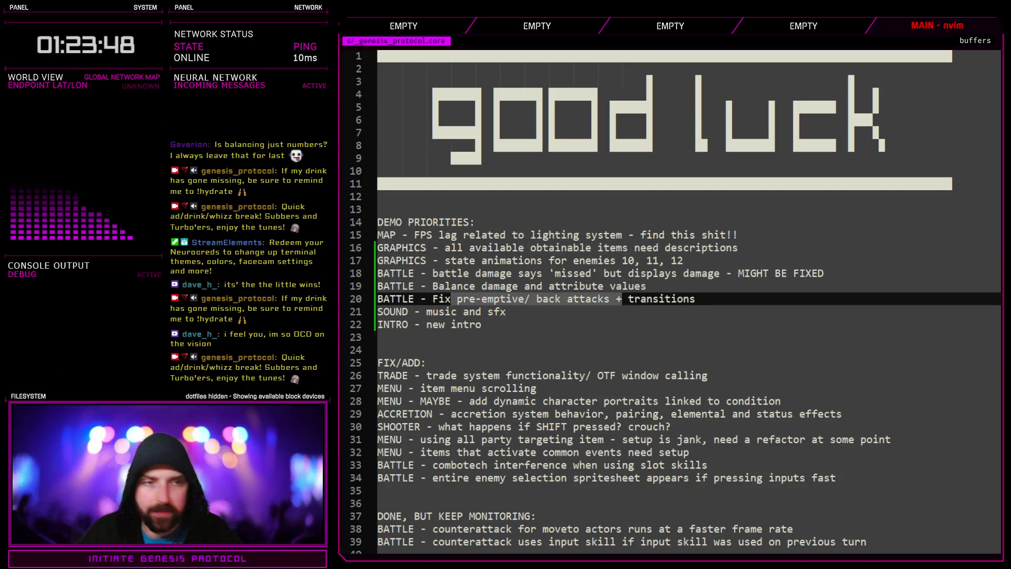
pyautogui.hotkey('alt', 'Tab')
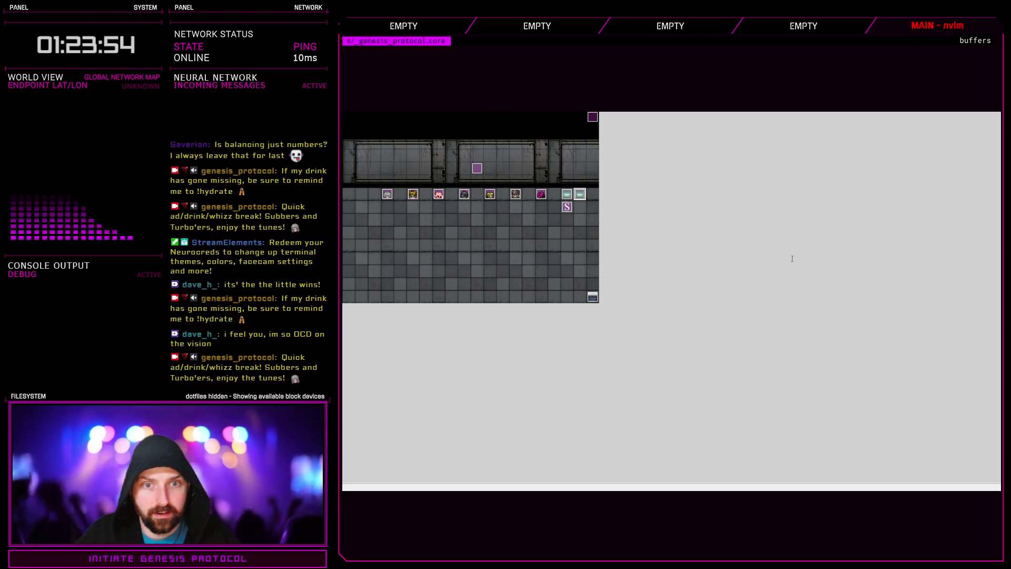
# Step: Change $BTEST = true to false in the Debug script and start a normal playtest
pyautogui.hotkey('alt', 'Tab')
pyautogui.scroll(6, 355, 111)
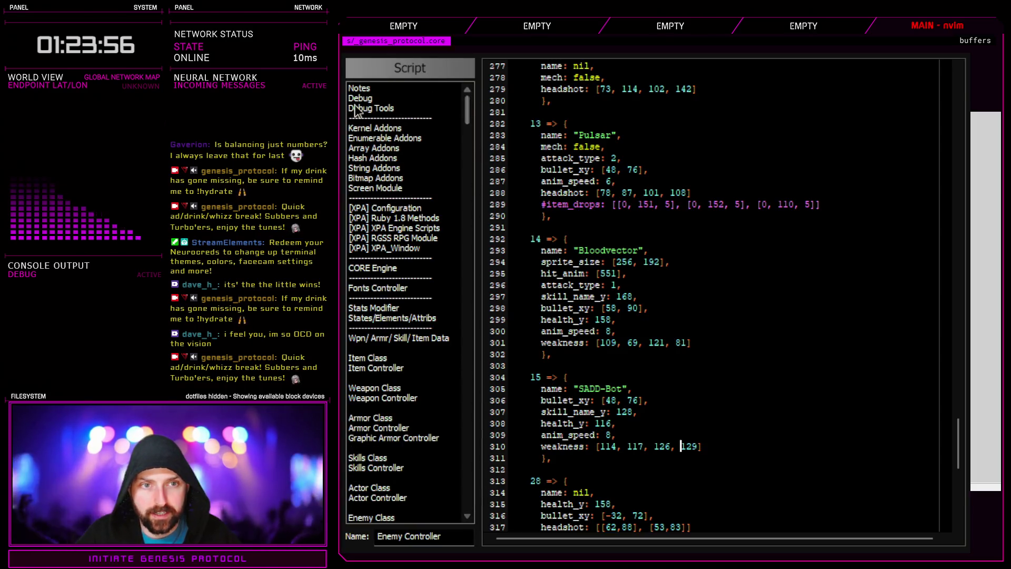
pyautogui.click(425, 100)
pyautogui.doubleClick(570, 112)
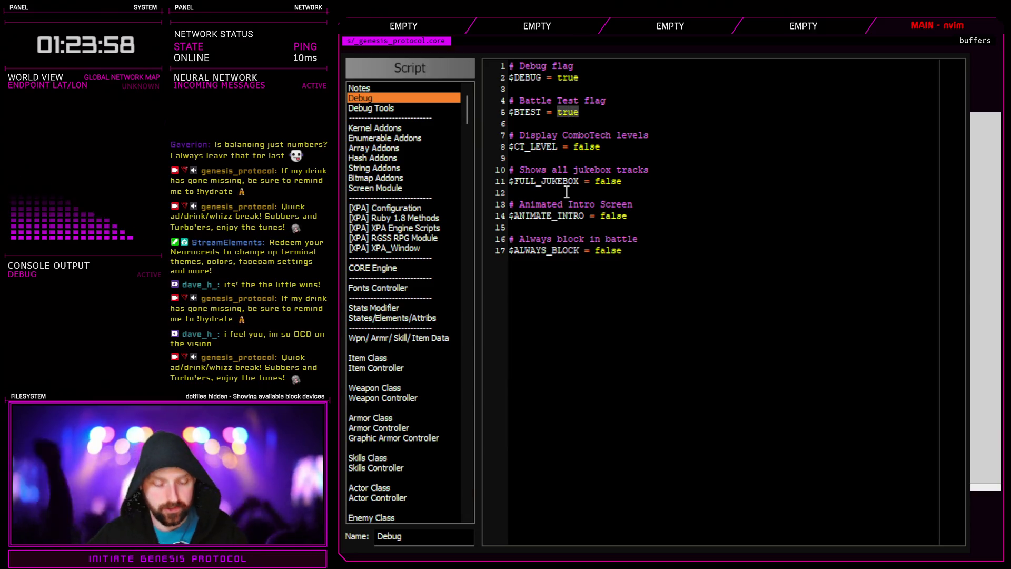
pyautogui.write('false')
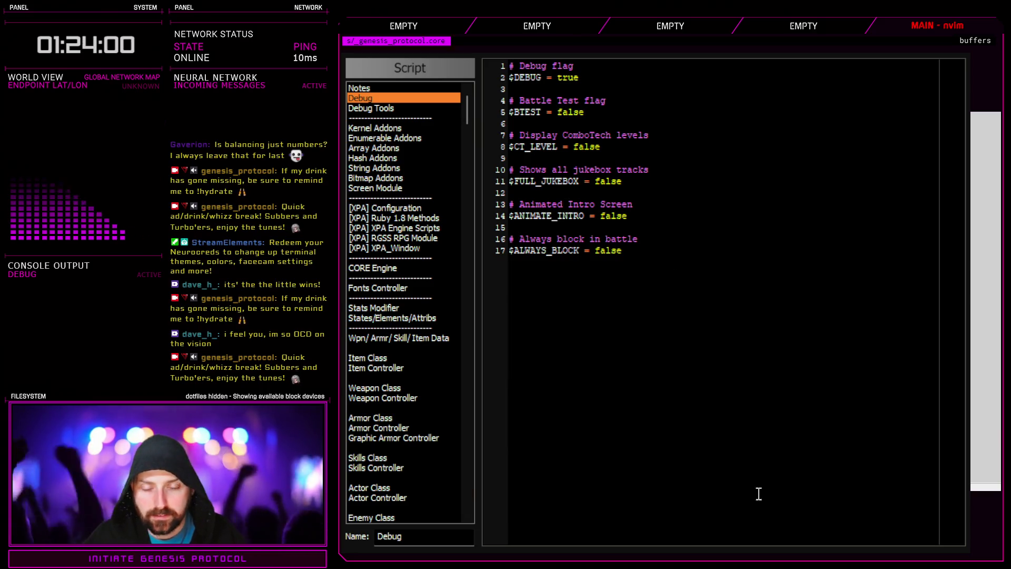
pyautogui.click(773, 540)
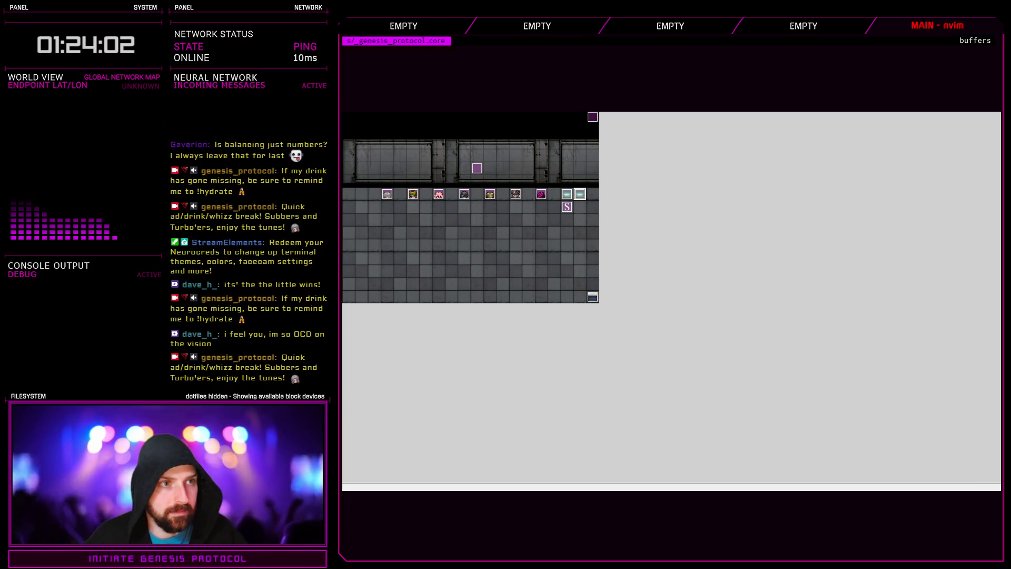
pyautogui.hotkey('ctrl', 'r')
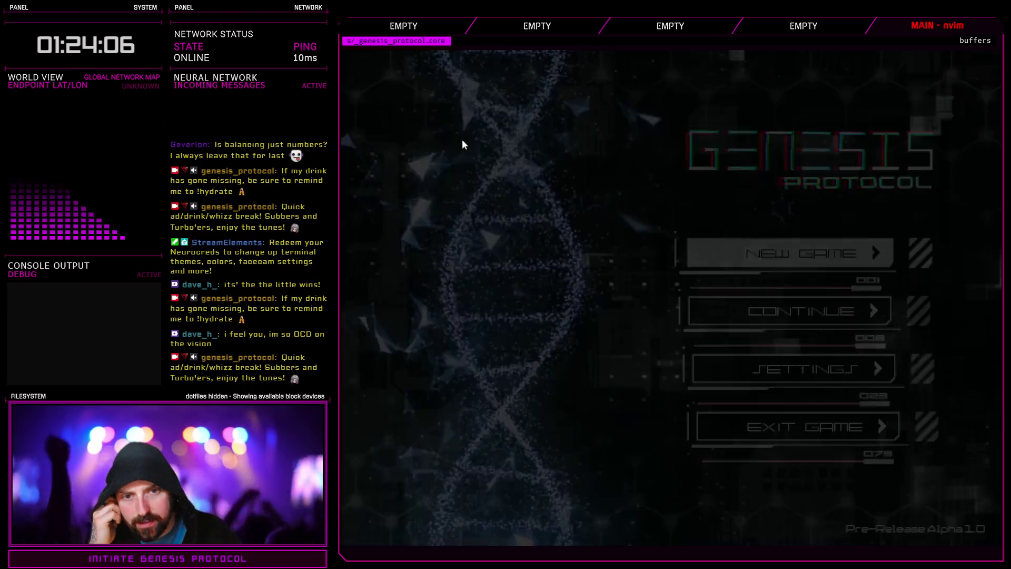
# Step: Continue from save slot 2 'Ventilation Shaft' and walk the character down the stairs
pyautogui.press('Return')
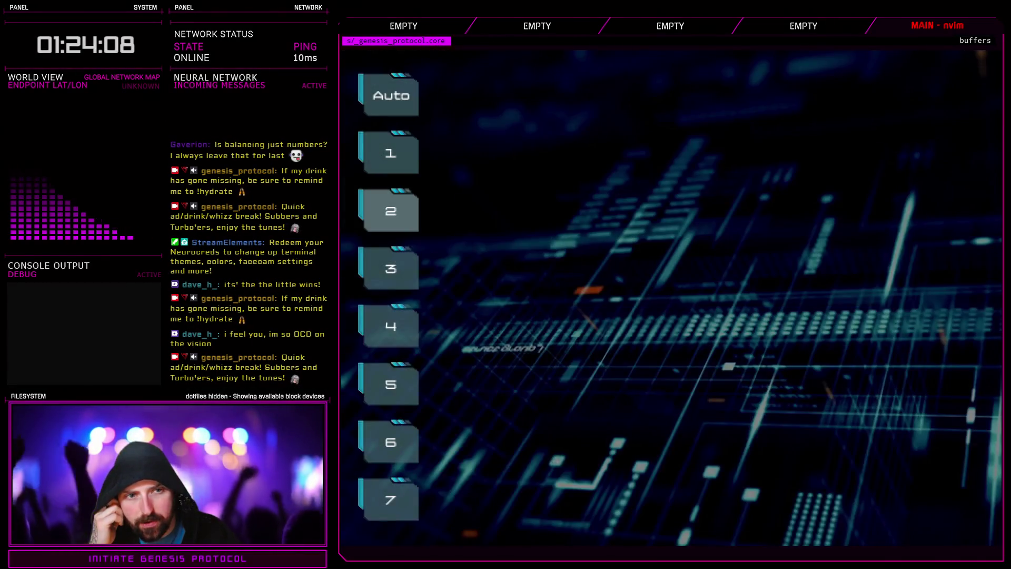
pyautogui.press('Return')
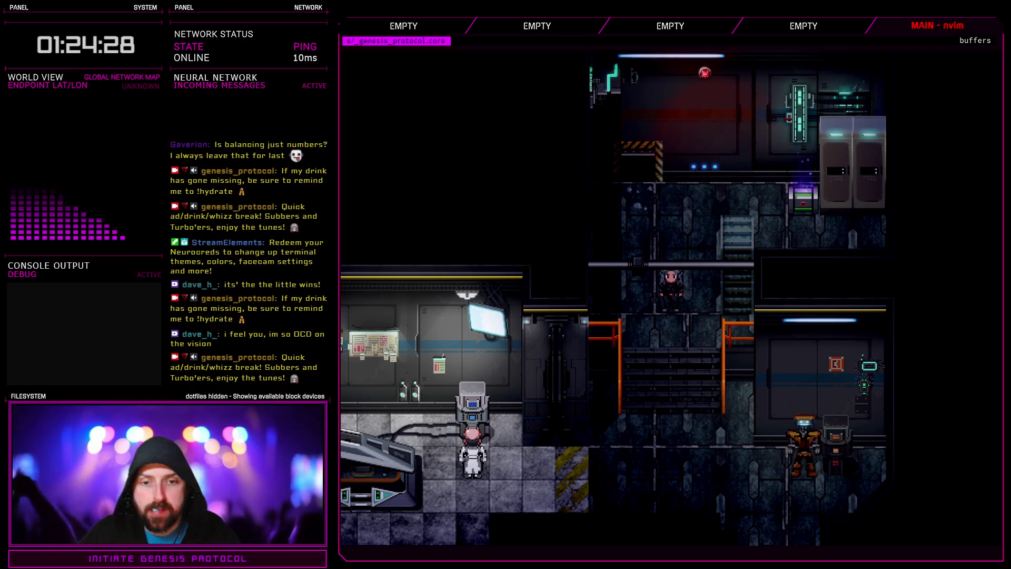
pyautogui.press('Down')
pyautogui.press('Down')
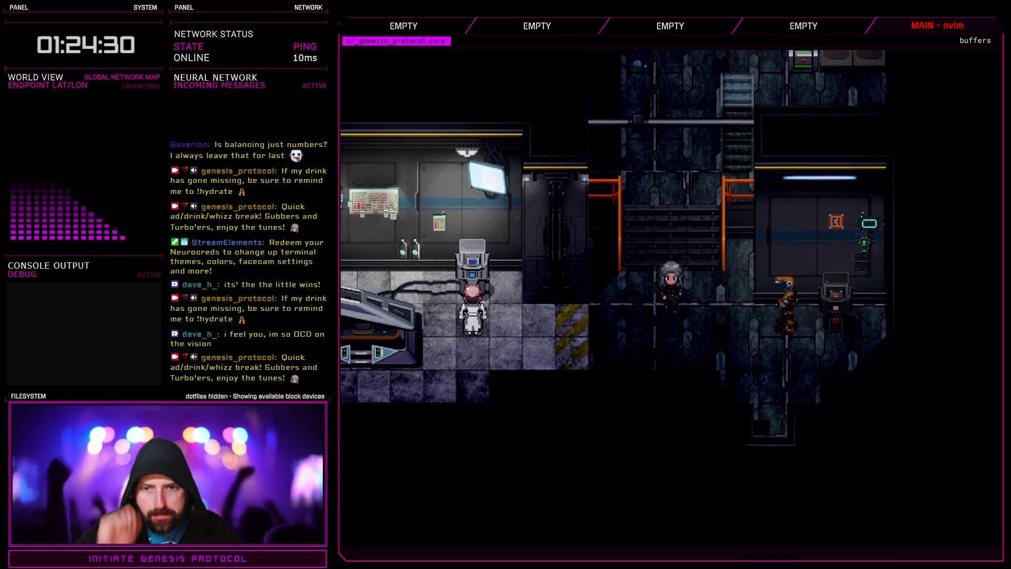
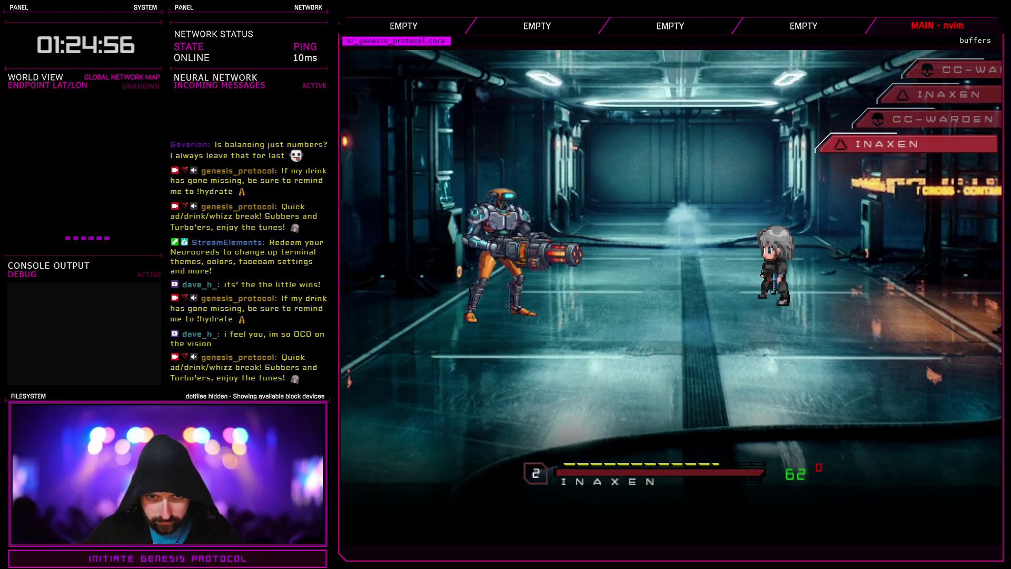
# Step: Attack CC-Warden I with Fast Blast and Crackshot over the opening turns
pyautogui.press('Return')
pyautogui.press('Return')
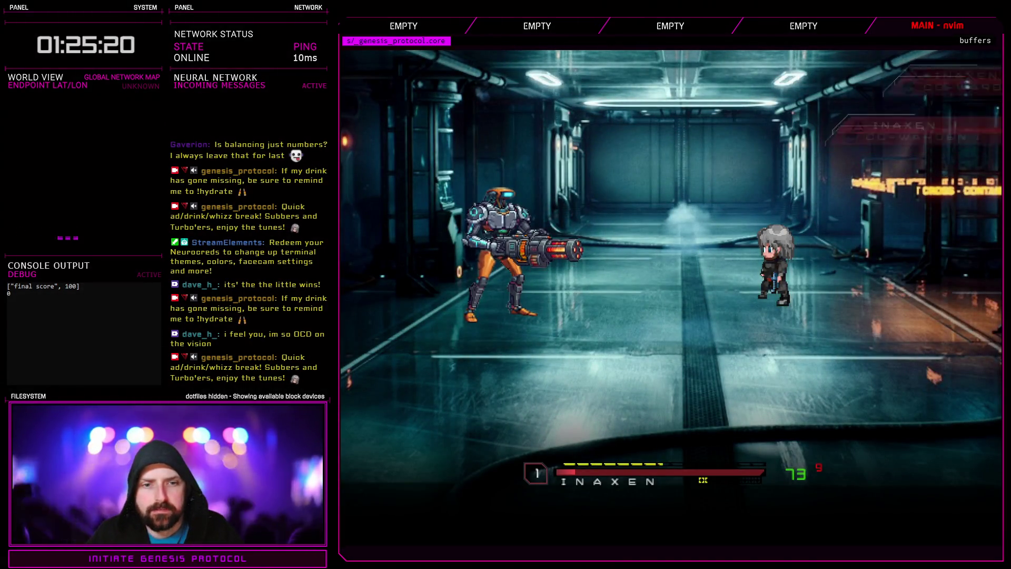
pyautogui.press('Return')
pyautogui.press('Return')
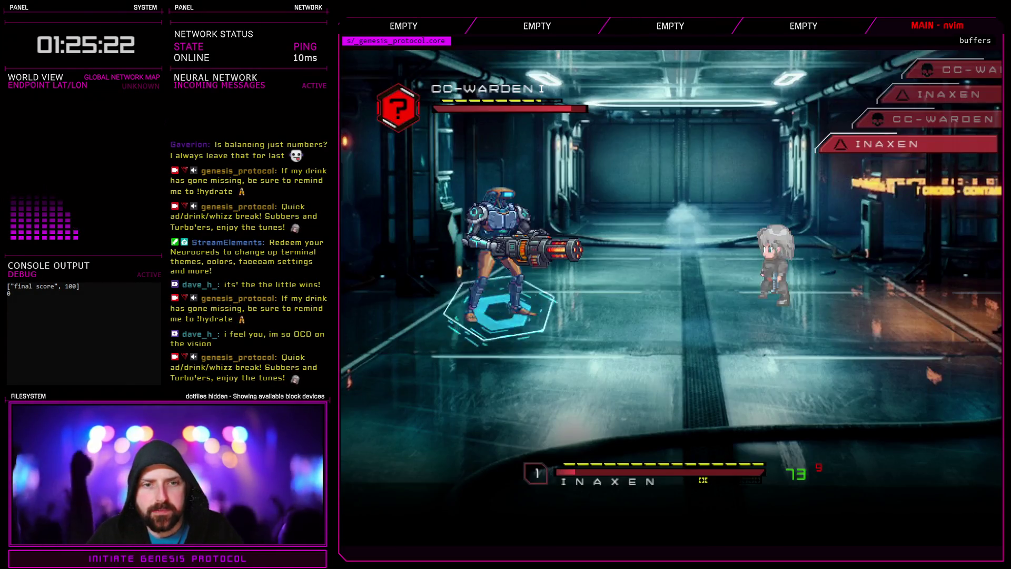
pyautogui.press('Return')
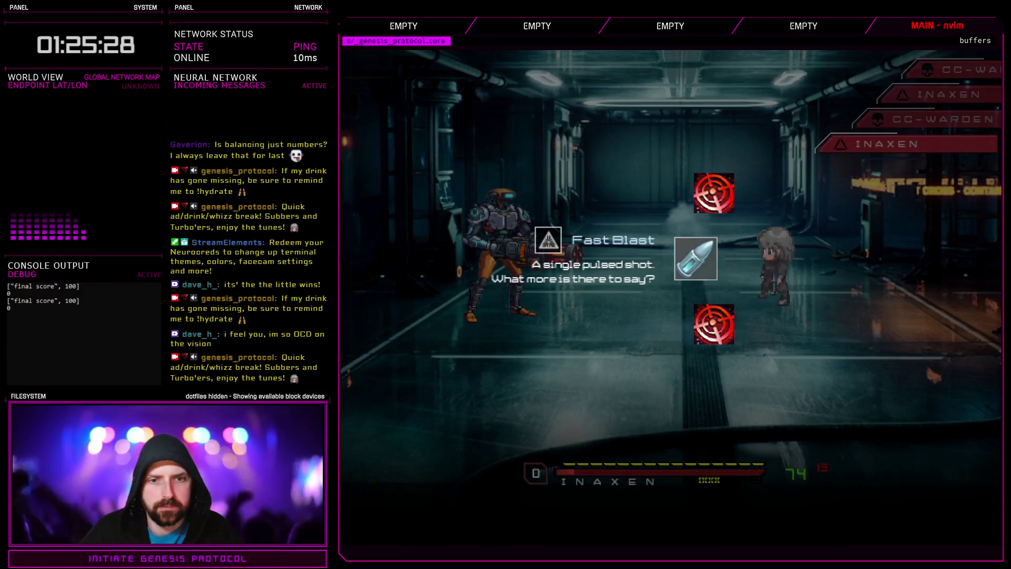
pyautogui.press('Return')
pyautogui.press('Return')
pyautogui.press('Return')
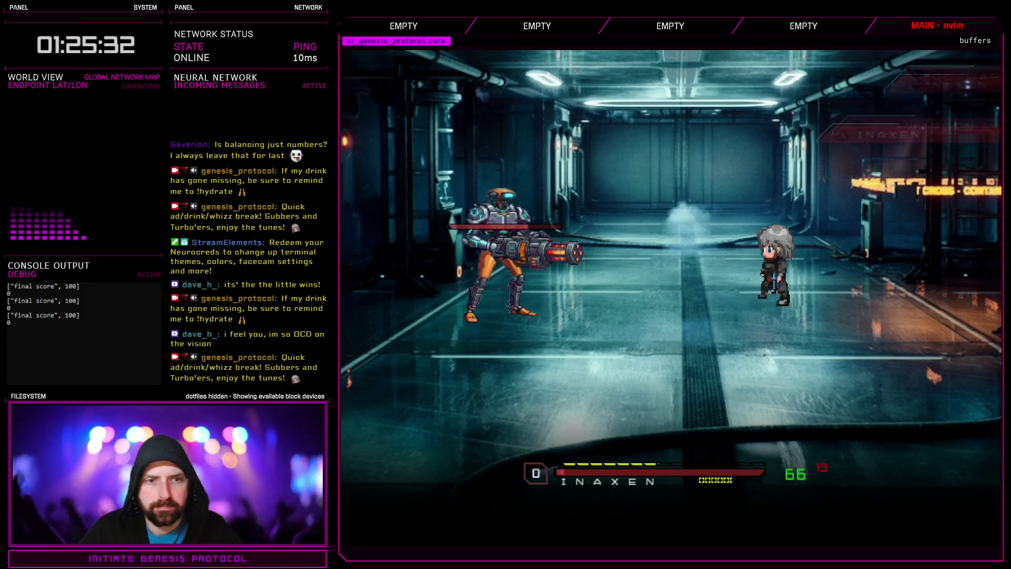
pyautogui.press('Return')
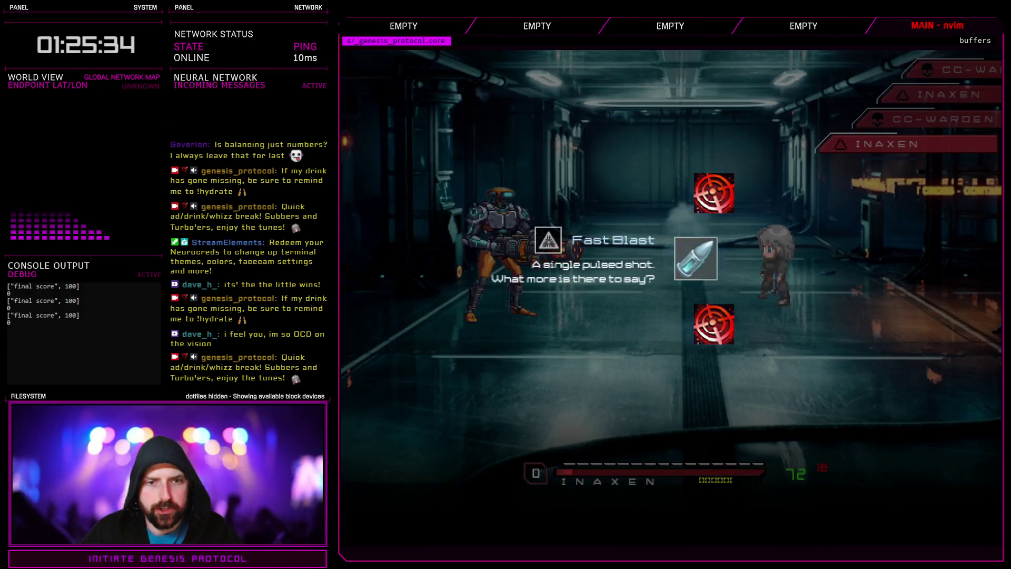
pyautogui.press('Return')
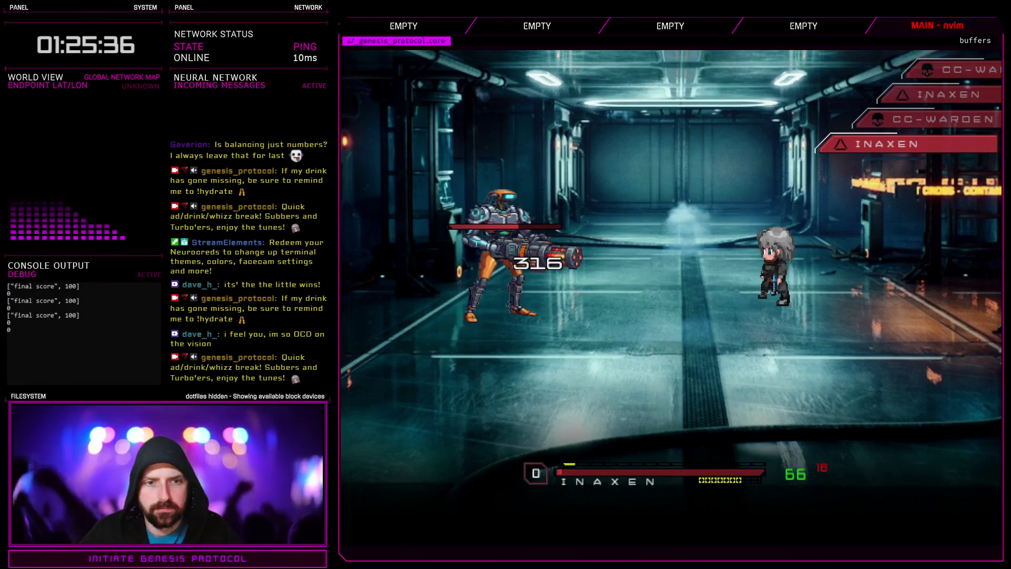
pyautogui.press('Return')
pyautogui.press('Down')
pyautogui.press('Return')
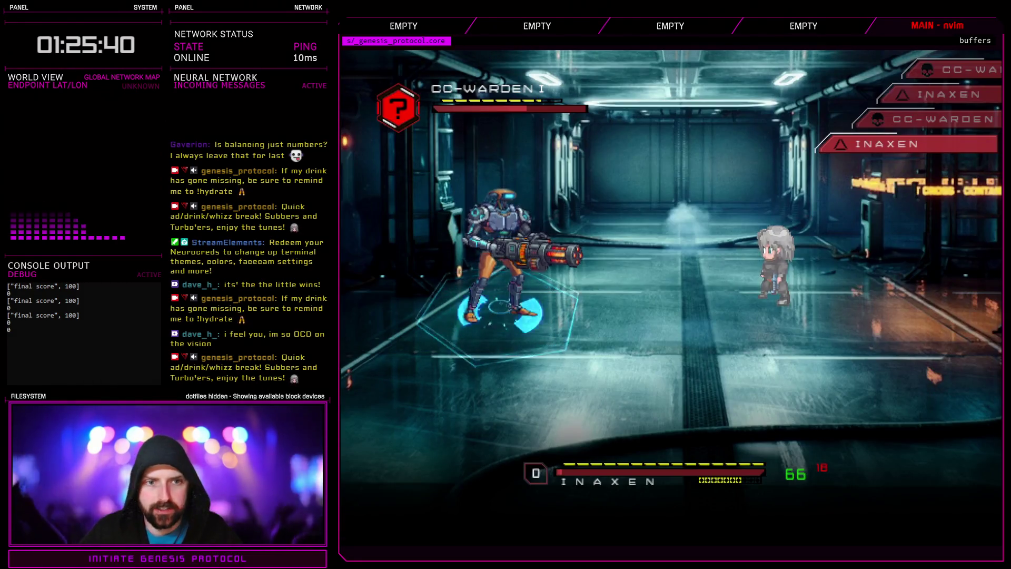
pyautogui.press('Return')
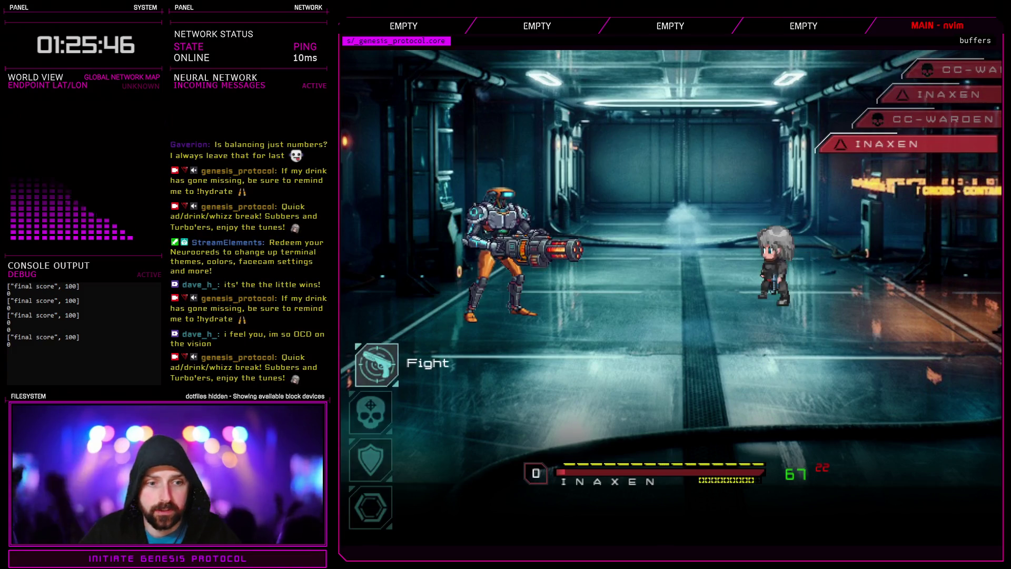
# Step: Keep hitting CC-Warden I with Fast Blast and Crackshot until it falls, then accept the Fried Mainboard loot
pyautogui.press('Return')
pyautogui.press('Return')
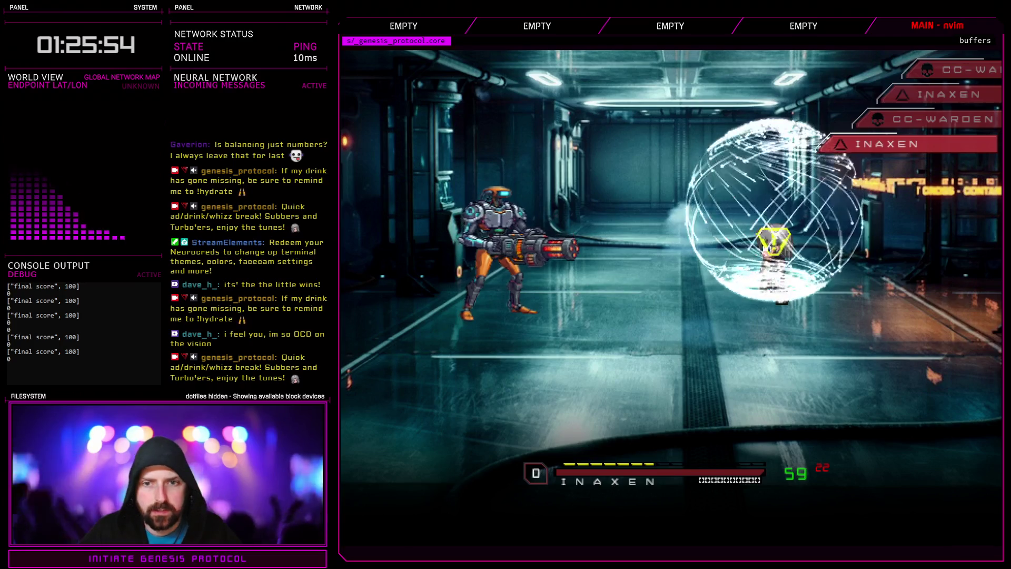
pyautogui.press('Return')
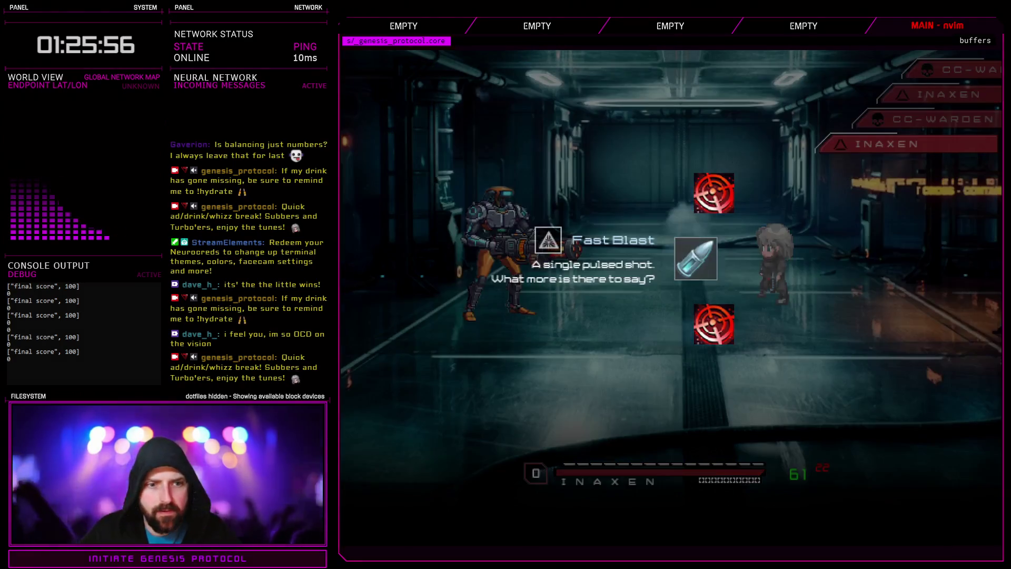
pyautogui.press('Return')
pyautogui.press('Return')
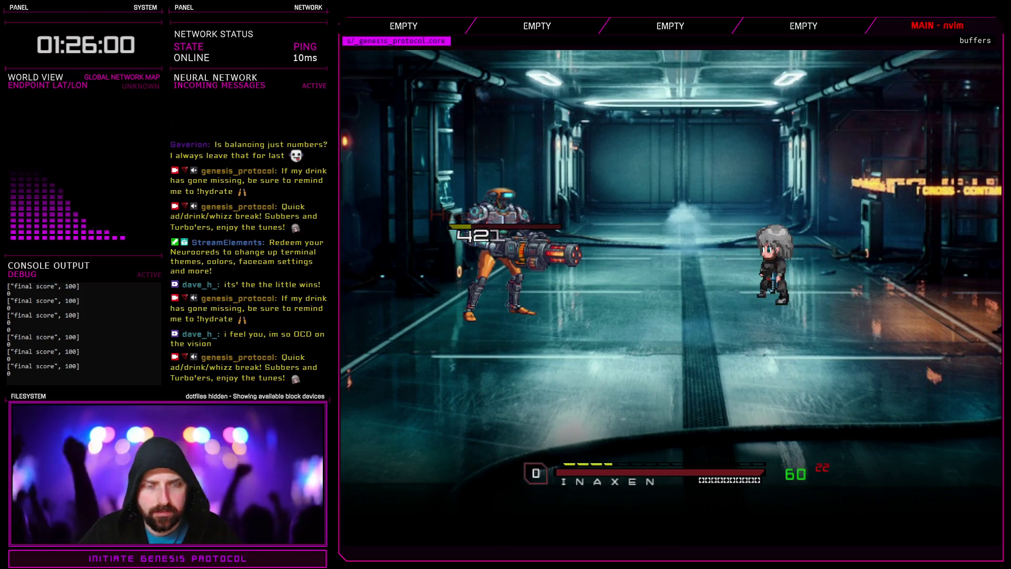
pyautogui.press('Return')
pyautogui.press('Return')
pyautogui.press('Return')
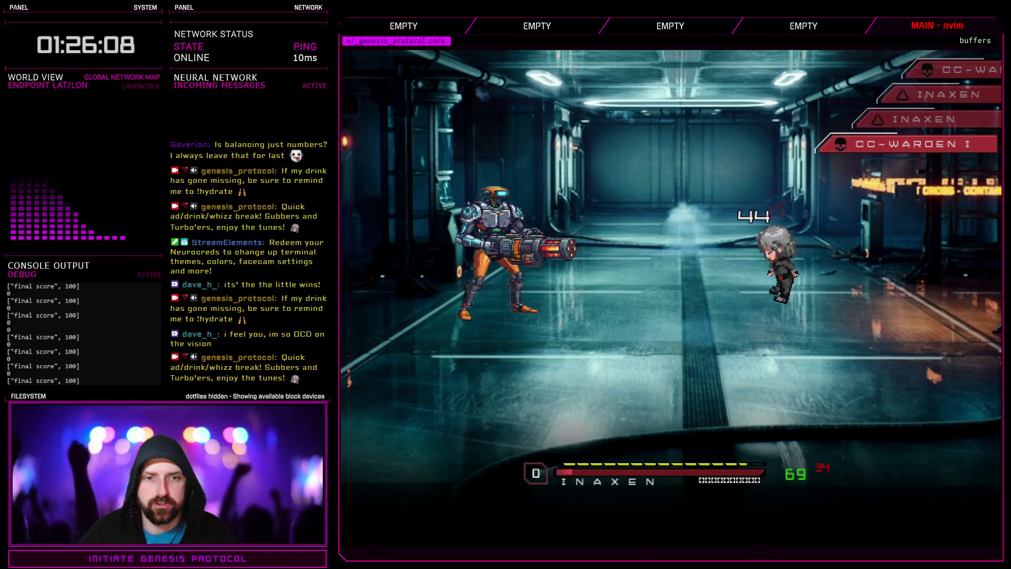
pyautogui.press('Return')
pyautogui.press('Down')
pyautogui.press('Return')
pyautogui.press('Return')
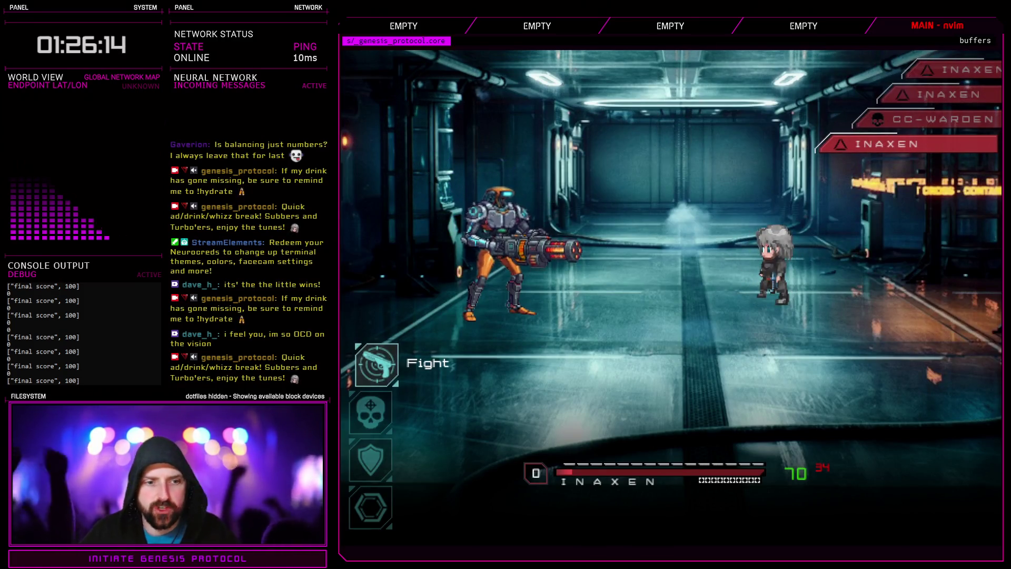
pyautogui.press('Return')
pyautogui.press('Return')
pyautogui.press('Return')
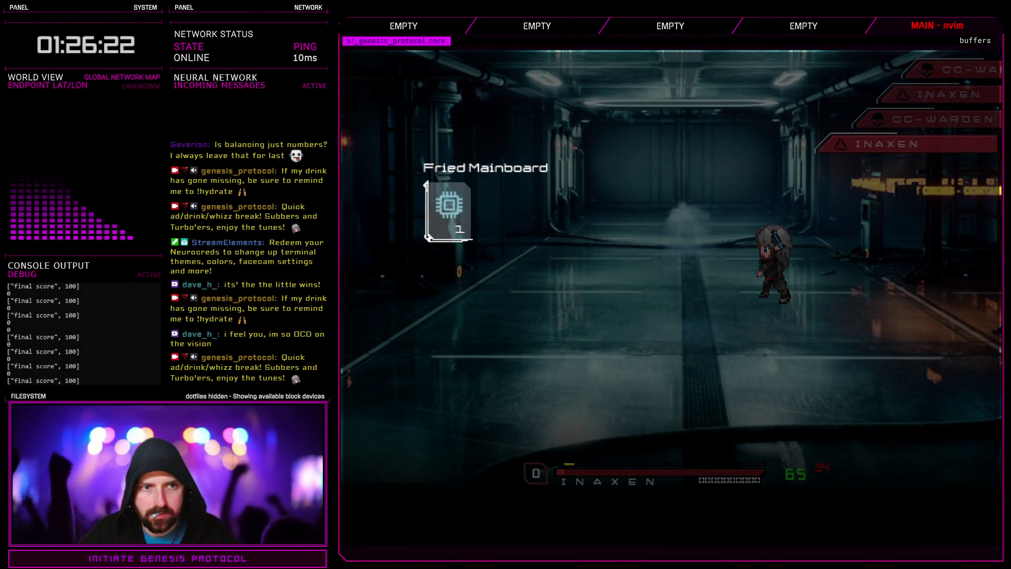
pyautogui.press('Return')
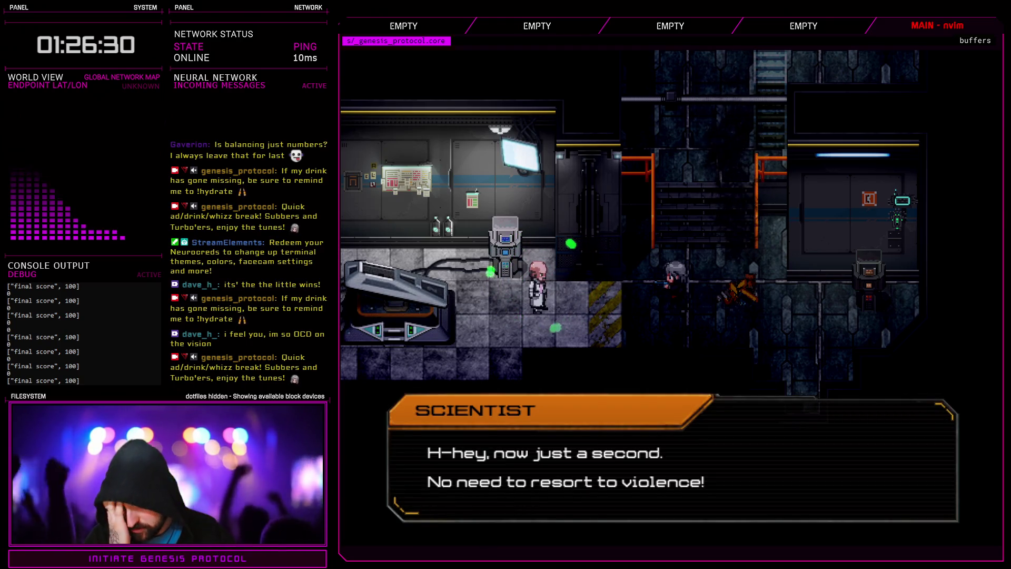
# Step: Dismiss the scientist's dialogue and save over slot 3 from the debug menu
pyautogui.press('Return')
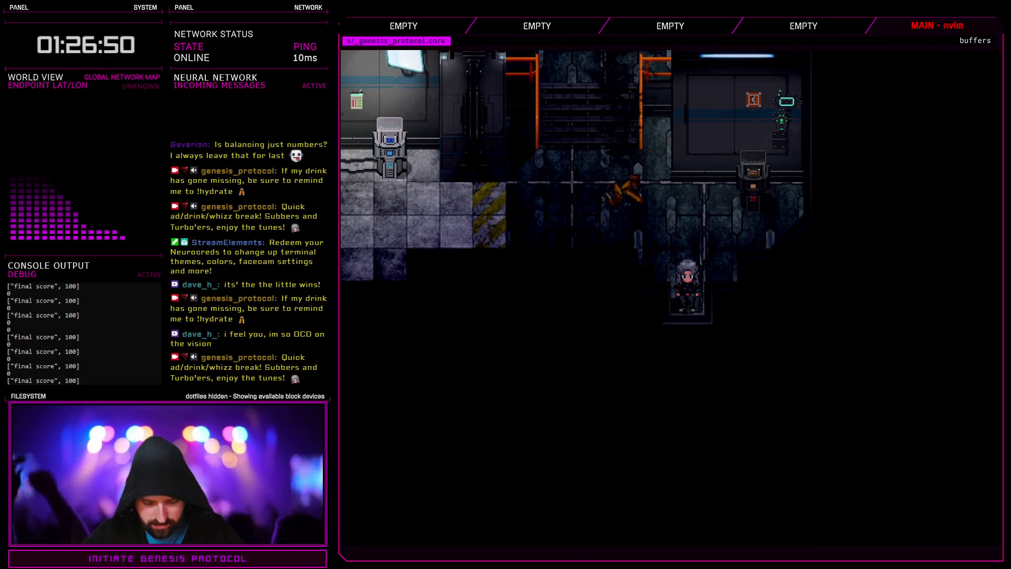
pyautogui.press('F9')
pyautogui.press('Up')
pyautogui.press('Up')
pyautogui.press('Up')
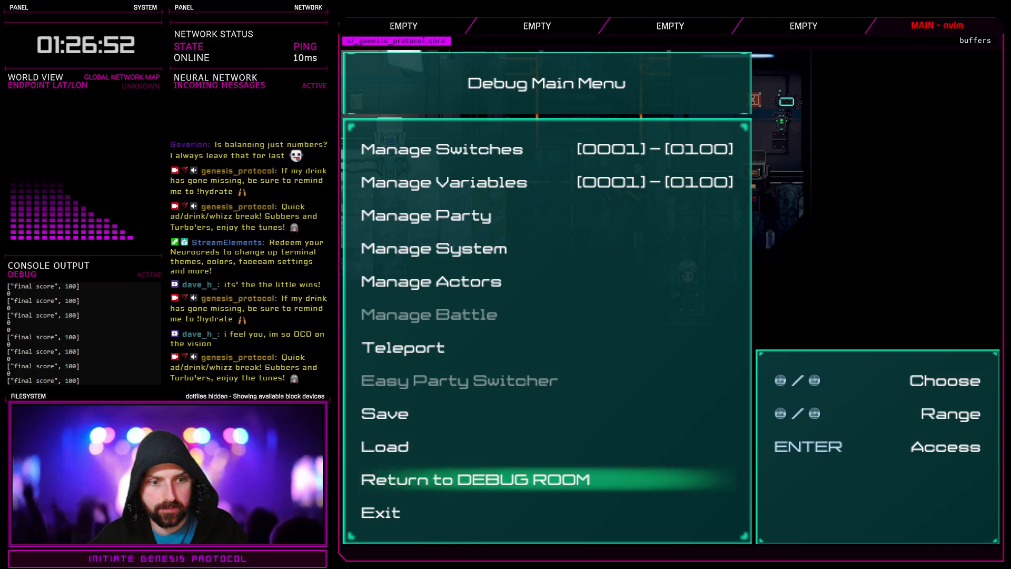
pyautogui.press('Return')
pyautogui.press('Down')
pyautogui.press('Return')
pyautogui.press('Up')
pyautogui.press('Return')
# Step: Walk up the corridor and right to the locker terminal to view its items
pyautogui.press('Escape')
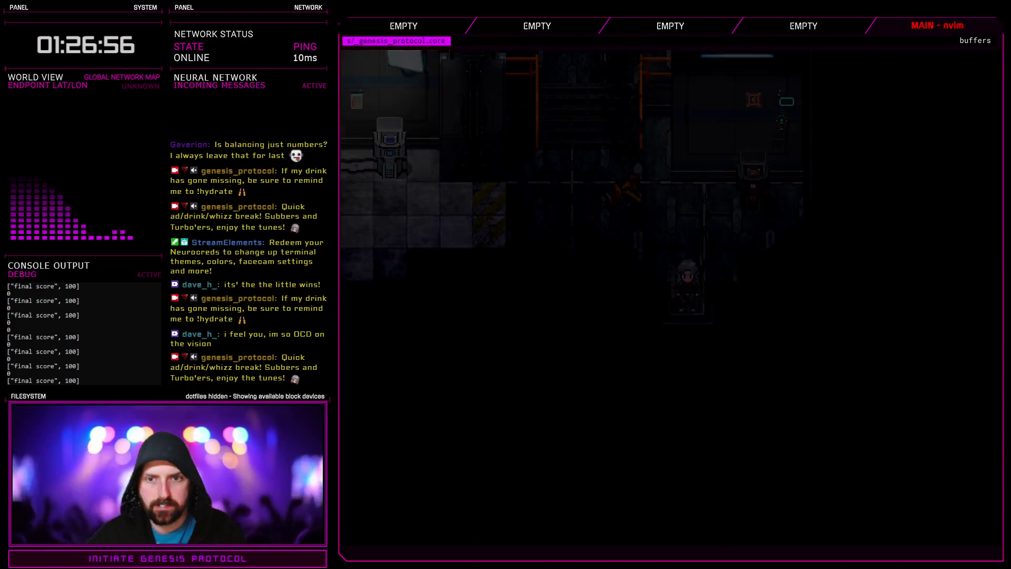
pyautogui.press('Escape')
pyautogui.press('Up')
pyautogui.press('Up')
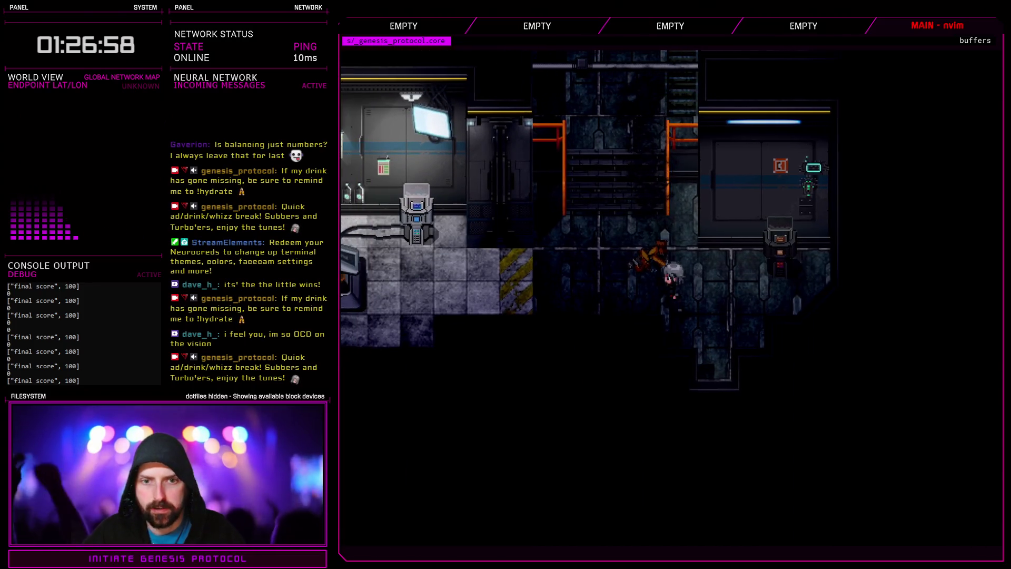
pyautogui.press('Up')
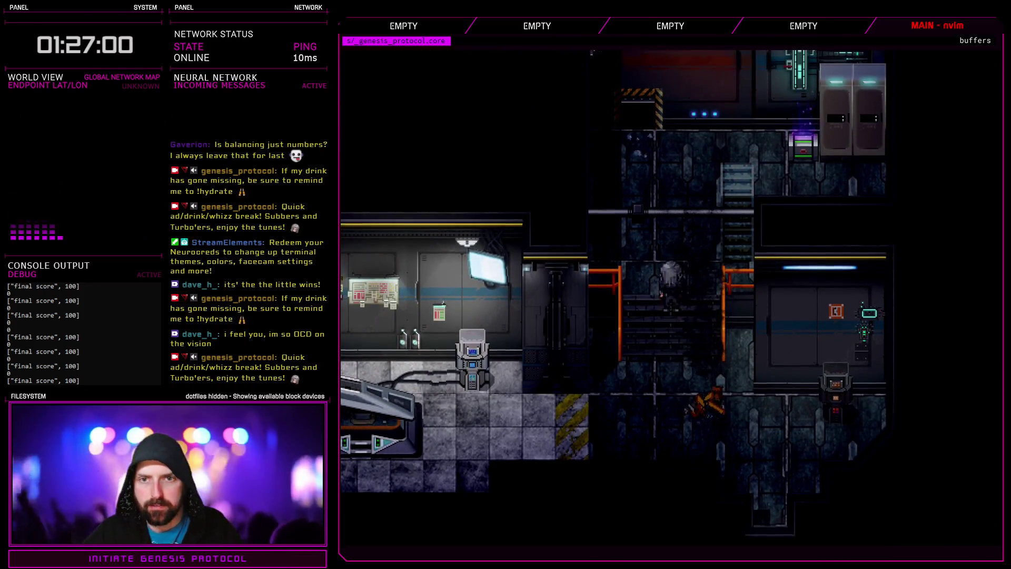
pyautogui.press('Right')
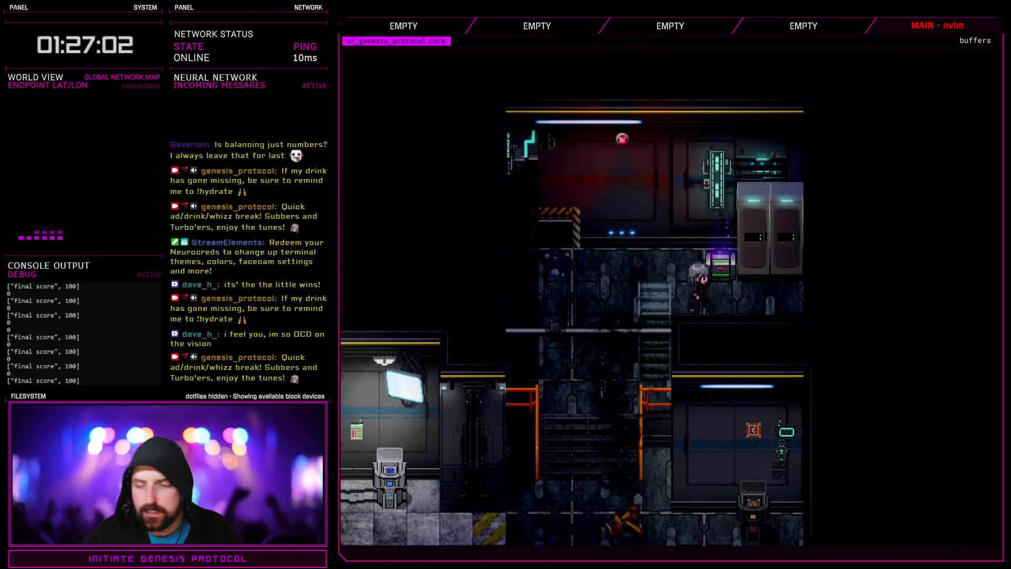
pyautogui.press('Return')
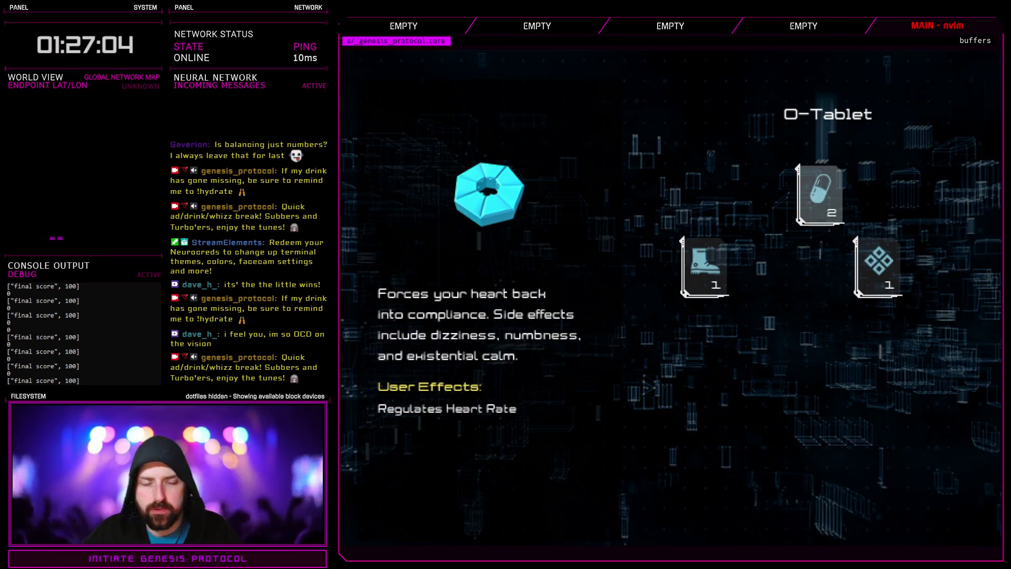
# Step: Browse the locker items and take the Kinzoku Ring and HandyVac
pyautogui.press('Left')
pyautogui.press('Right')
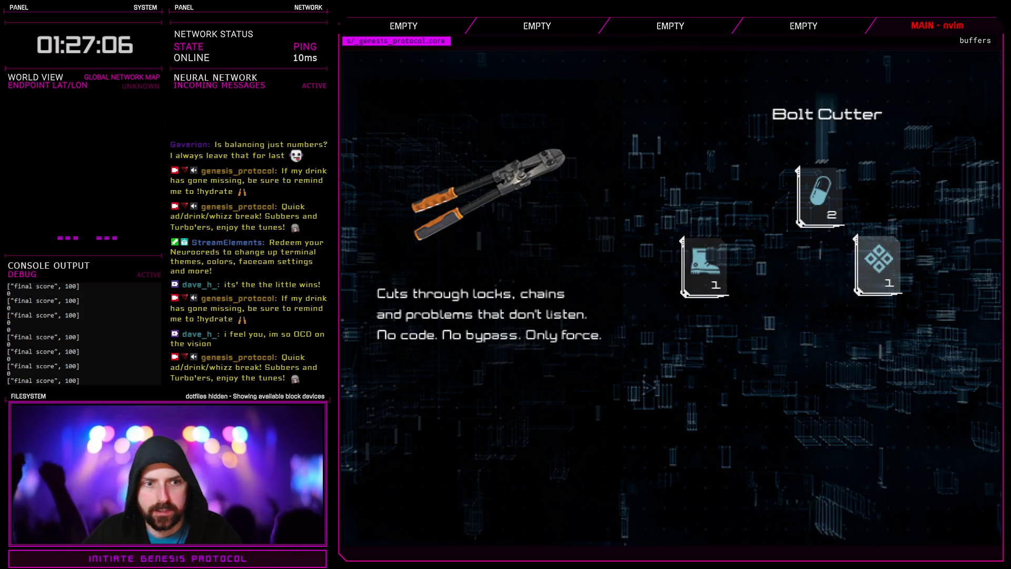
pyautogui.press('Escape')
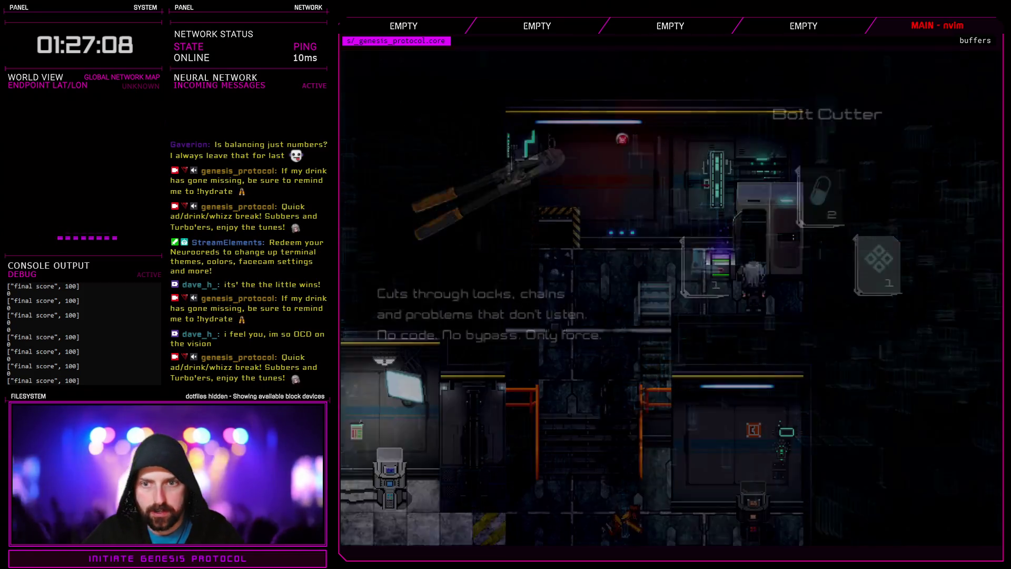
pyautogui.press('Return')
pyautogui.press('Right')
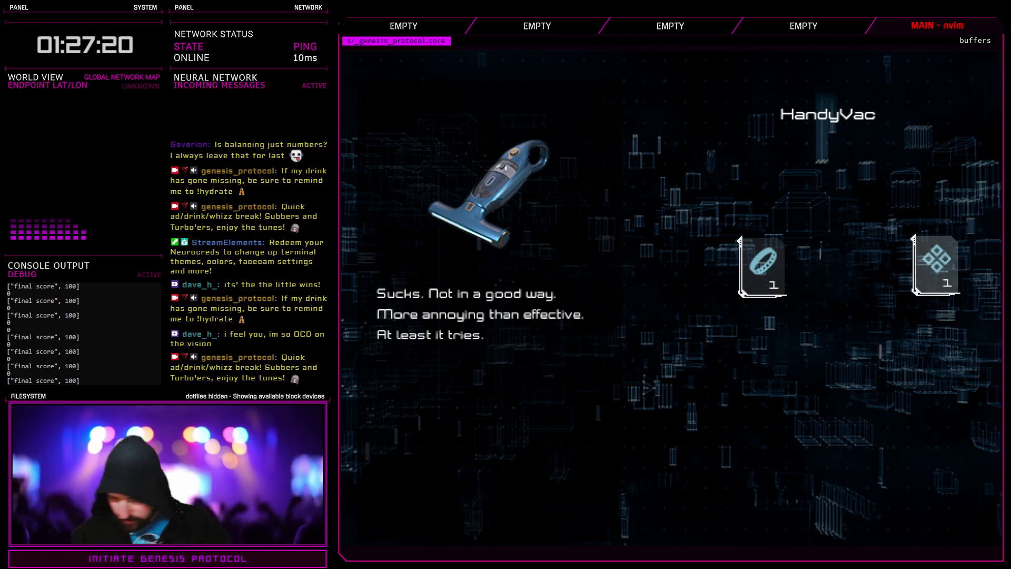
pyautogui.press('Return')
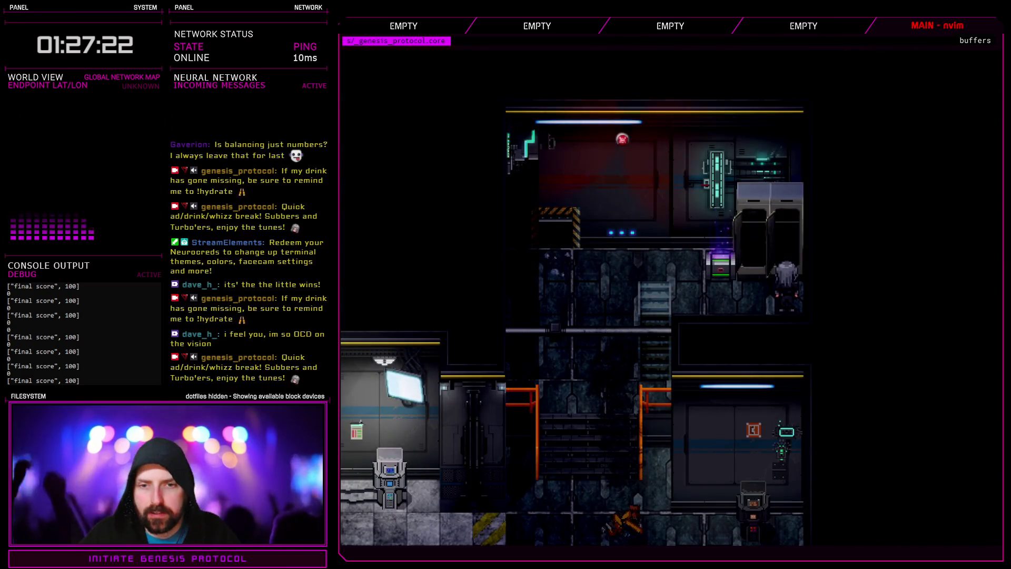
pyautogui.press('Return')
pyautogui.press('Return')
pyautogui.press('Return')
pyautogui.press('Return')
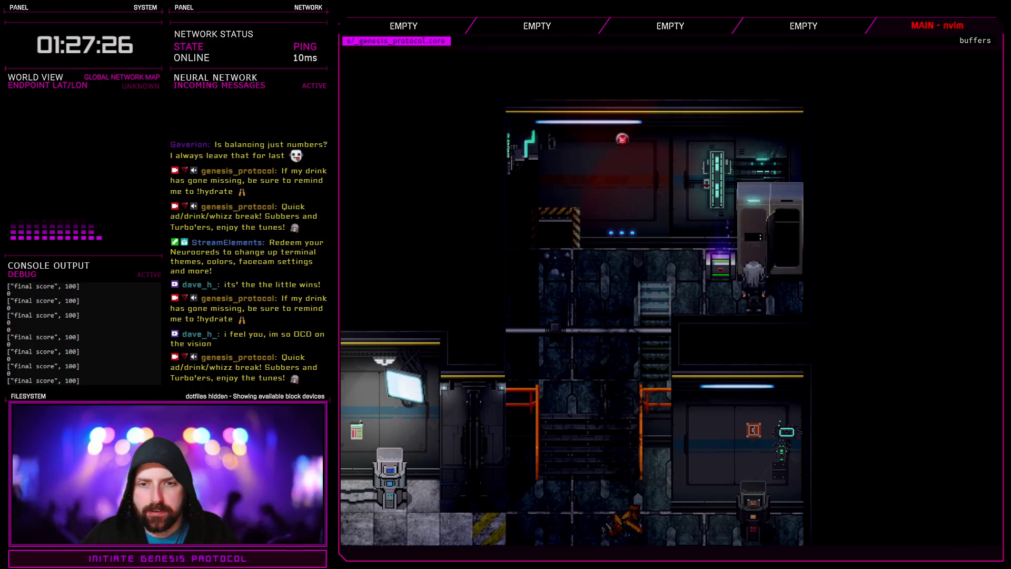
# Step: Take two O-Tablets, Combat Boots and Bolt Cutter through the take-items confirmation, then leave the locker
pyautogui.press('Return')
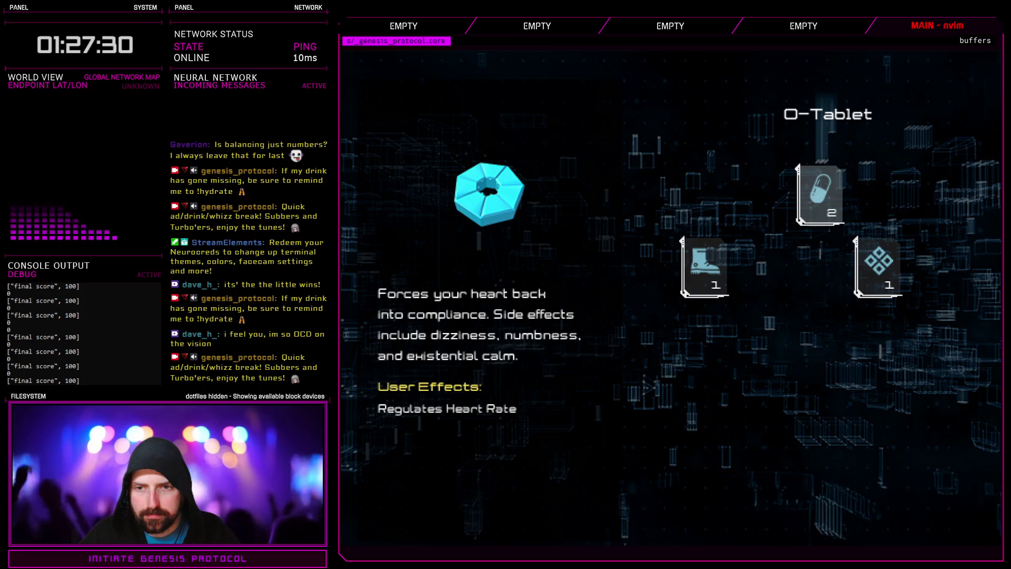
pyautogui.press('Return')
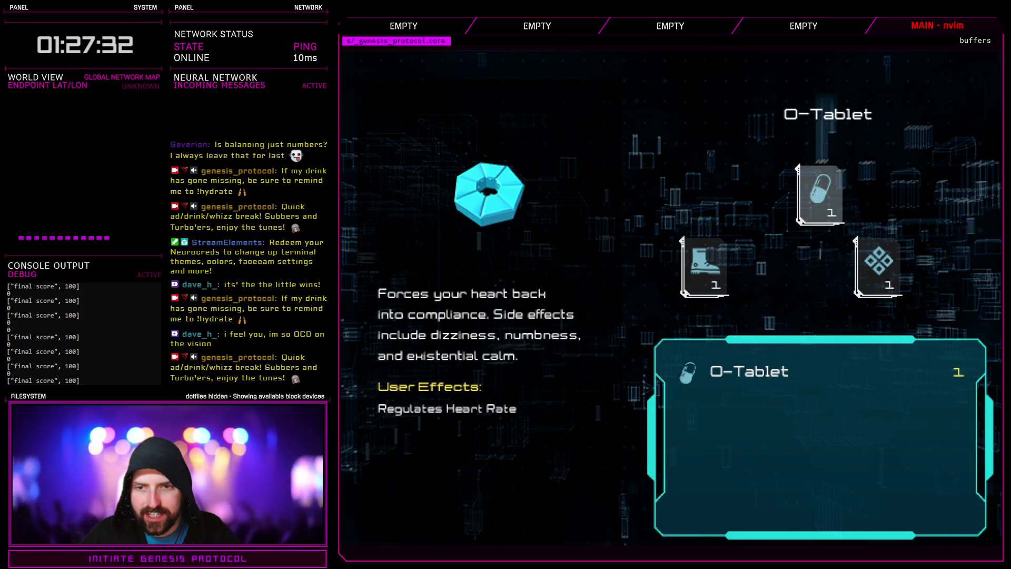
pyautogui.press('Return')
pyautogui.press('Return')
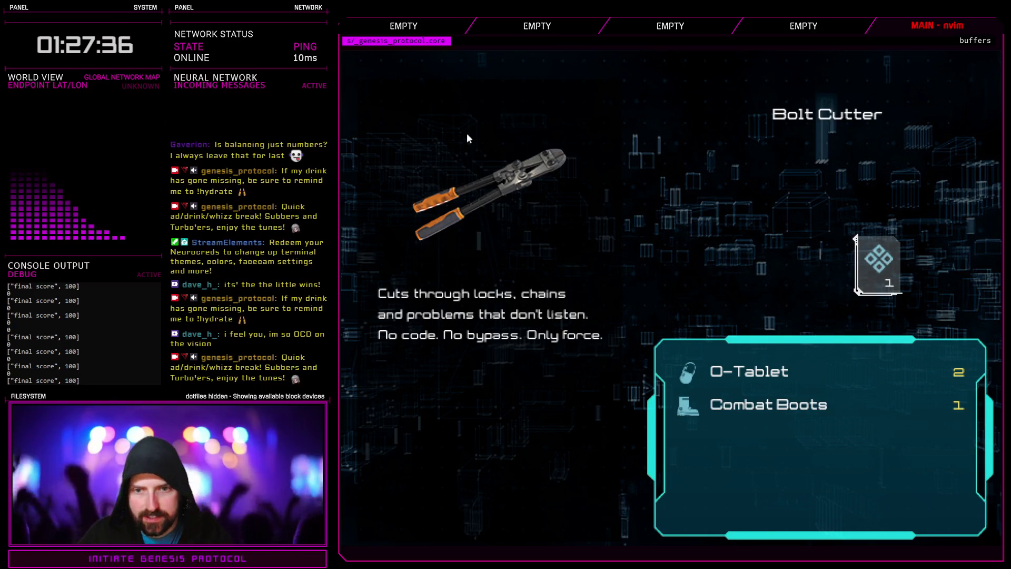
pyautogui.press('Return')
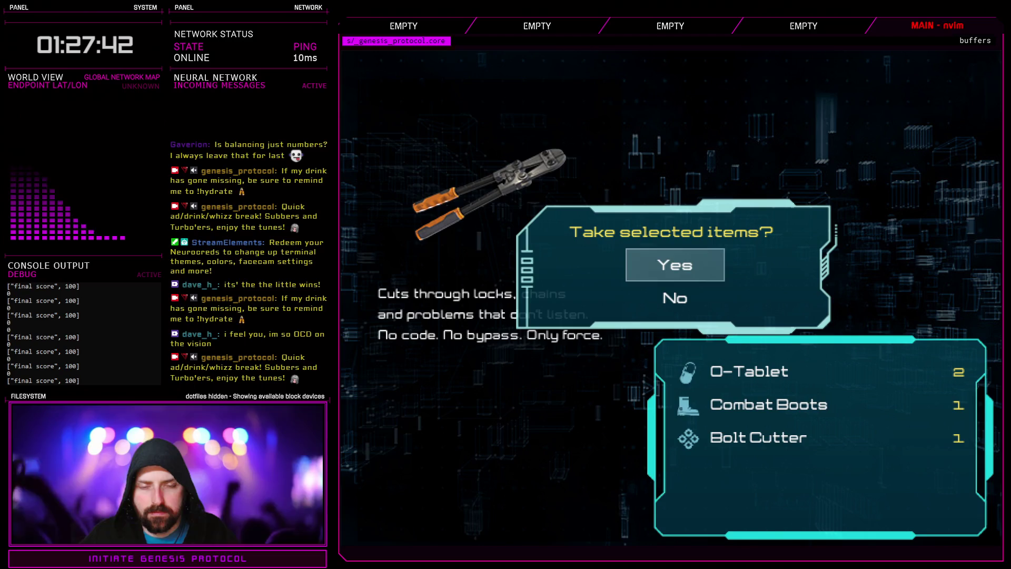
pyautogui.press('Return')
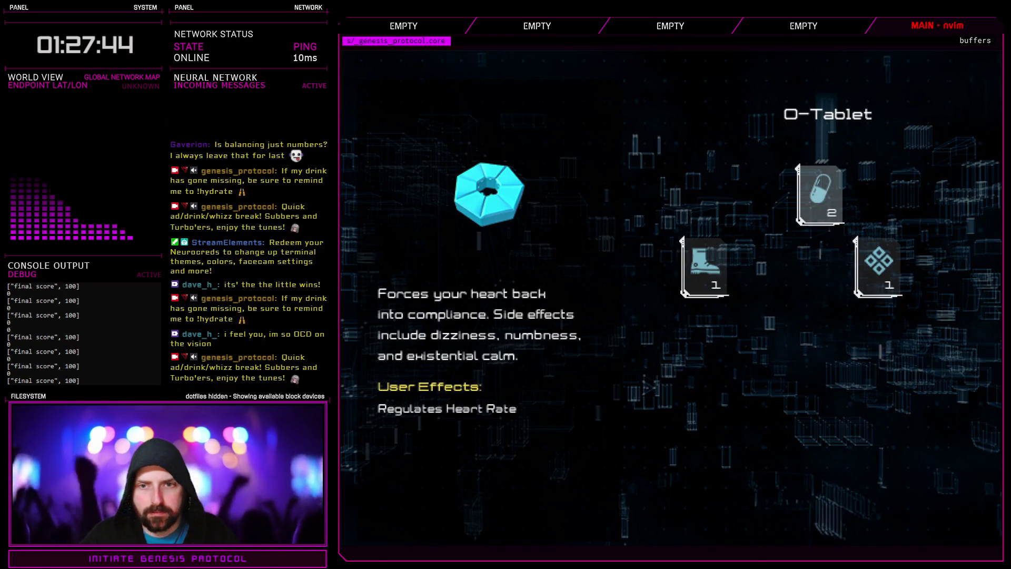
pyautogui.press('Return')
pyautogui.press('Return')
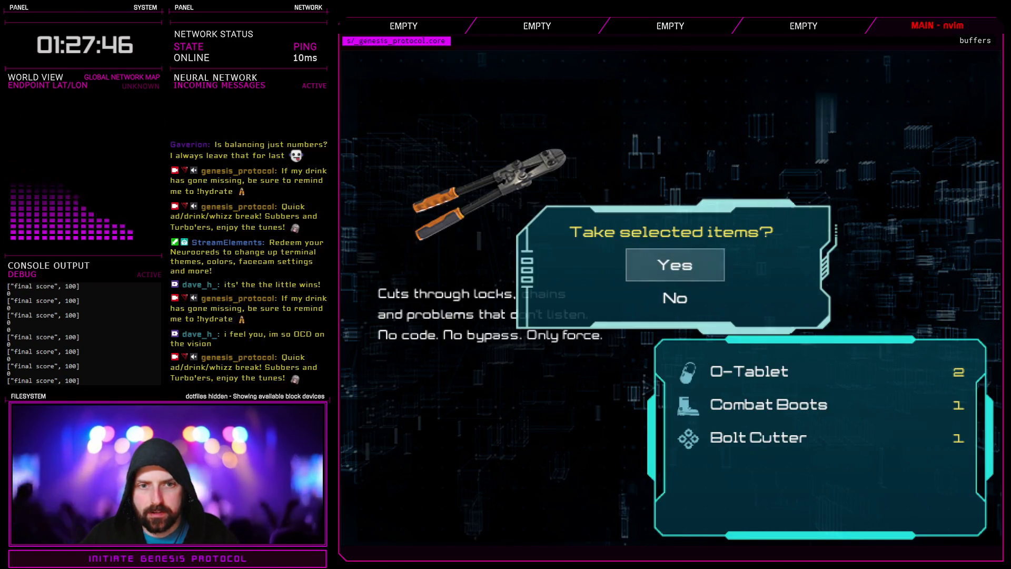
pyautogui.press('Return')
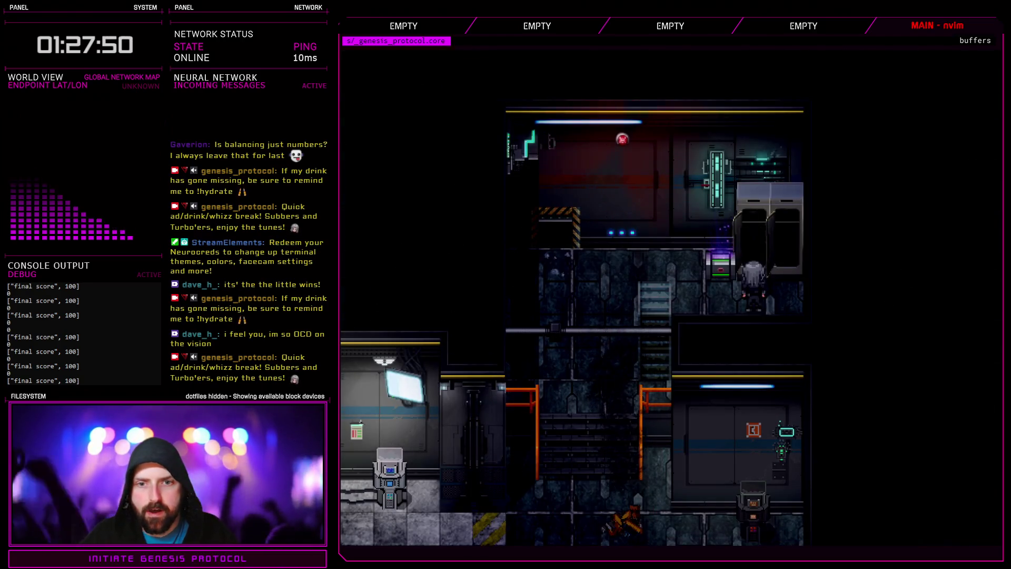
pyautogui.press('Escape')
# Step: Quit the playtest with Exit Game
pyautogui.press('Return')
pyautogui.press('Down')
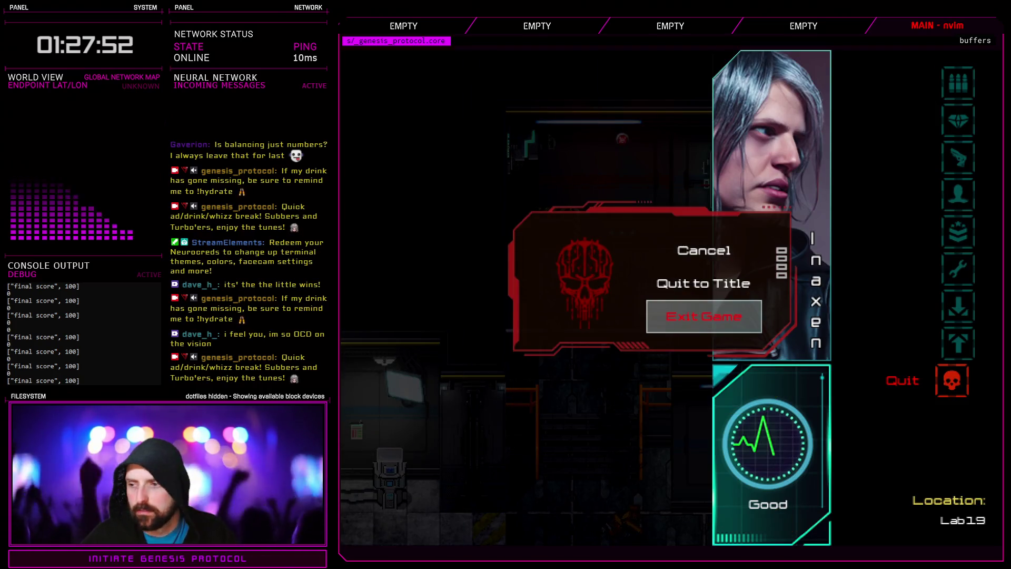
pyautogui.press('Return')
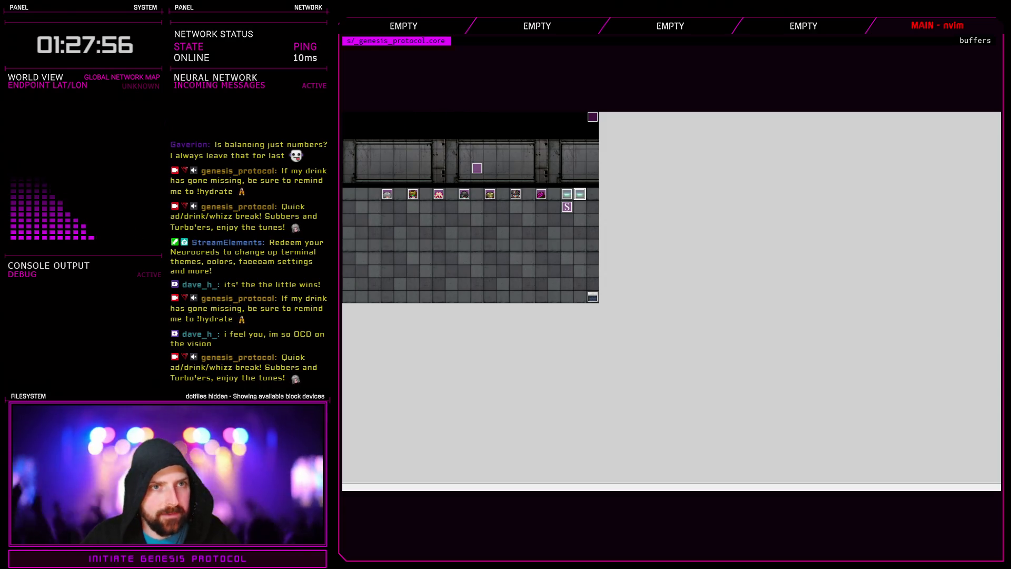
# Step: Open the Script Editor with F11 and select the Scene_Locker script
pyautogui.press('F11')
pyautogui.moveTo(467, 118); pyautogui.dragTo(476, 331)
pyautogui.scroll(-7, 405, 437)
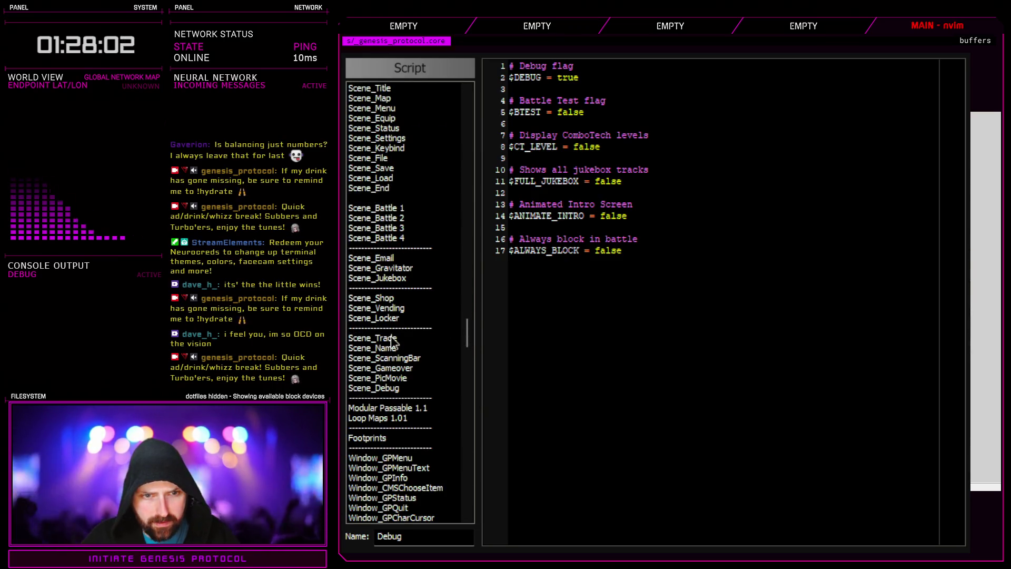
pyautogui.click(390, 317)
# Step: Review Scene_Locker's confirm-window code around line 150
pyautogui.scroll(-20, 714, 373)
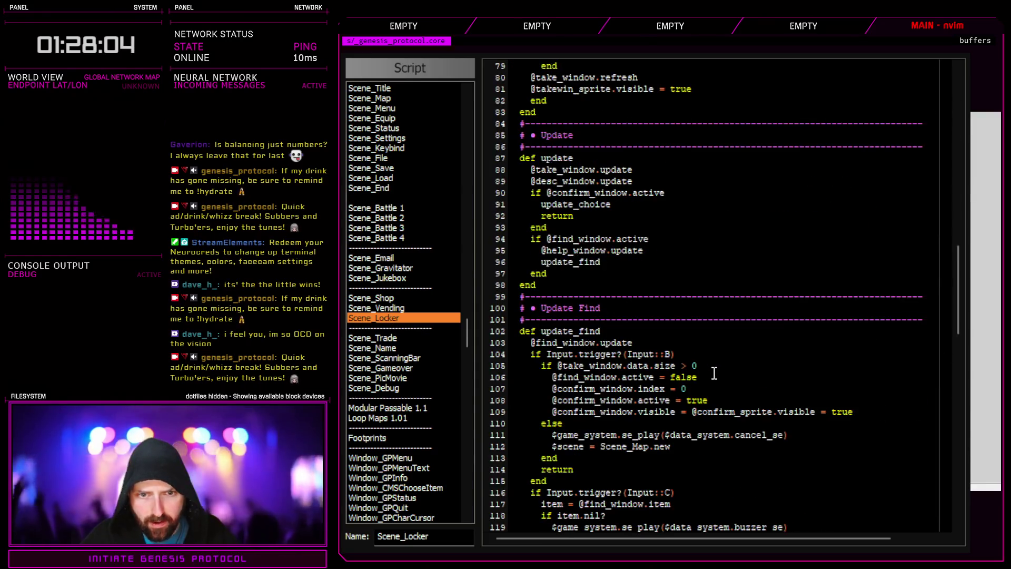
pyautogui.scroll(-10, 715, 372)
pyautogui.scroll(6, 710, 374)
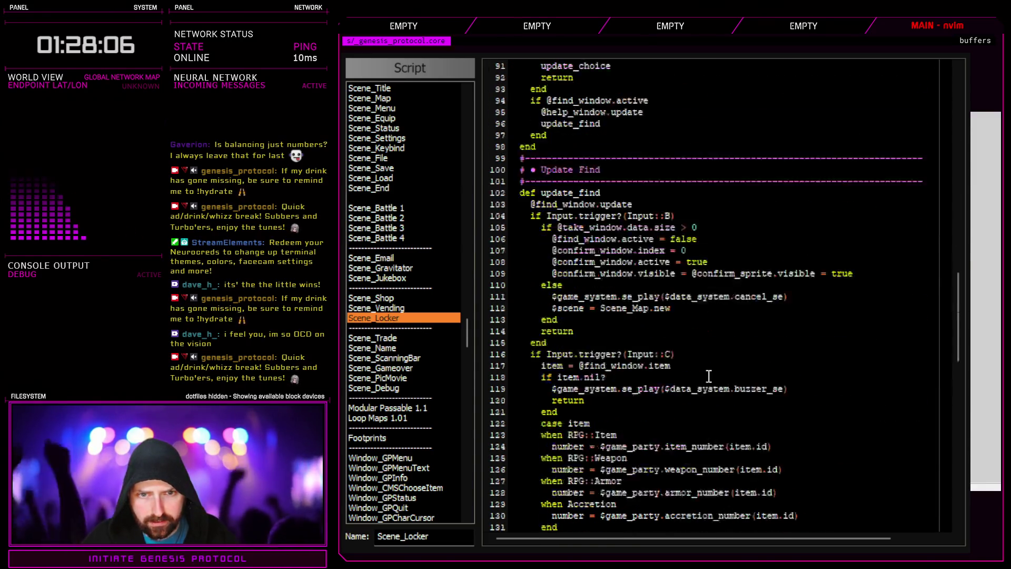
pyautogui.scroll(-20, 709, 376)
pyautogui.scroll(5, 635, 377)
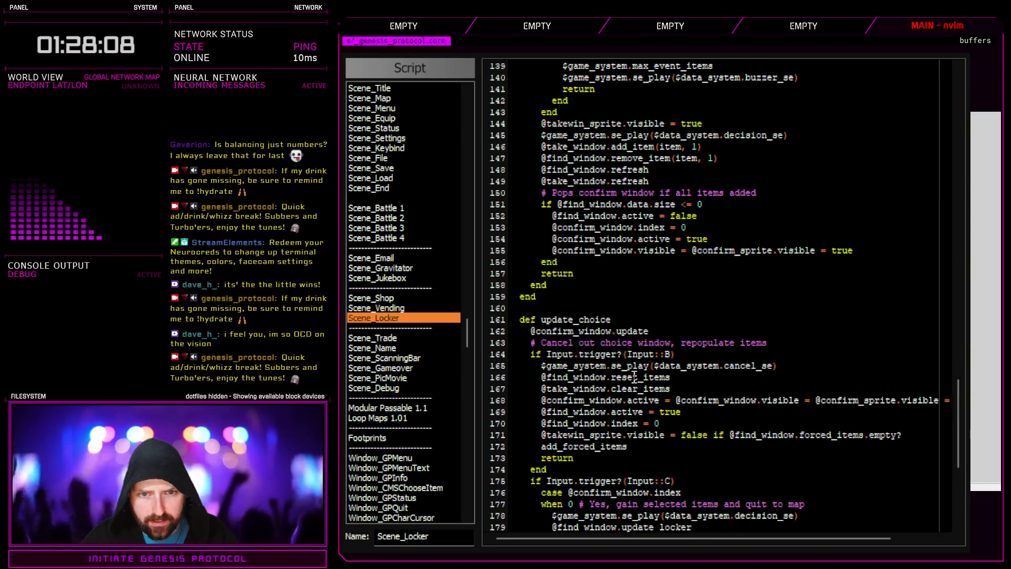
pyautogui.scroll(-8, 658, 332)
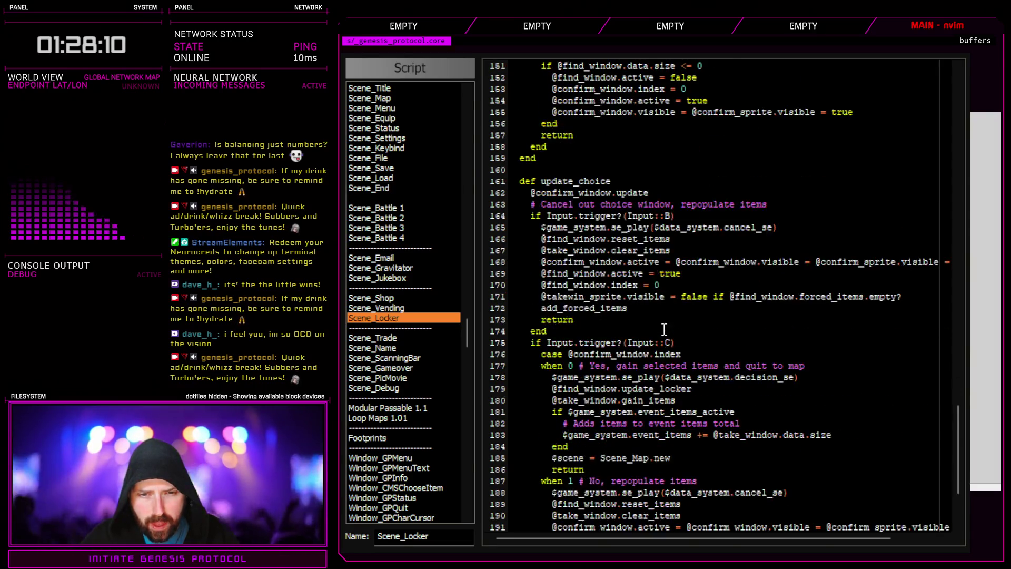
pyautogui.scroll(8, 664, 330)
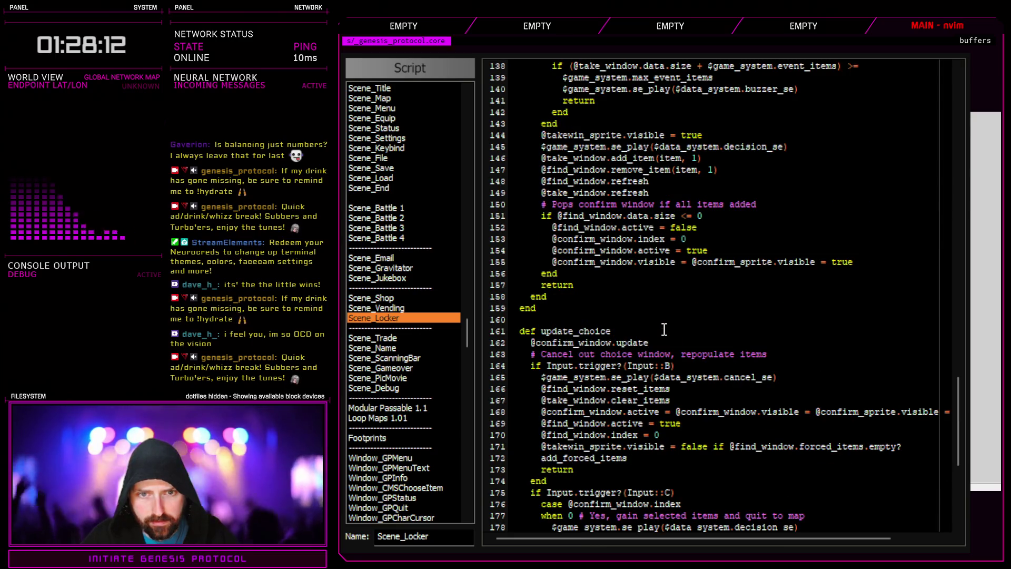
pyautogui.moveTo(569, 205)
pyautogui.mouseDown()
pyautogui.moveTo(747, 205)
pyautogui.moveTo(746, 219)
pyautogui.moveTo(739, 210)
pyautogui.mouseUp()
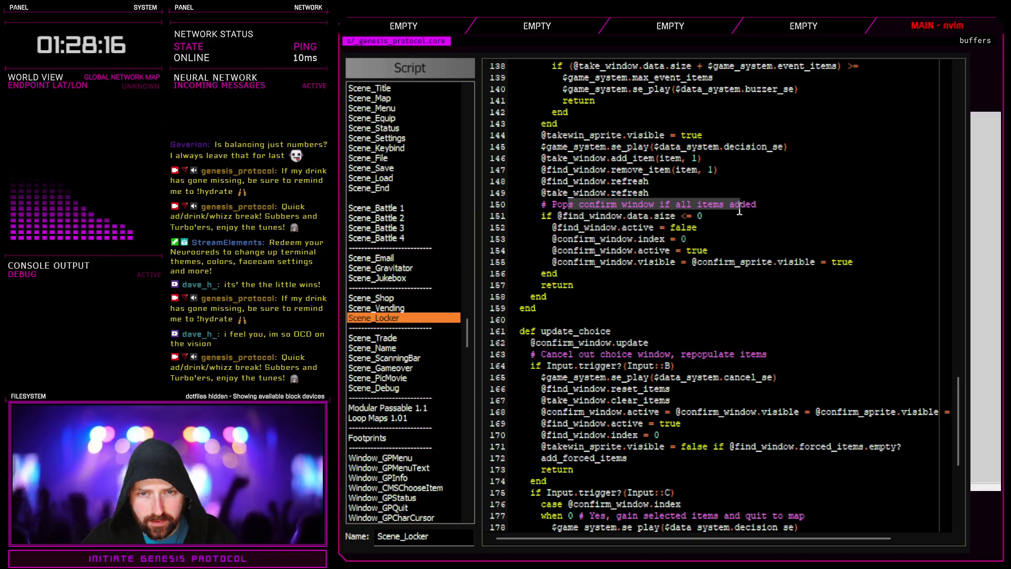
pyautogui.click(731, 216)
pyautogui.scroll(2, 740, 316)
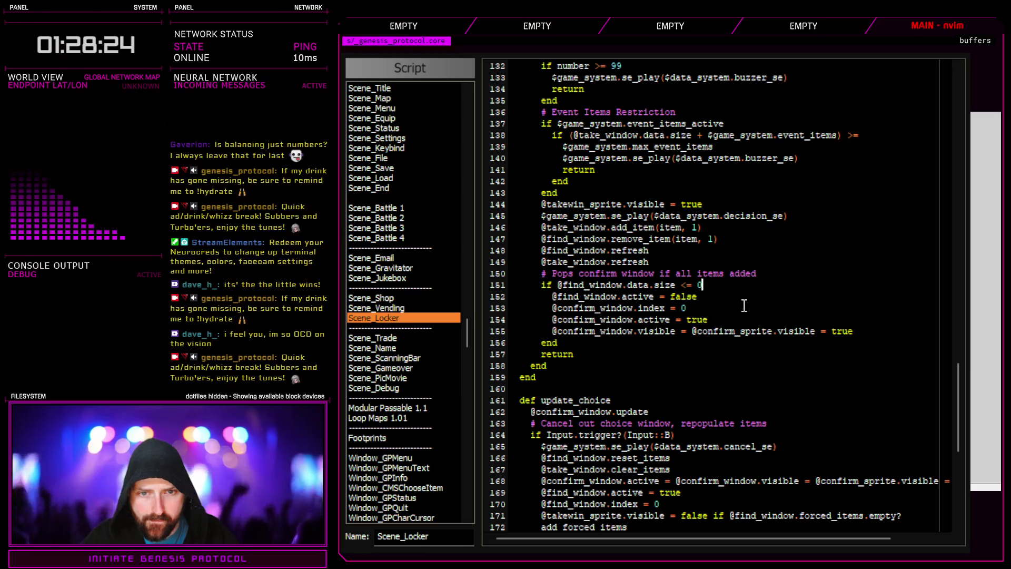
pyautogui.moveTo(546, 251); pyautogui.dragTo(643, 253)
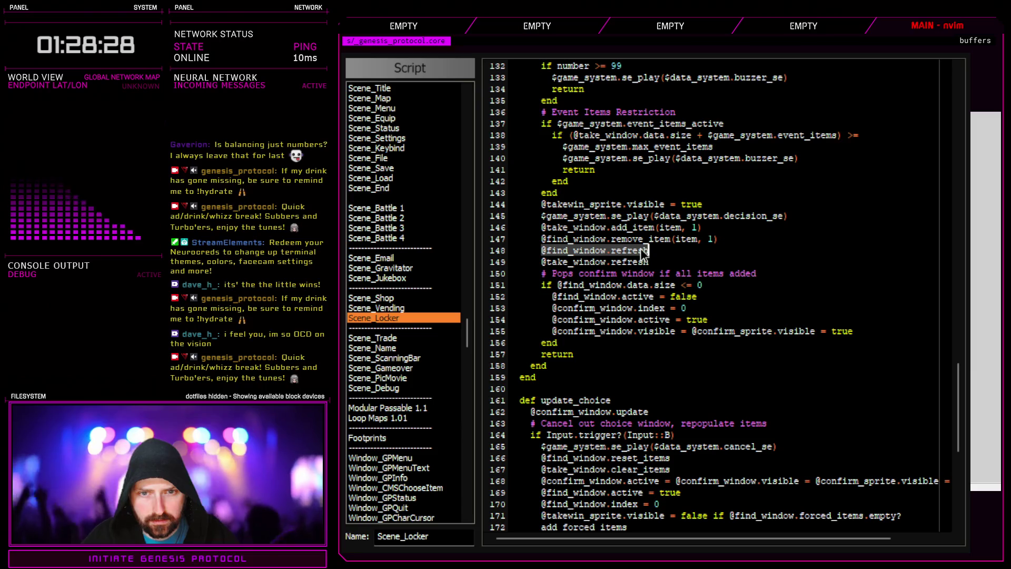
pyautogui.click(723, 285)
pyautogui.write('o')
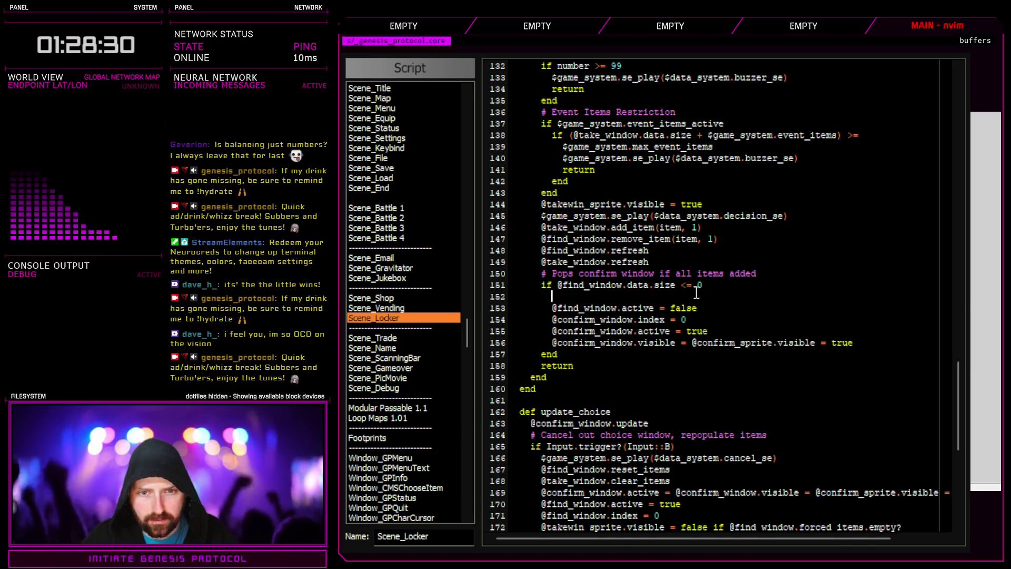
pyautogui.write('@find_window.refresh')
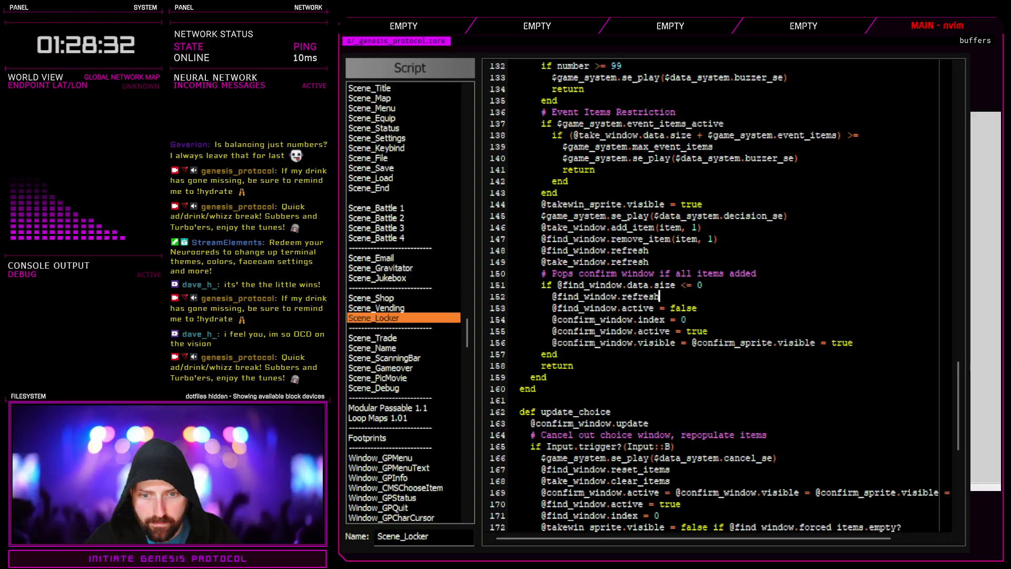
pyautogui.press('F12')
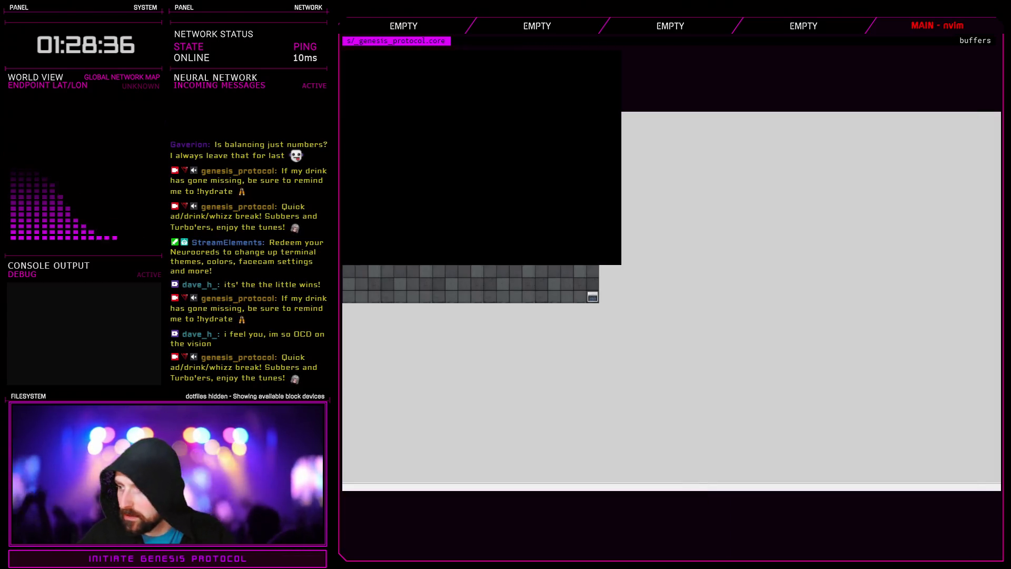
# Step: Continue the saved game on Lab19 and open the locker with the Kinzoku Ring and HandyVac
pyautogui.press('Down')
pyautogui.press('Return')
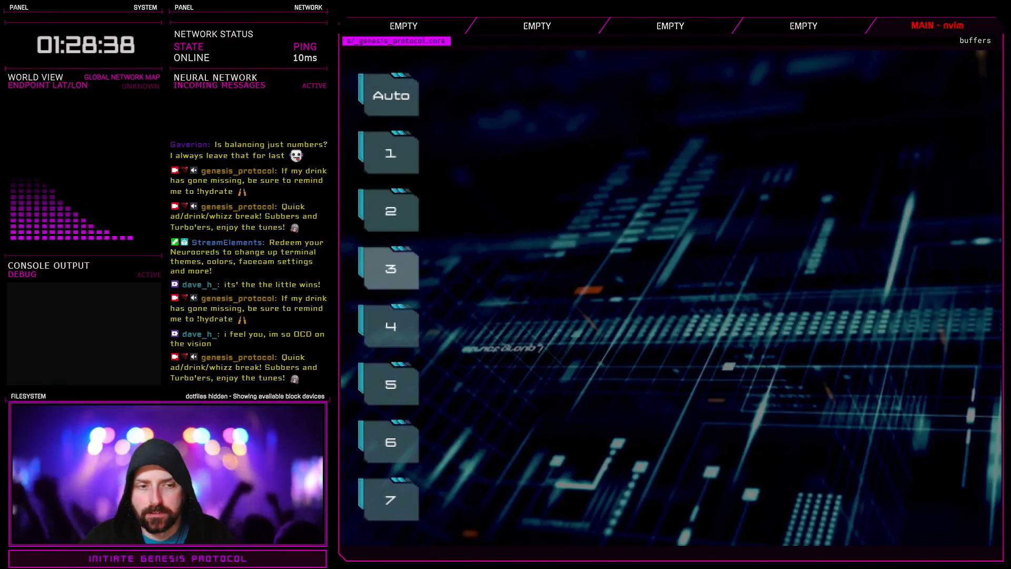
pyautogui.press('Return')
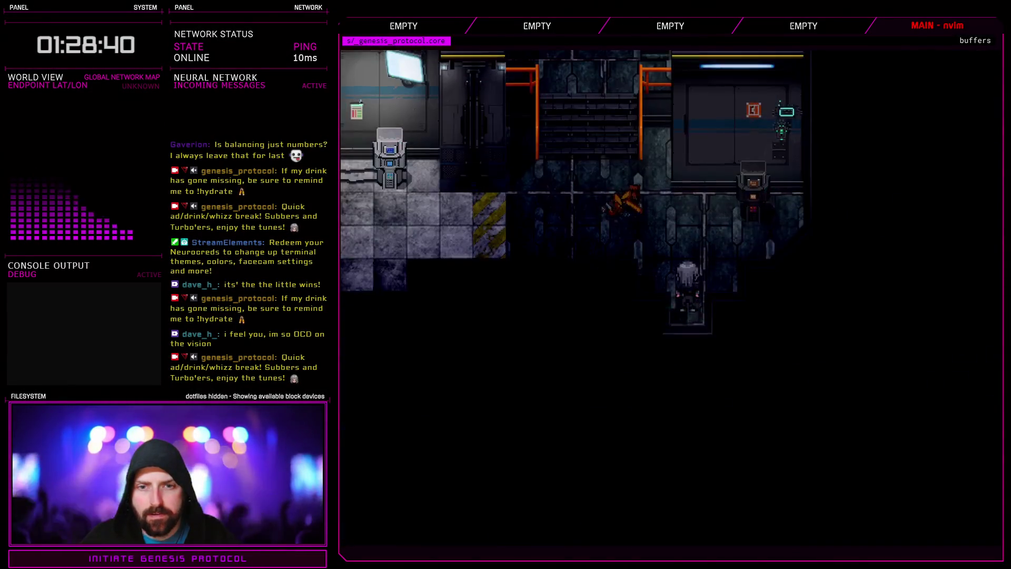
pyautogui.press('Up')
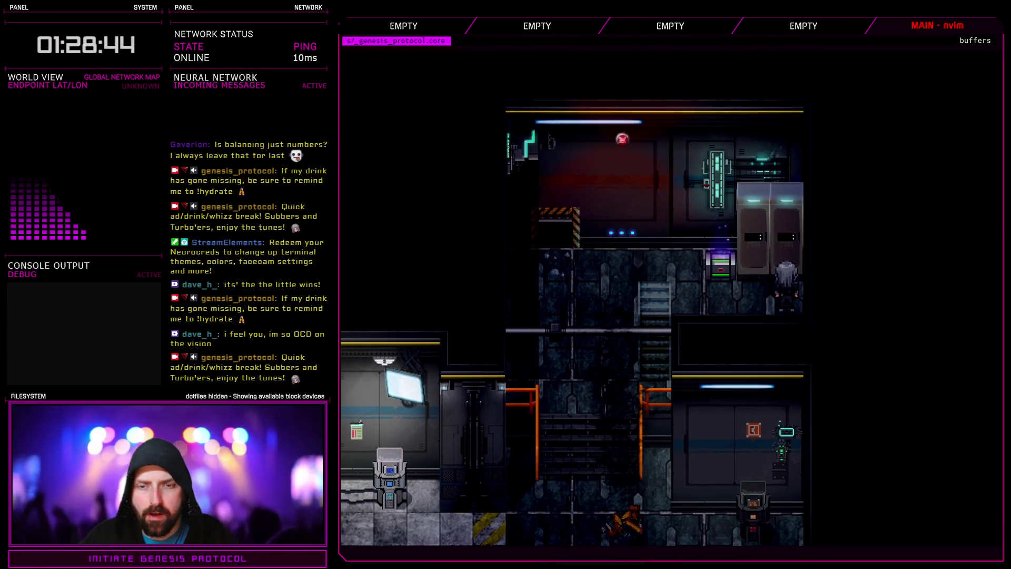
pyautogui.press('Return')
pyautogui.press('Return')
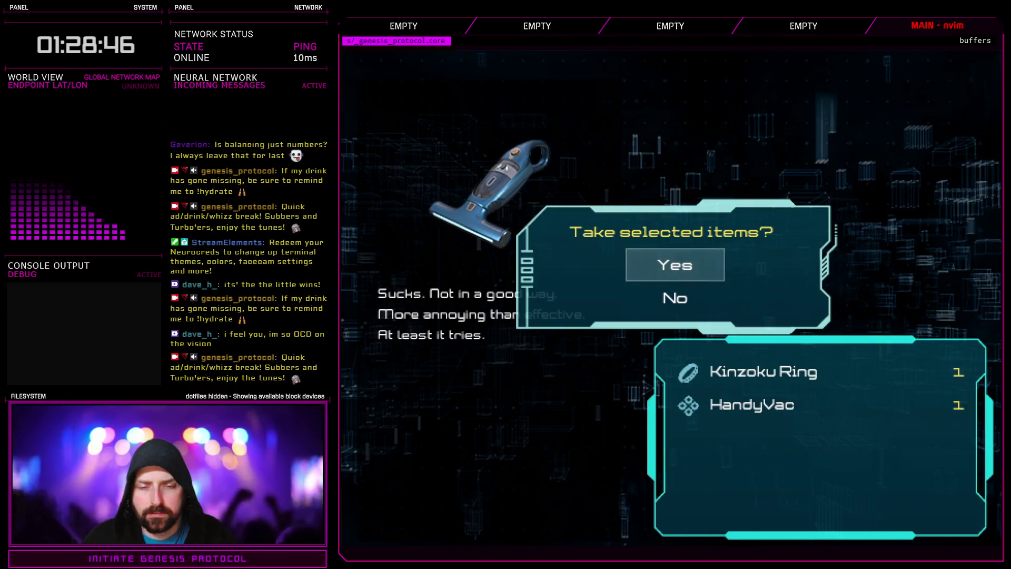
# Step: Answer No, then Yes, on the take-items prompt and exit the game
pyautogui.press('Down')
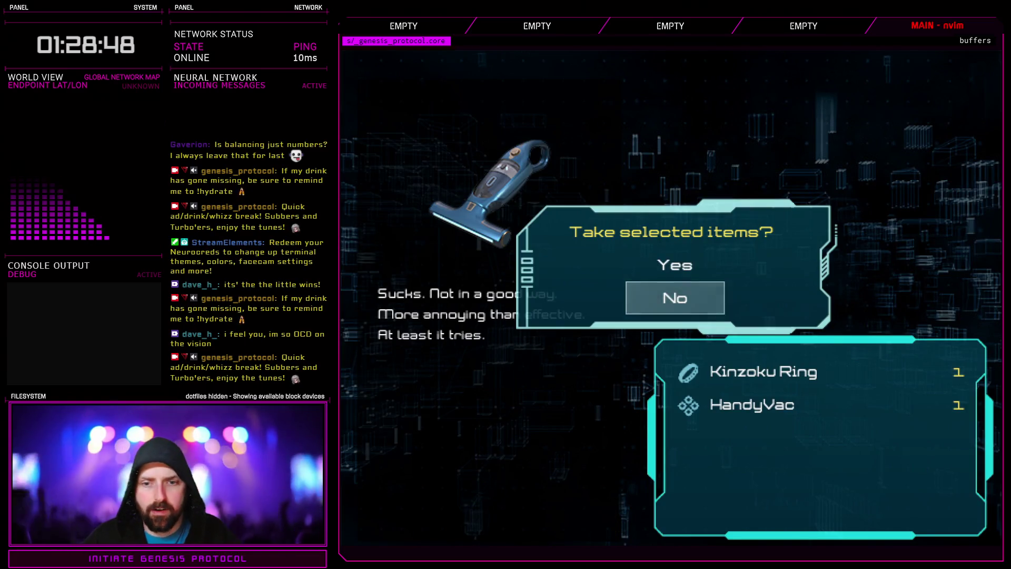
pyautogui.press('Return')
pyautogui.press('Return')
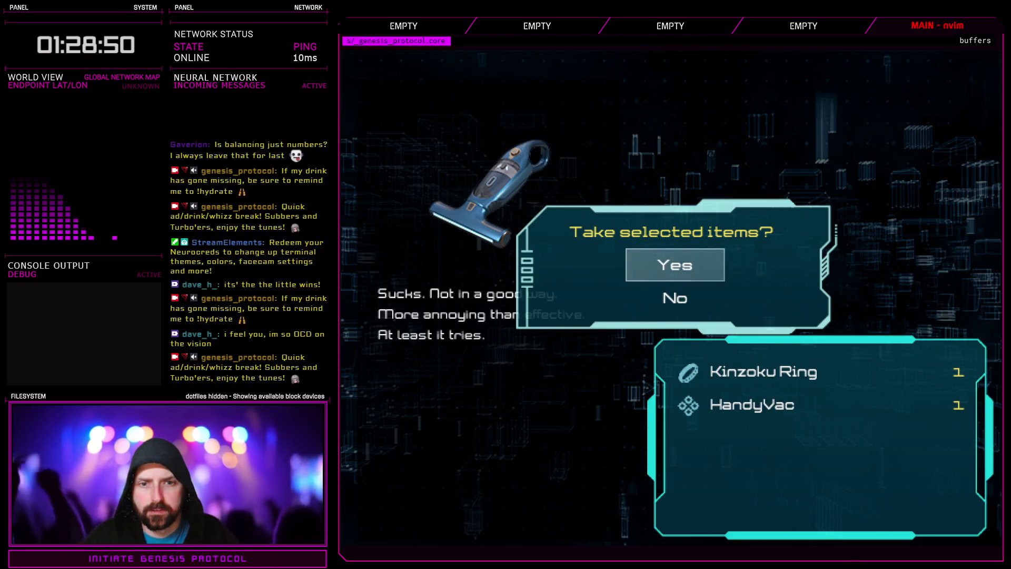
pyautogui.press('Return')
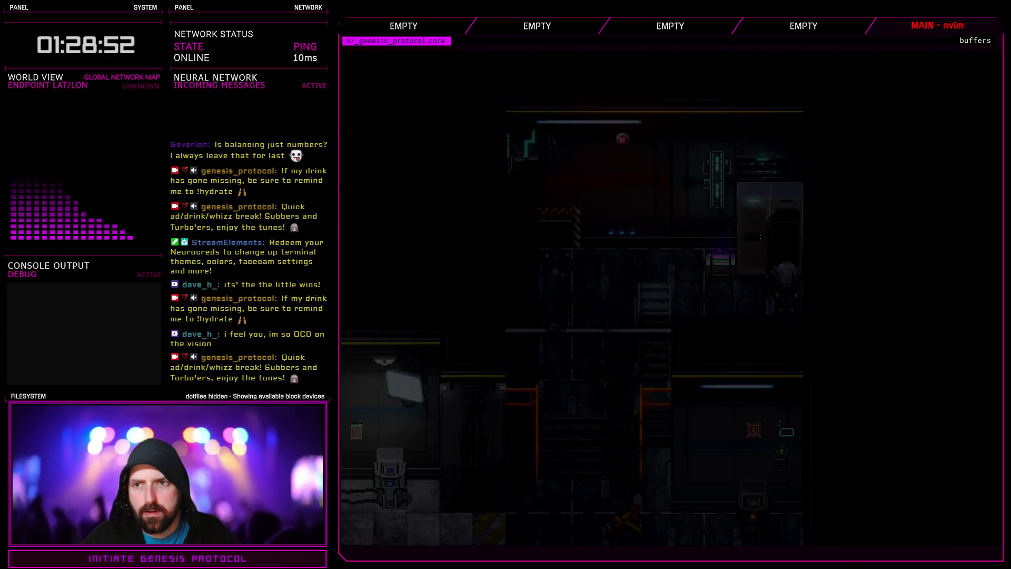
pyautogui.press('Escape')
pyautogui.press('Return')
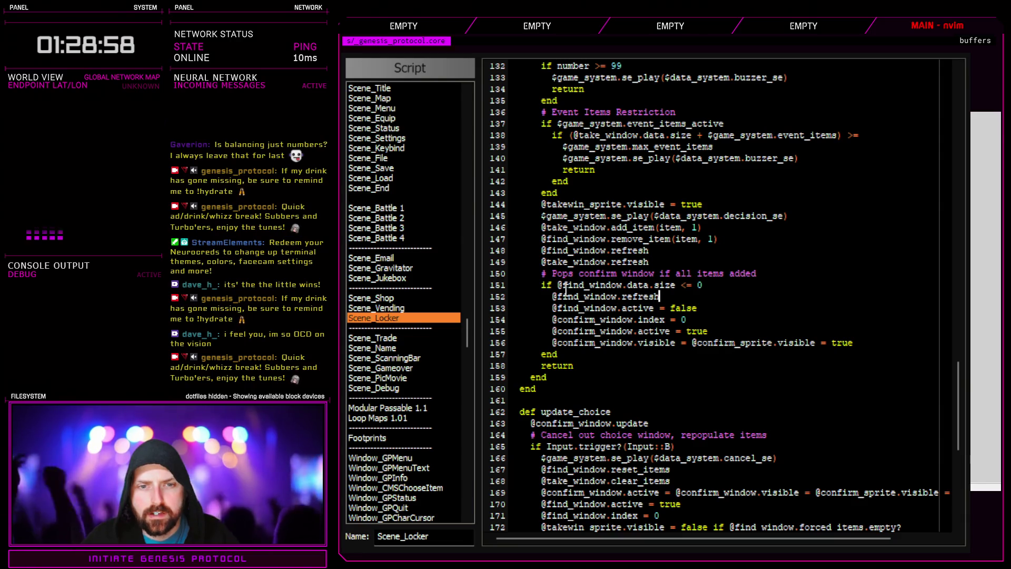
pyautogui.moveTo(557, 285); pyautogui.dragTo(713, 288)
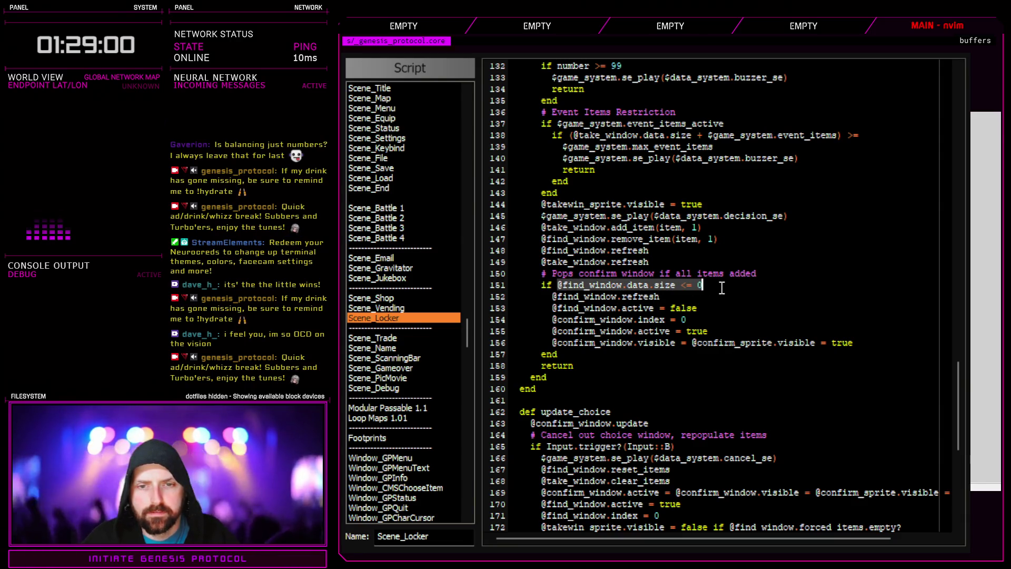
pyautogui.click(731, 283)
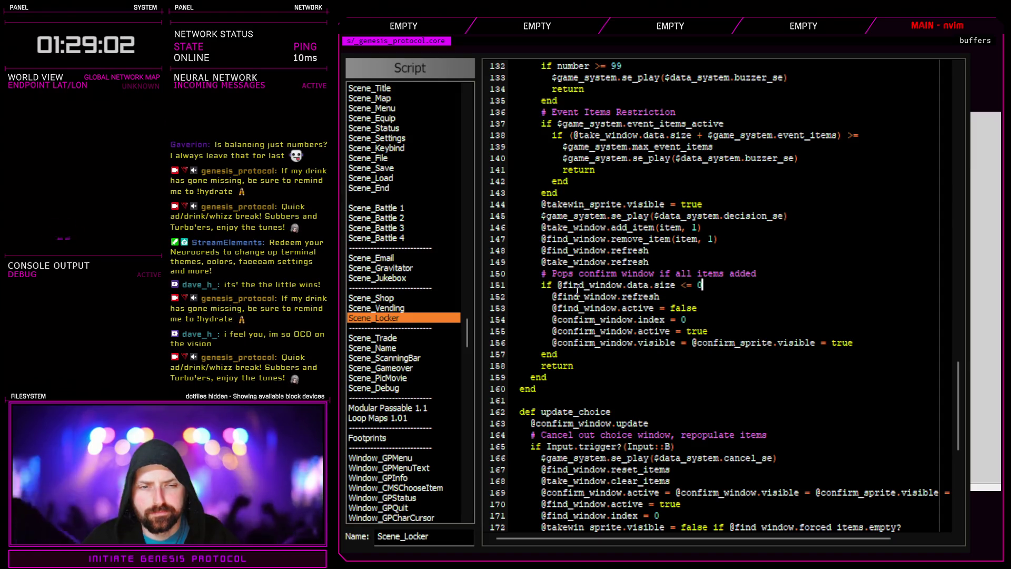
pyautogui.scroll(8, 627, 299)
pyautogui.scroll(20, 627, 299)
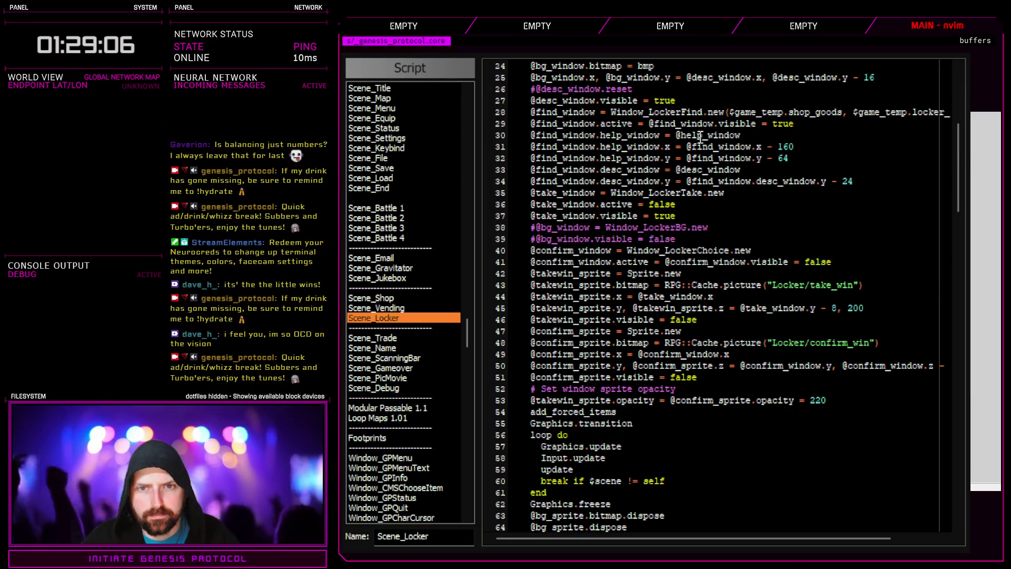
pyautogui.moveTo(466, 327); pyautogui.dragTo(476, 283)
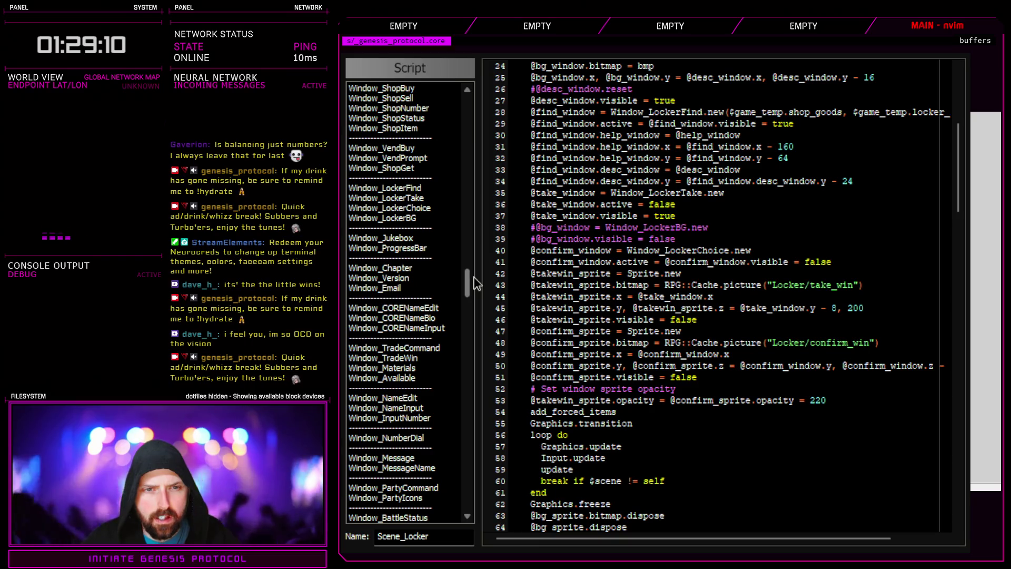
pyautogui.click(430, 192)
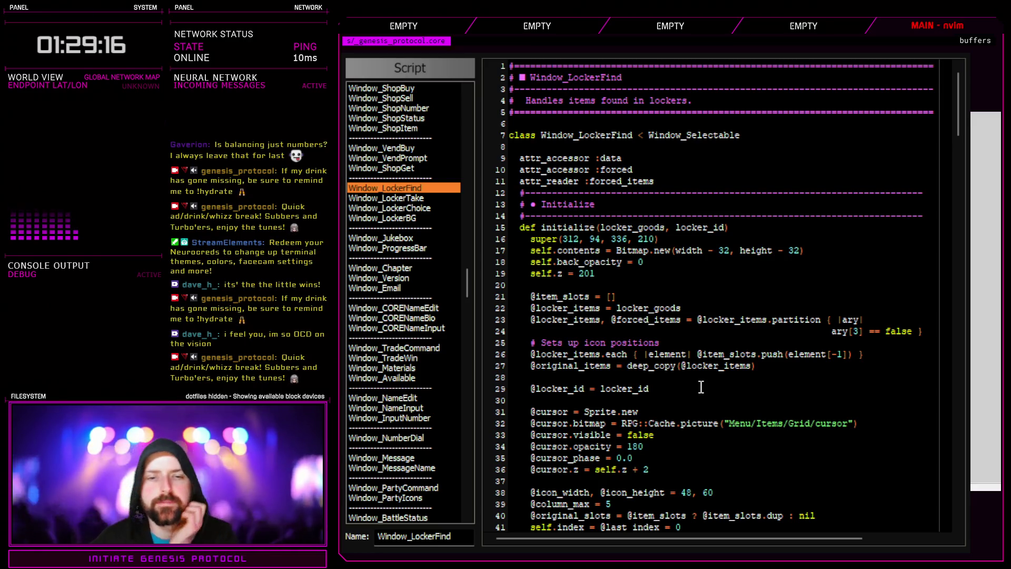
pyautogui.scroll(-14, 701, 387)
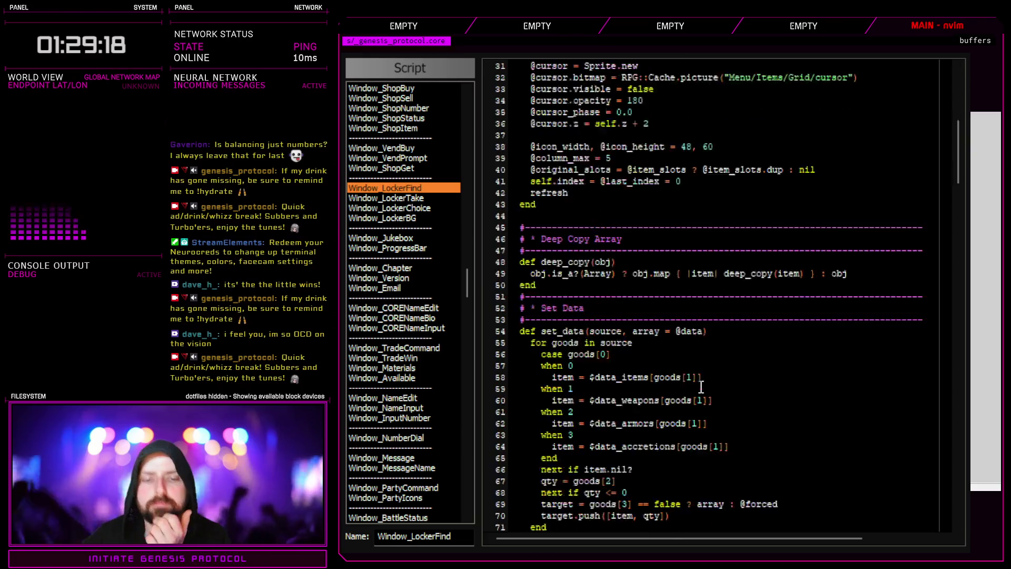
pyautogui.scroll(-20, 700, 387)
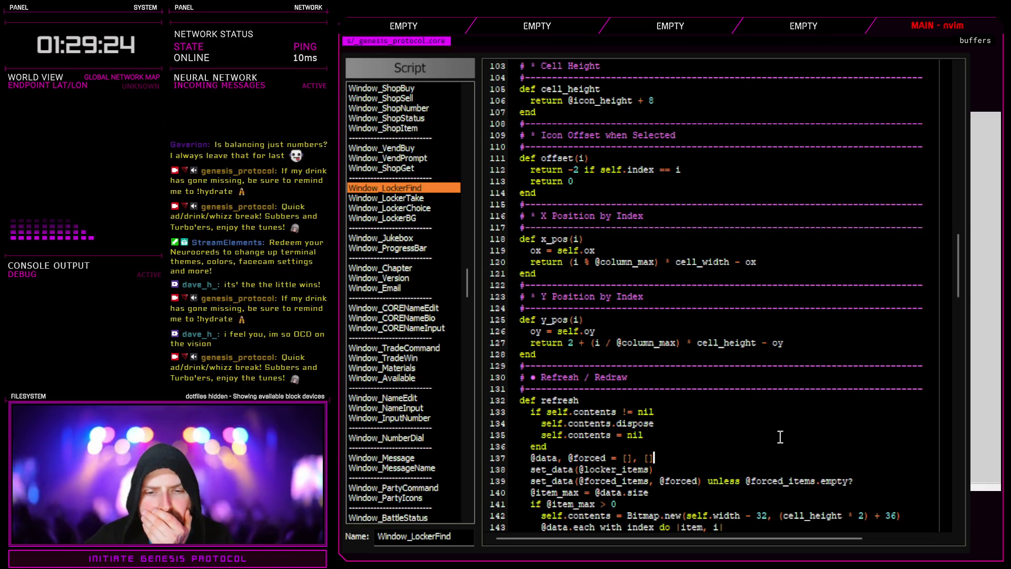
pyautogui.scroll(-4, 779, 437)
pyautogui.click(638, 365)
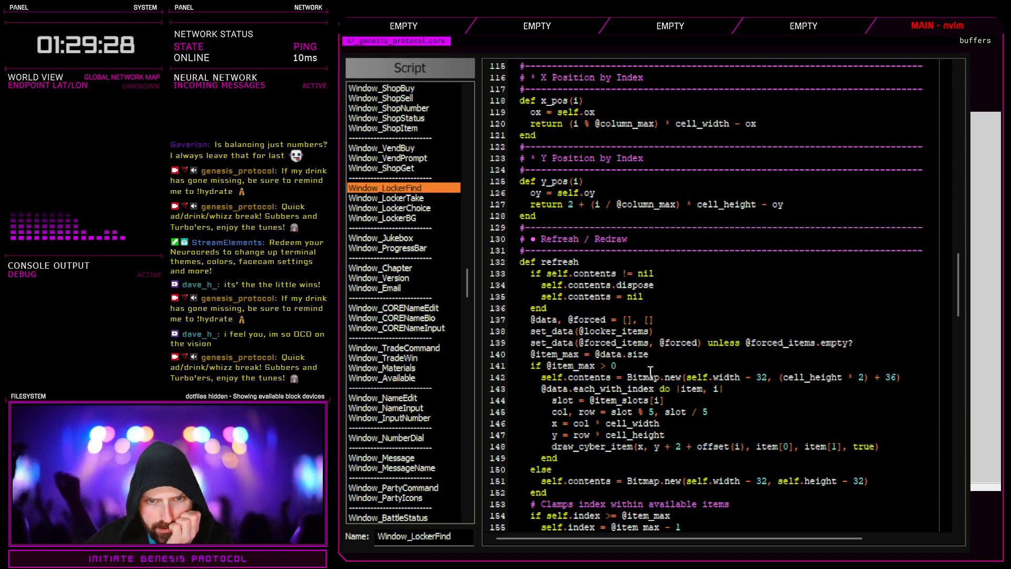
pyautogui.scroll(18, 650, 372)
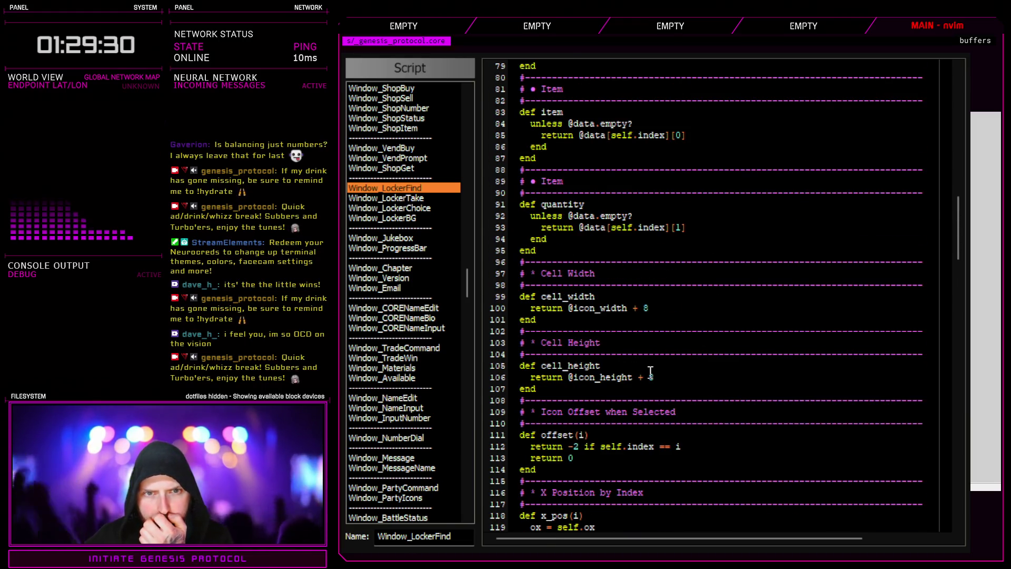
pyautogui.scroll(4, 650, 372)
pyautogui.scroll(6, 651, 372)
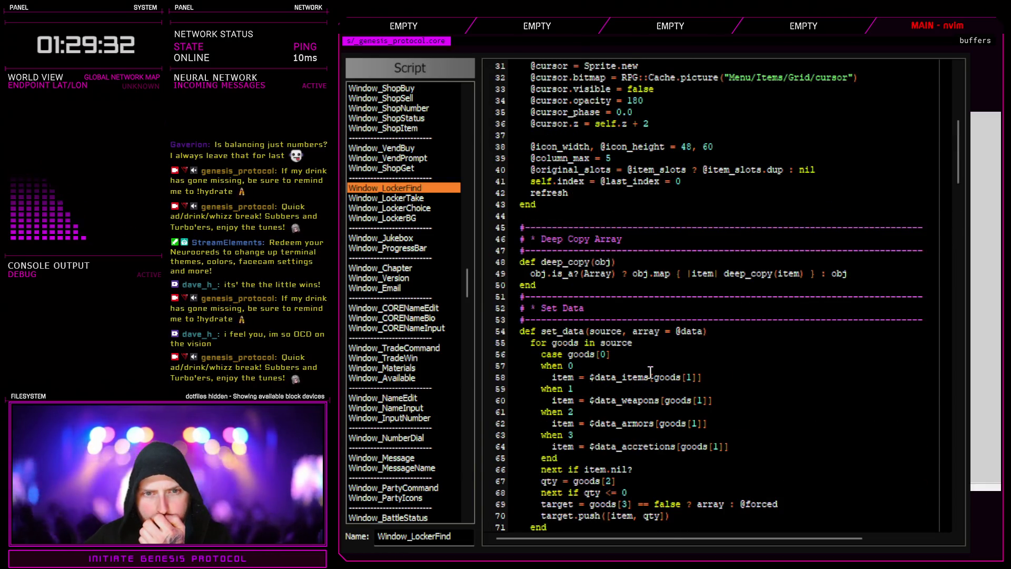
pyautogui.scroll(4, 650, 372)
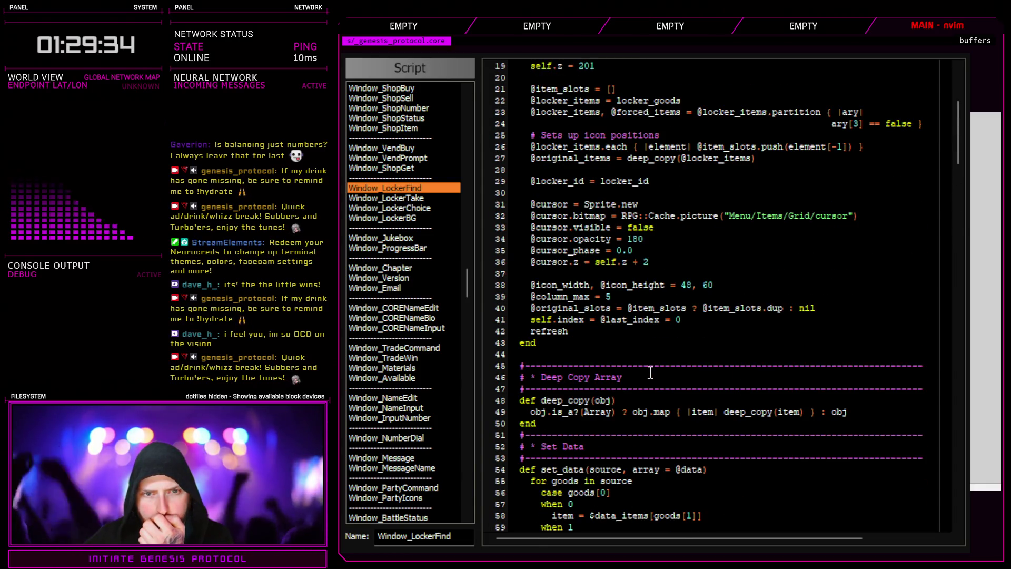
pyautogui.scroll(-4, 651, 372)
pyautogui.scroll(-12, 650, 371)
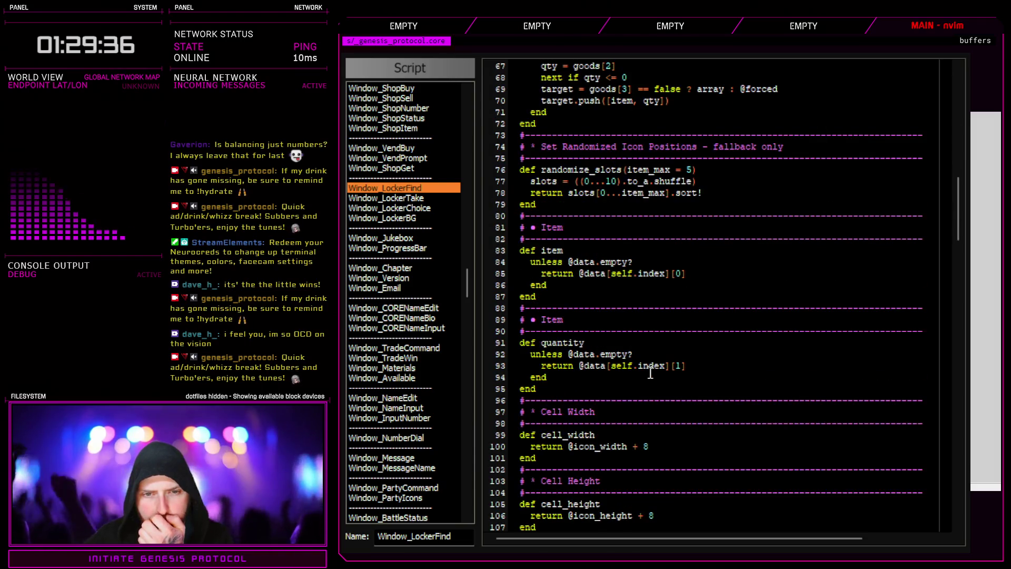
pyautogui.scroll(-20, 650, 371)
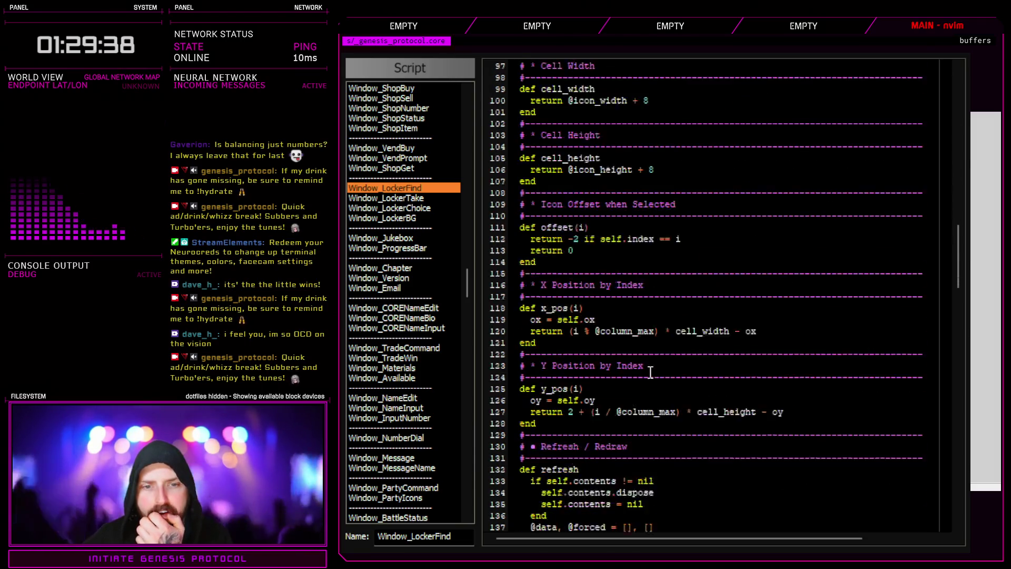
pyautogui.scroll(6, 651, 372)
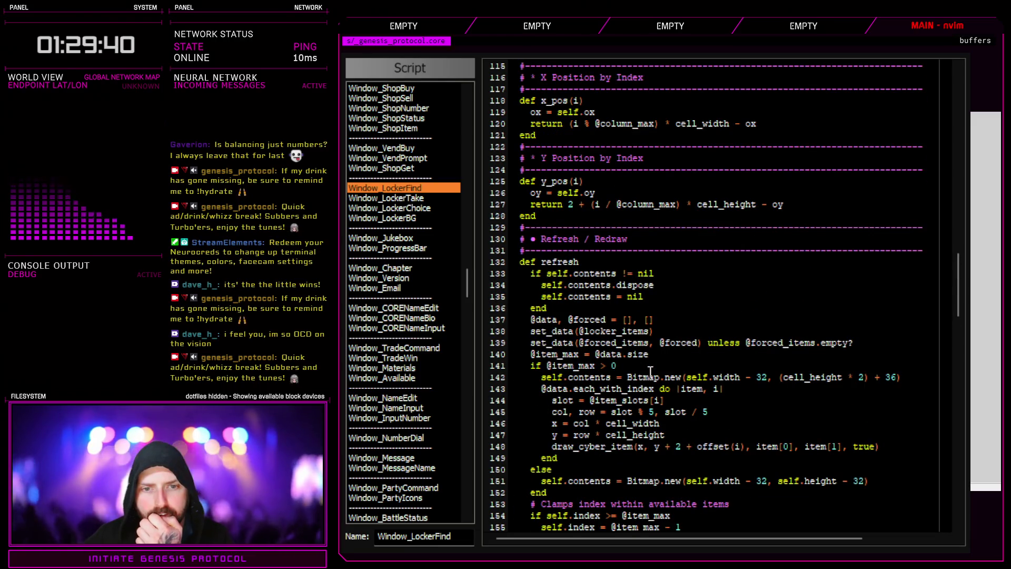
pyautogui.click(651, 372)
pyautogui.scroll(12, 650, 372)
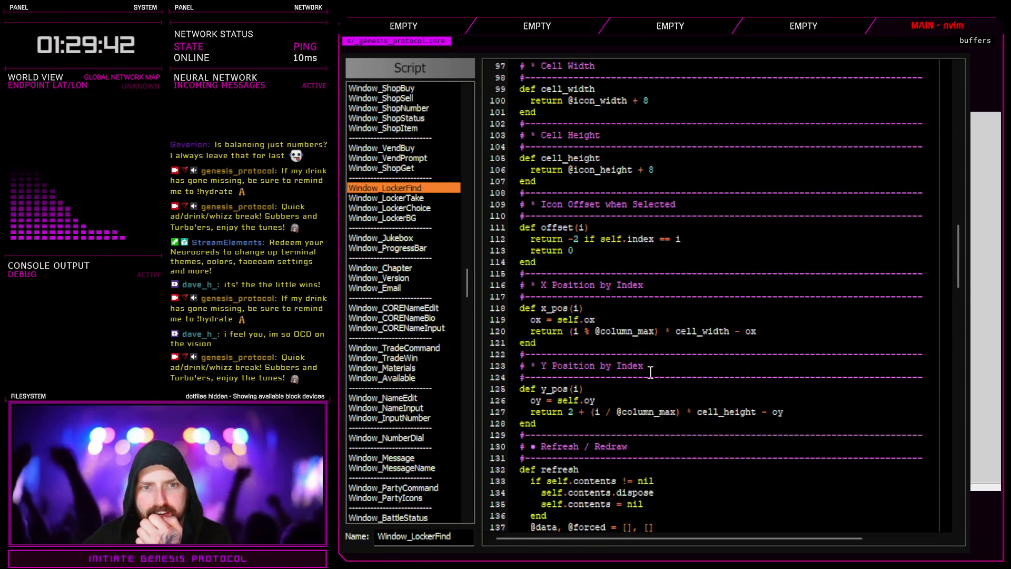
pyautogui.scroll(6, 651, 371)
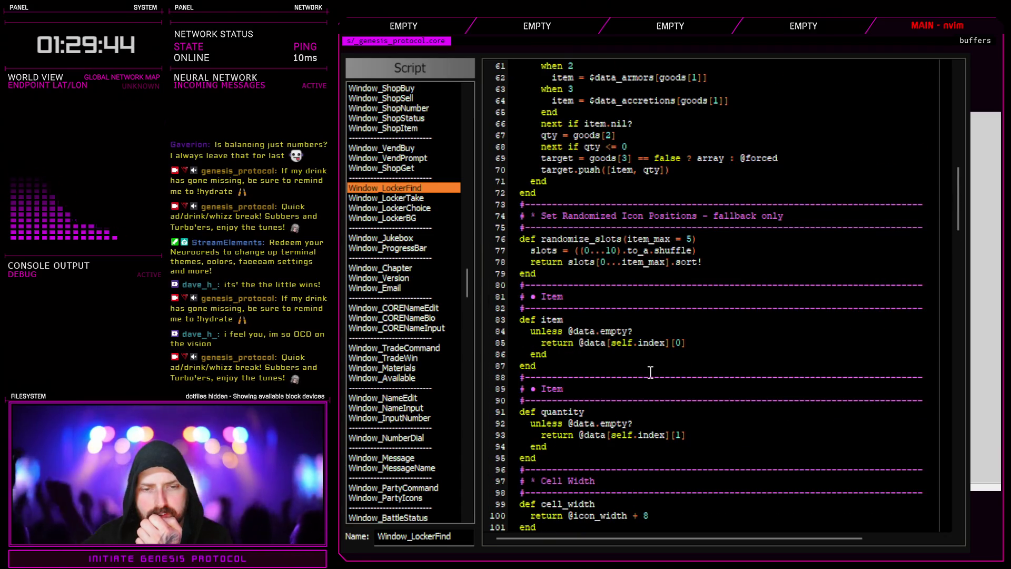
pyautogui.scroll(6, 650, 372)
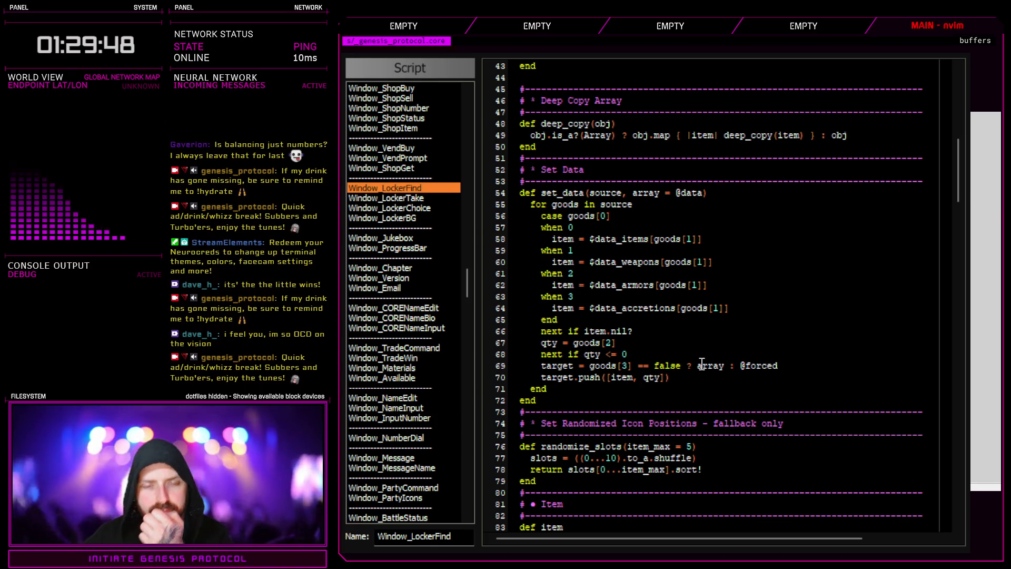
pyautogui.scroll(-20, 702, 363)
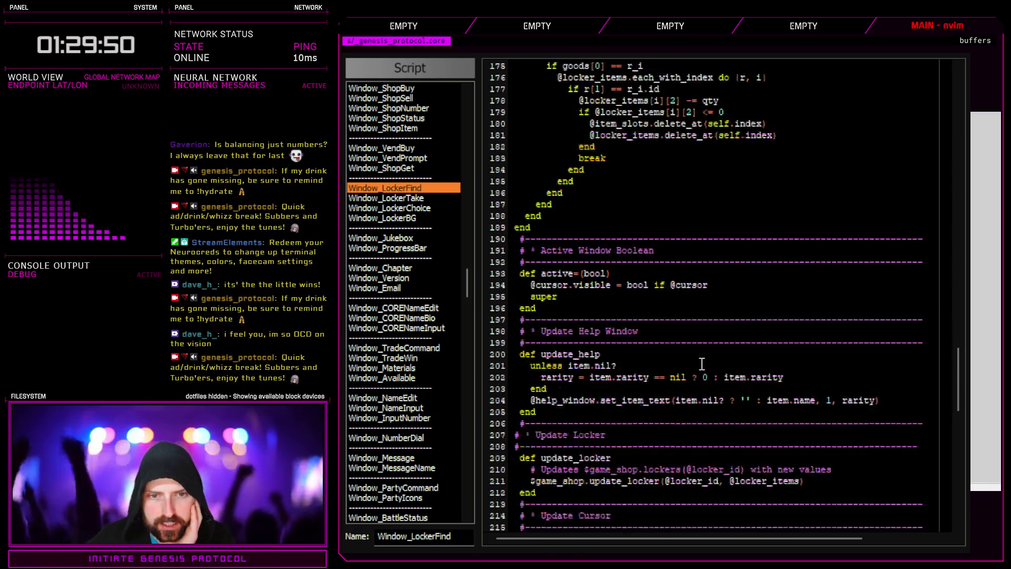
pyautogui.scroll(-2, 702, 363)
pyautogui.scroll(4, 702, 363)
pyautogui.click(724, 359)
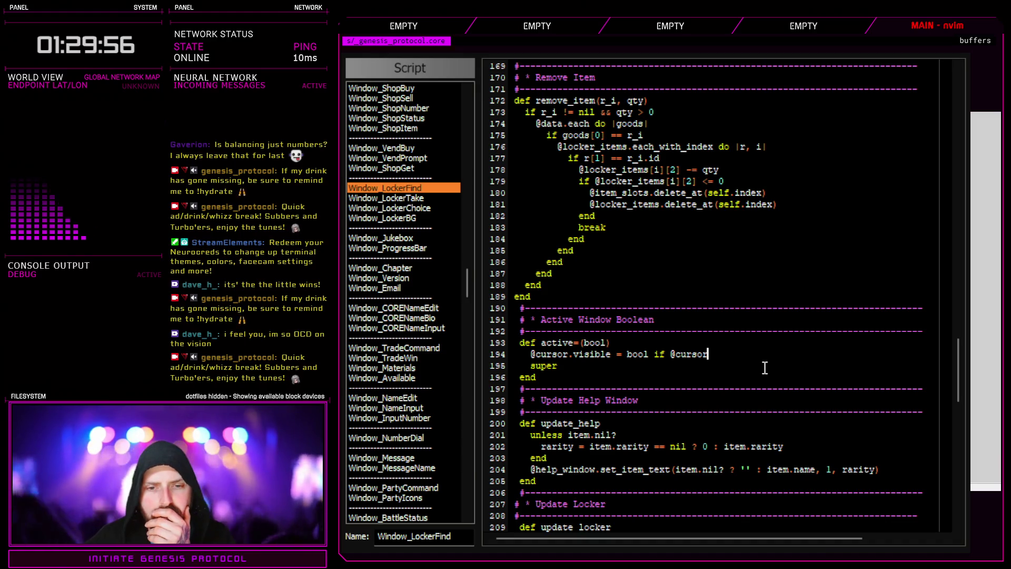
pyautogui.scroll(-6, 765, 367)
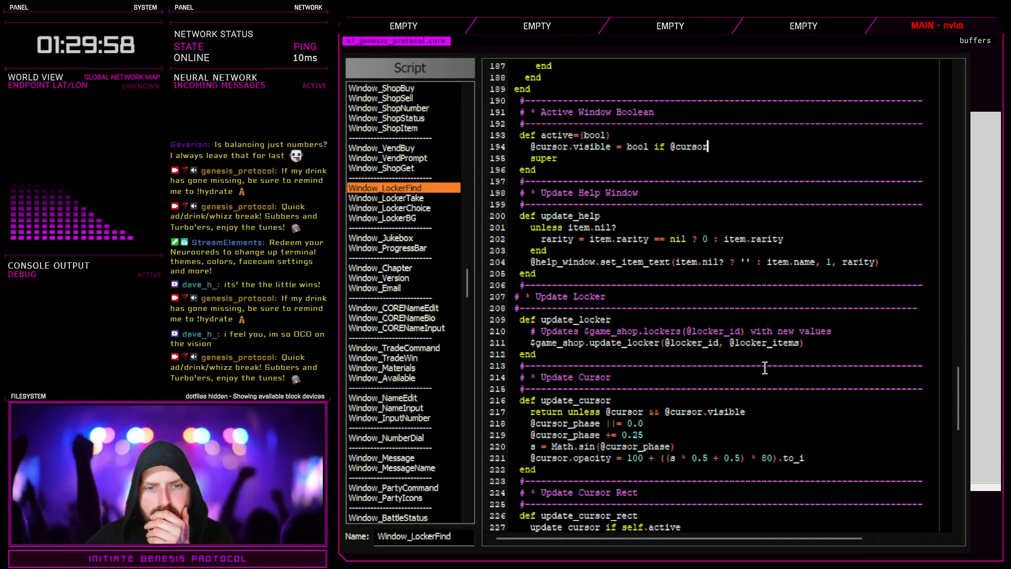
pyautogui.scroll(-6, 764, 367)
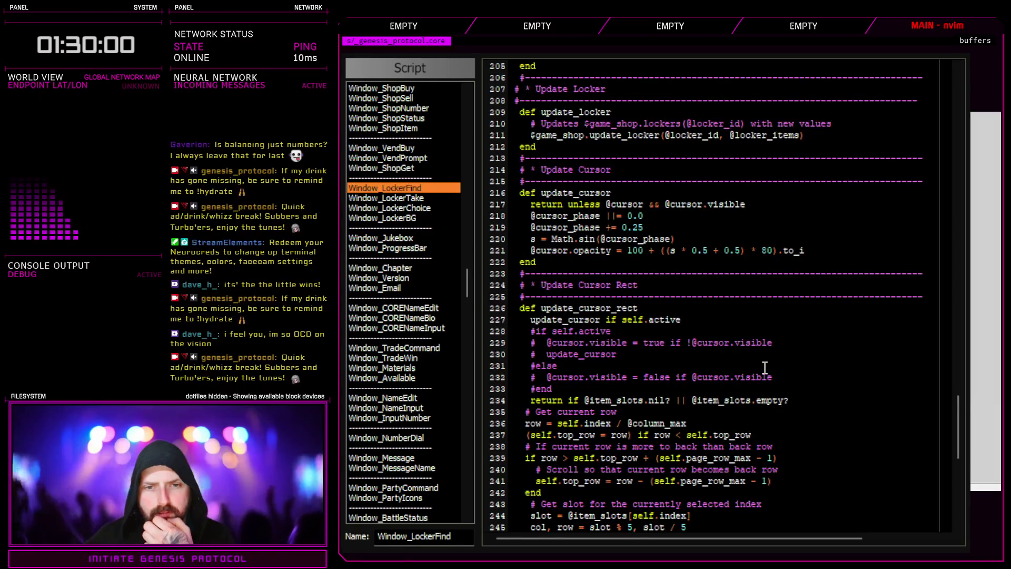
pyautogui.scroll(-10, 764, 367)
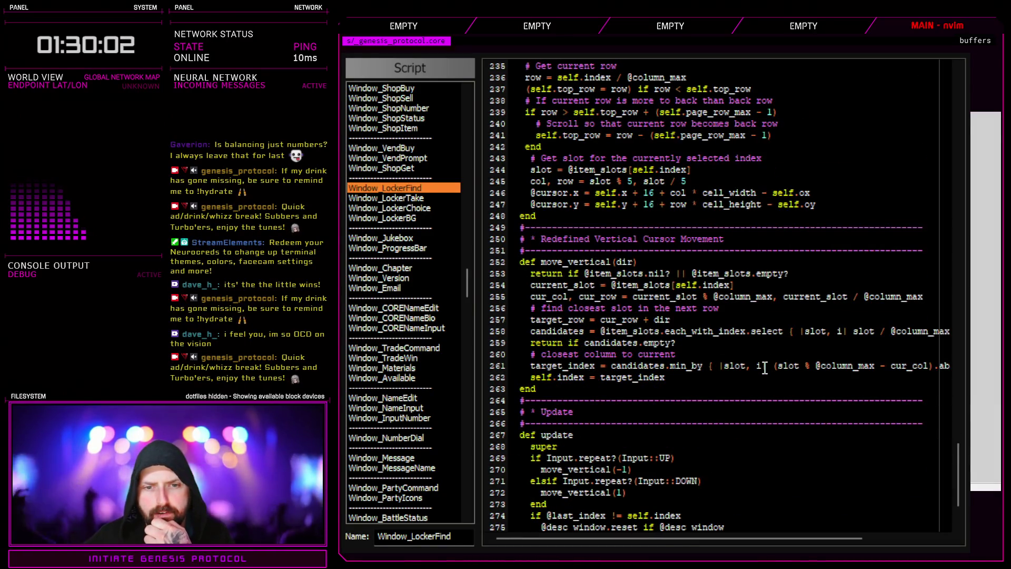
pyautogui.scroll(-3, 765, 368)
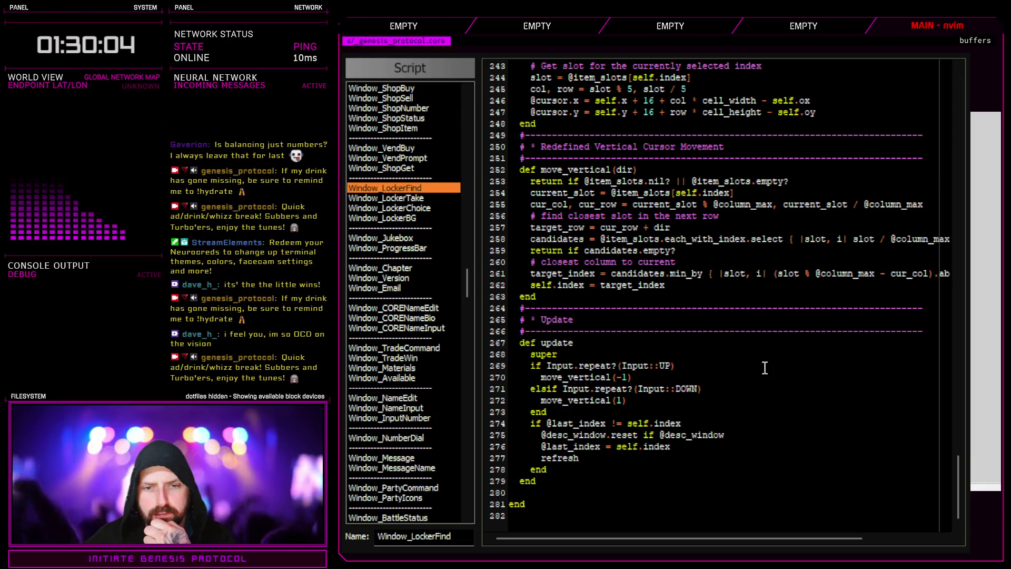
pyautogui.scroll(20, 765, 367)
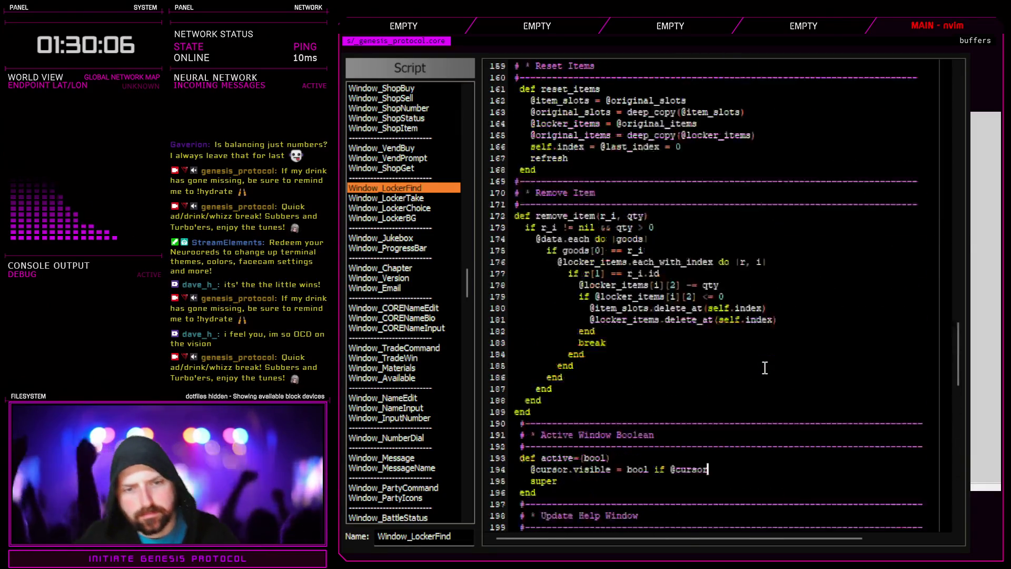
pyautogui.scroll(10, 765, 368)
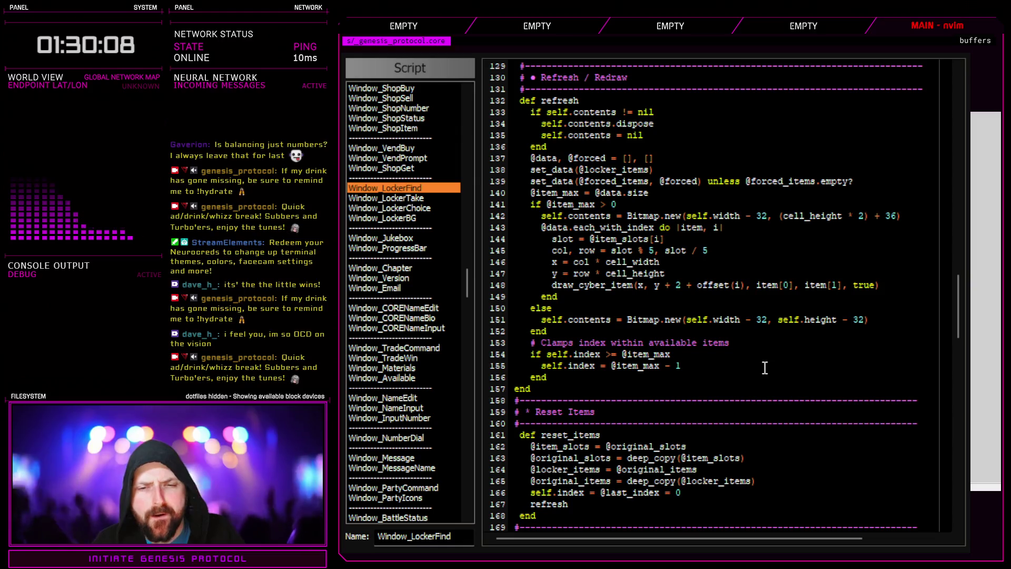
pyautogui.scroll(4, 658, 439)
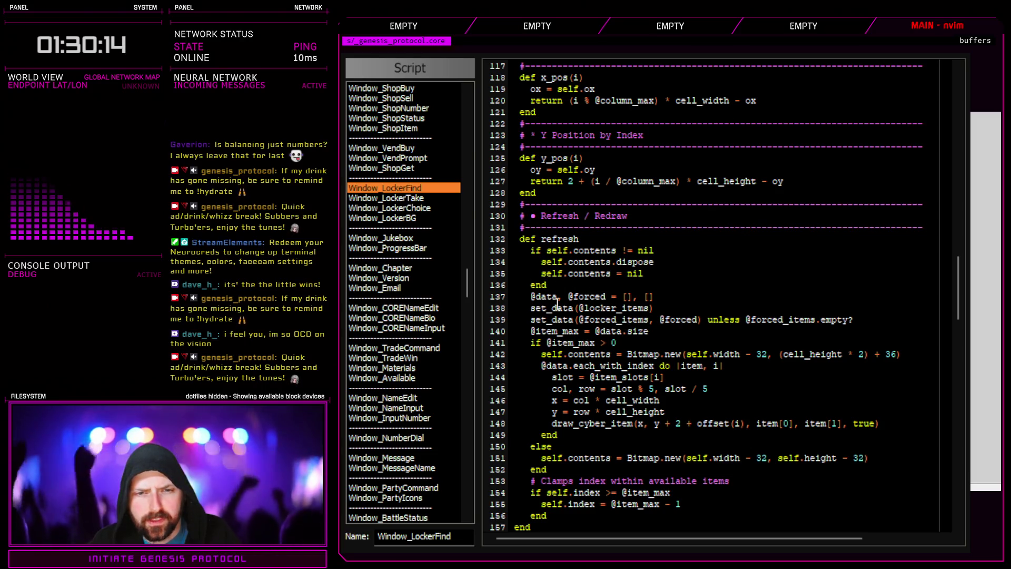
pyautogui.tripleClick(558, 306)
pyautogui.scroll(18, 629, 459)
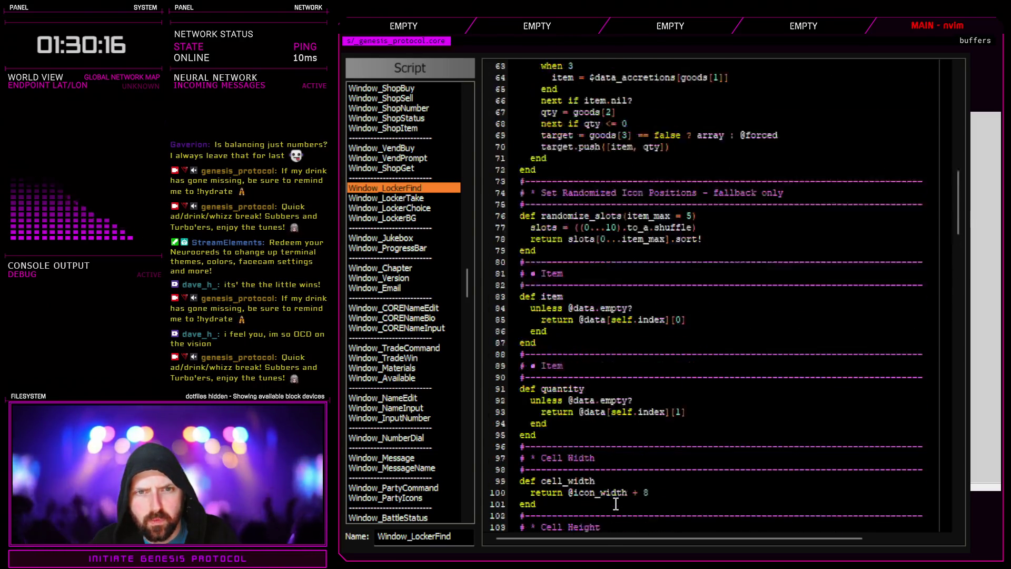
pyautogui.scroll(6, 615, 504)
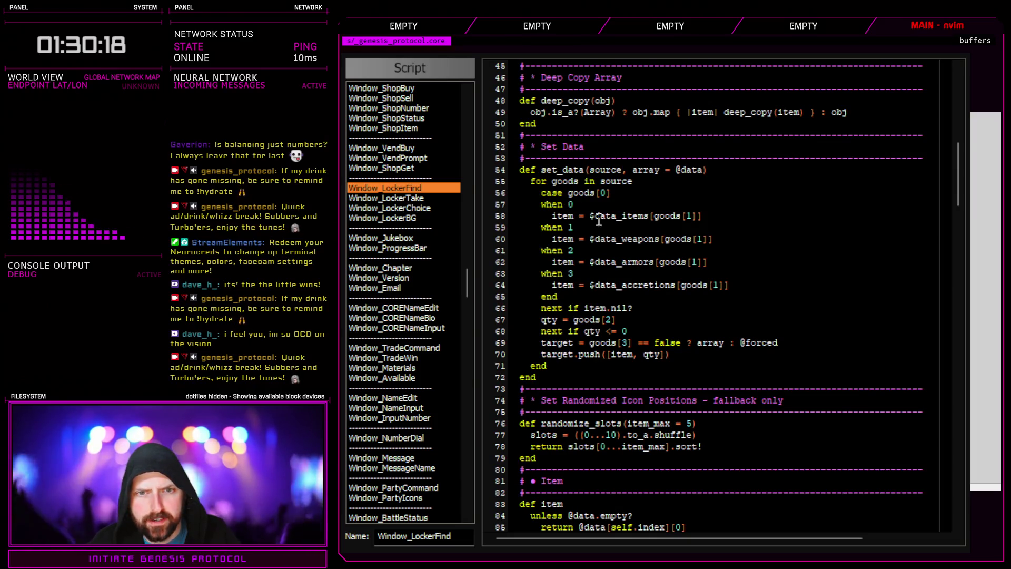
pyautogui.moveTo(468, 281); pyautogui.dragTo(481, 330)
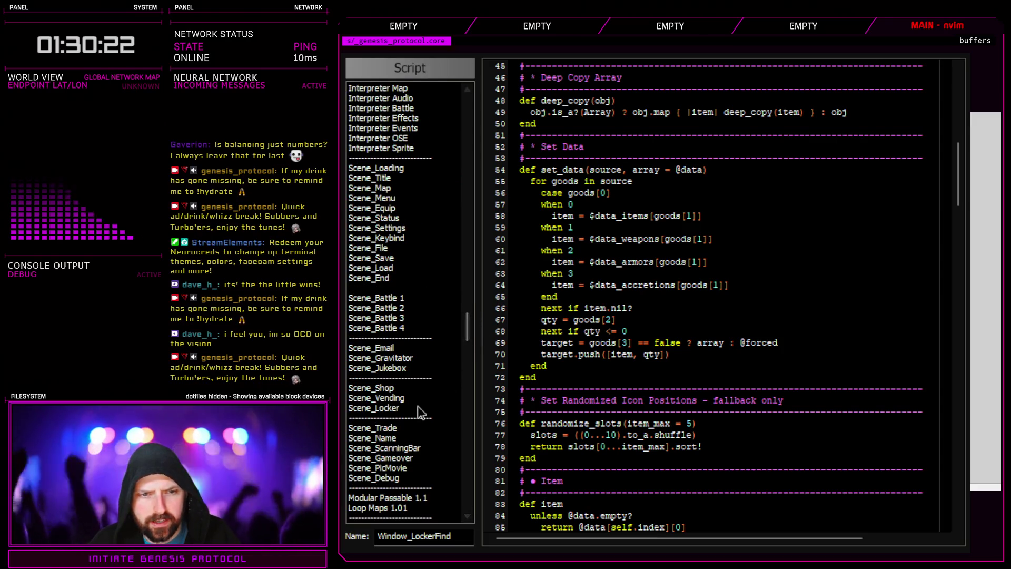
pyautogui.click(406, 408)
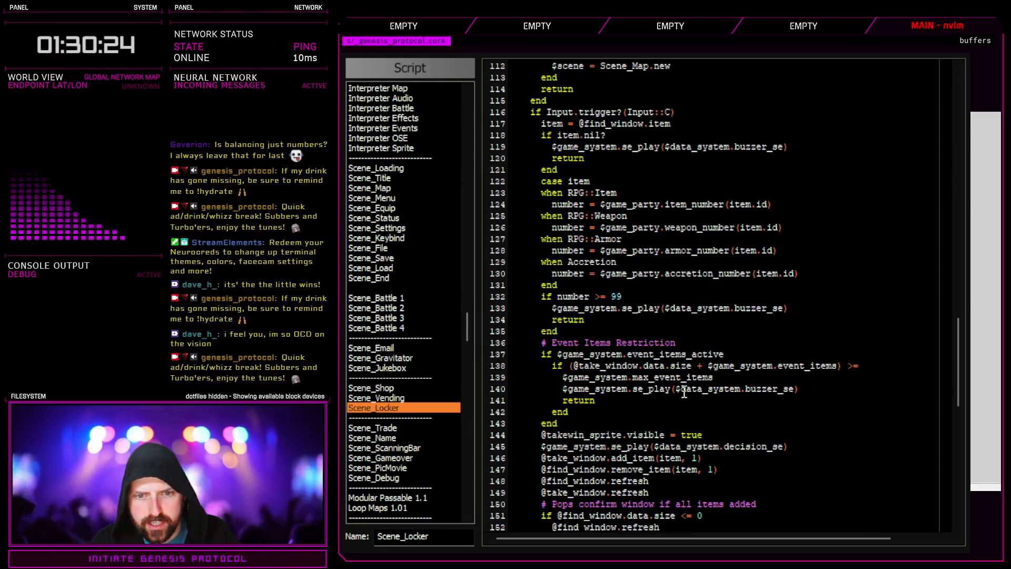
pyautogui.scroll(-6, 684, 393)
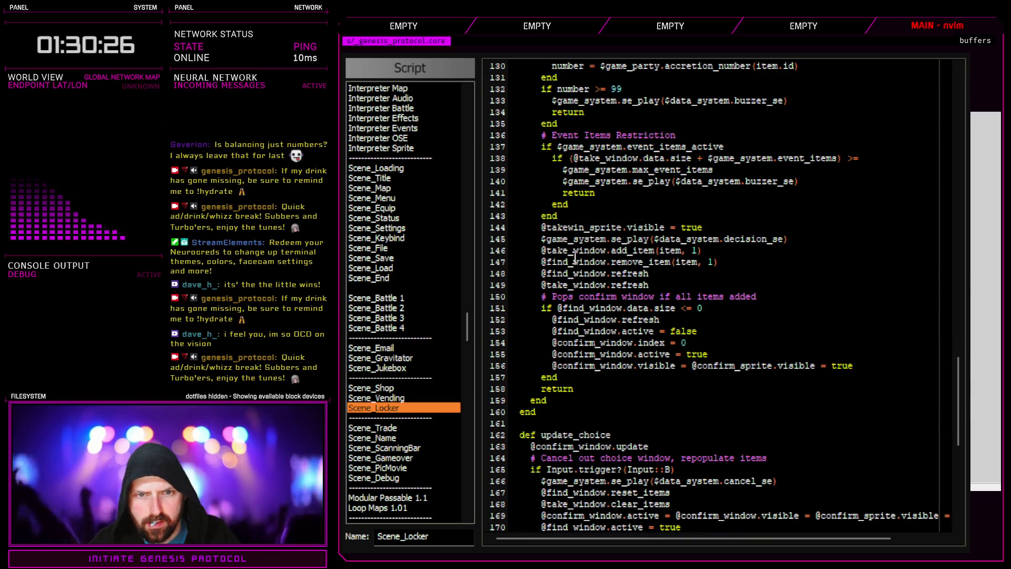
pyautogui.moveTo(542, 251); pyautogui.dragTo(704, 252)
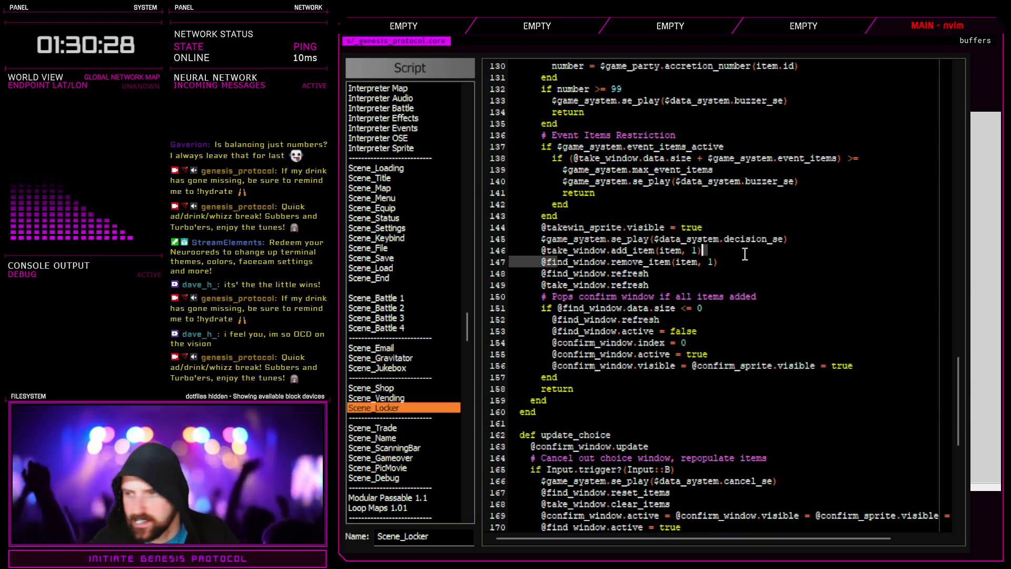
pyautogui.tripleClick(747, 258)
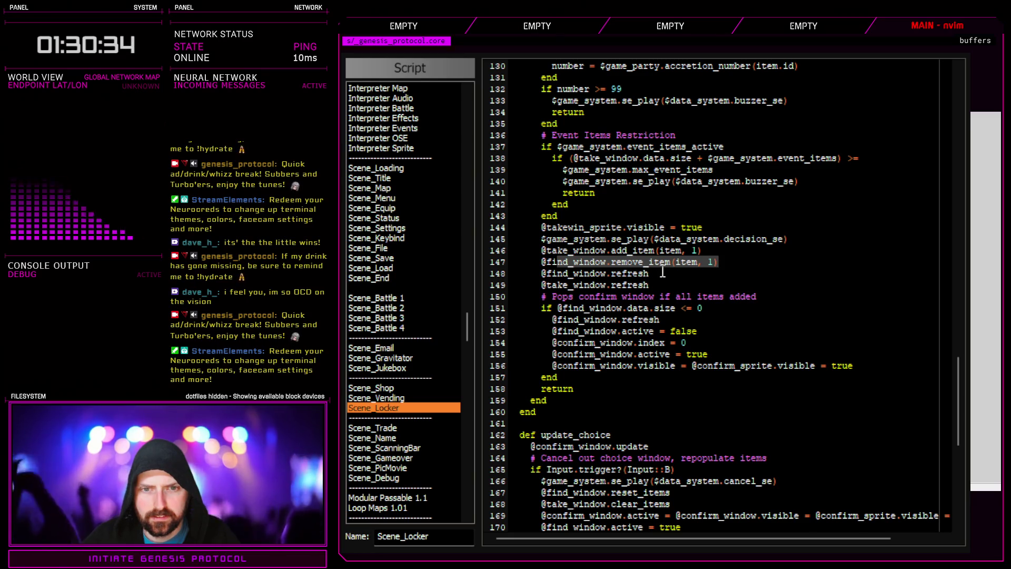
pyautogui.moveTo(661, 319); pyautogui.dragTo(489, 324)
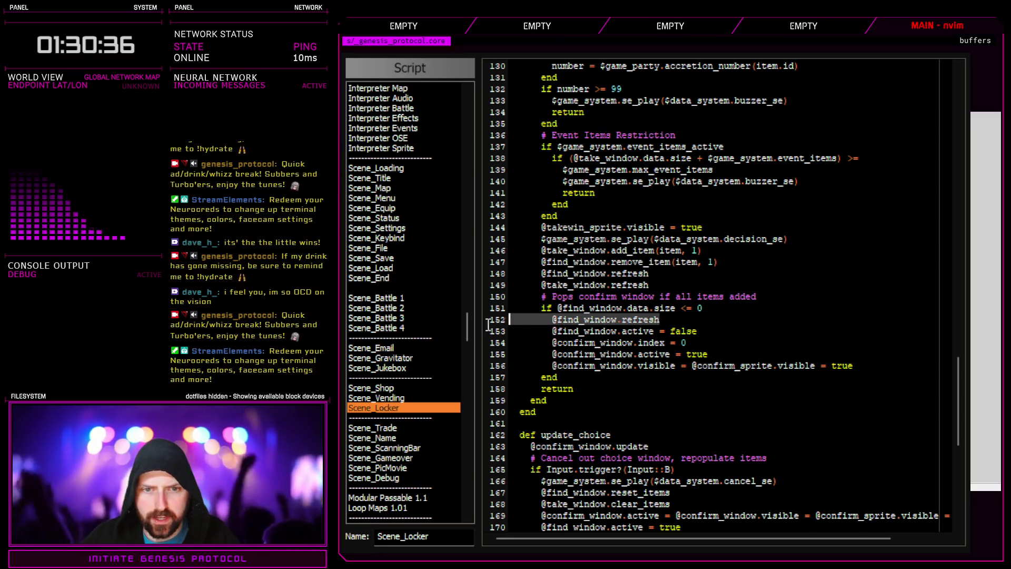
pyautogui.press('Delete')
pyautogui.press('Delete')
pyautogui.click(738, 319)
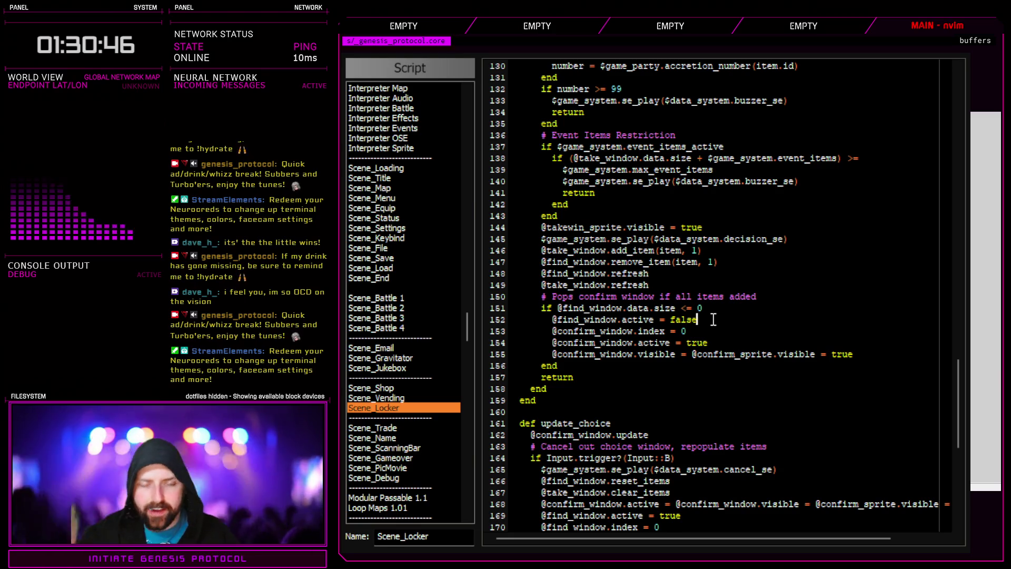
pyautogui.click(667, 272)
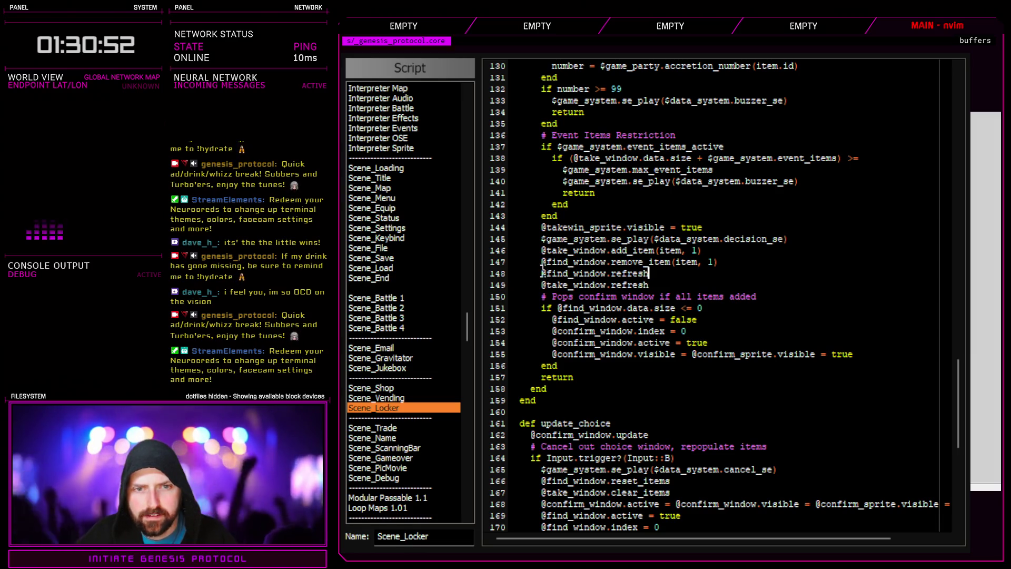
pyautogui.moveTo(542, 273); pyautogui.dragTo(658, 273)
pyautogui.press('y')
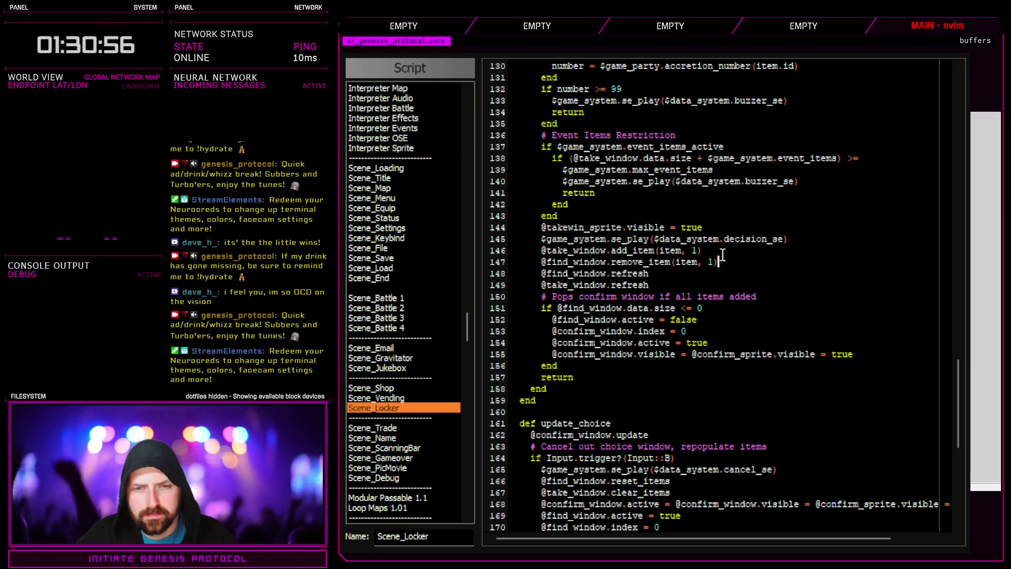
pyautogui.moveTo(468, 327); pyautogui.dragTo(476, 279)
pyautogui.click(414, 247)
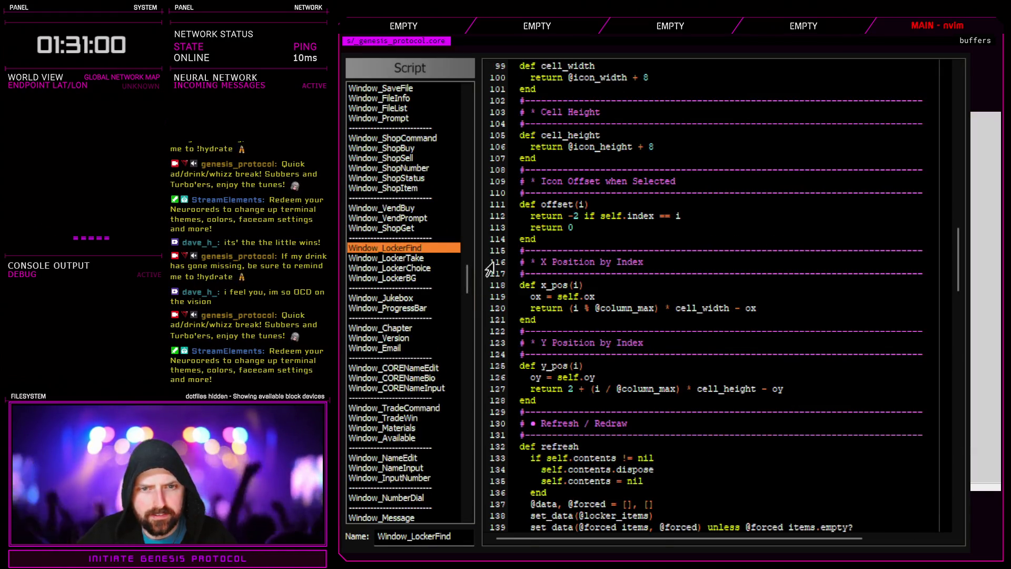
# Step: Scroll through Window_LockerFind's reset-items and remove-item code, then switch back to Scene_Locker
pyautogui.scroll(10, 617, 378)
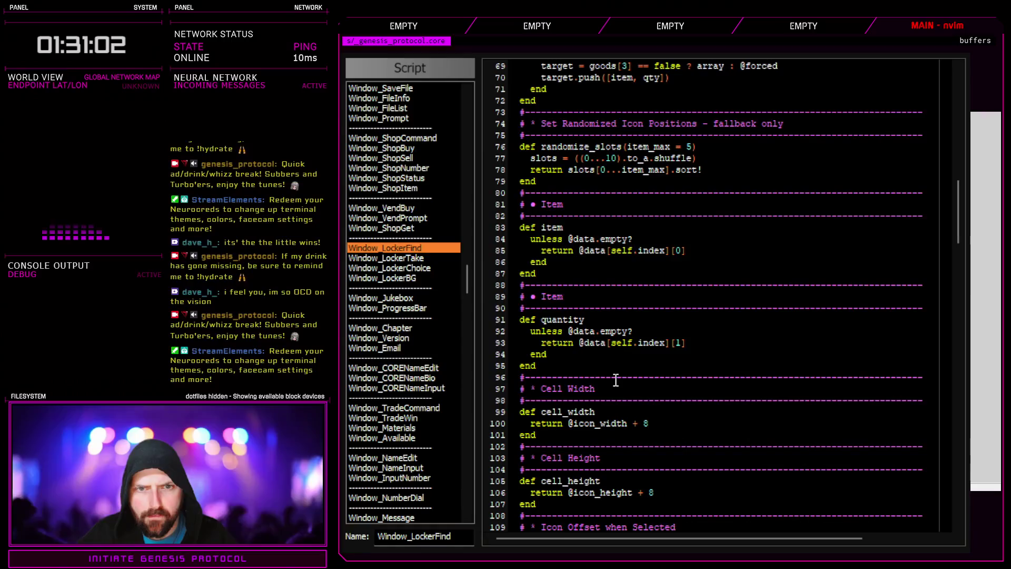
pyautogui.scroll(20, 616, 380)
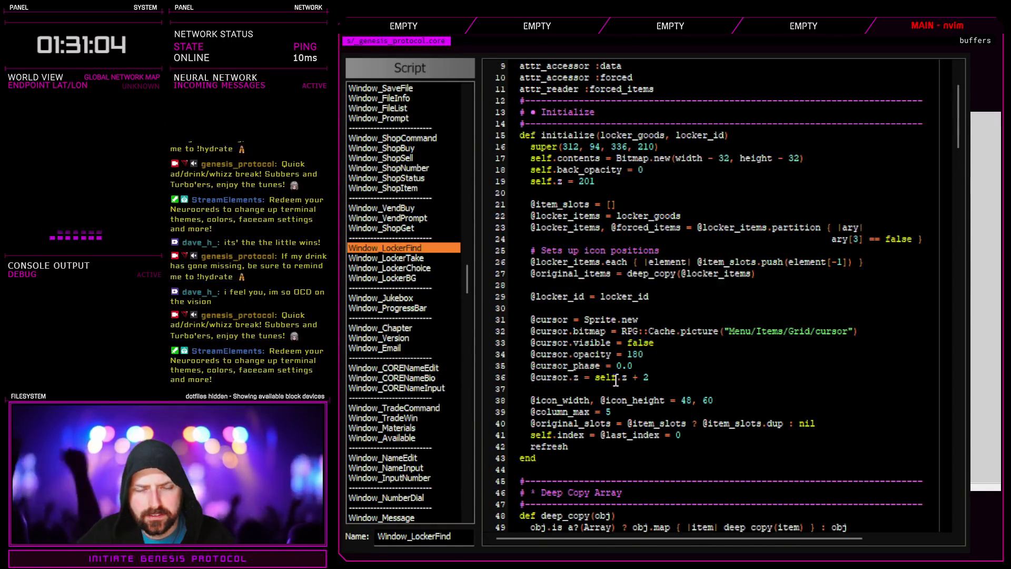
pyautogui.scroll(-20, 616, 379)
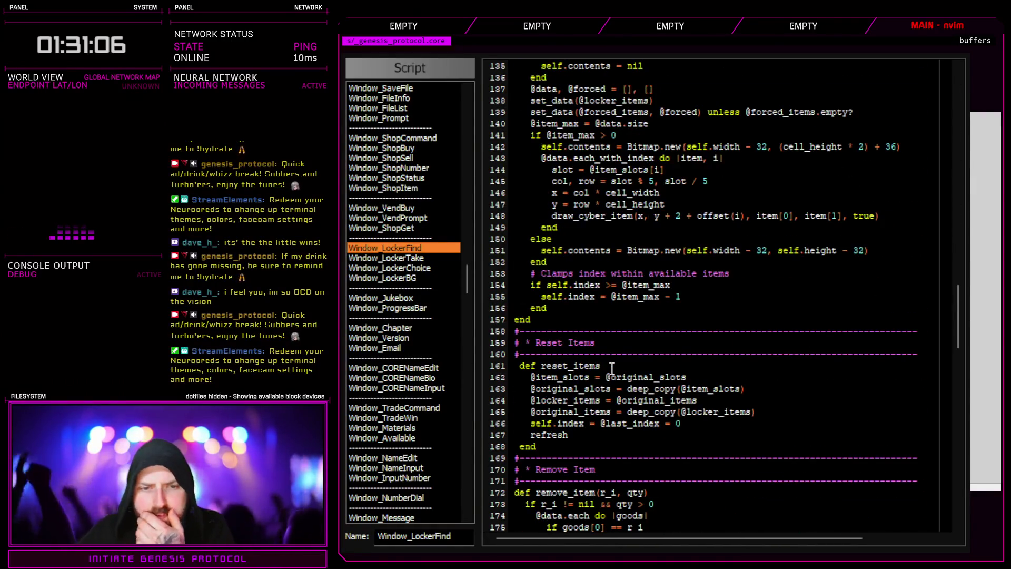
pyautogui.scroll(-8, 612, 367)
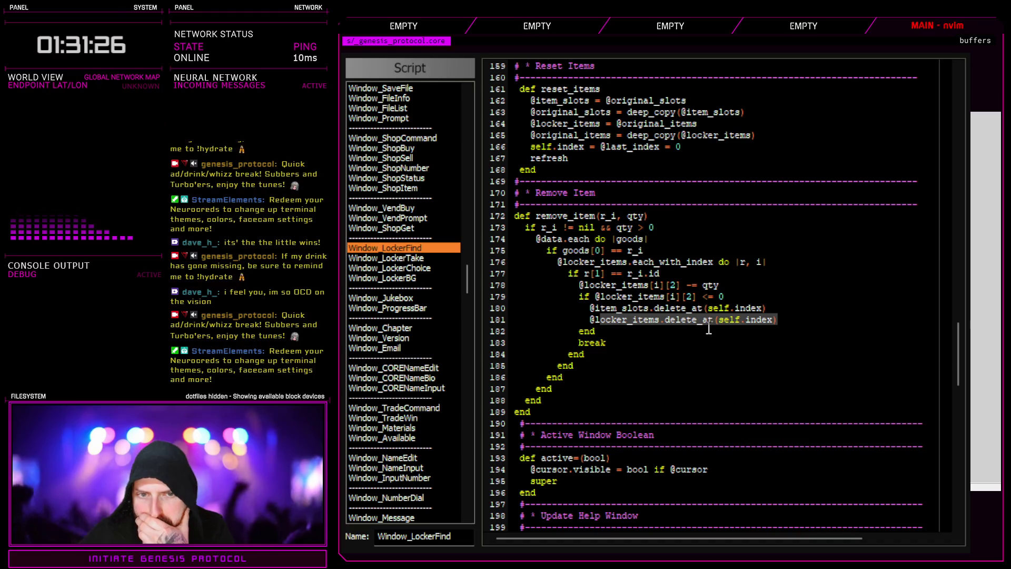
pyautogui.moveTo(467, 280); pyautogui.dragTo(472, 320)
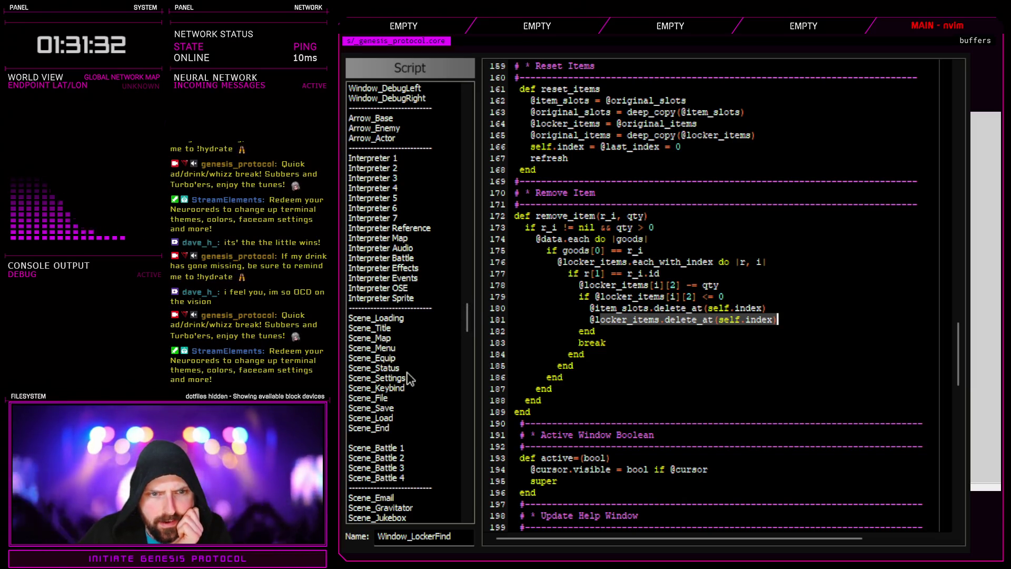
pyautogui.scroll(-10, 411, 369)
pyautogui.click(395, 258)
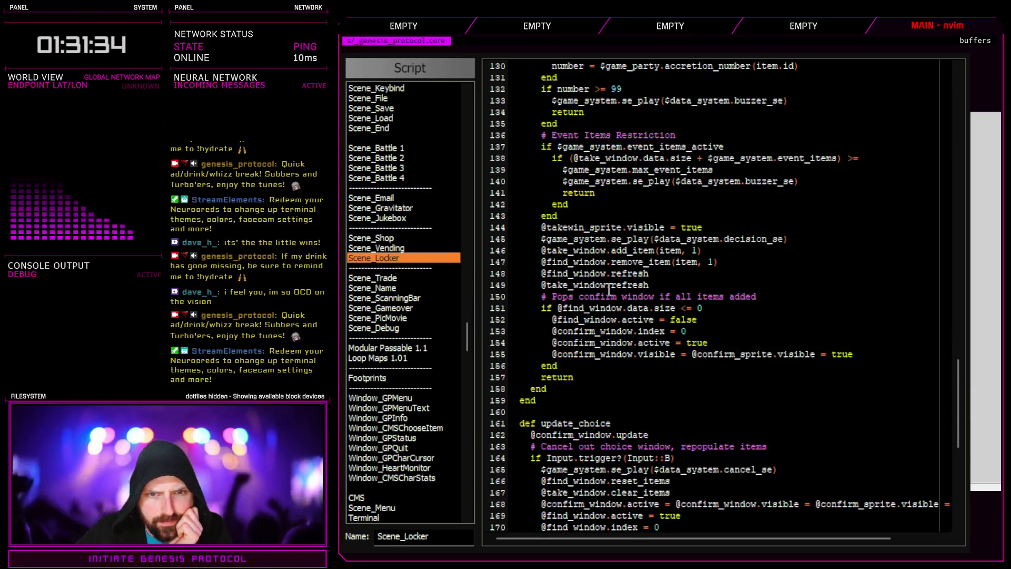
pyautogui.click(724, 307)
pyautogui.press('Return')
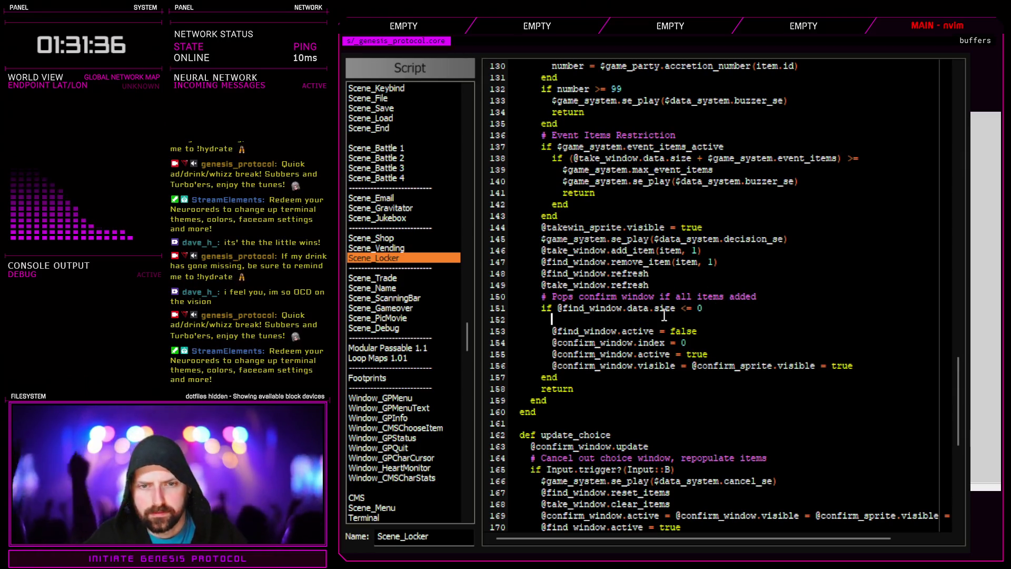
pyautogui.write('ts')
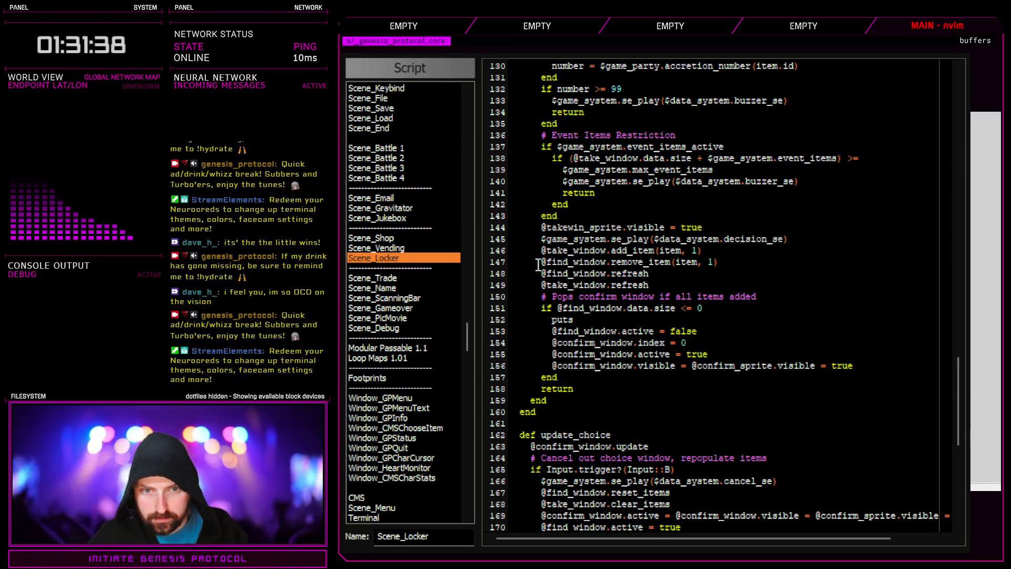
pyautogui.moveTo(557, 311); pyautogui.dragTo(643, 311)
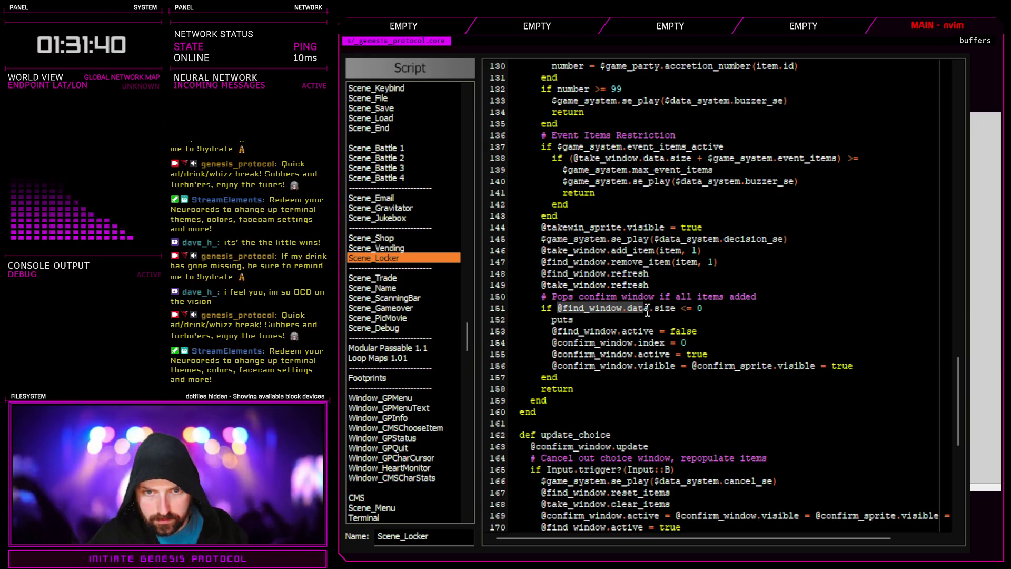
pyautogui.click(611, 321)
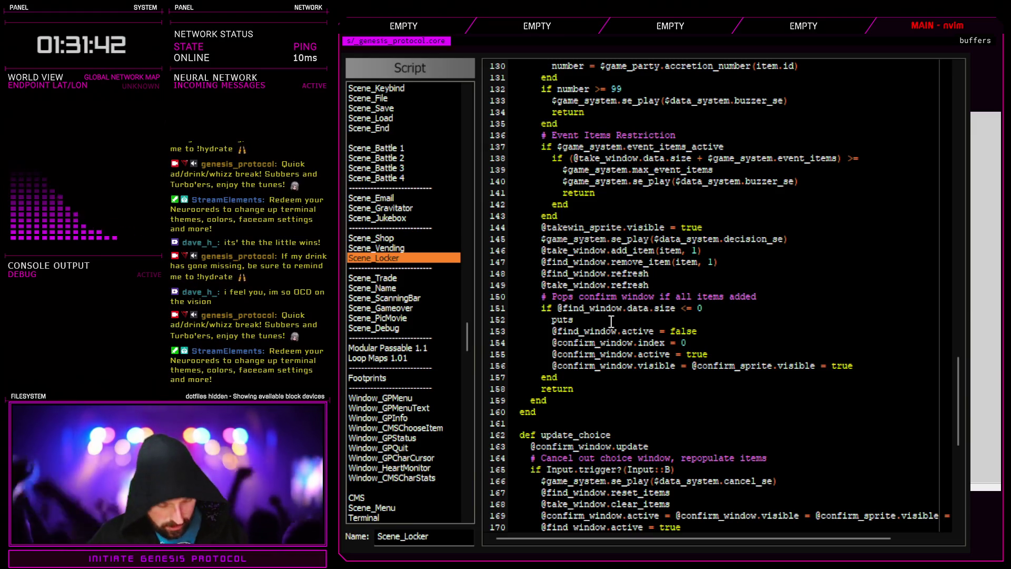
pyautogui.write('@find_window.data')
pyautogui.press('F12')
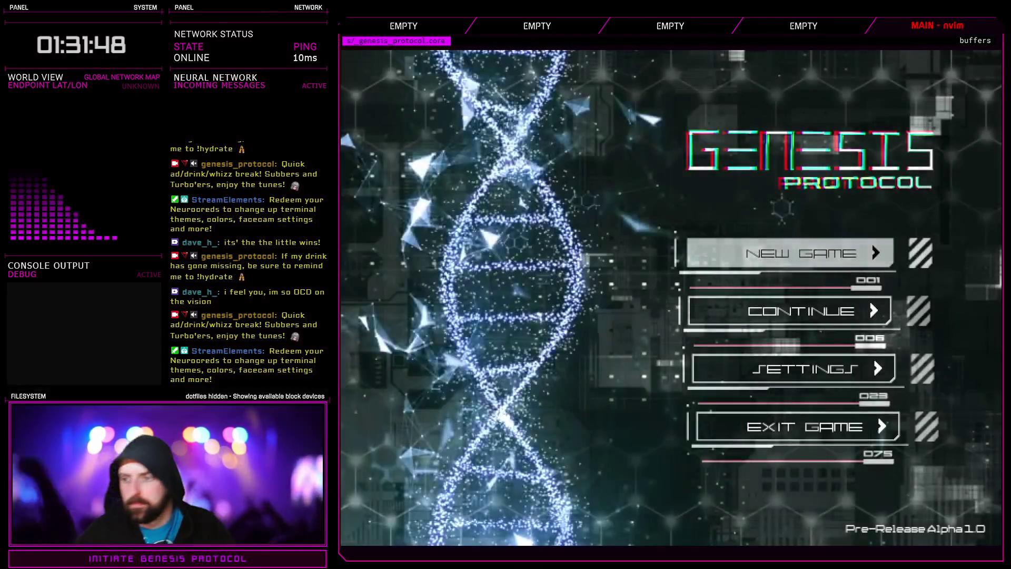
# Step: Load the slot 3 save, walk to the lockers, and resave through the debug menu
pyautogui.press('Return')
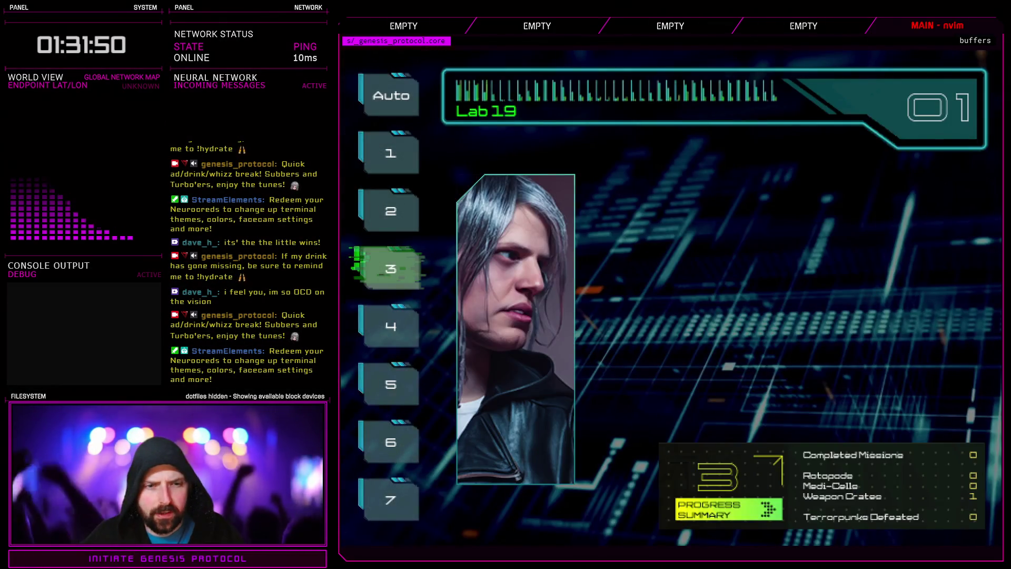
pyautogui.press('Return')
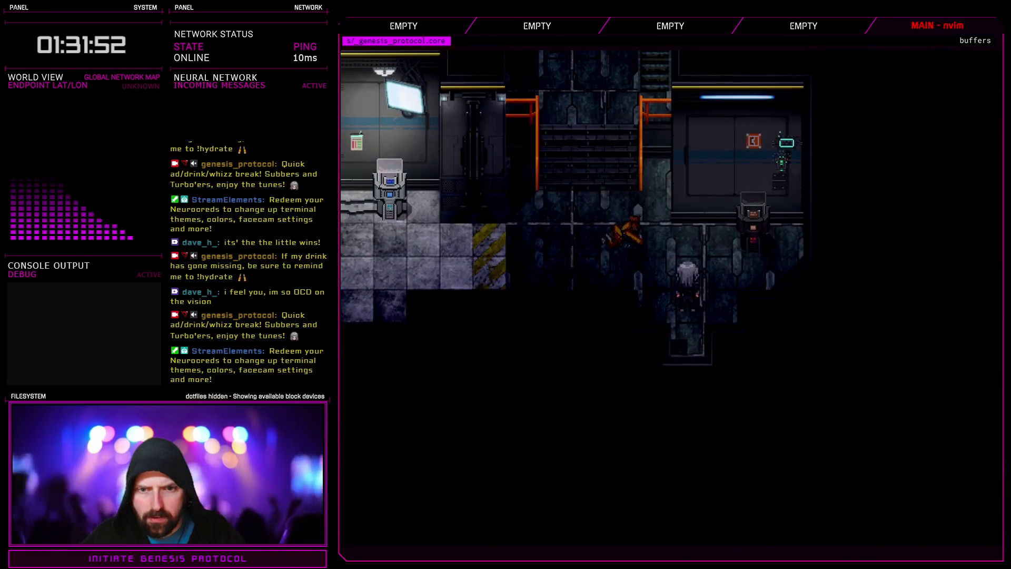
pyautogui.press('Up')
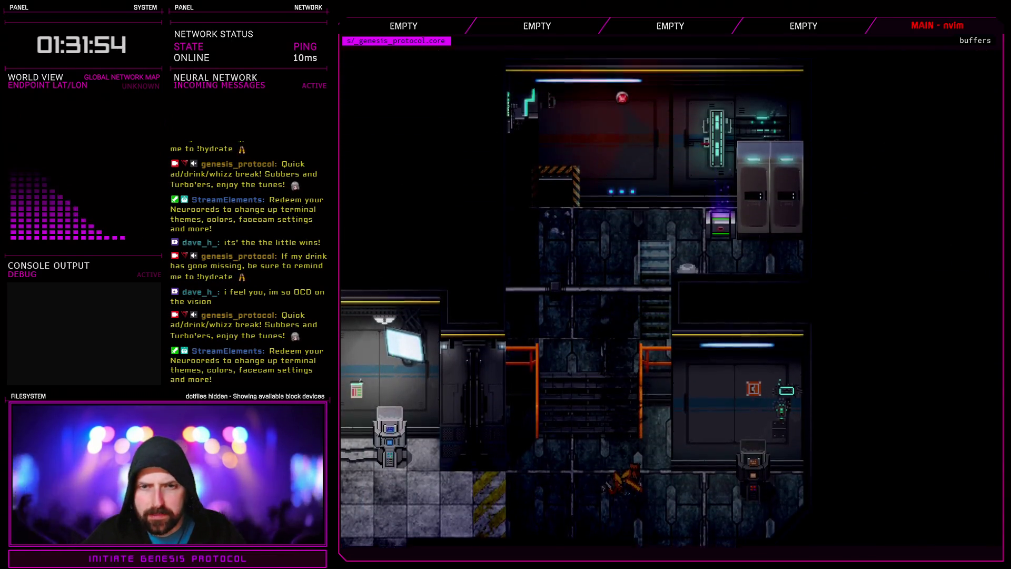
pyautogui.press('Right')
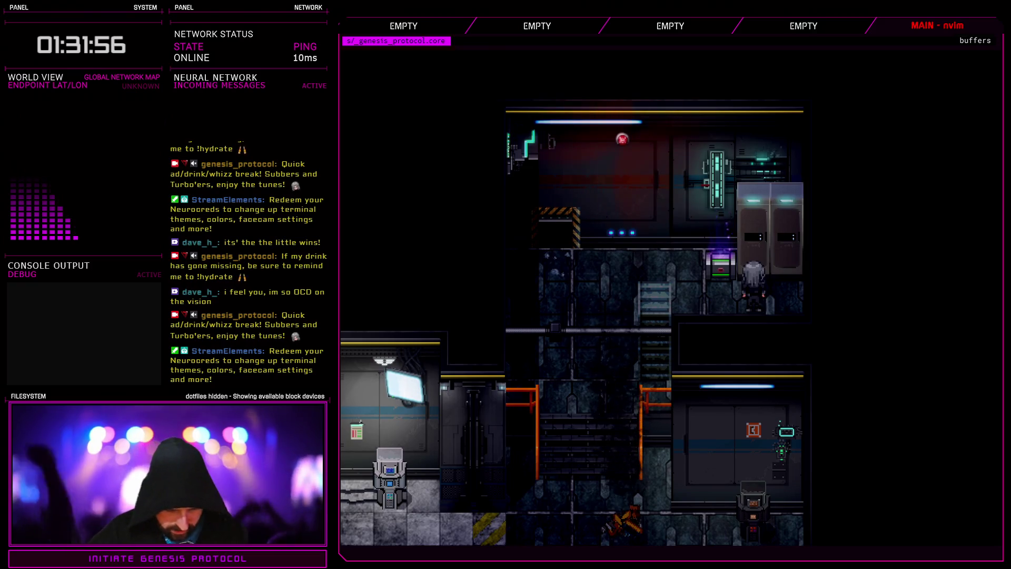
pyautogui.press('F9')
pyautogui.press('Down')
pyautogui.press('Down')
pyautogui.press('Down')
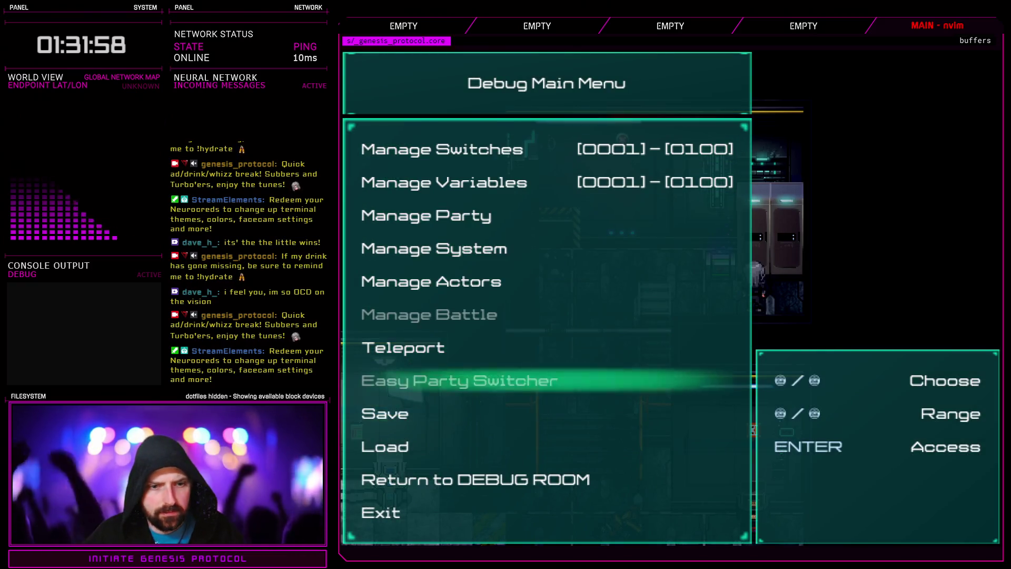
pyautogui.press('Return')
pyautogui.press('Return')
pyautogui.press('Up')
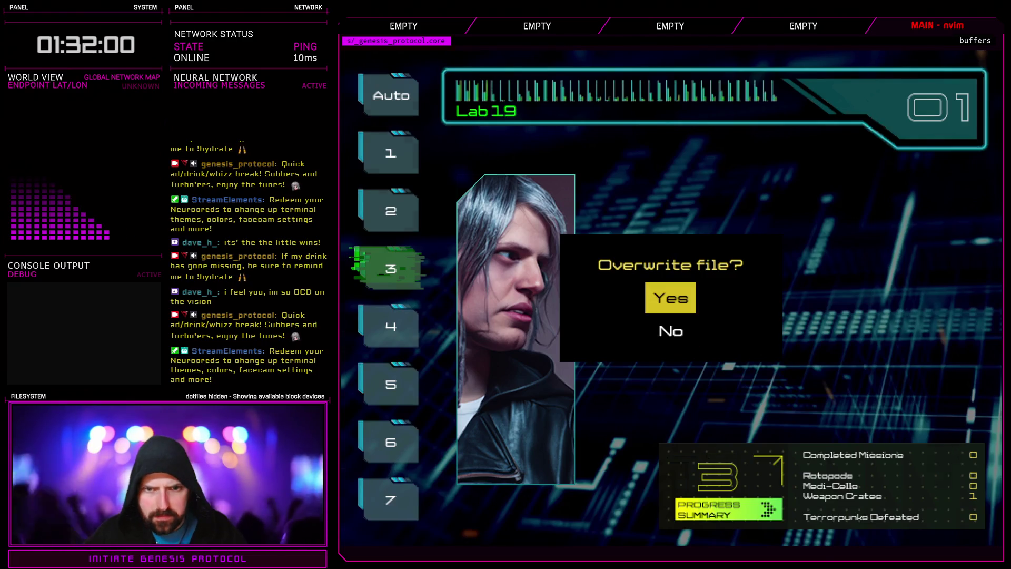
pyautogui.press('Return')
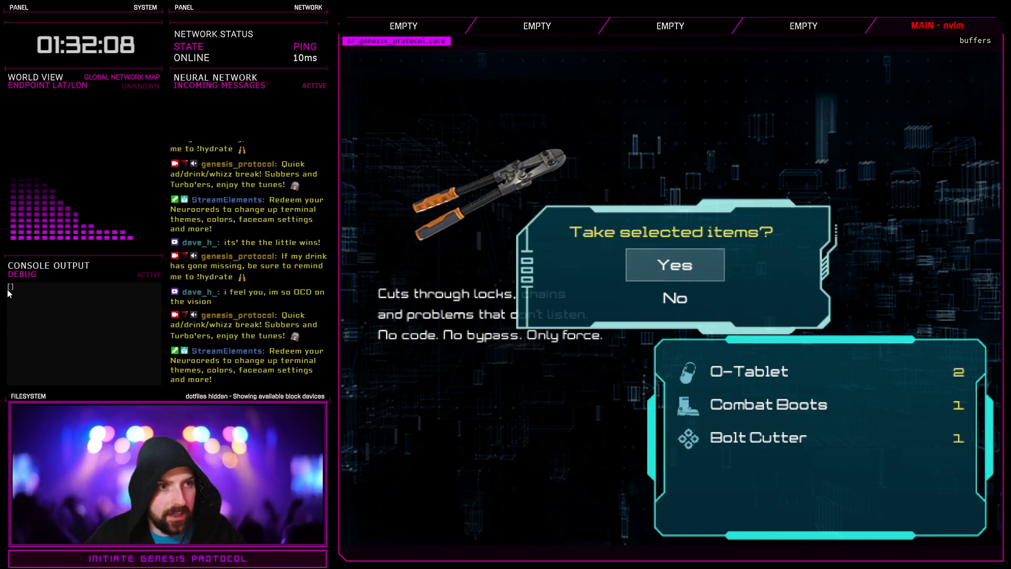
# Step: Decline the take-items prompt with No, then quit via Exit Game
pyautogui.press('Down')
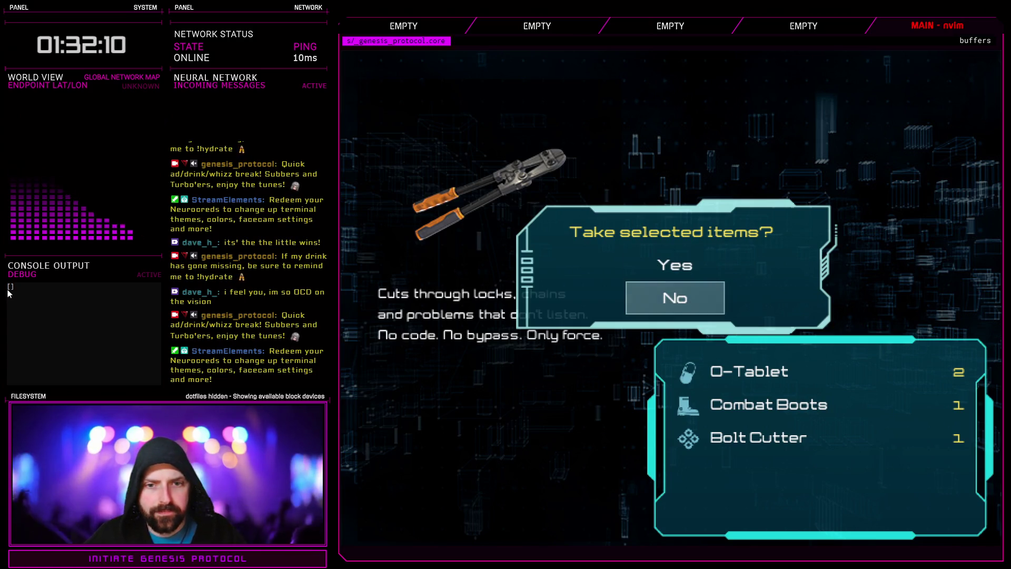
pyautogui.press('Return')
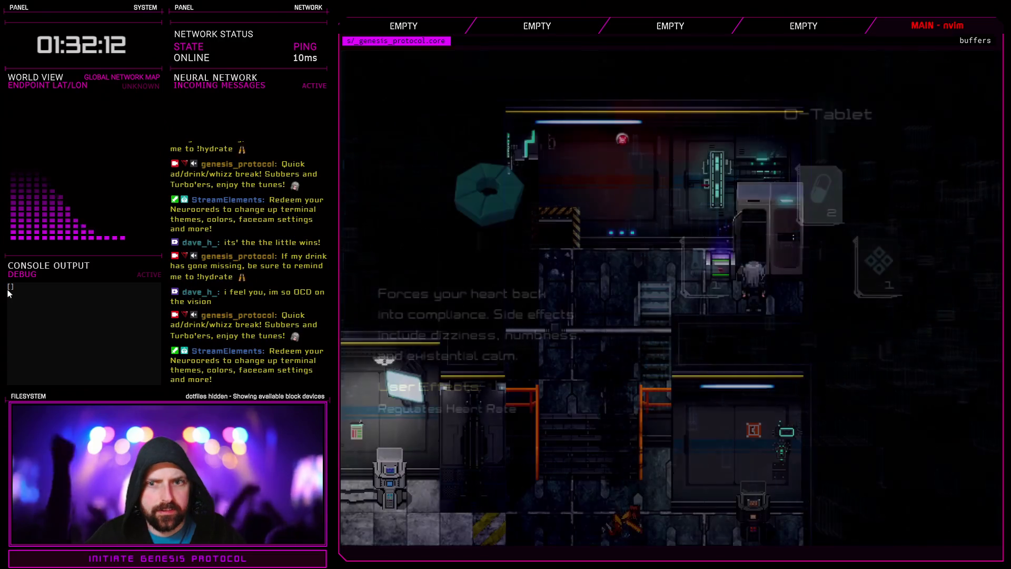
pyautogui.press('Escape')
pyautogui.press('Return')
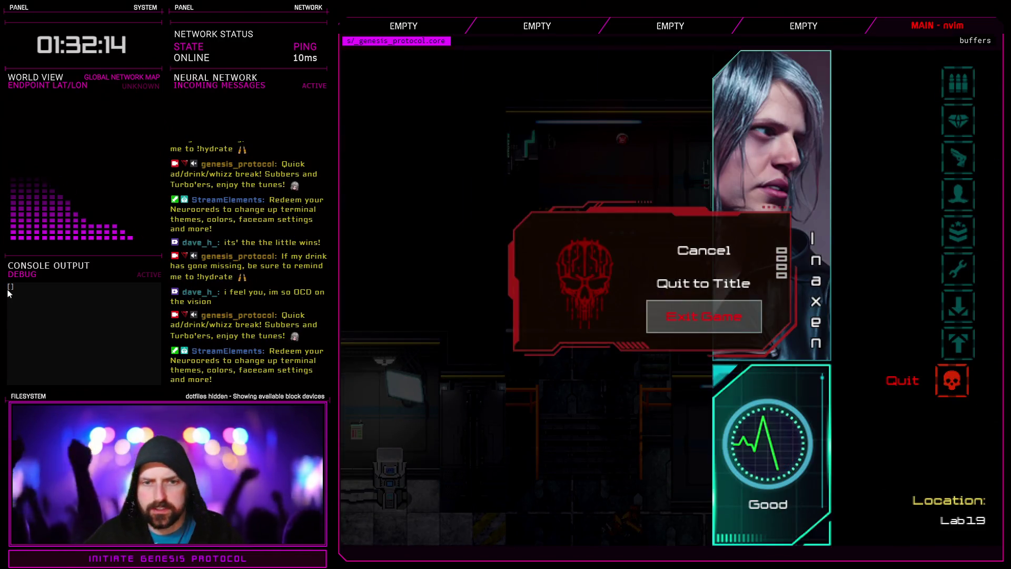
pyautogui.press('Return')
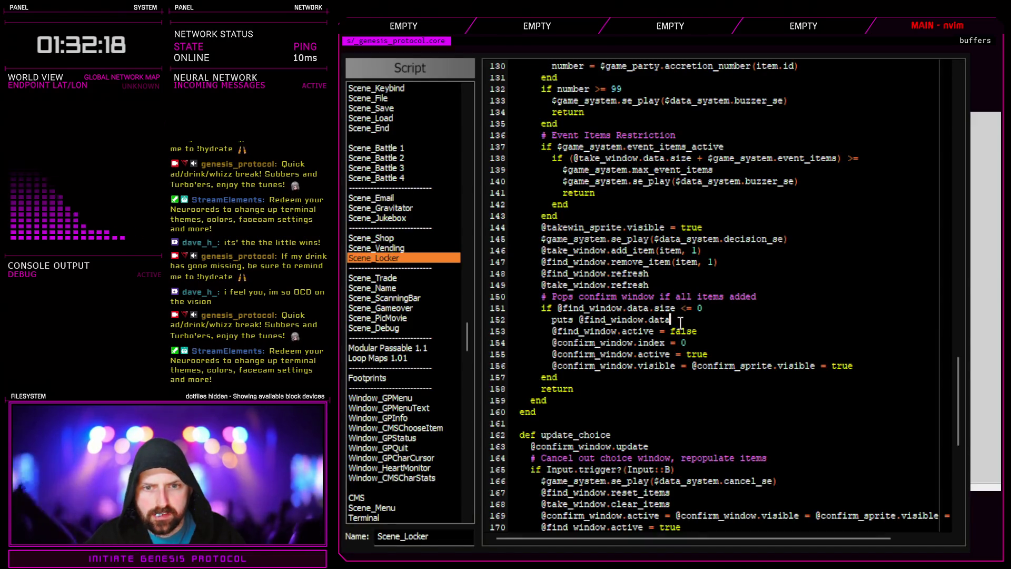
pyautogui.moveTo(677, 319); pyautogui.dragTo(501, 325)
pyautogui.press('d')
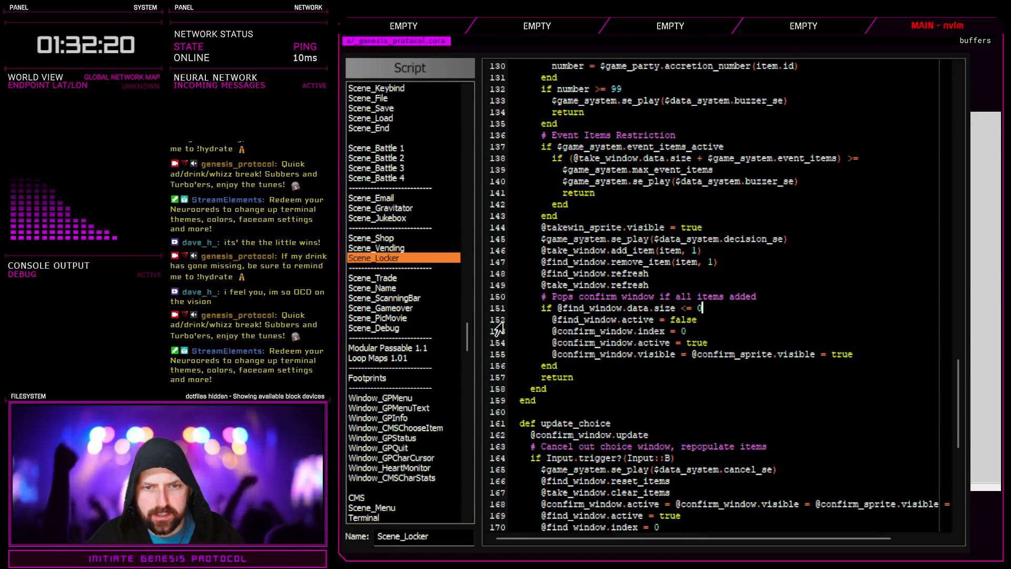
pyautogui.scroll(3, 466, 336)
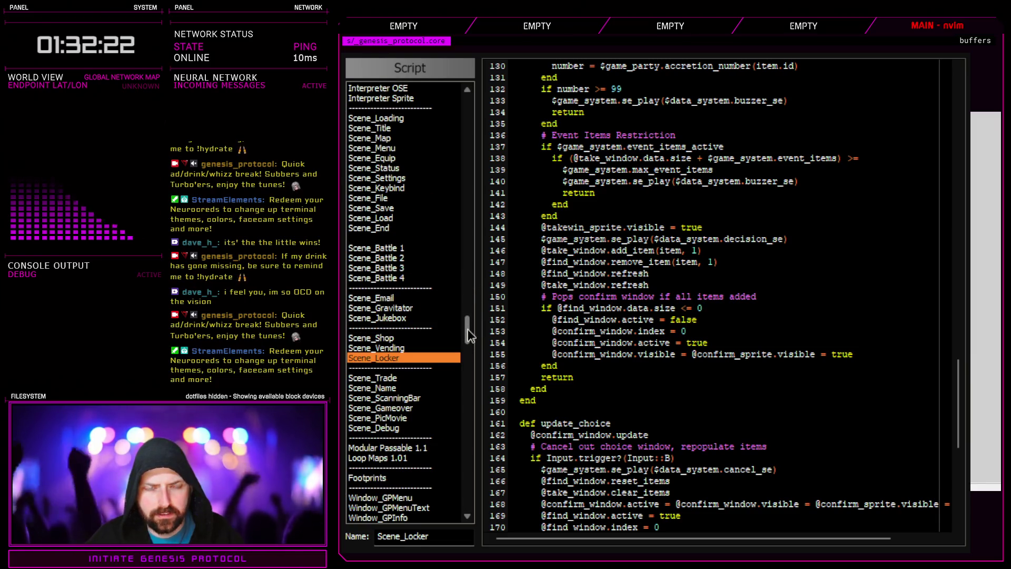
pyautogui.scroll(3, 468, 324)
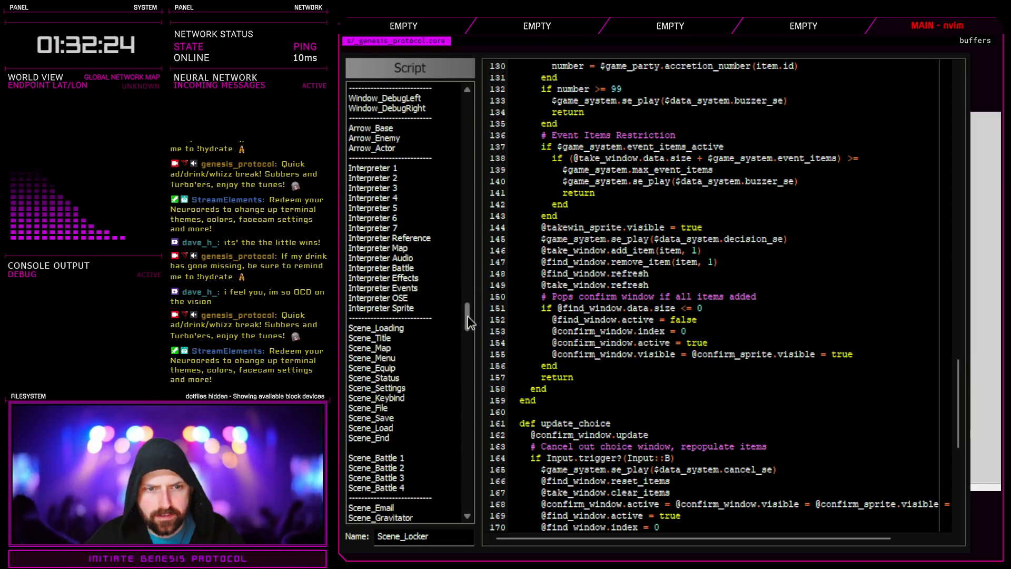
pyautogui.moveTo(467, 312)
pyautogui.mouseDown()
pyautogui.moveTo(468, 257)
pyautogui.moveTo(468, 281)
pyautogui.mouseUp()
pyautogui.click(428, 288)
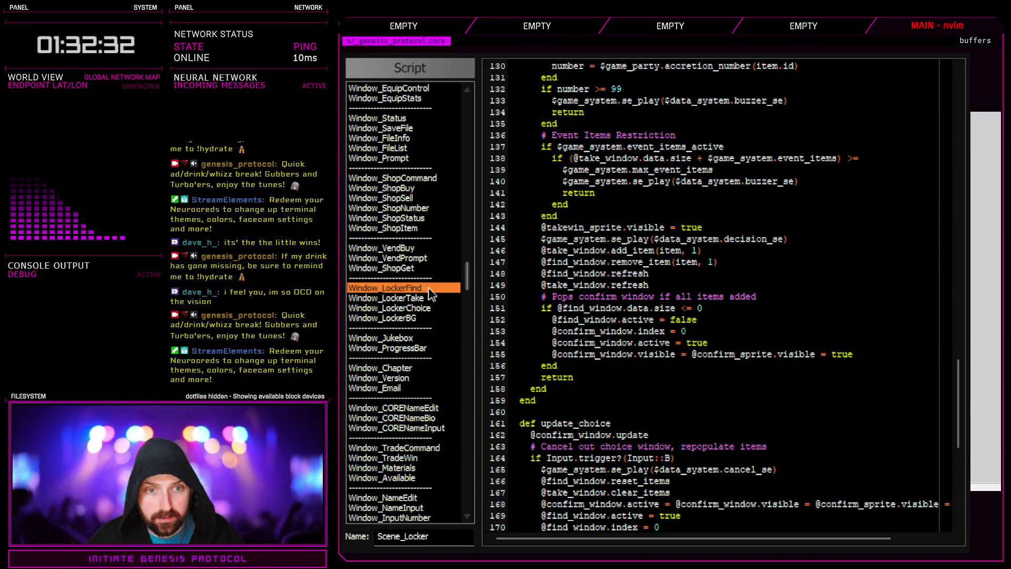
pyautogui.scroll(18, 621, 347)
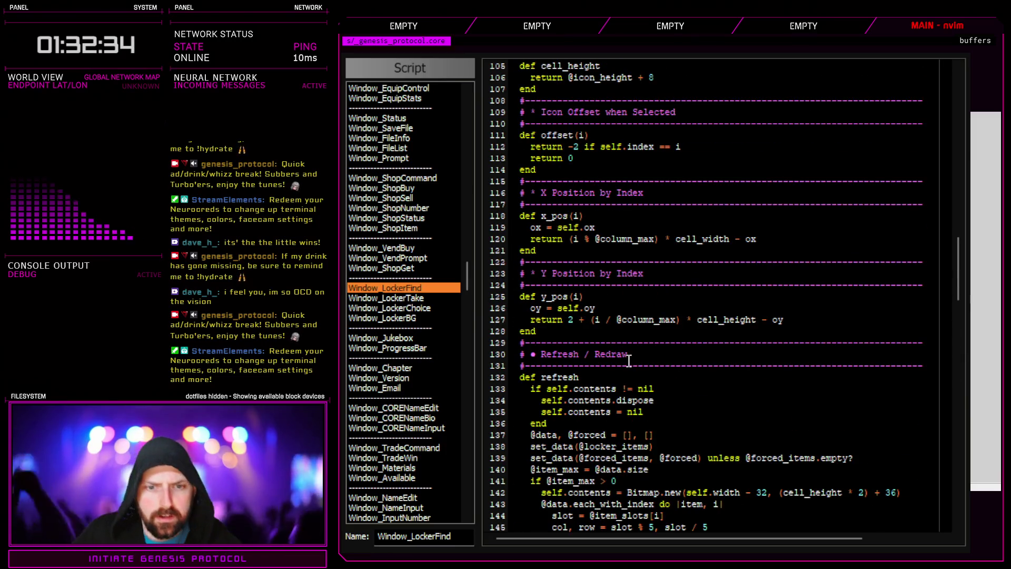
pyautogui.scroll(-6, 628, 361)
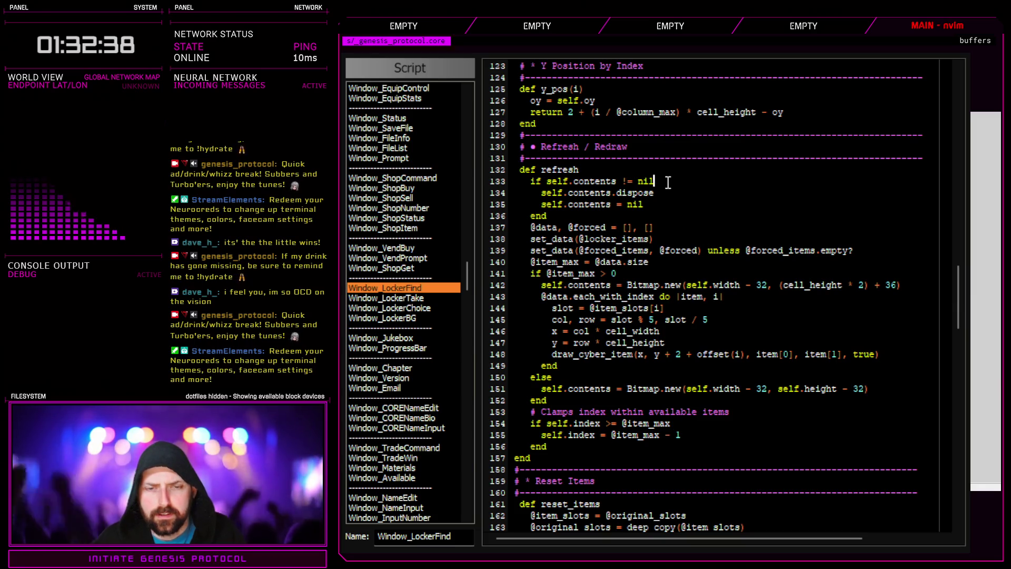
pyautogui.moveTo(531, 226); pyautogui.dragTo(659, 224)
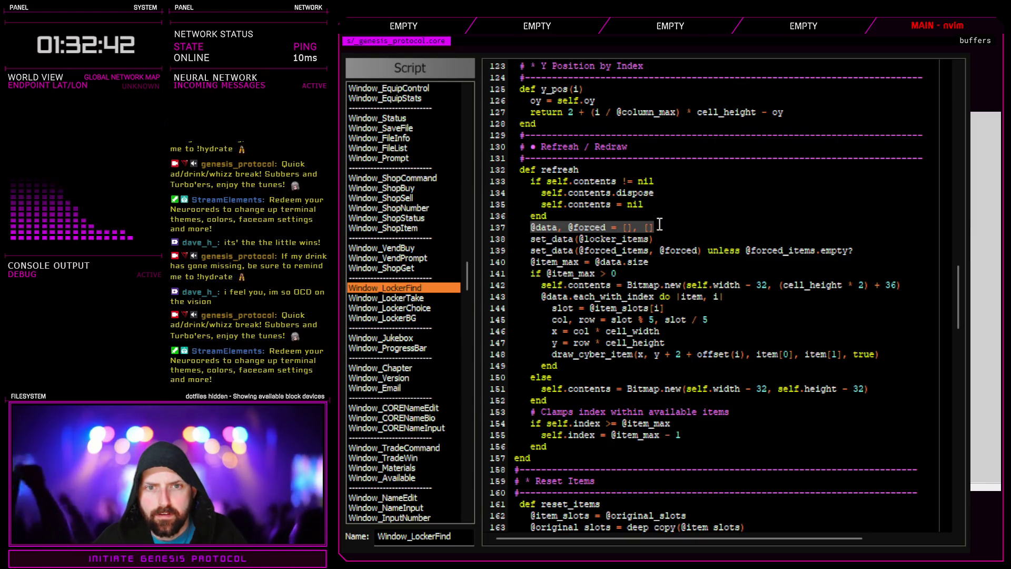
pyautogui.click(659, 225)
pyautogui.click(669, 182)
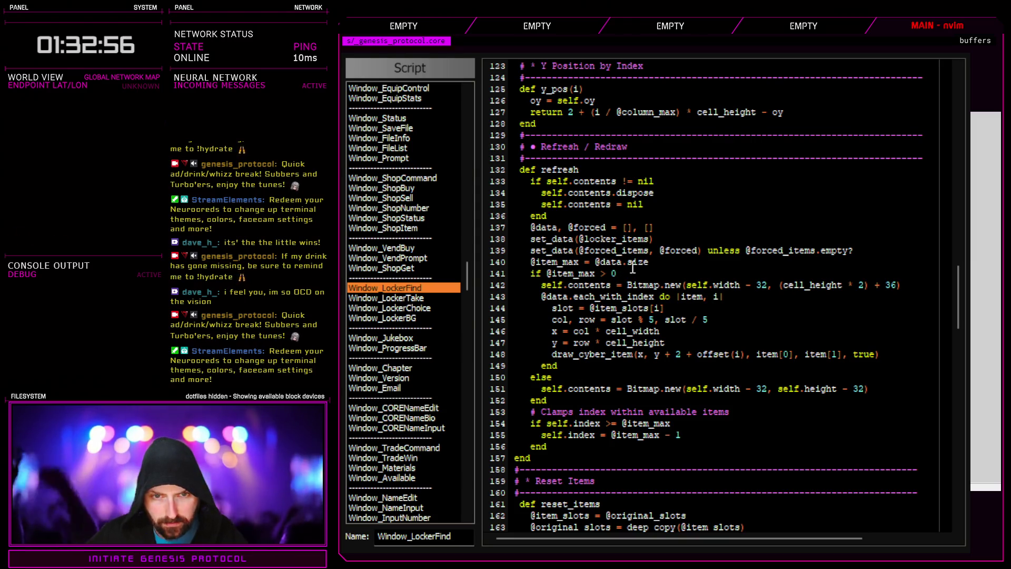
pyautogui.moveTo(531, 238); pyautogui.dragTo(682, 238)
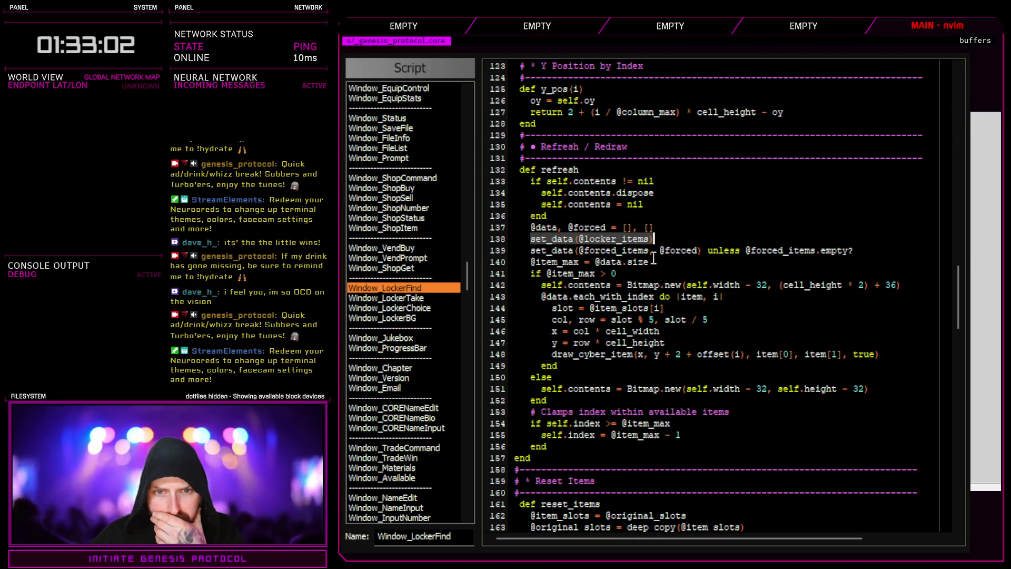
pyautogui.click(608, 241)
pyautogui.scroll(15, 629, 295)
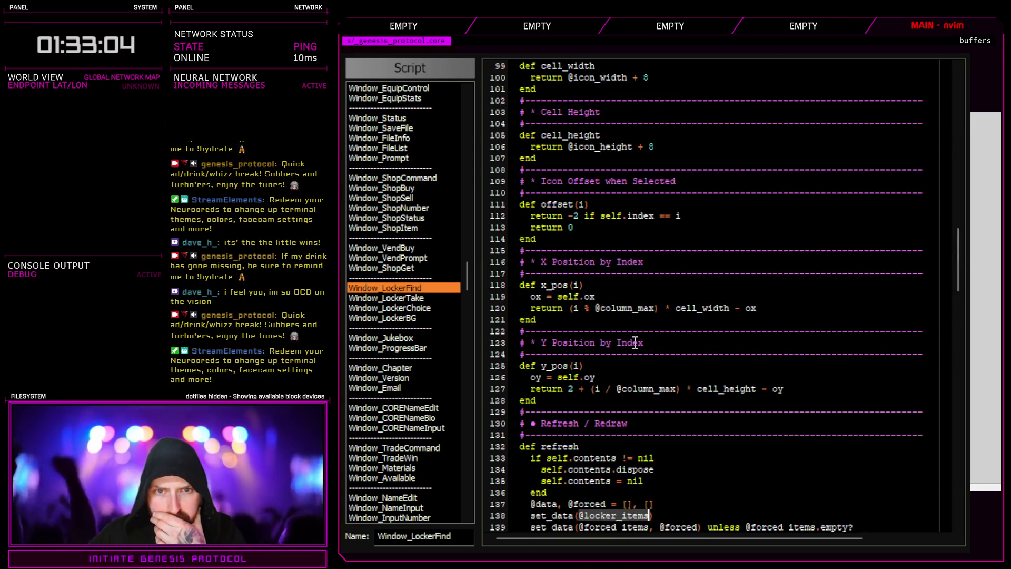
pyautogui.scroll(15, 633, 348)
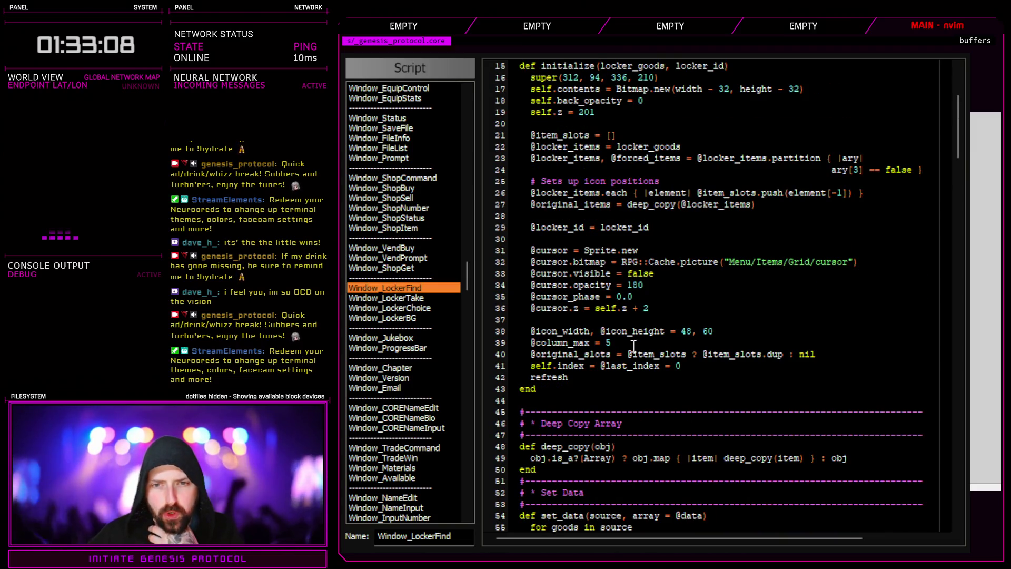
pyautogui.scroll(-20, 633, 348)
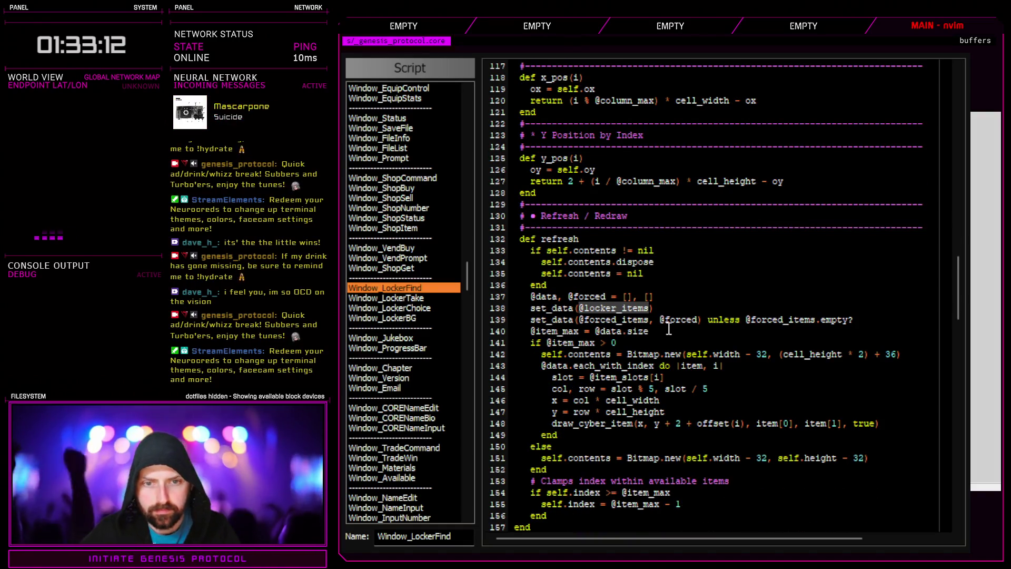
pyautogui.click(856, 319)
pyautogui.press('Return')
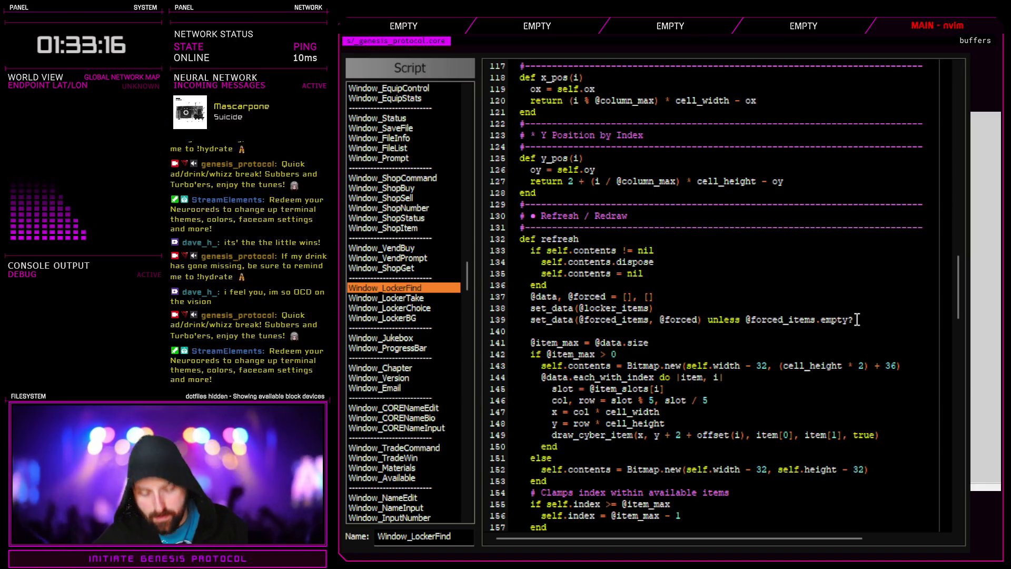
pyautogui.press('BackSpace')
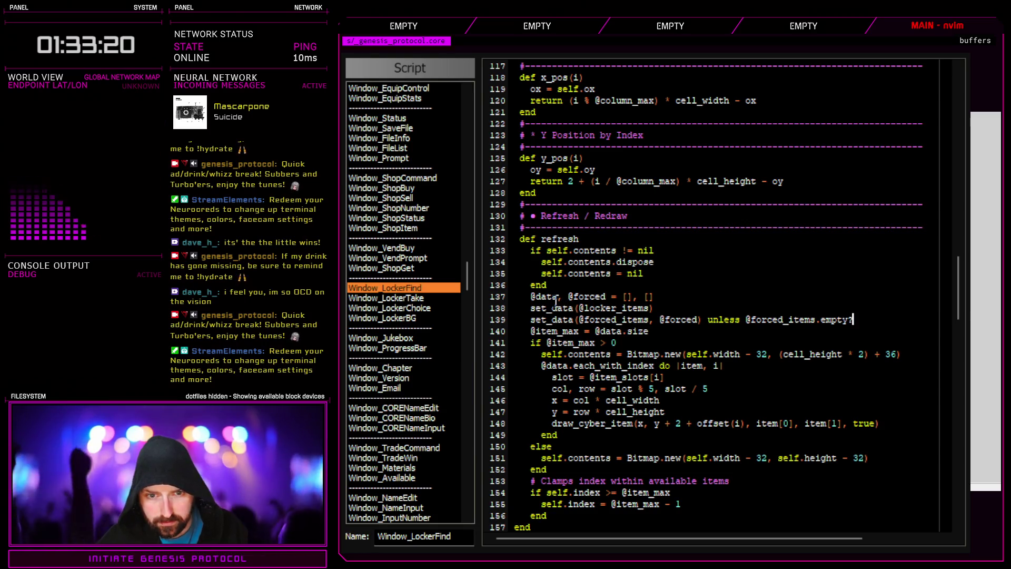
pyautogui.moveTo(545, 343)
pyautogui.mouseDown()
pyautogui.moveTo(576, 431)
pyautogui.moveTo(895, 453)
pyautogui.mouseUp()
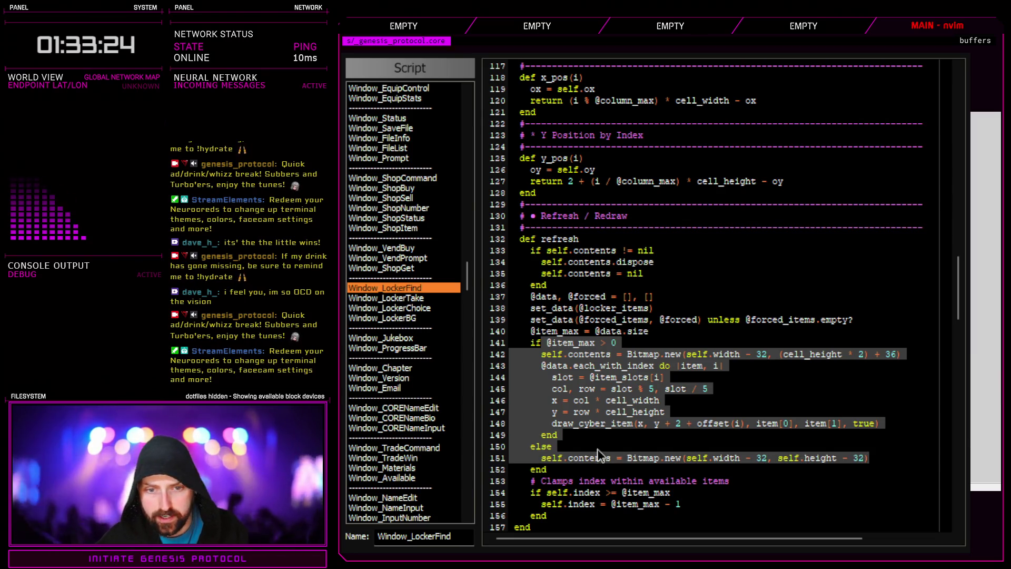
pyautogui.click(584, 457)
pyautogui.moveTo(547, 343); pyautogui.dragTo(621, 342)
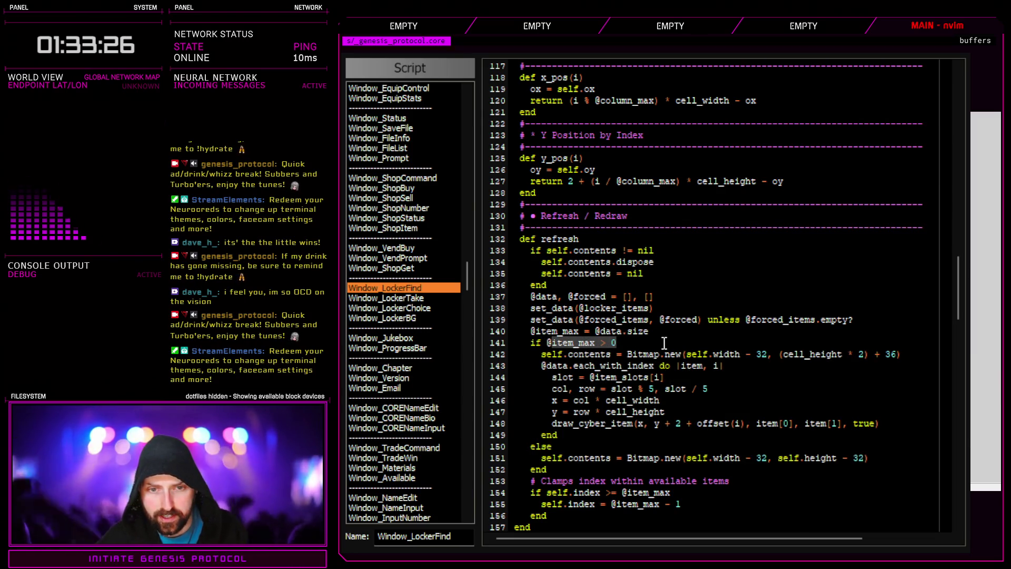
pyautogui.click(626, 341)
pyautogui.moveTo(550, 343); pyautogui.dragTo(589, 343)
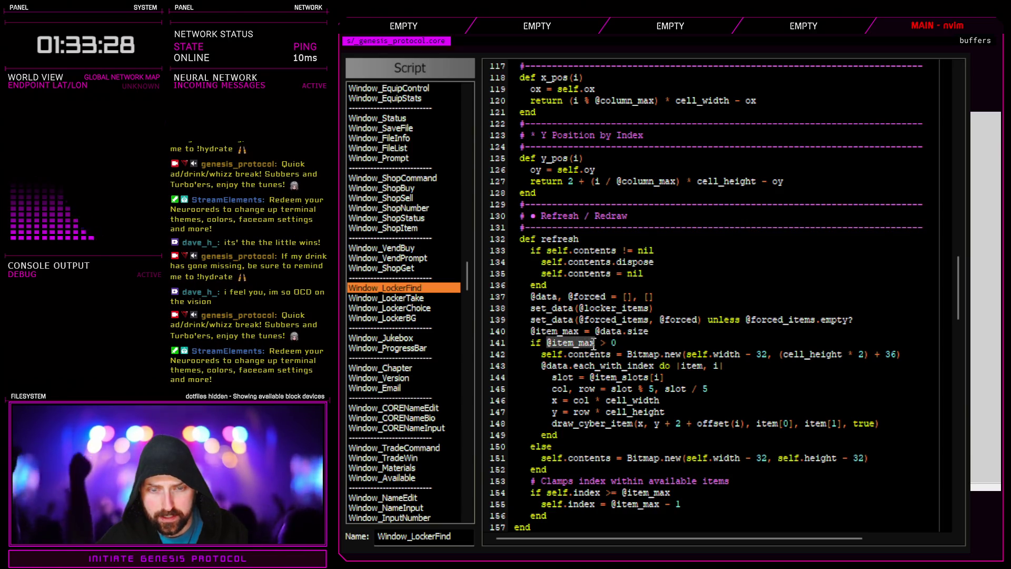
pyautogui.click(674, 331)
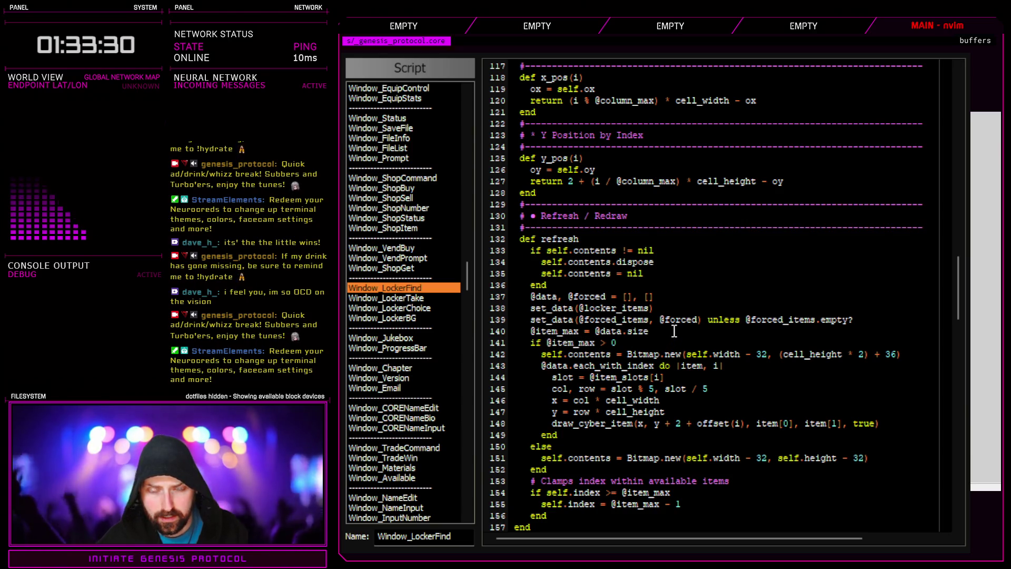
pyautogui.press('Return')
pyautogui.write('puts')
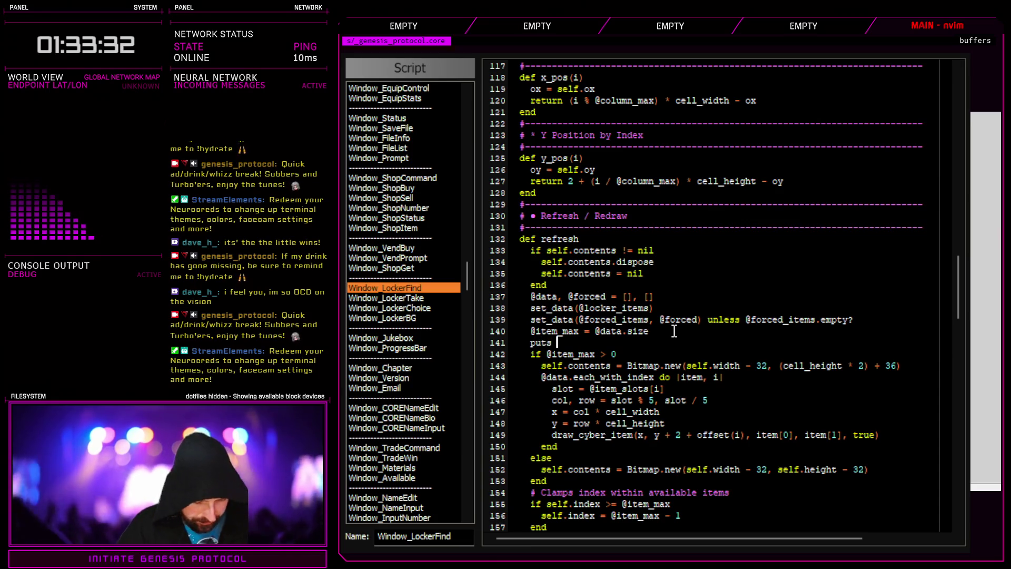
pyautogui.write('max')
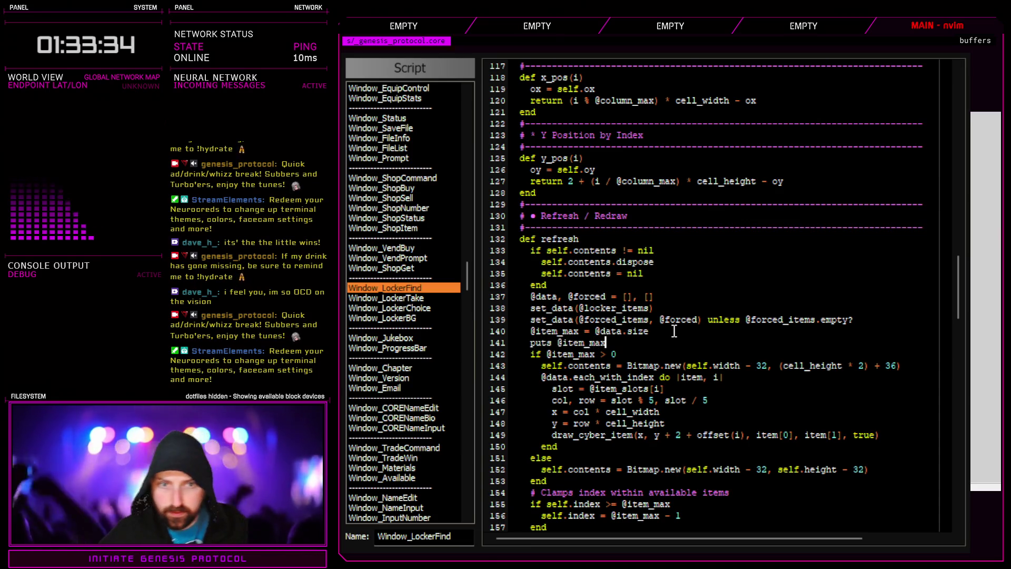
# Step: Playtest the locker, select the O-Tablet, decline the take-items prompt with No, and quit the game
pyautogui.press('F12')
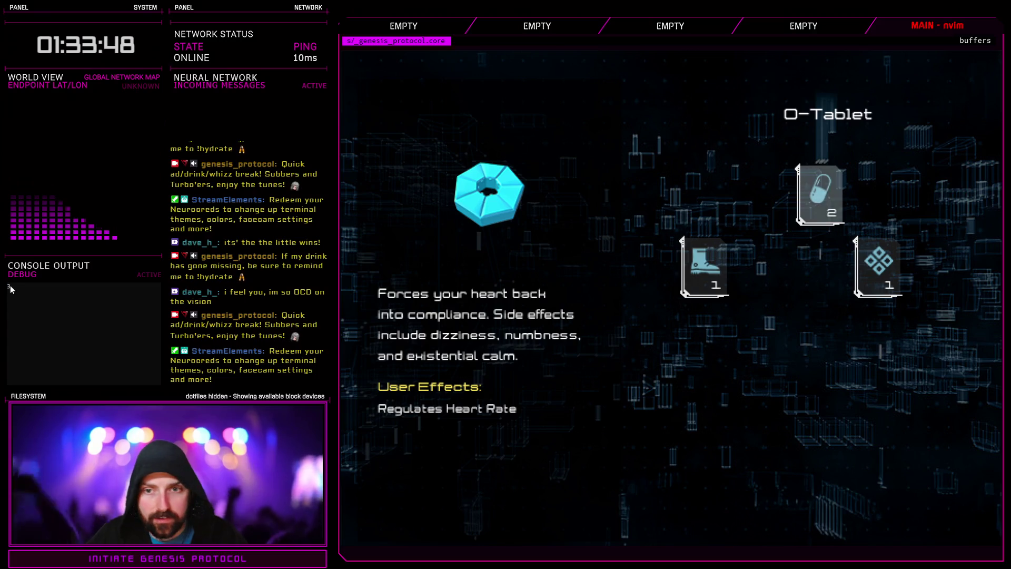
pyautogui.press('Return')
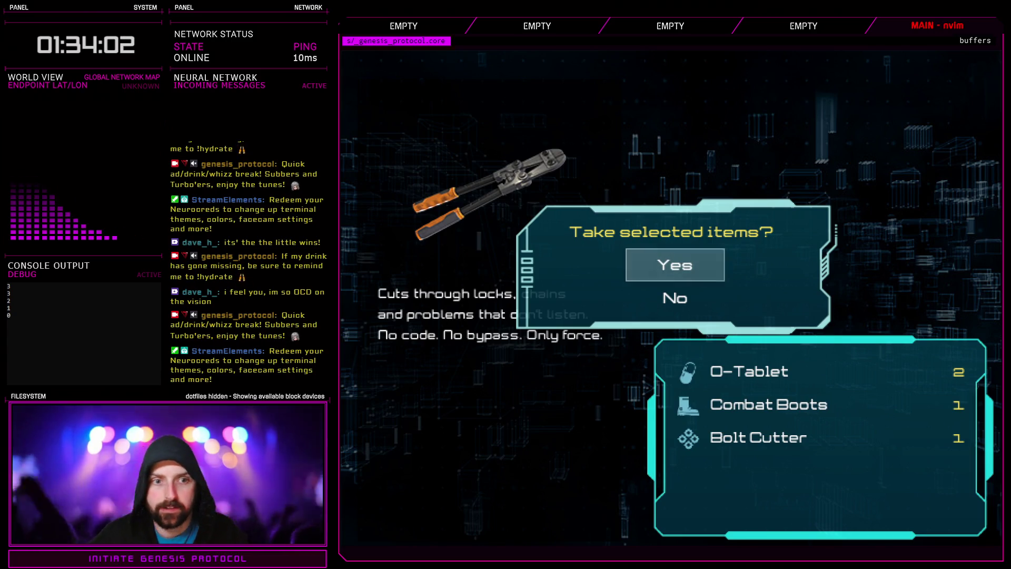
pyautogui.press('Down')
pyautogui.press('Return')
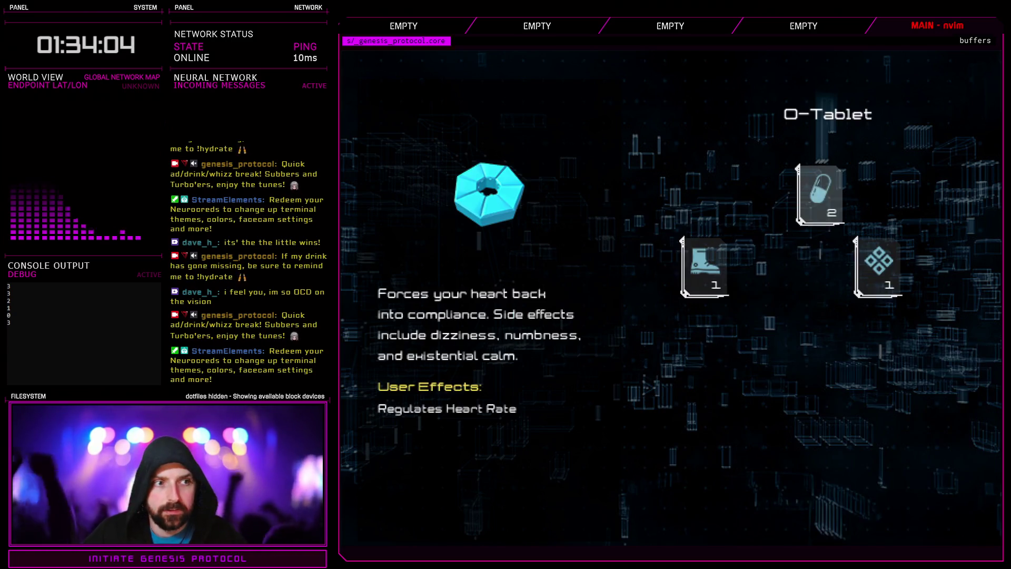
pyautogui.press('Escape')
pyautogui.press('Escape')
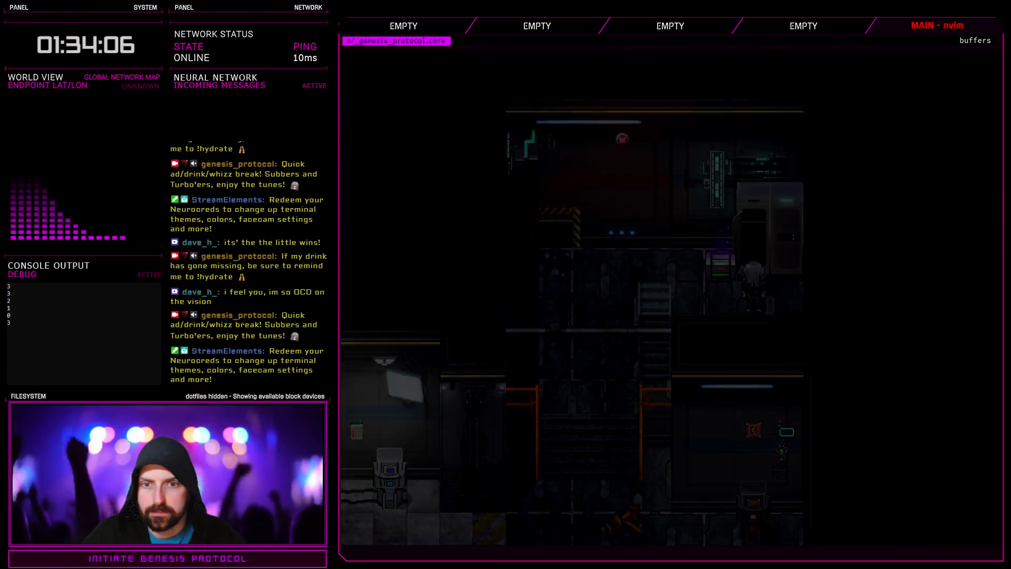
pyautogui.press('Down')
pyautogui.press('Down')
pyautogui.press('Return')
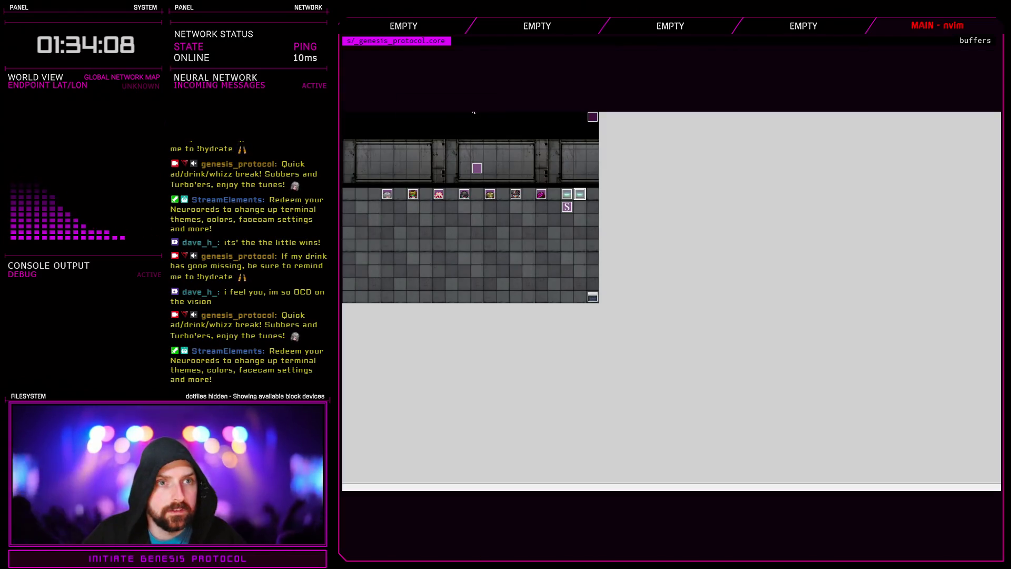
# Step: Select the desc_window.reset line in Window_LockerFind's update method, then scroll the script list toward Scene_Locker
pyautogui.scroll(-10, 715, 375)
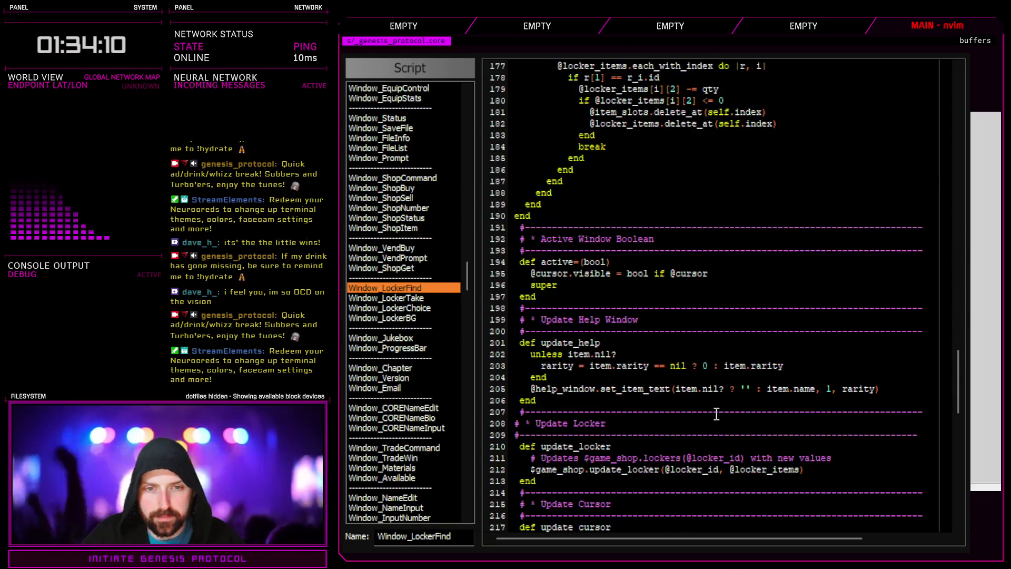
pyautogui.scroll(-14, 716, 414)
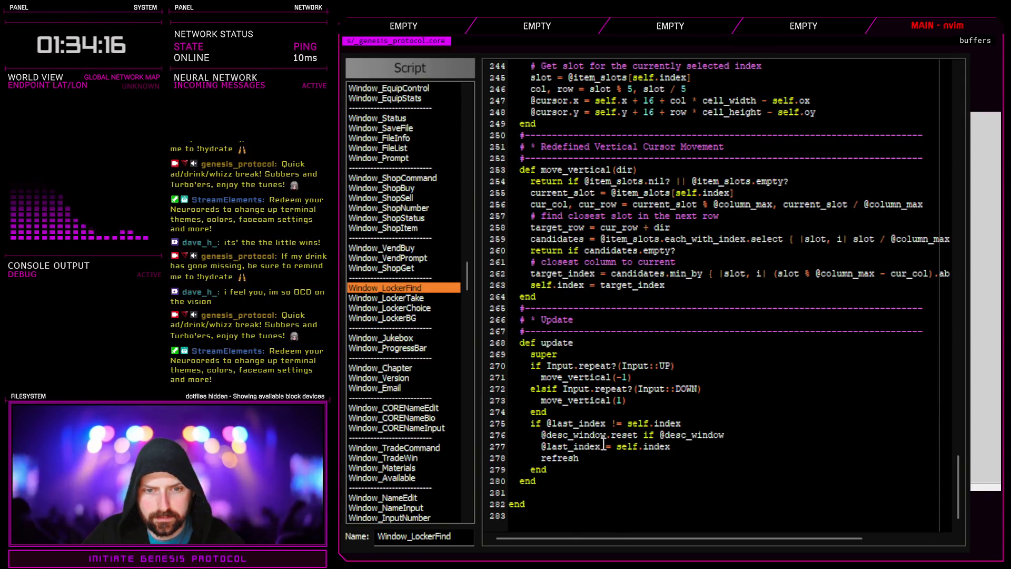
pyautogui.moveTo(543, 439)
pyautogui.mouseDown()
pyautogui.moveTo(748, 440)
pyautogui.moveTo(661, 437)
pyautogui.moveTo(721, 435)
pyautogui.mouseUp()
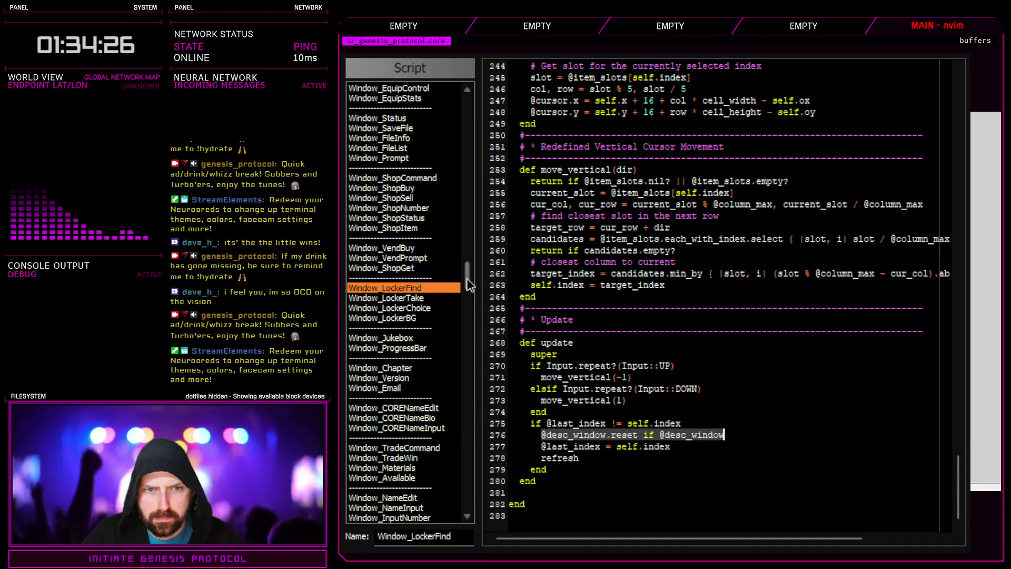
pyautogui.scroll(-5, 465, 284)
pyautogui.scroll(-4, 464, 285)
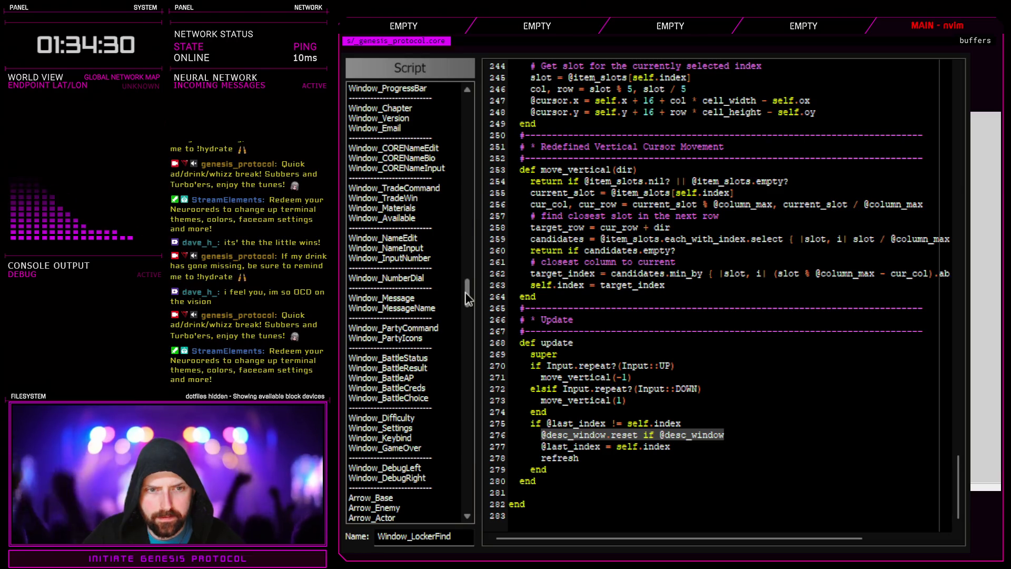
pyautogui.scroll(-12, 467, 298)
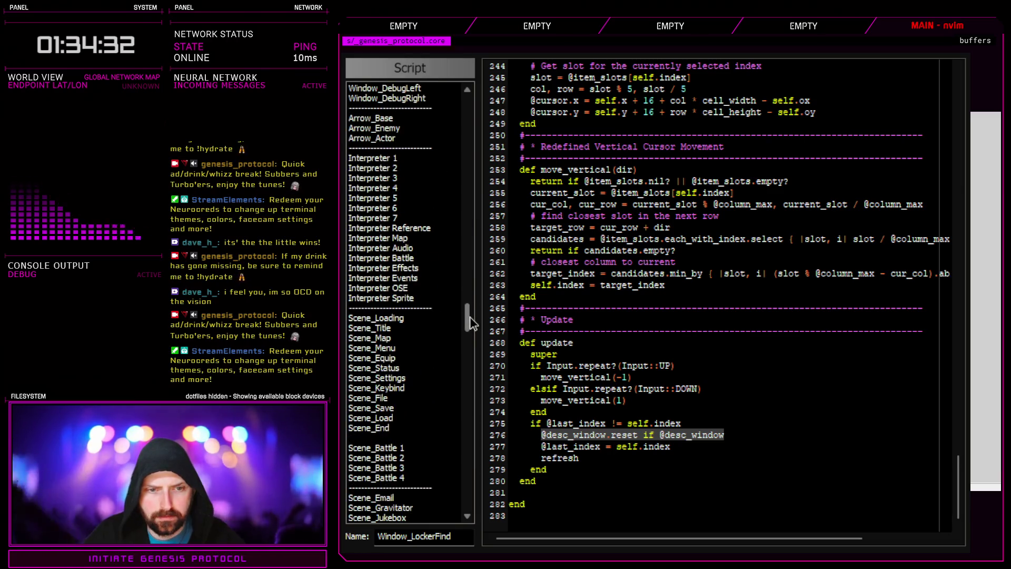
pyautogui.scroll(-1, 470, 317)
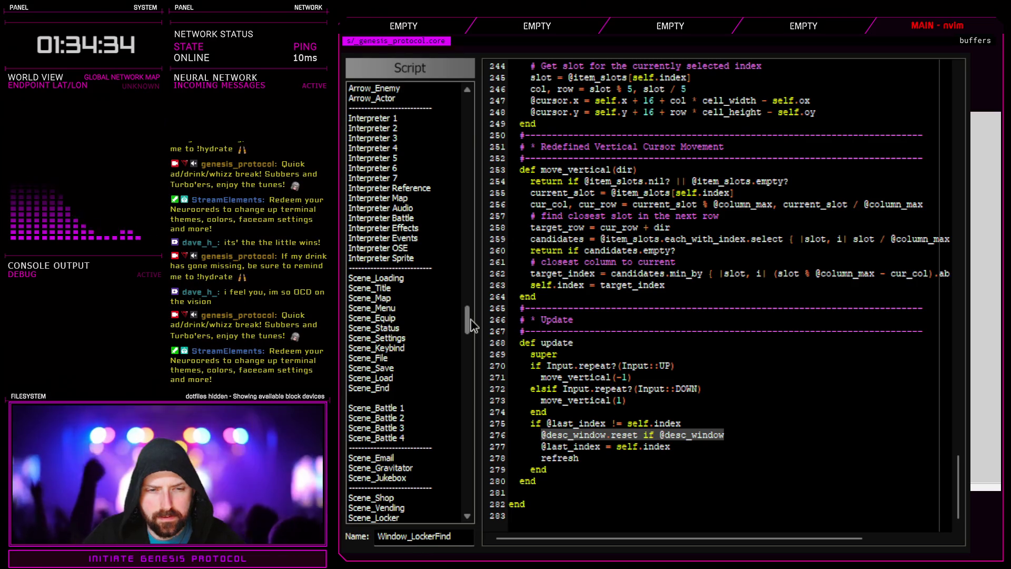
pyautogui.scroll(-6, 416, 408)
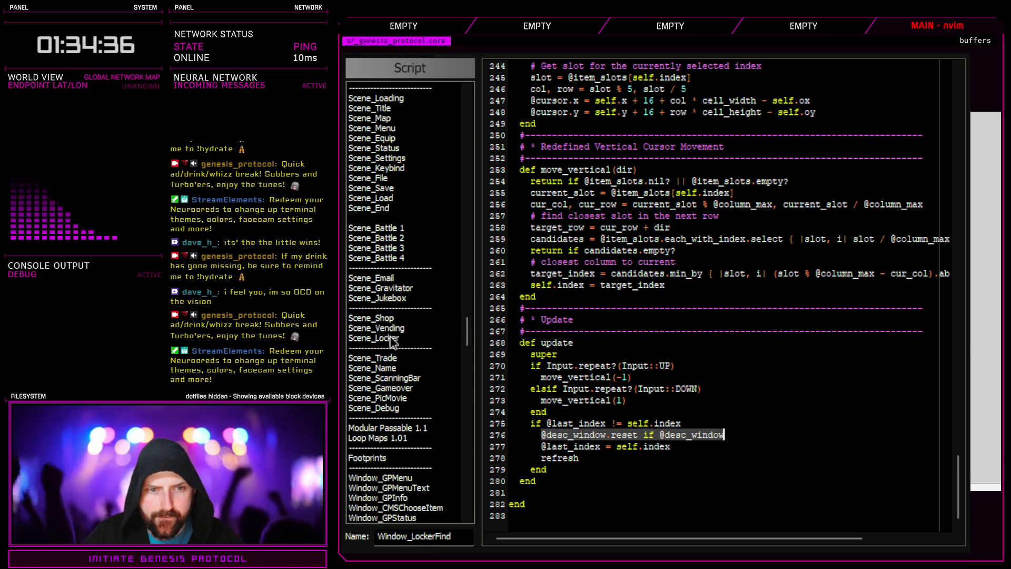
pyautogui.click(392, 340)
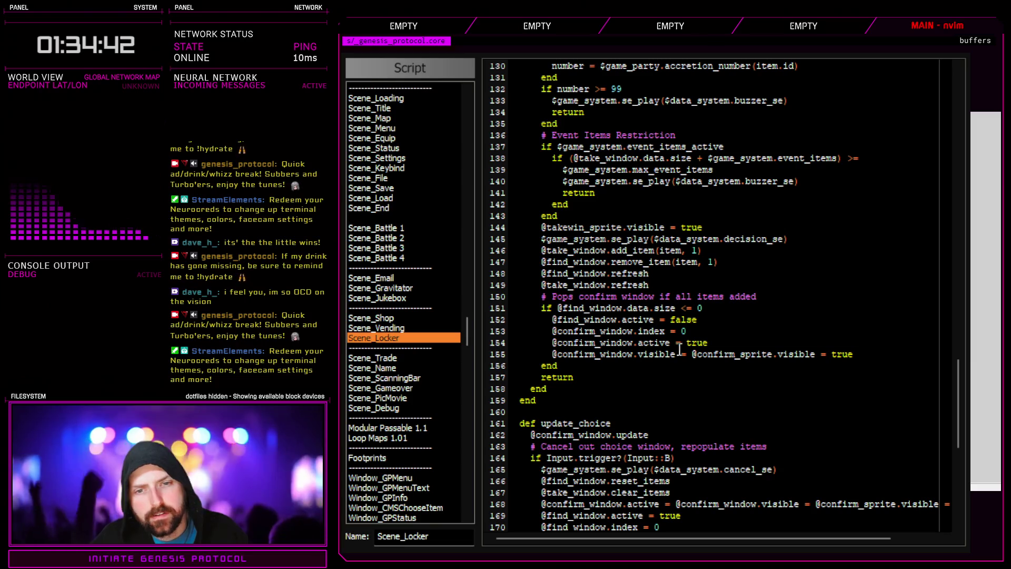
pyautogui.press('Return')
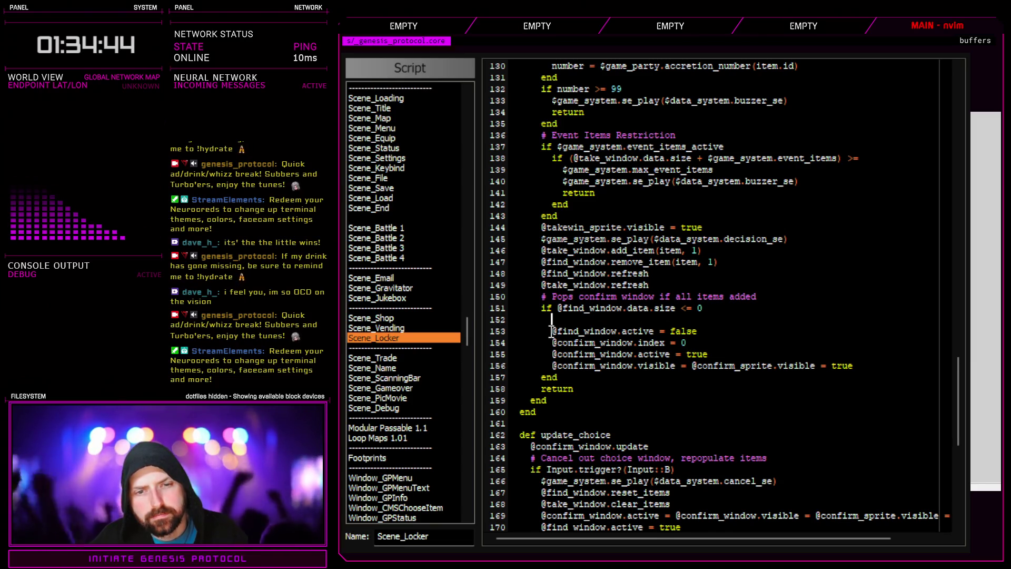
pyautogui.moveTo(551, 331); pyautogui.dragTo(624, 331)
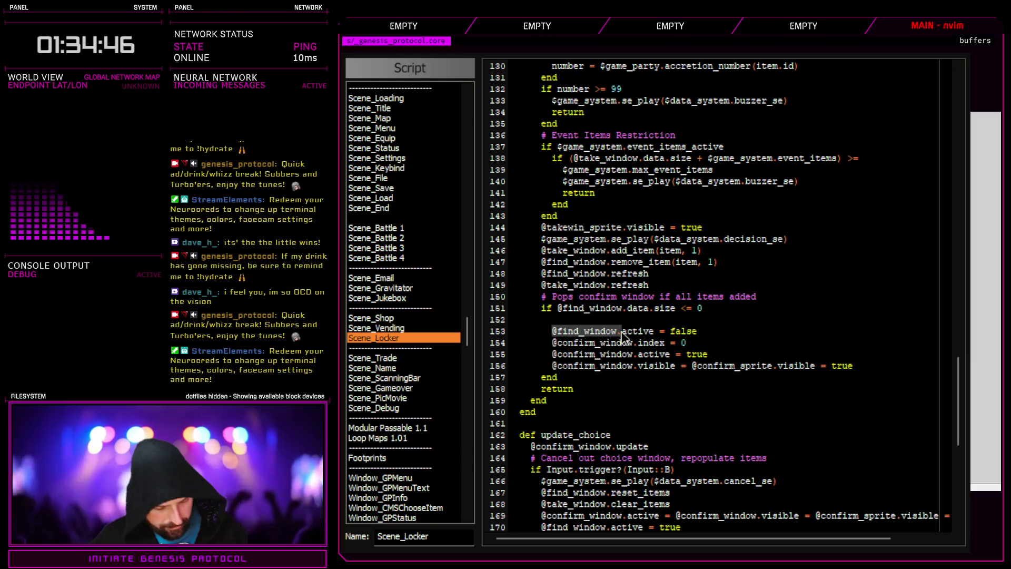
pyautogui.click(722, 332)
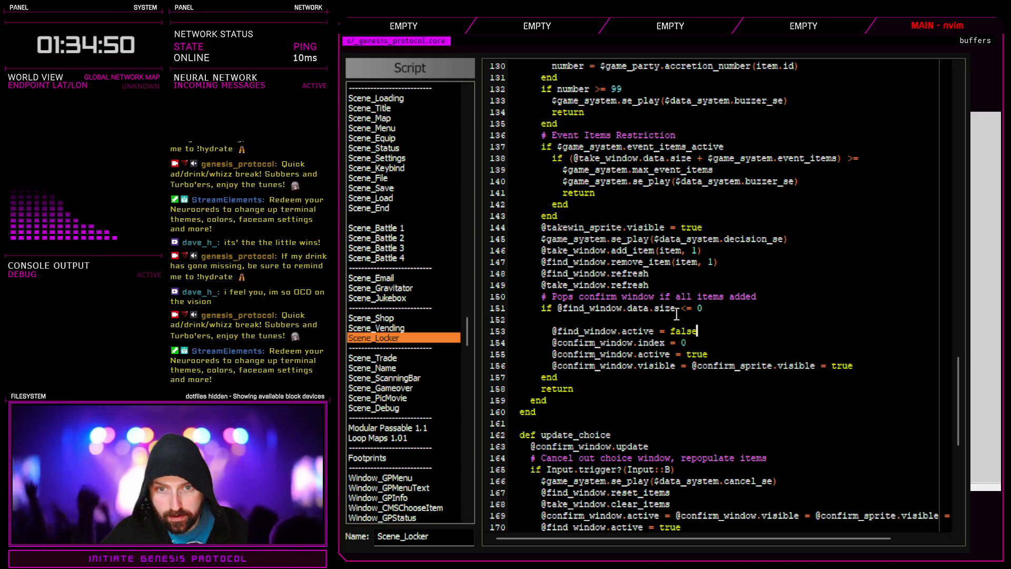
pyautogui.press('Return')
pyautogui.write('@find_window.desc_windiw,reset')
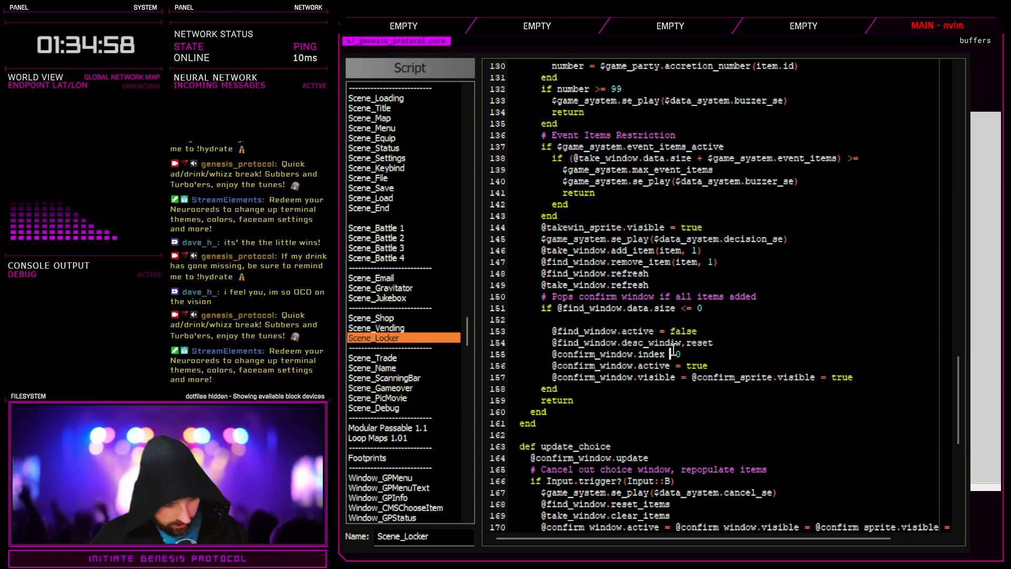
pyautogui.press('Right')
pyautogui.press('Delete')
pyautogui.press('Delete')
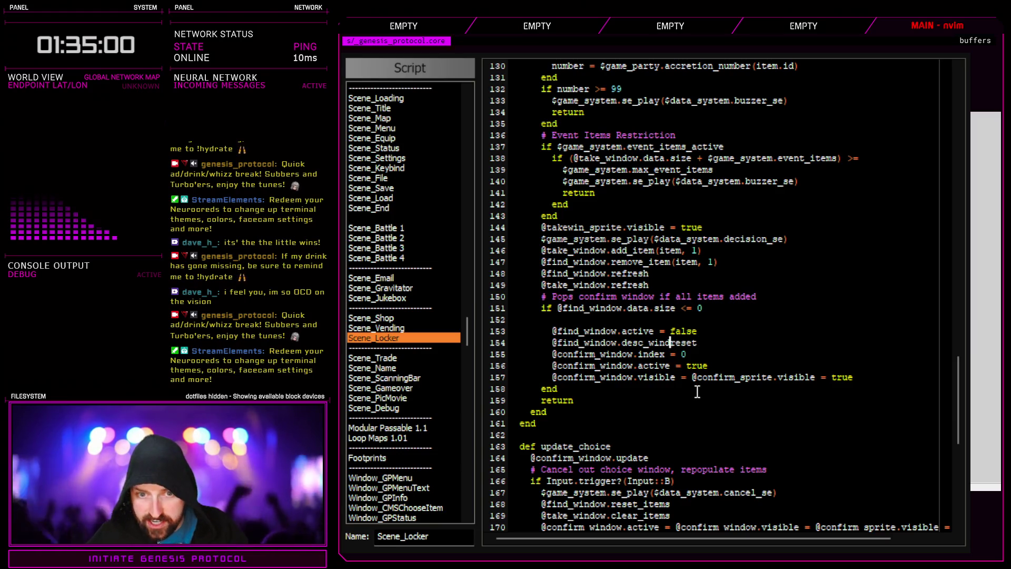
pyautogui.write('w.')
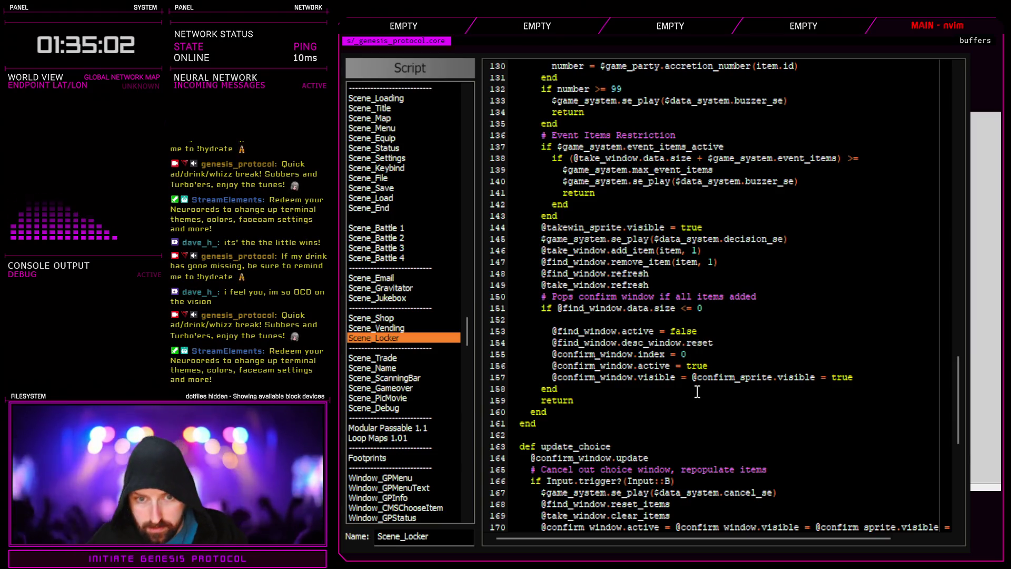
pyautogui.press('Escape')
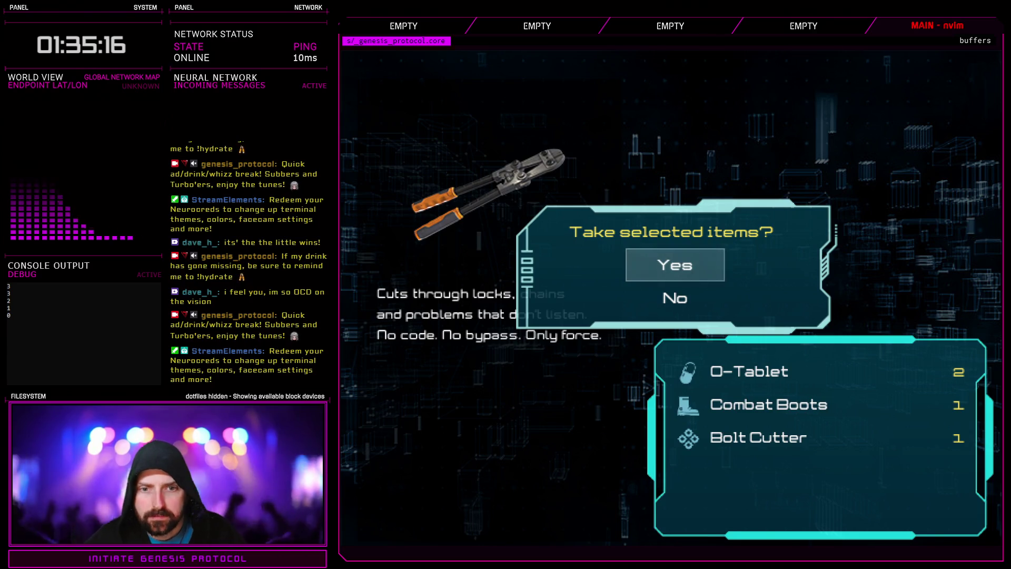
# Step: Decline the take-items prompt with No, then exit the playtest through the in-game menu
pyautogui.press('Down')
pyautogui.press('Return')
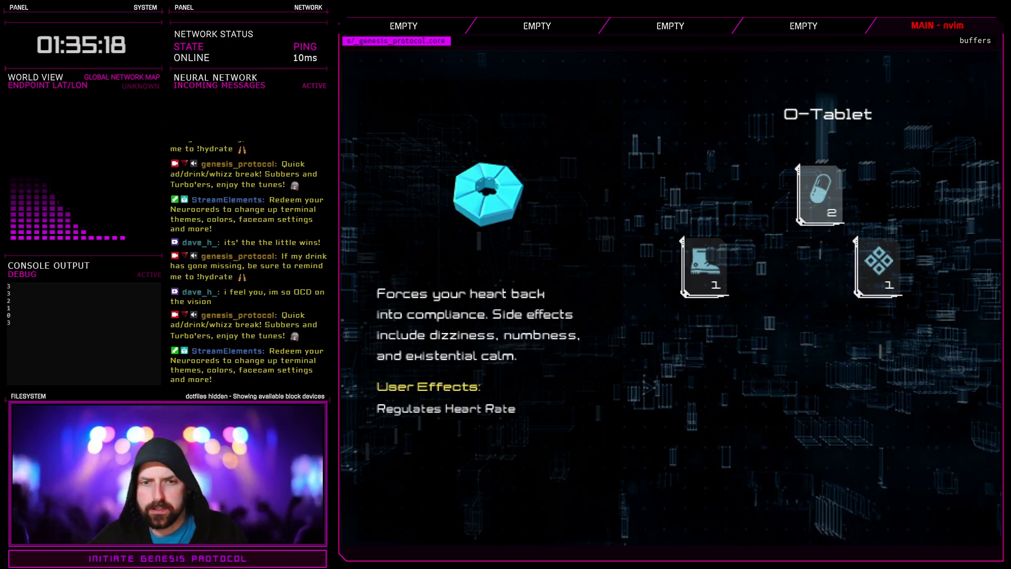
pyautogui.press('Escape')
pyautogui.press('Escape')
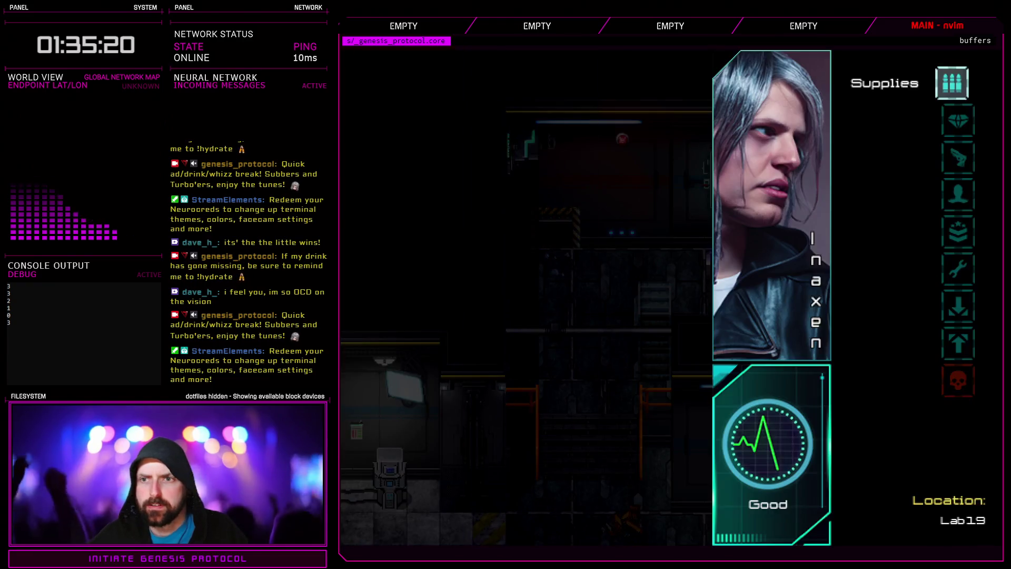
pyautogui.press('Up')
pyautogui.press('Return')
pyautogui.press('Down')
pyautogui.press('Return')
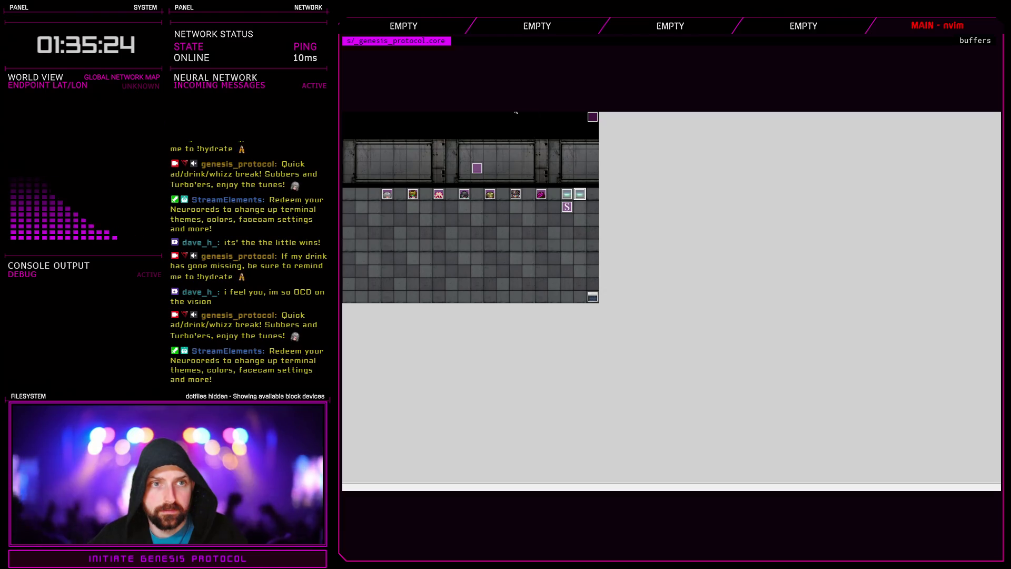
# Step: Relaunch the playtest, load slot 3, select the O-Tablet, decline the take prompt again, and exit
pyautogui.hotkey('ctrl', 'r')
pyautogui.press('Return')
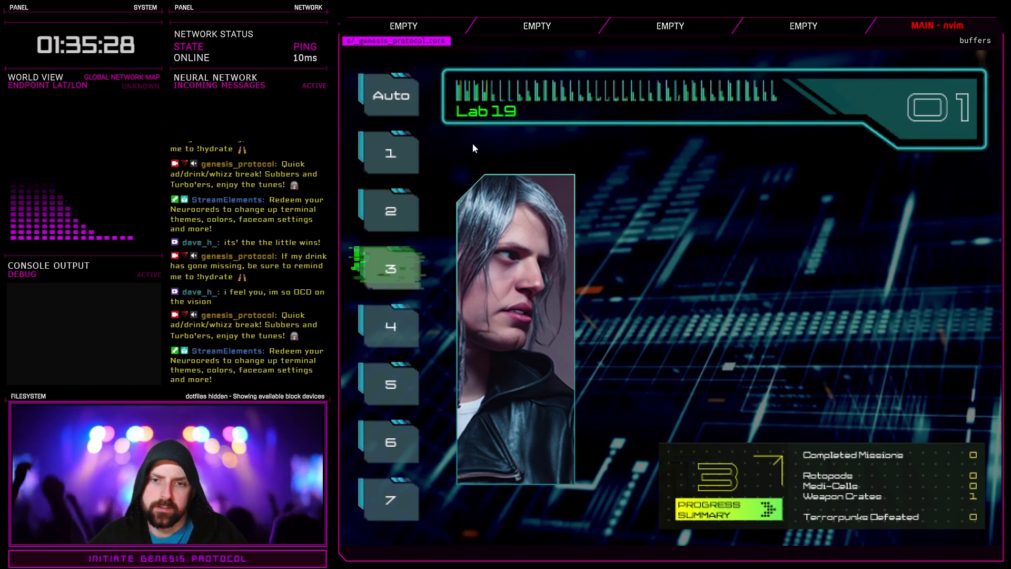
pyautogui.press('Return')
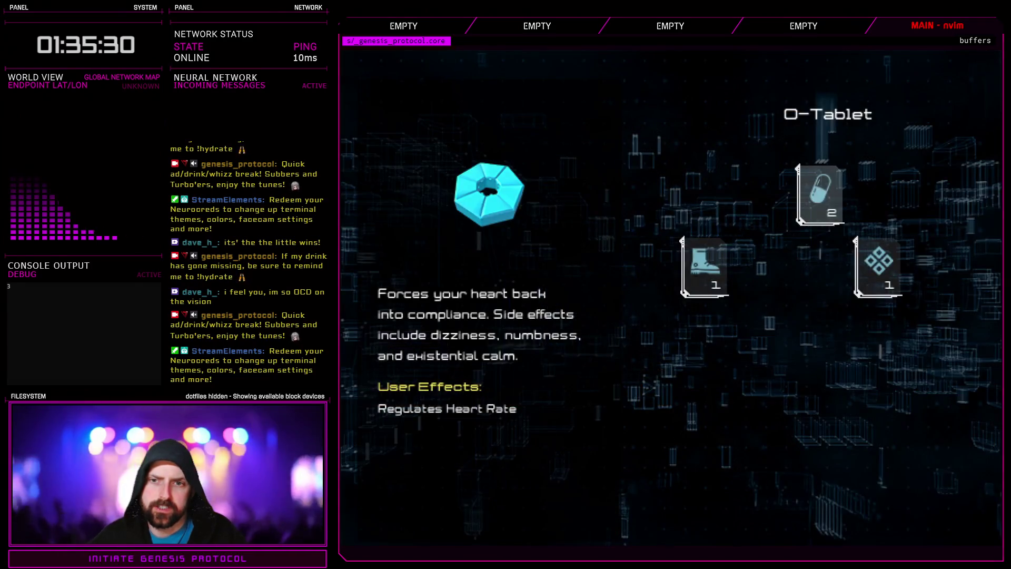
pyautogui.press('Return')
pyautogui.press('Escape')
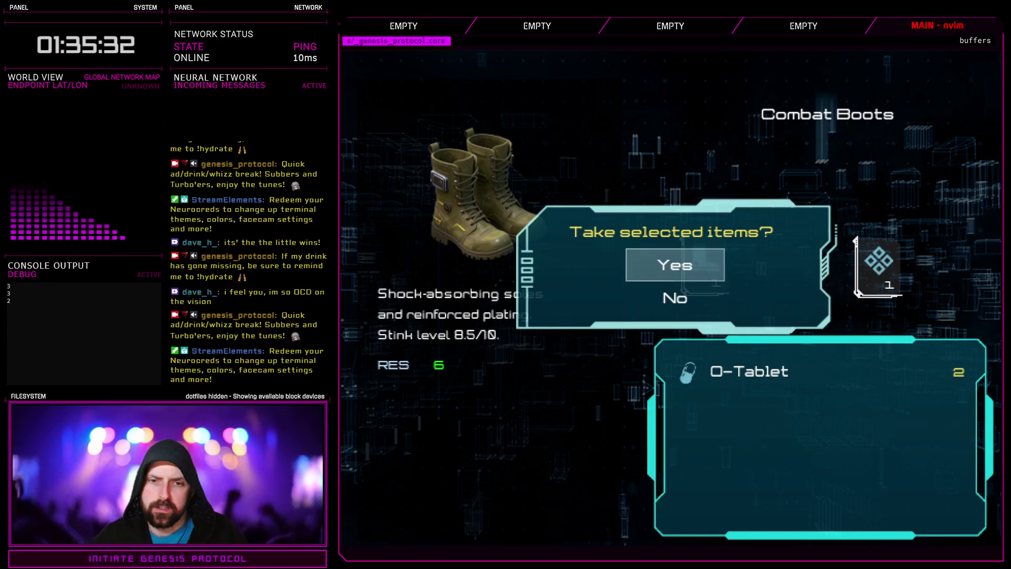
pyautogui.press('Down')
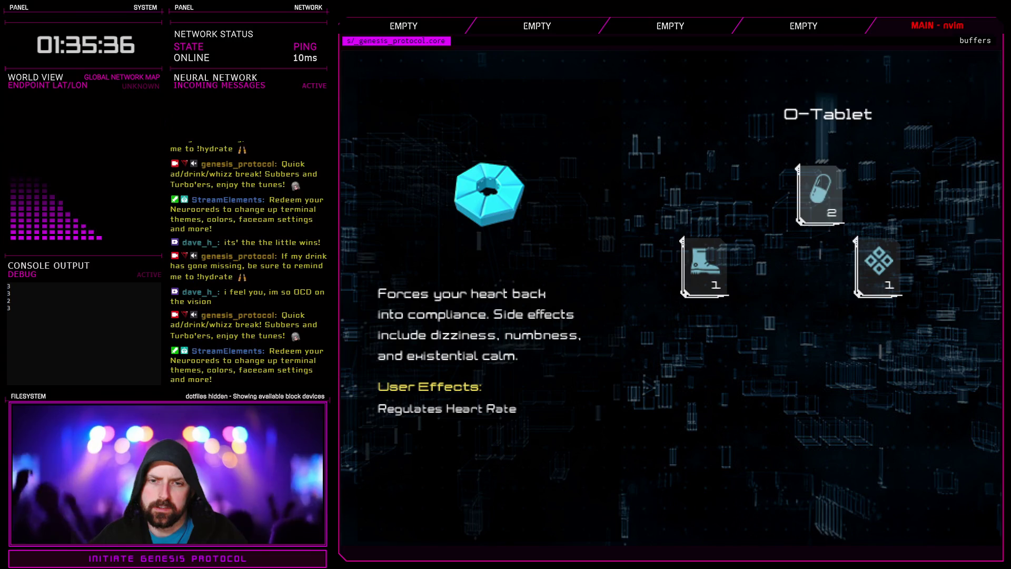
pyautogui.press('Return')
pyautogui.press('Escape')
pyautogui.press('Escape')
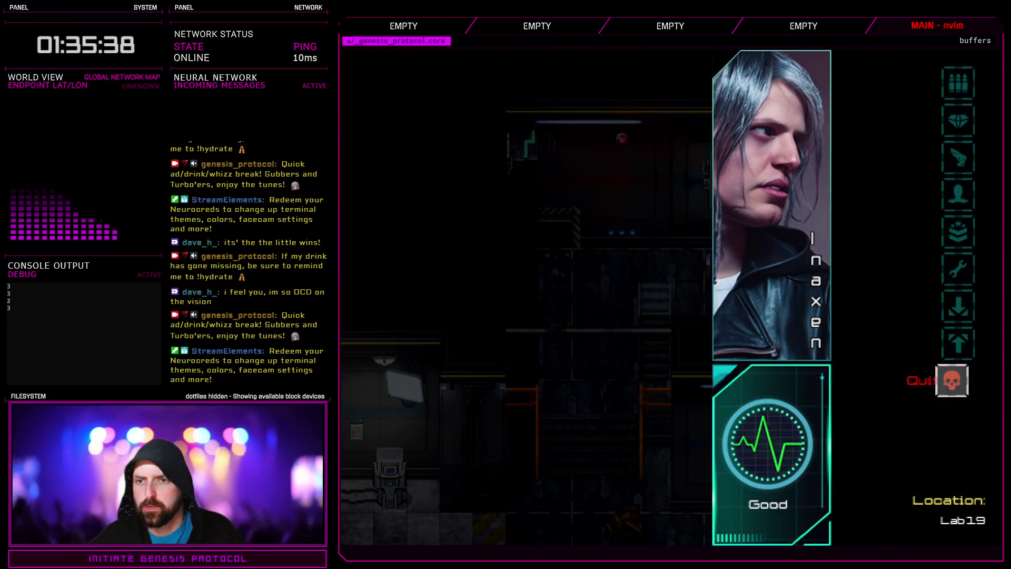
pyautogui.press('Return')
pyautogui.press('Return')
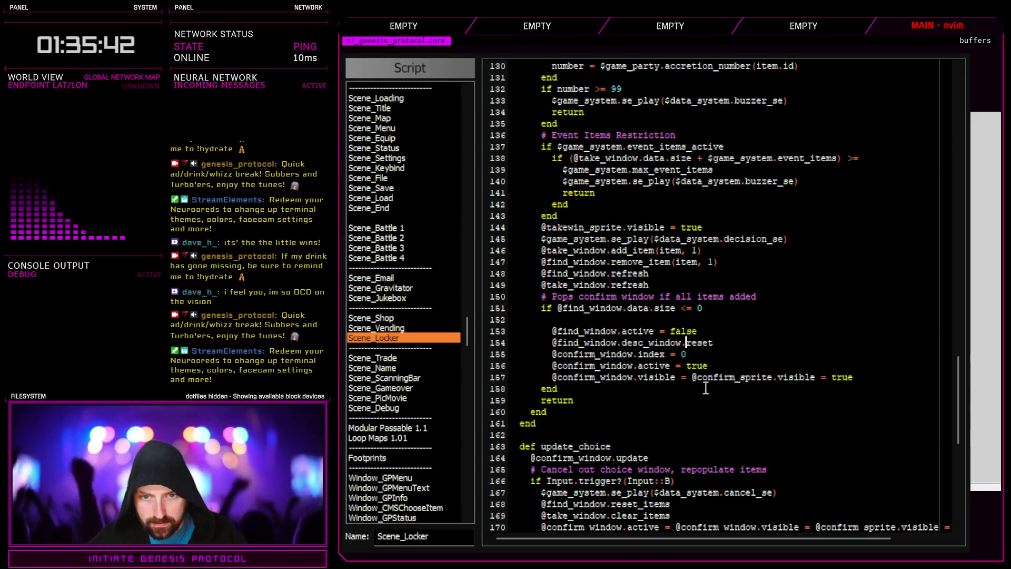
# Step: Change '.reset' to '.visible = false' on line 154 of Scene_Locker
pyautogui.moveTo(715, 342); pyautogui.dragTo(697, 342)
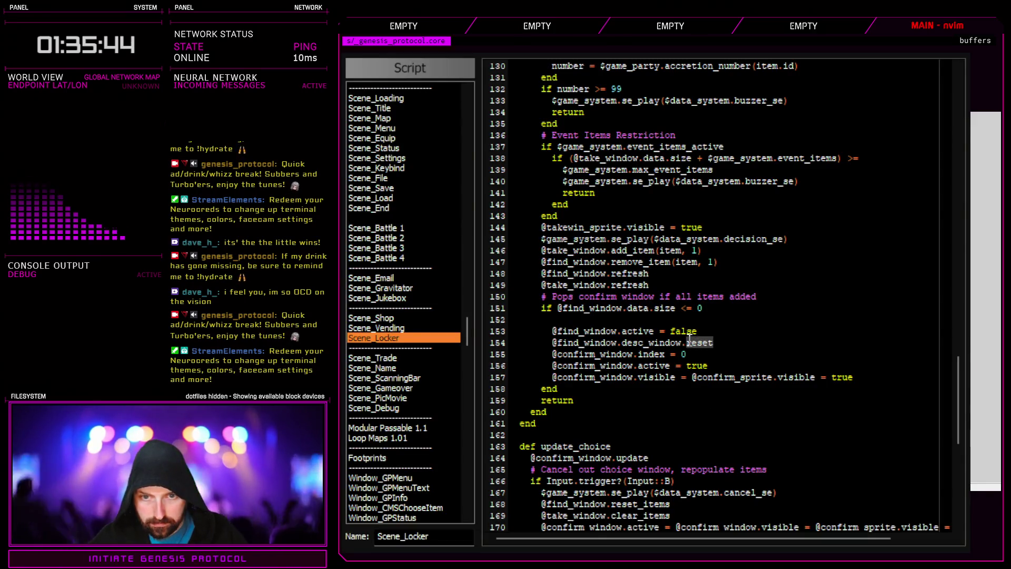
pyautogui.write('visible = fals')
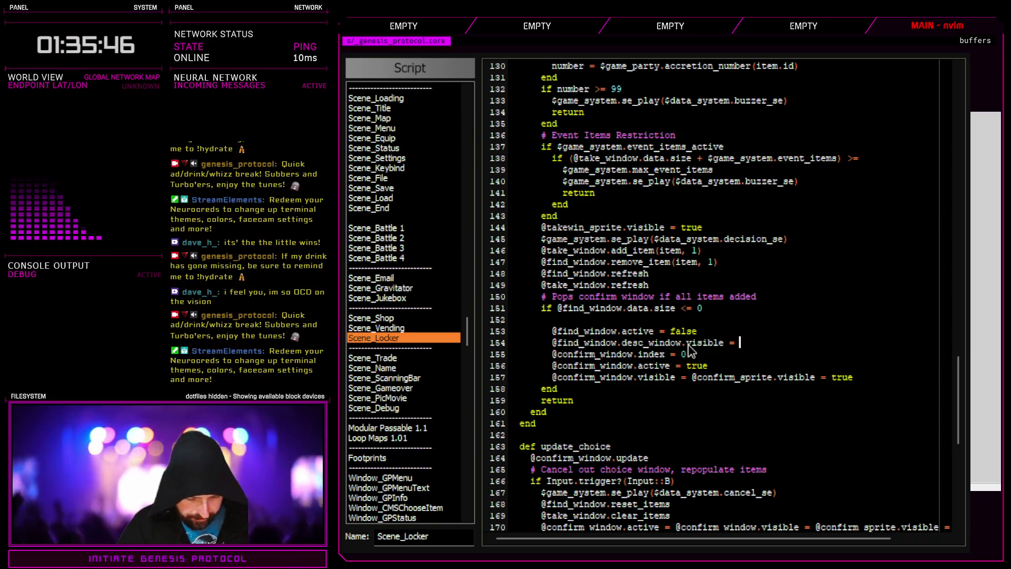
pyautogui.press('F12')
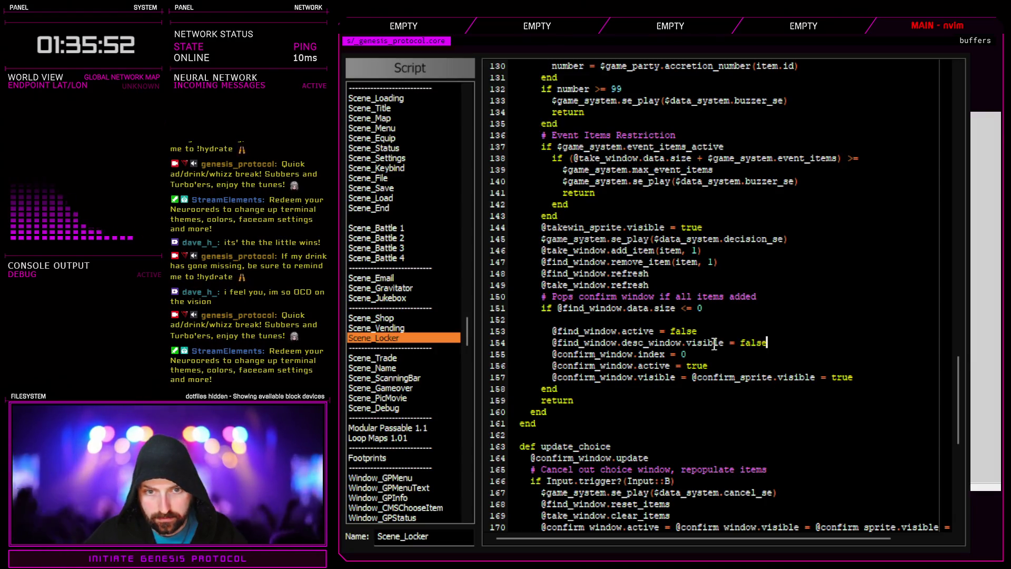
pyautogui.moveTo(769, 343); pyautogui.dragTo(503, 347)
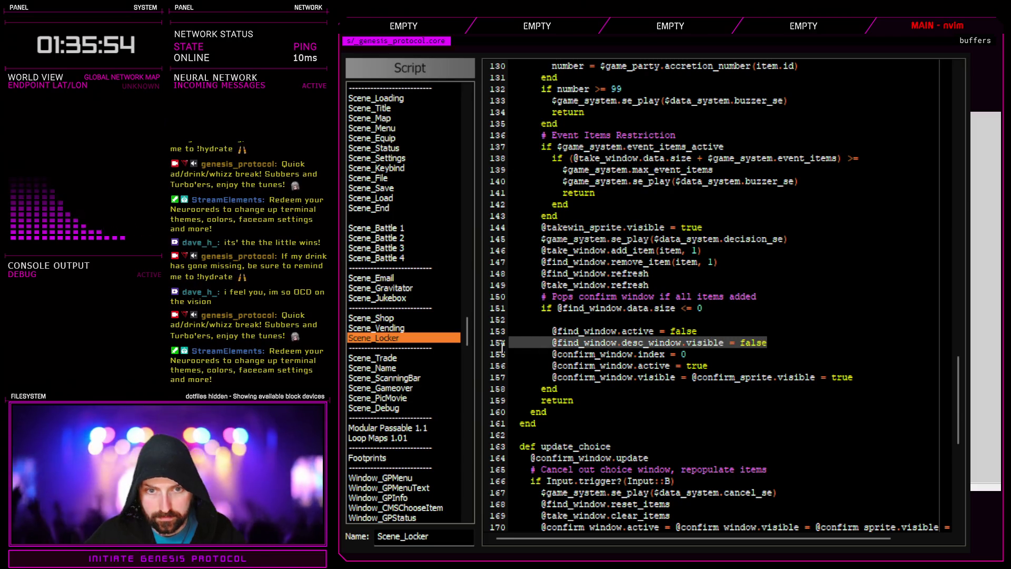
pyautogui.press('BackSpace')
pyautogui.press('BackSpace')
pyautogui.click(705, 317)
pyautogui.press('BackSpace')
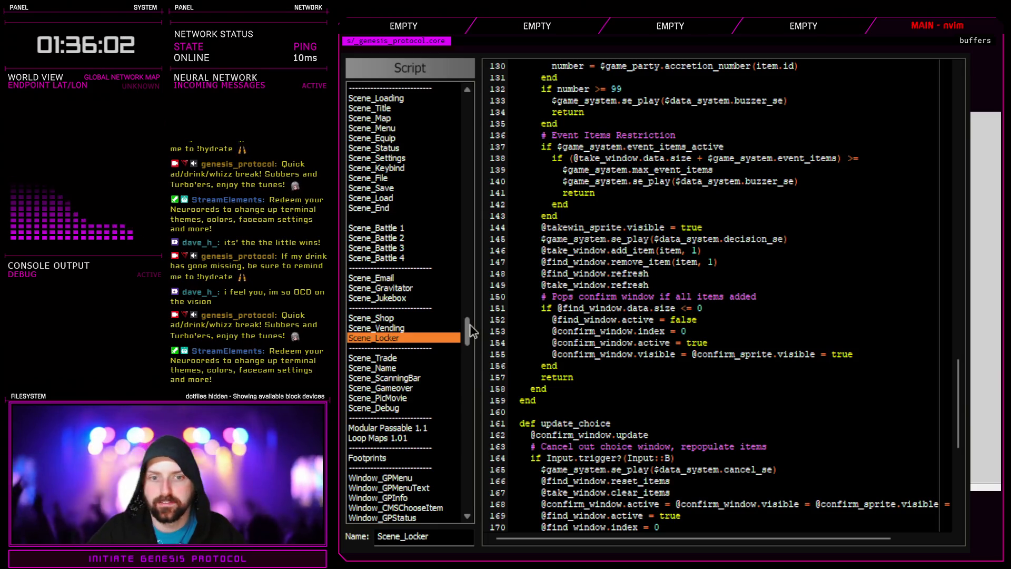
pyautogui.click(718, 309)
pyautogui.press('Return')
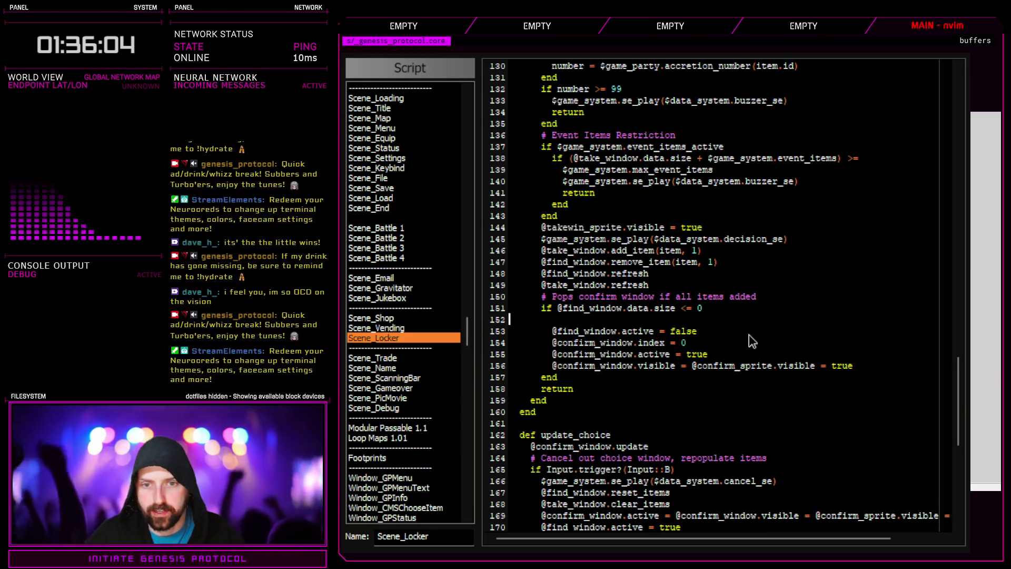
pyautogui.click(749, 335)
pyautogui.press('Return')
pyautogui.write('@find_window.desc_window.visible = false')
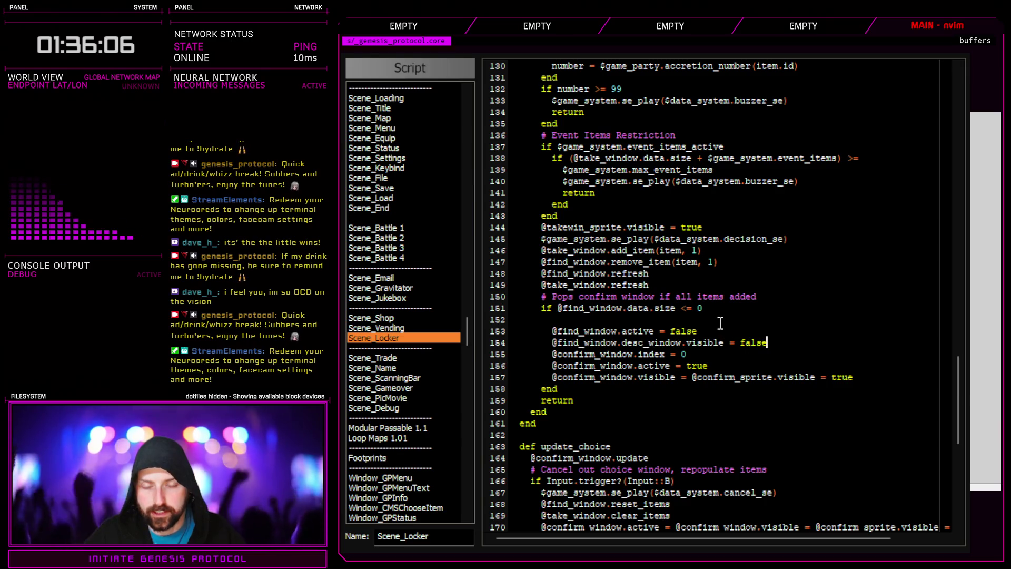
pyautogui.click(721, 308)
pyautogui.press('Delete')
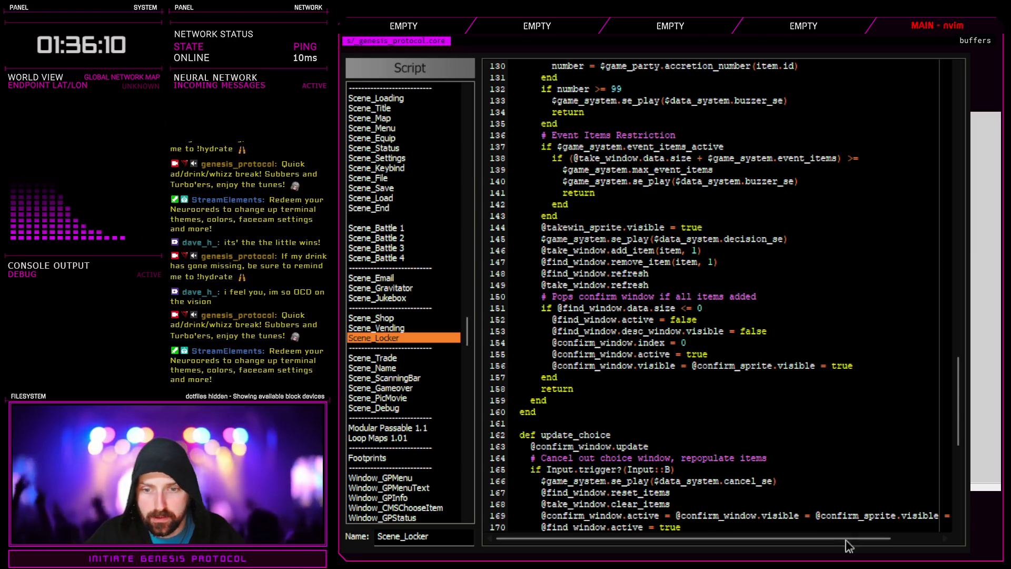
pyautogui.moveTo(552, 331); pyautogui.dragTo(787, 330)
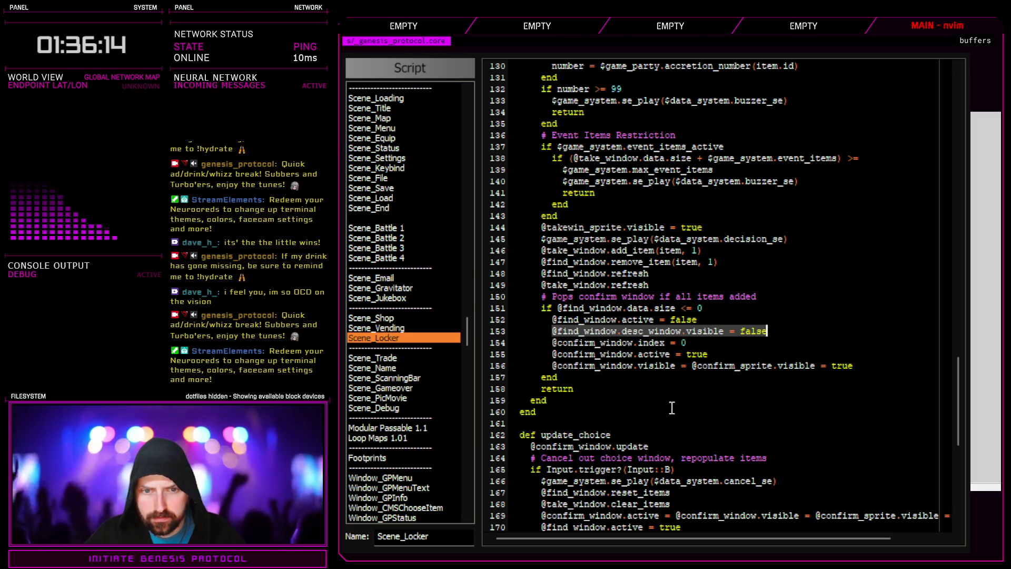
pyautogui.scroll(2, 650, 364)
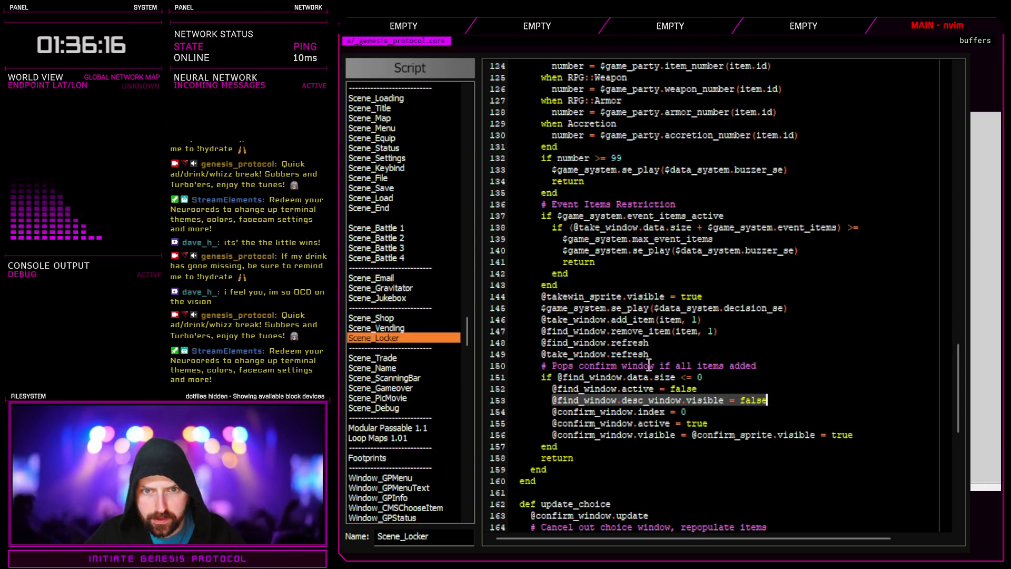
pyautogui.scroll(8, 670, 391)
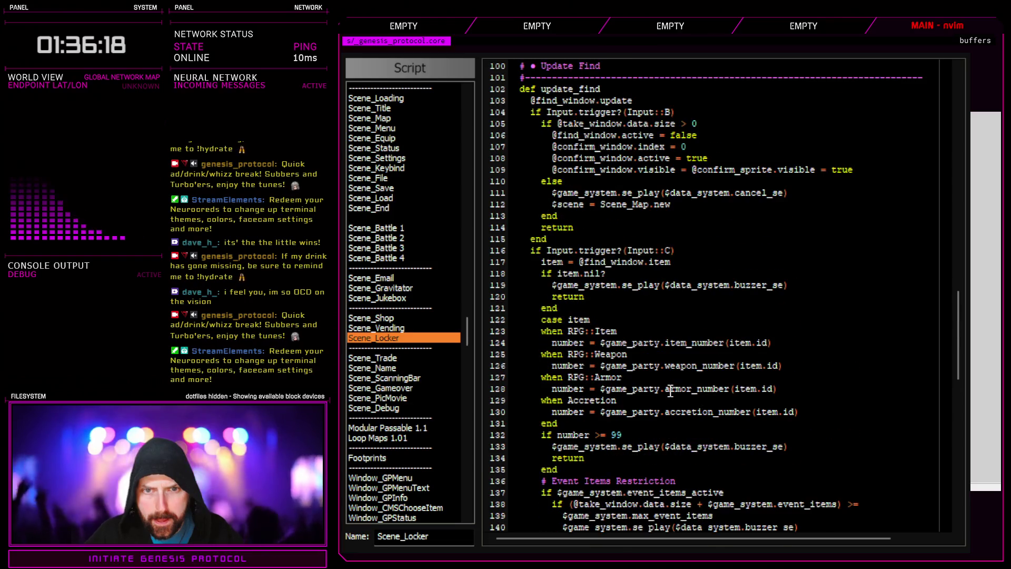
pyautogui.scroll(-12, 670, 391)
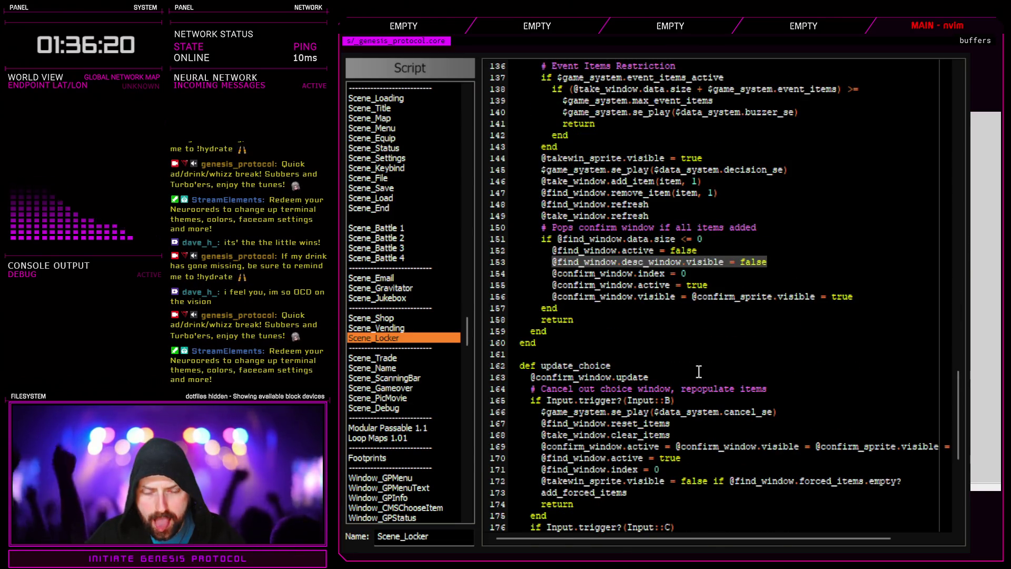
pyautogui.scroll(-4, 699, 372)
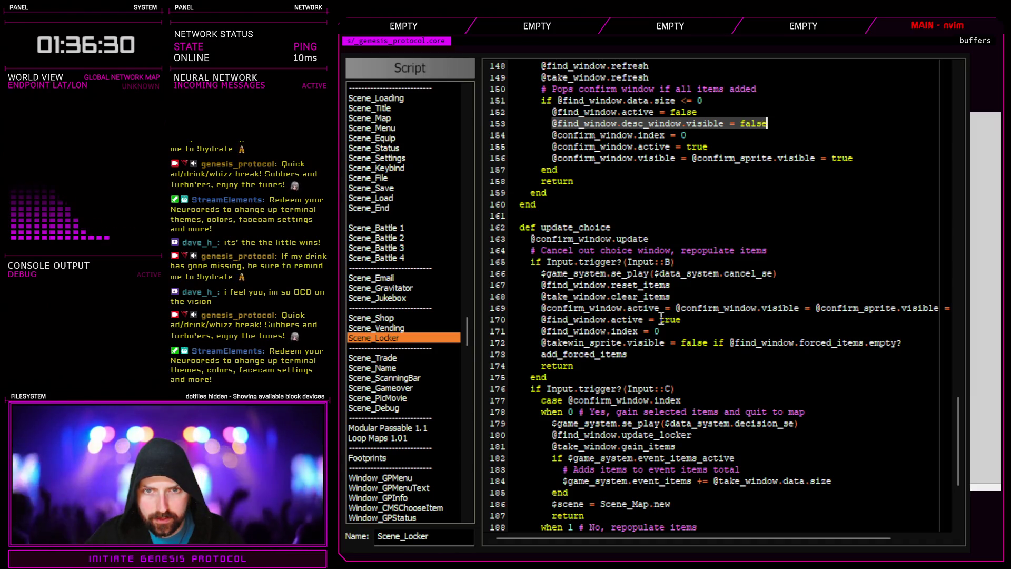
pyautogui.click(660, 319)
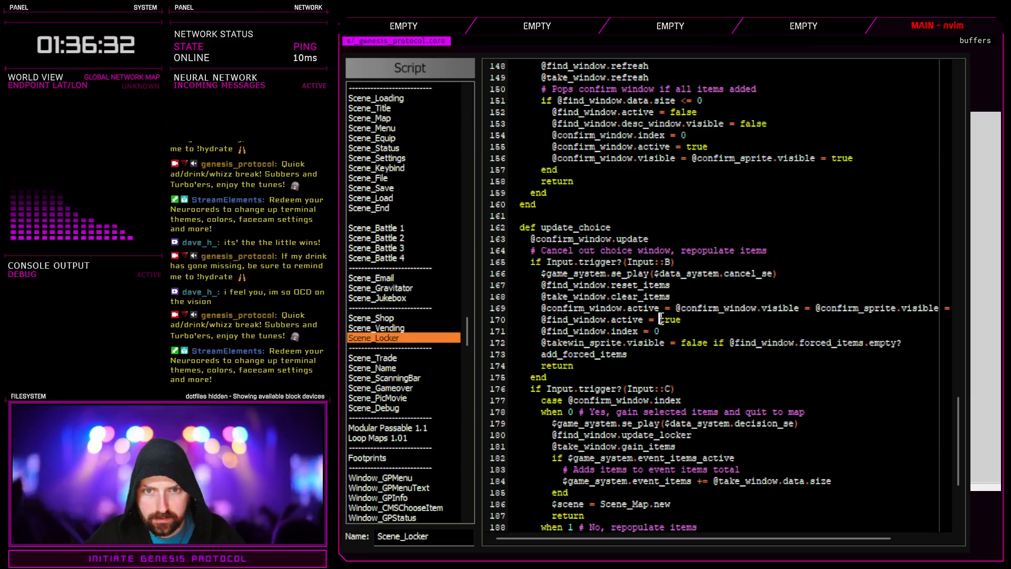
pyautogui.moveTo(466, 332)
pyautogui.mouseDown()
pyautogui.moveTo(478, 266)
pyautogui.moveTo(477, 284)
pyautogui.mouseUp()
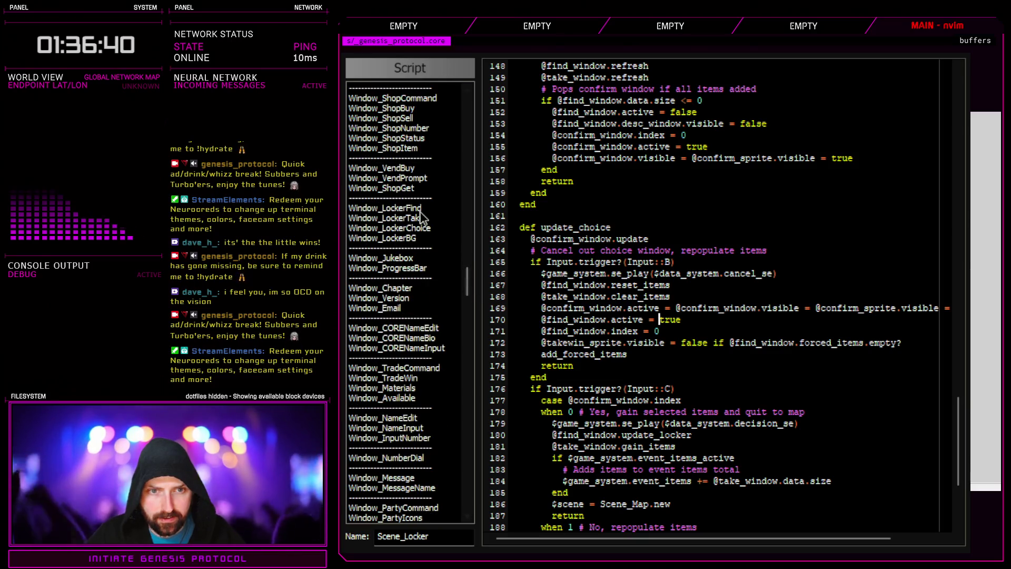
pyautogui.click(424, 209)
pyautogui.scroll(10, 602, 365)
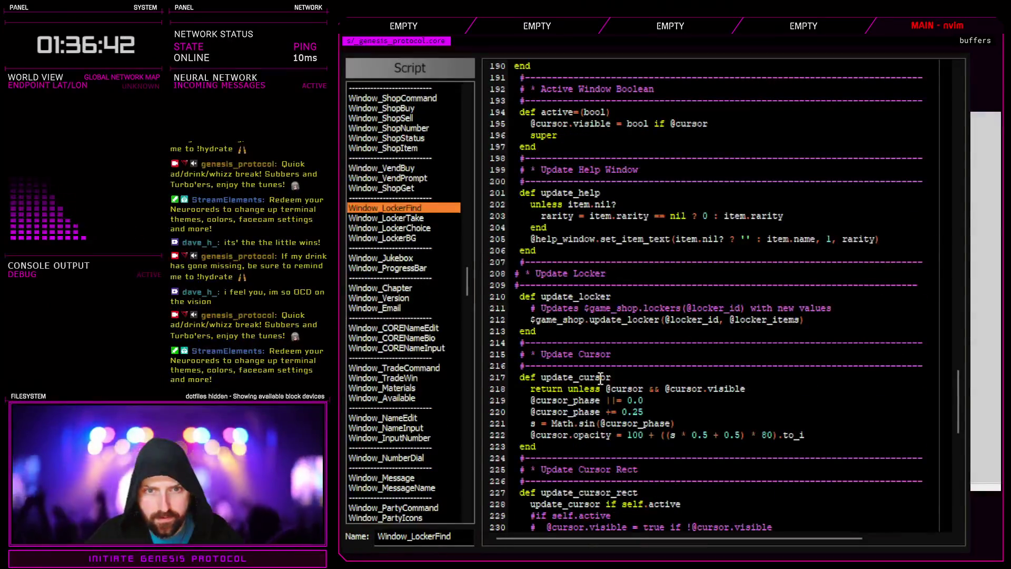
pyautogui.scroll(4, 600, 377)
pyautogui.click(706, 261)
pyautogui.press('o')
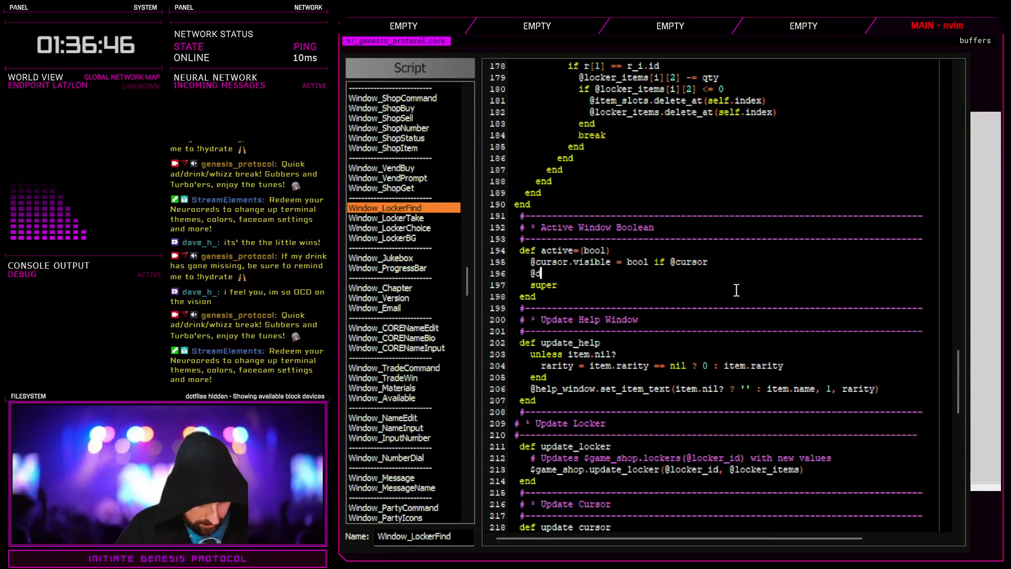
pyautogui.write('esc_window')
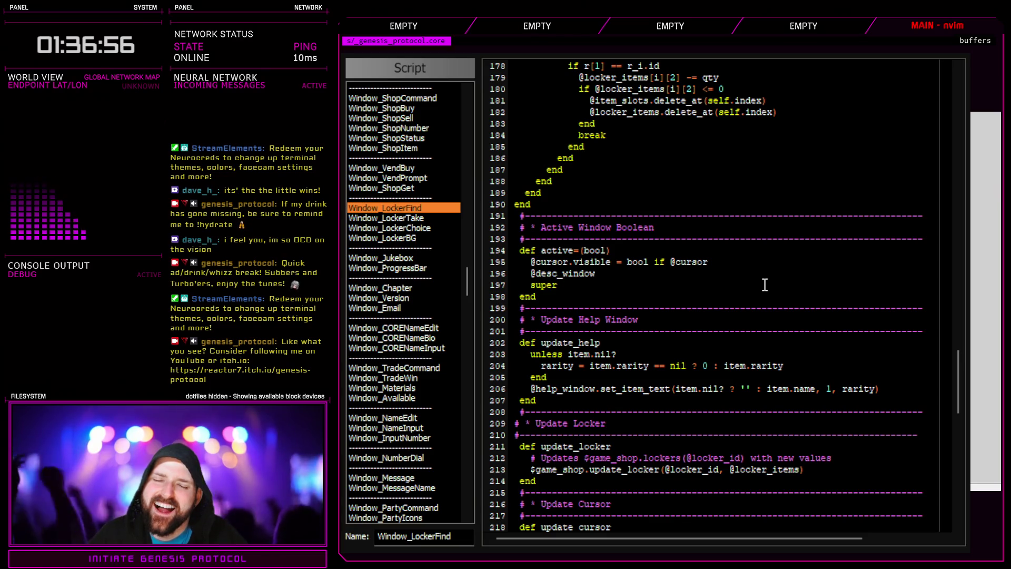
pyautogui.moveTo(614, 273); pyautogui.dragTo(529, 273)
pyautogui.press('V')
pyautogui.press('d')
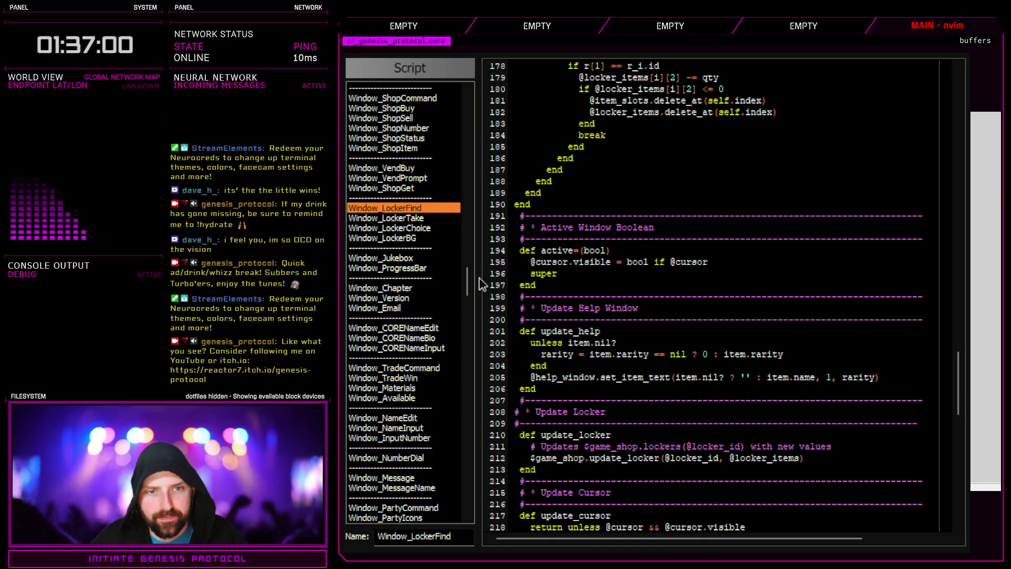
pyautogui.scroll(-10, 460, 318)
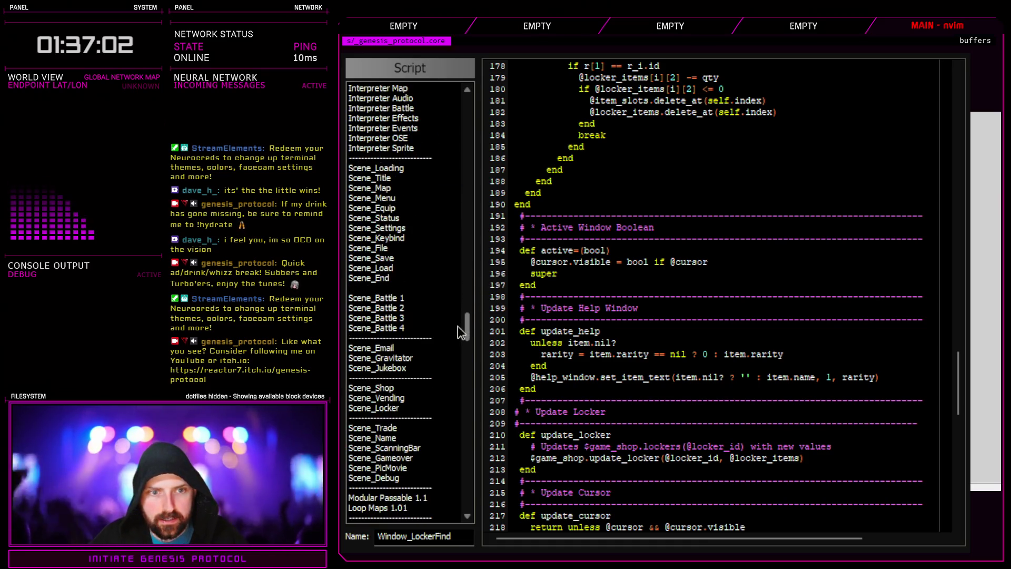
pyautogui.click(392, 409)
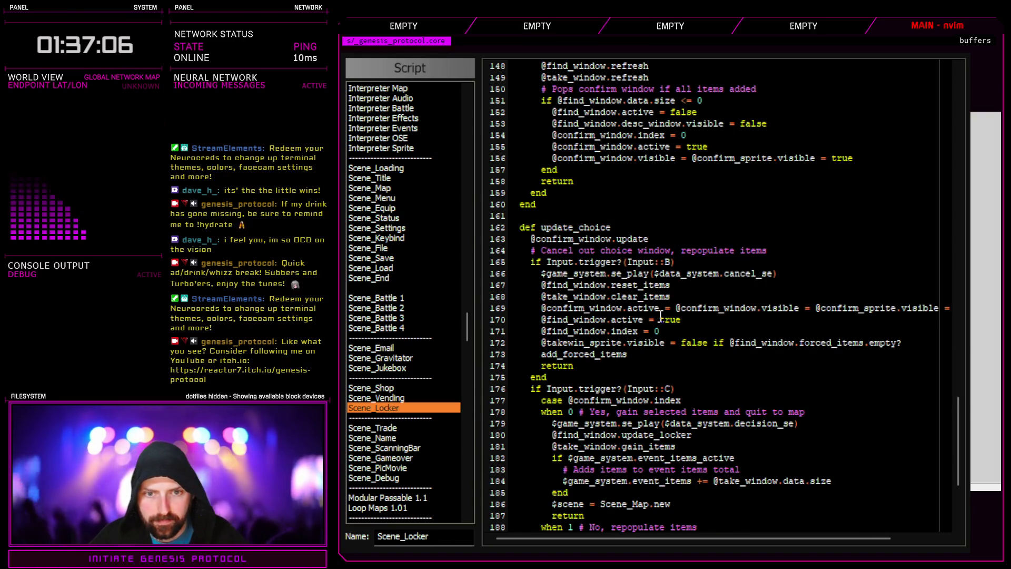
pyautogui.moveTo(557, 124); pyautogui.dragTo(725, 124)
pyautogui.hotkey('ctrl', 'c')
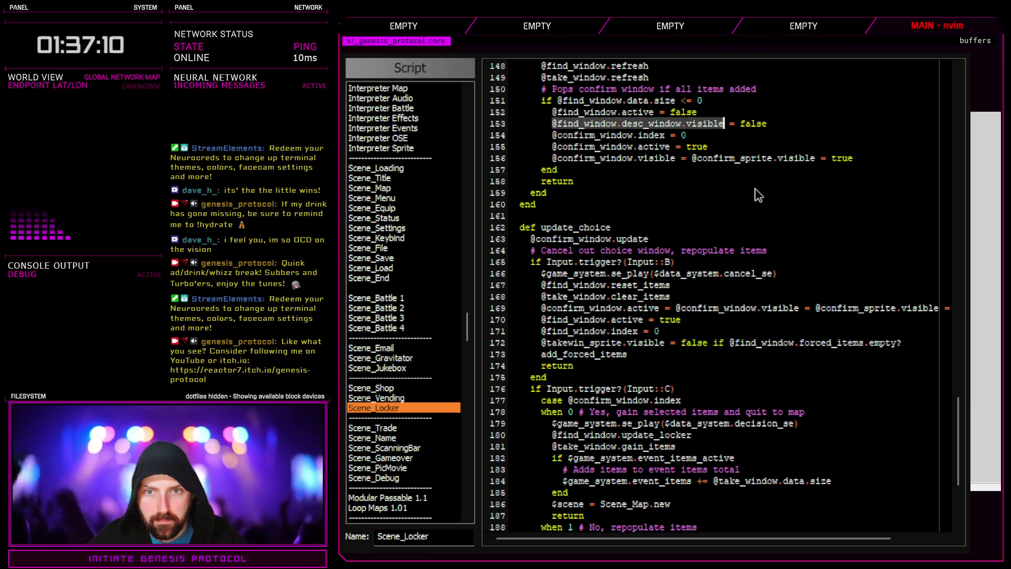
pyautogui.click(665, 319)
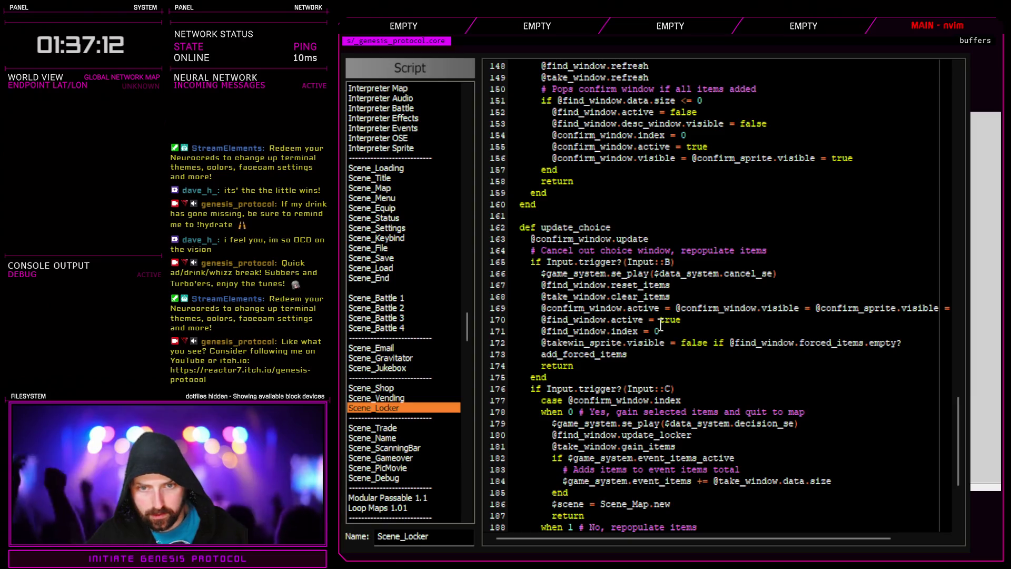
pyautogui.hotkey('ctrl', 'v')
pyautogui.write('=')
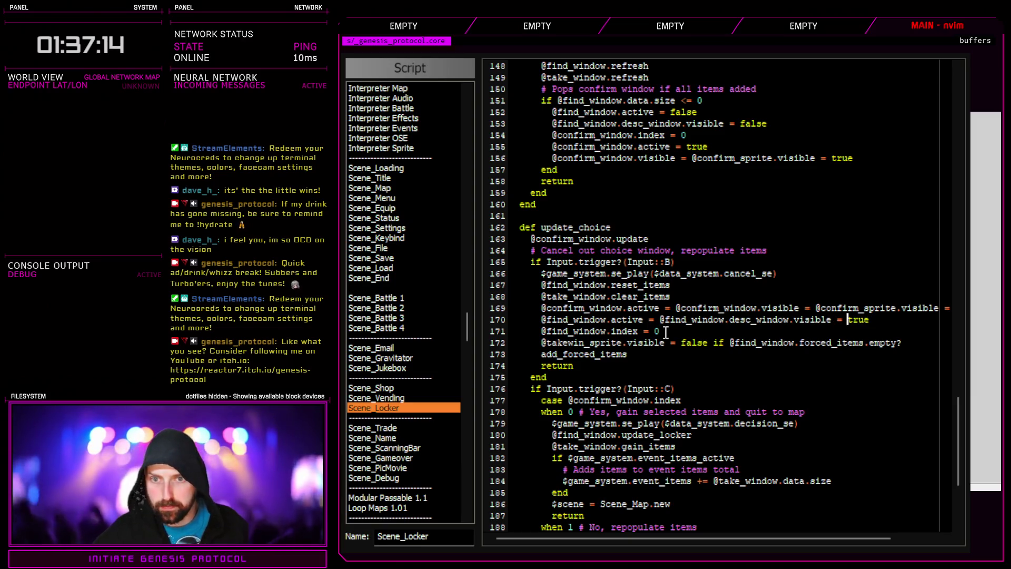
pyautogui.press('F12')
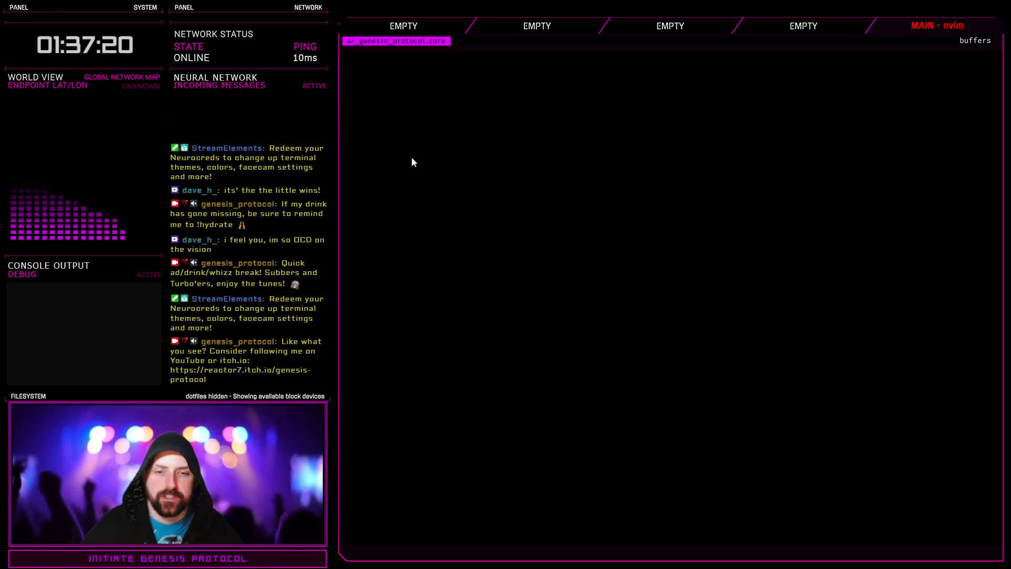
# Step: Start a new game, enter the level, and take the O-Tablet, Combat Boots and Bolt Cutter from the locker
pyautogui.press('Return')
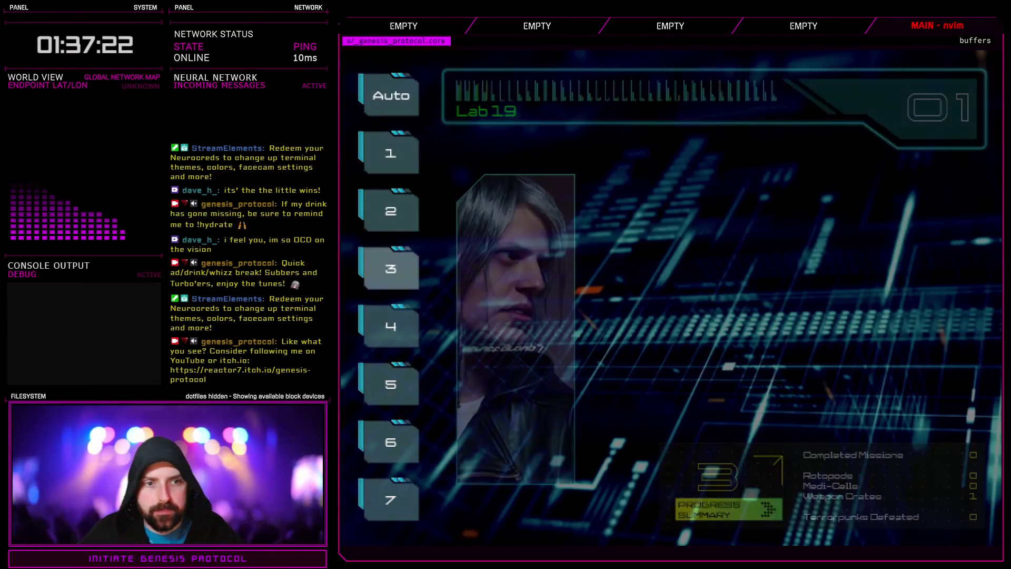
pyautogui.press('Return')
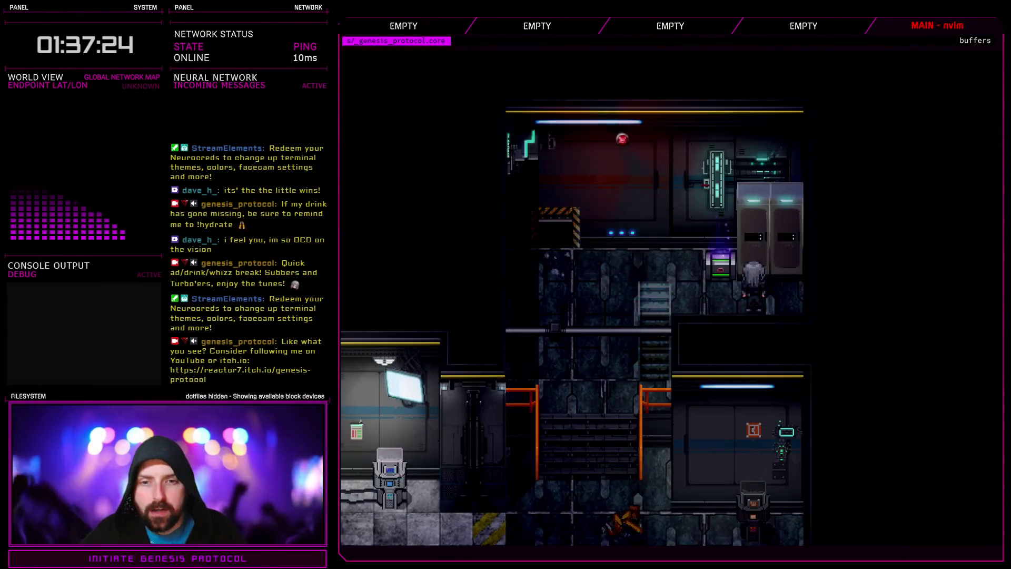
pyautogui.press('Tab')
pyautogui.press('Return')
pyautogui.press('Left')
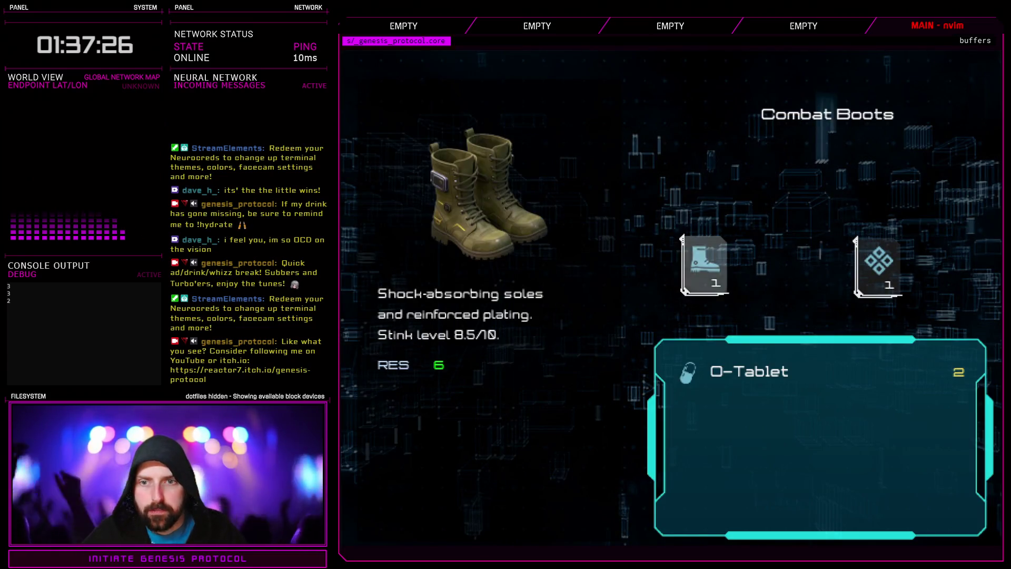
pyautogui.press('Return')
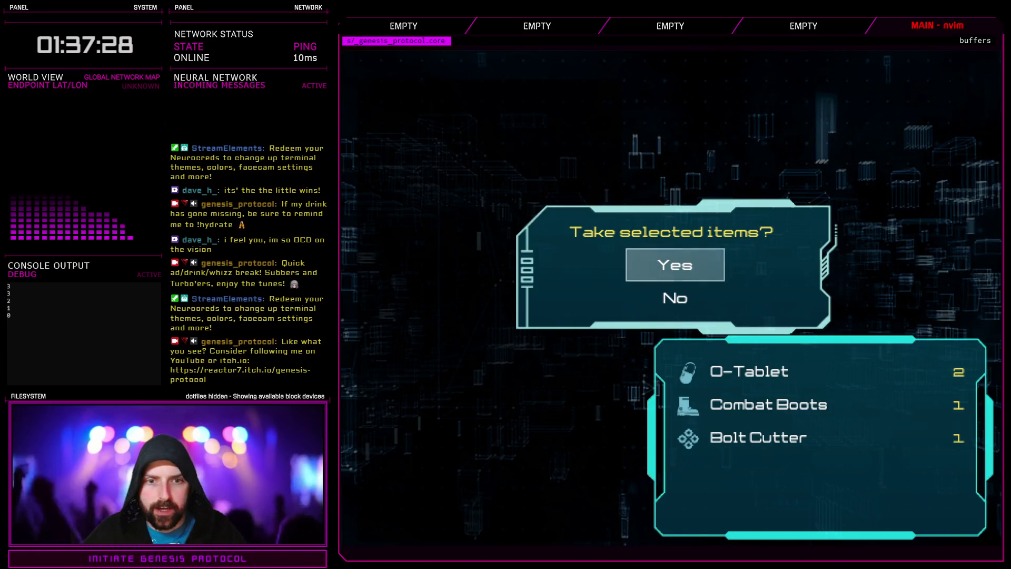
pyautogui.press('Return')
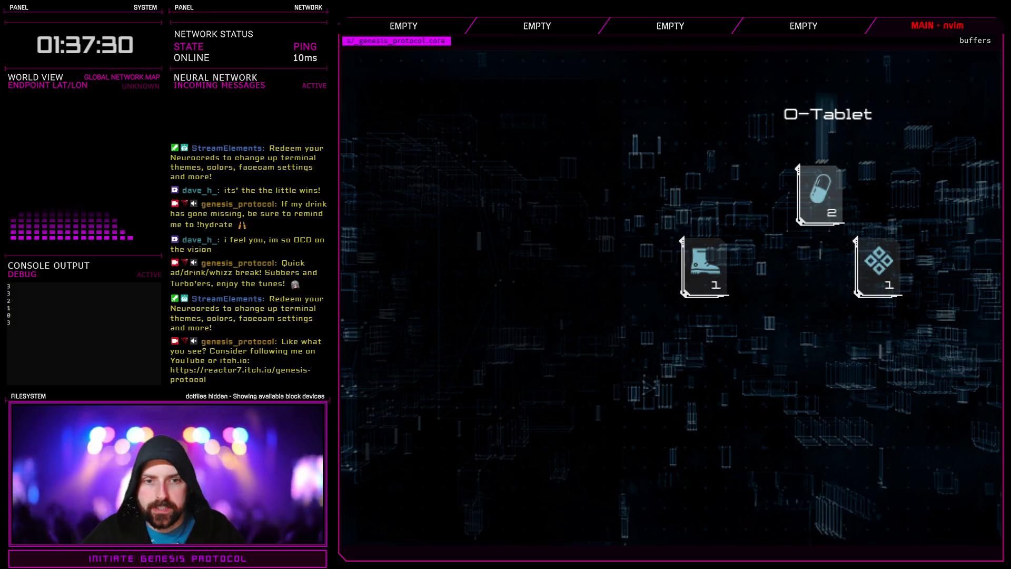
# Step: Check the taken items in the inventory, then exit the game from the pause menu
pyautogui.press('Left')
pyautogui.press('Right')
pyautogui.press('Escape')
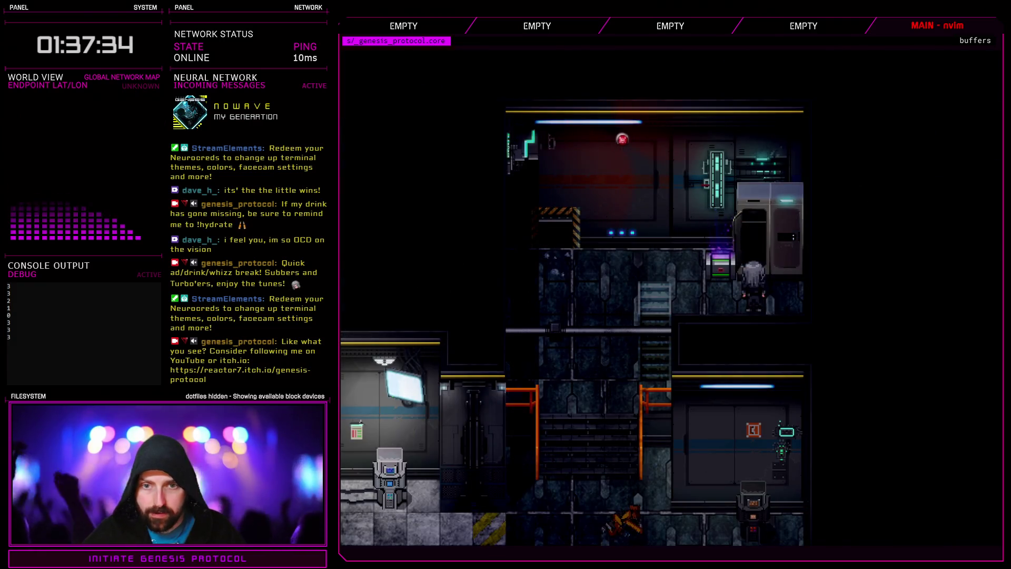
pyautogui.press('Escape')
pyautogui.press('Return')
pyautogui.press('Return')
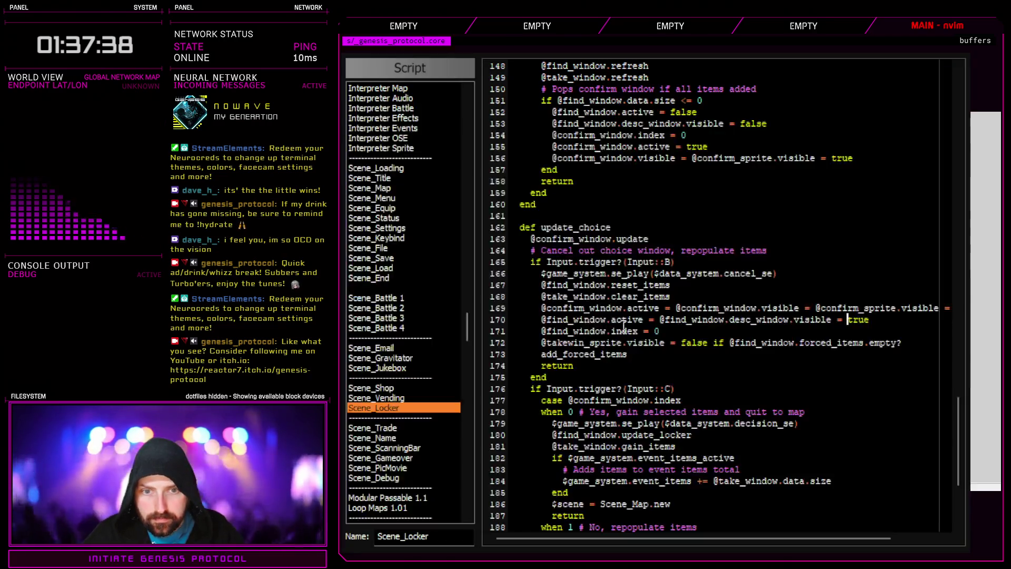
# Step: Copy 'desc_window.visible' from line 170 and chain it before 'true' in the No branch on line 193
pyautogui.press('V')
pyautogui.press('E')
pyautogui.press('v')
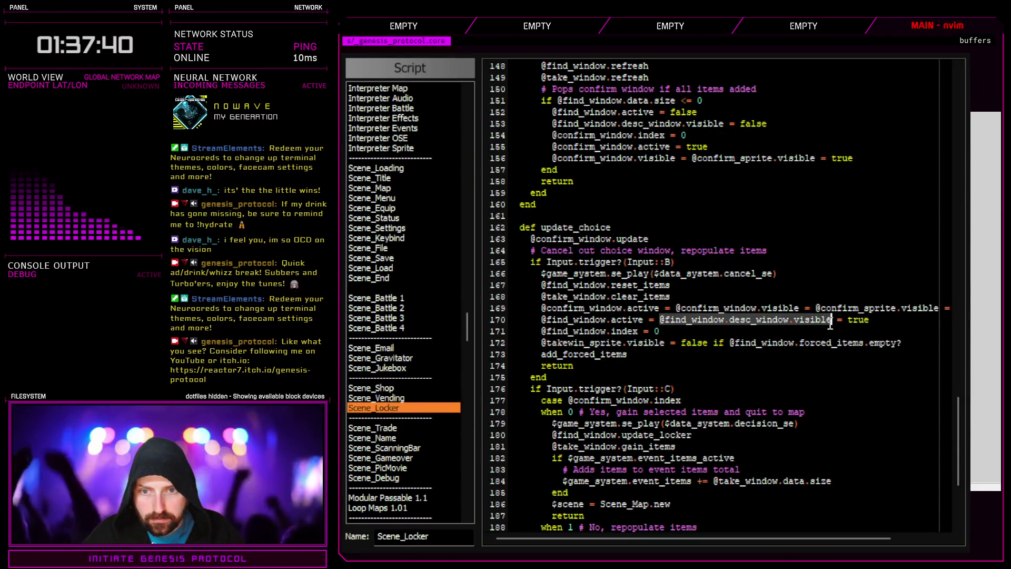
pyautogui.scroll(-2, 669, 390)
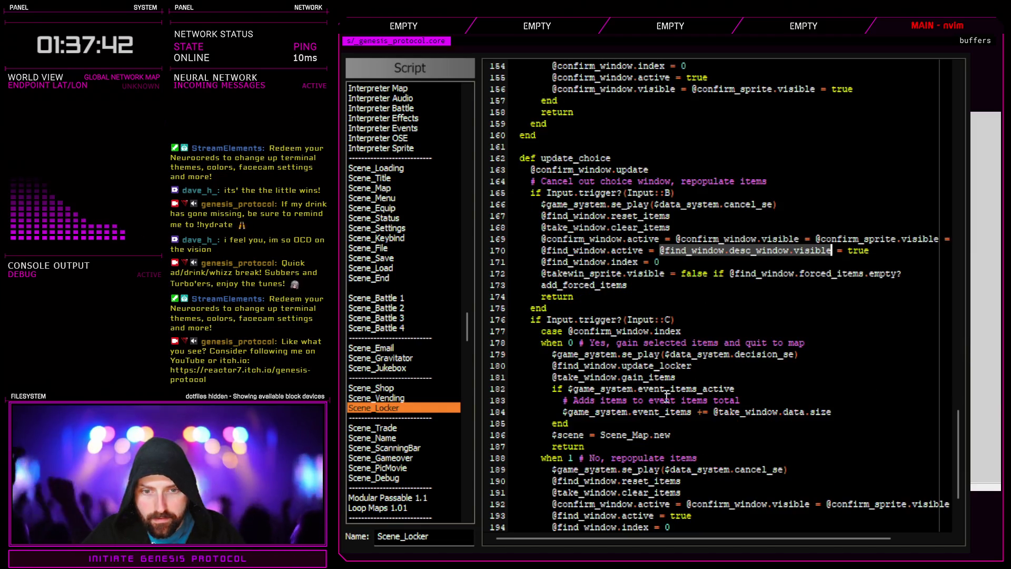
pyautogui.scroll(-3, 641, 367)
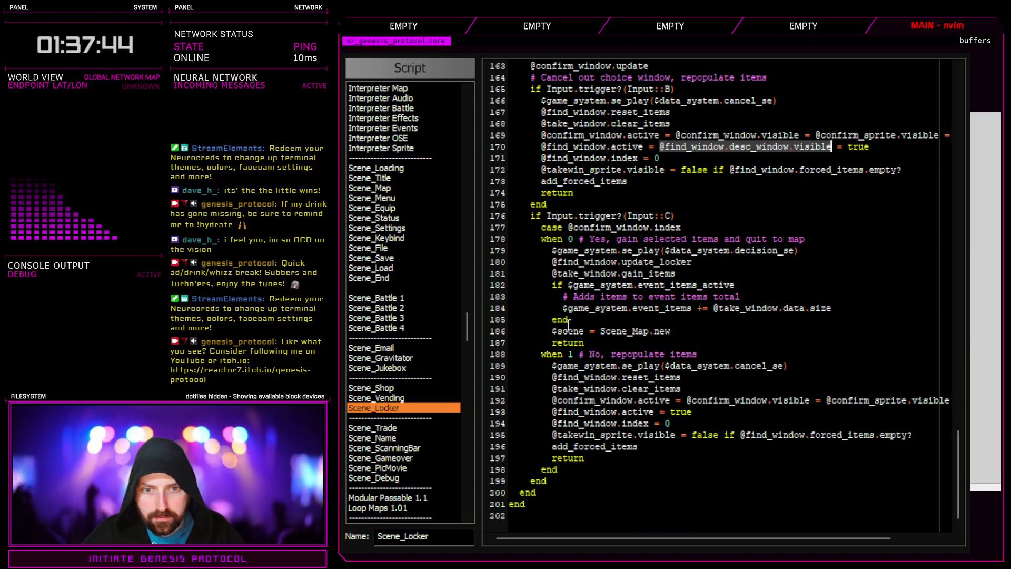
pyautogui.doubleClick(675, 412)
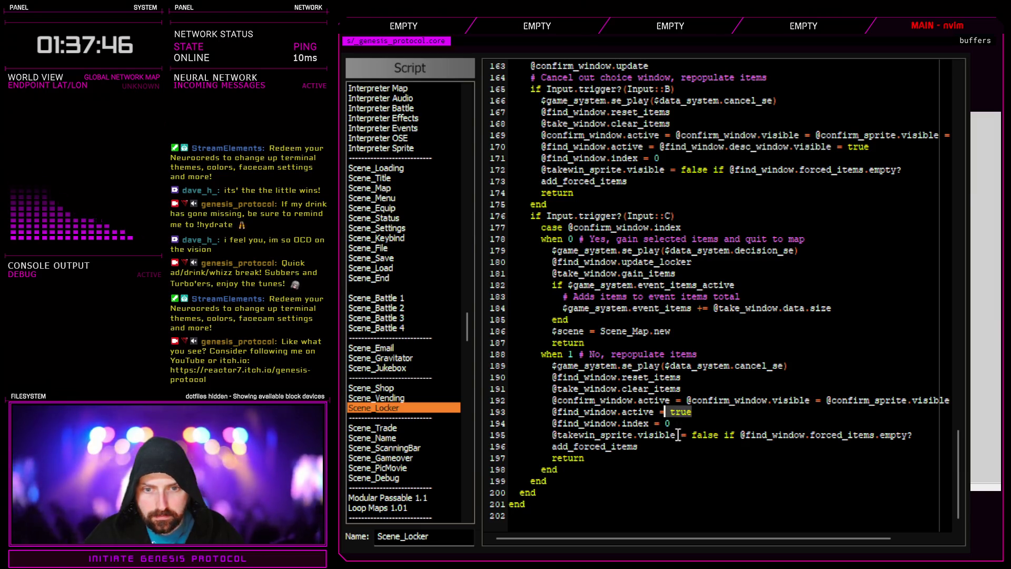
pyautogui.click(675, 413)
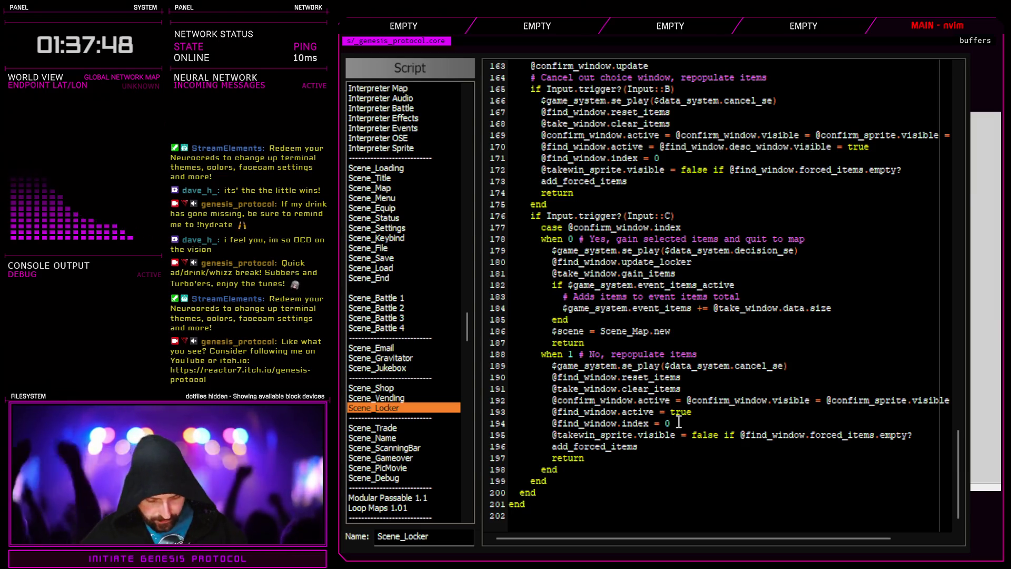
pyautogui.write('P')
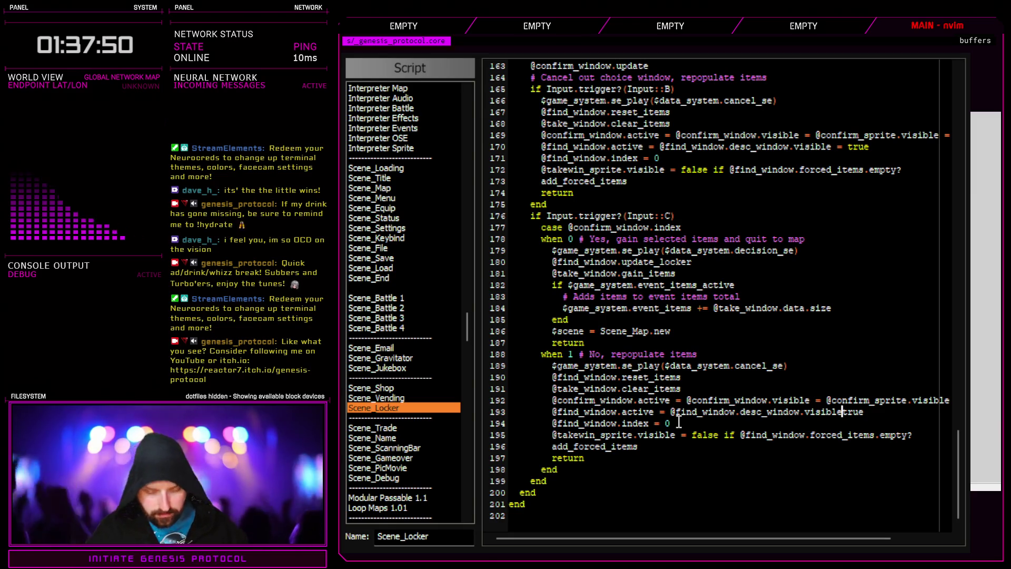
pyautogui.write(' =')
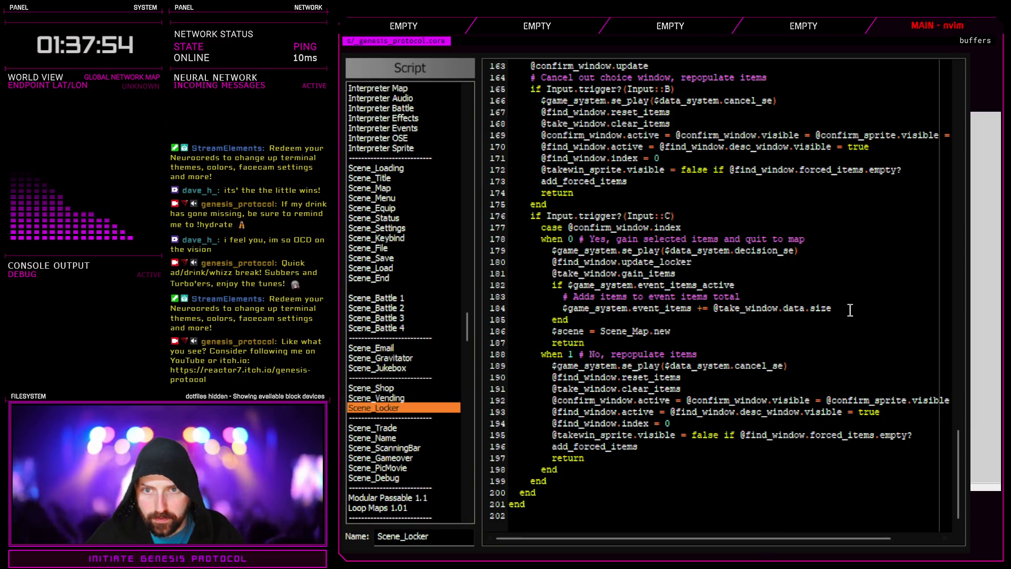
# Step: Add an empty 'def show_windows' ... 'end' method after add_forced_items
pyautogui.scroll(6, 678, 318)
pyautogui.scroll(16, 642, 345)
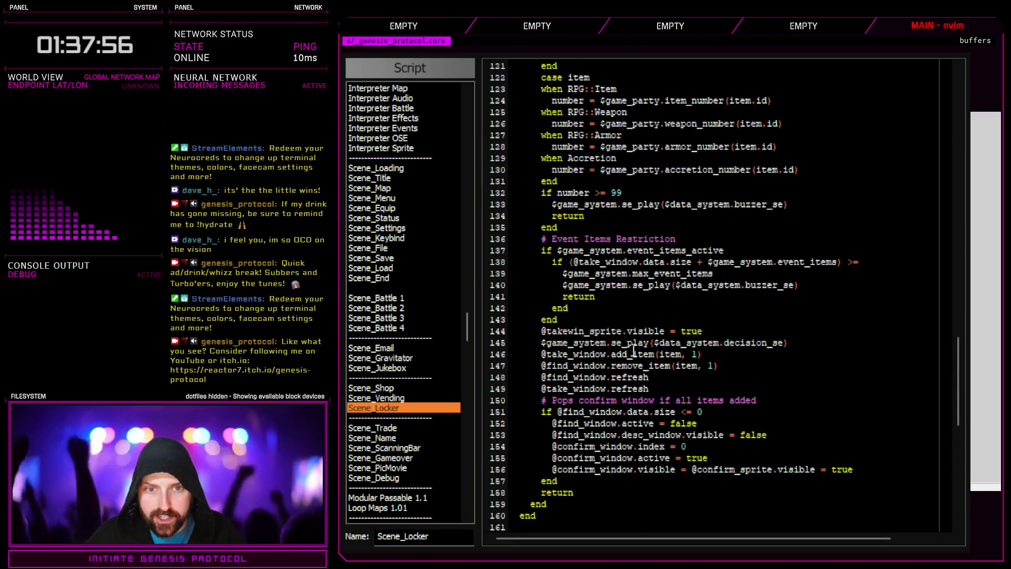
pyautogui.scroll(6, 624, 346)
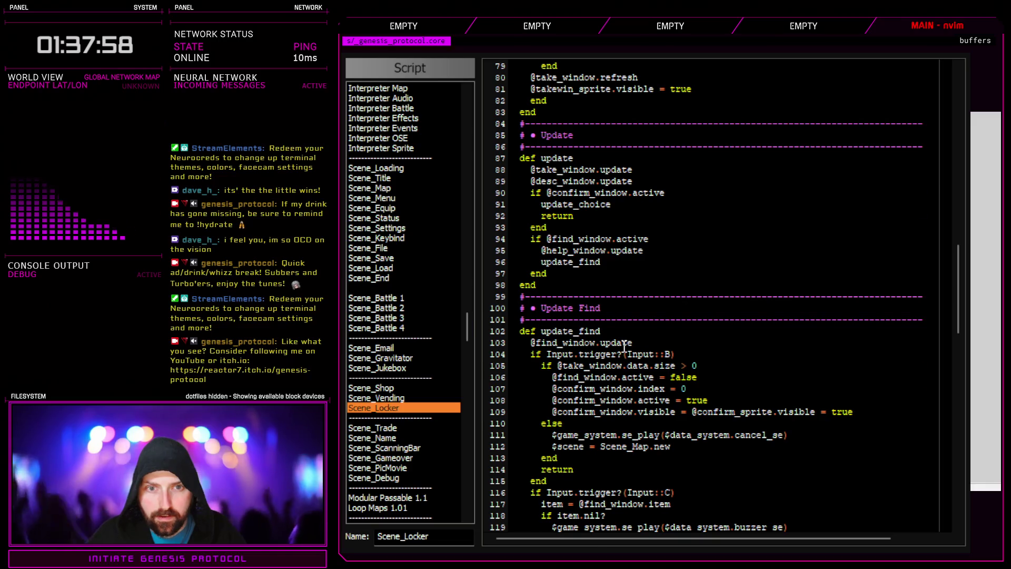
pyautogui.scroll(4, 601, 331)
pyautogui.press('o')
pyautogui.press('Return')
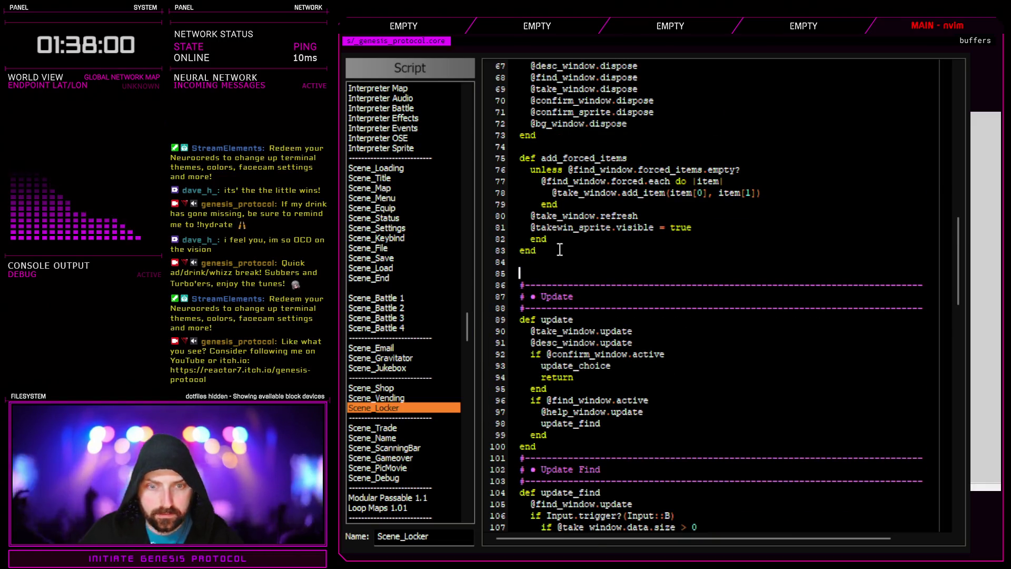
pyautogui.write('how_windows')
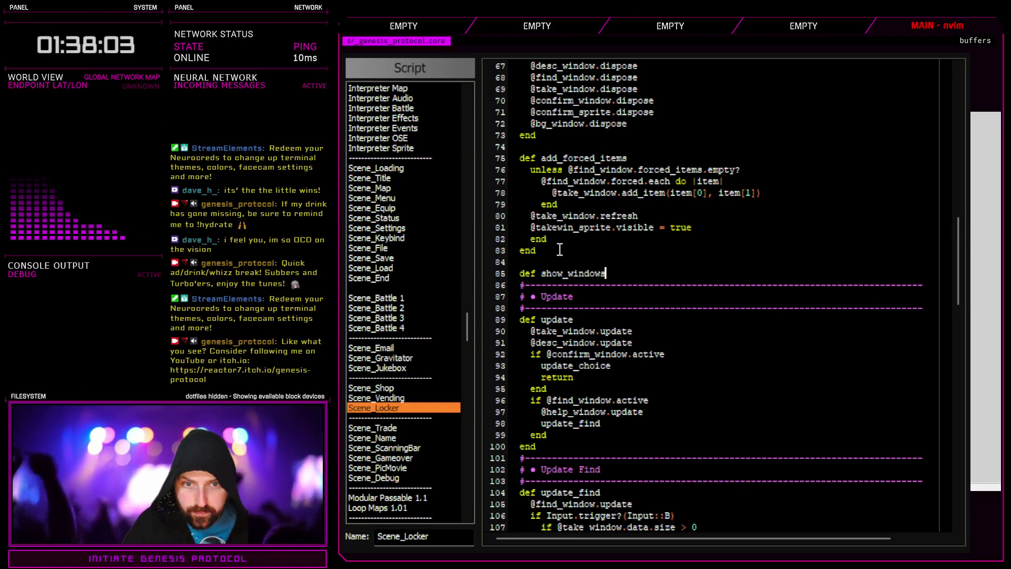
pyautogui.press('Return')
pyautogui.write('end')
pyautogui.scroll(-15, 560, 250)
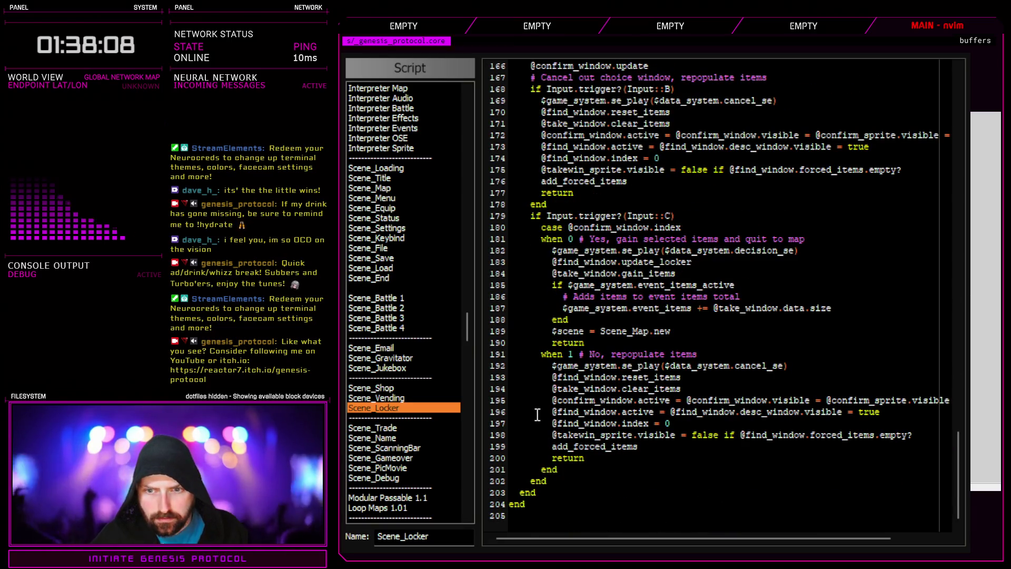
# Step: Rename the new empty method to reset_windows
pyautogui.moveTo(500, 401); pyautogui.dragTo(501, 413)
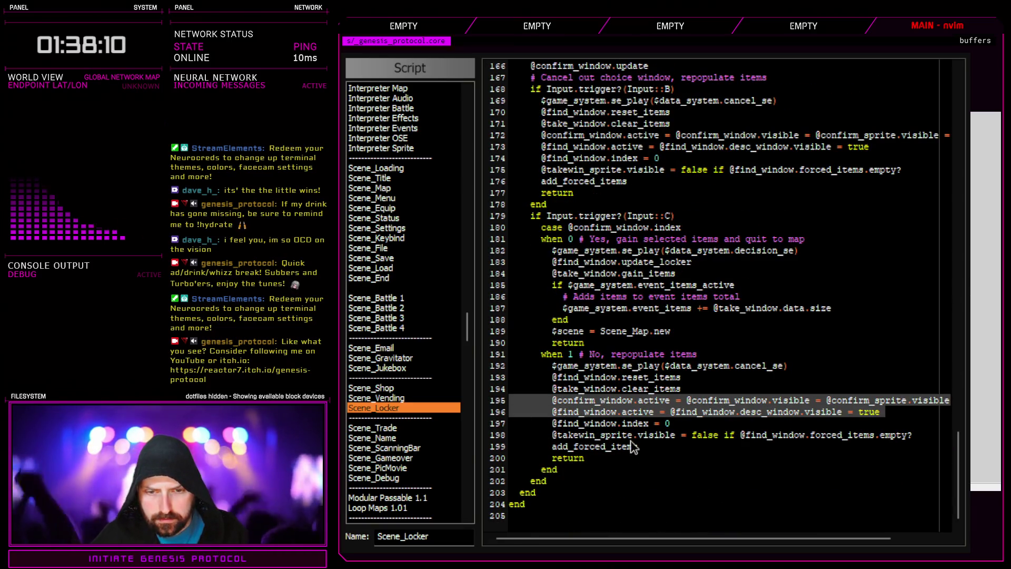
pyautogui.click(580, 399)
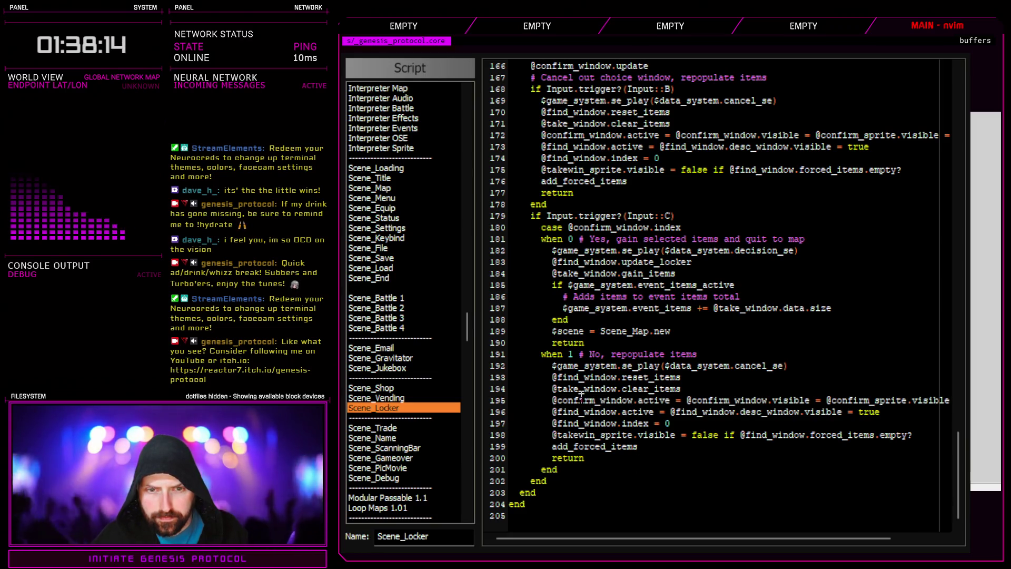
pyautogui.scroll(20, 581, 394)
pyautogui.moveTo(562, 374); pyautogui.dragTo(540, 375)
pyautogui.write('reset_windows')
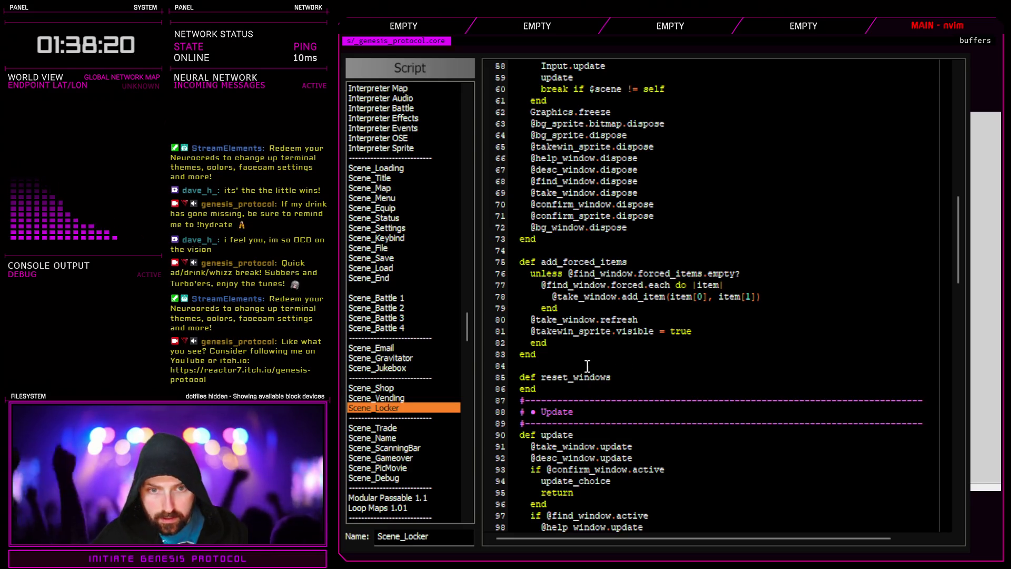
pyautogui.scroll(19, 589, 367)
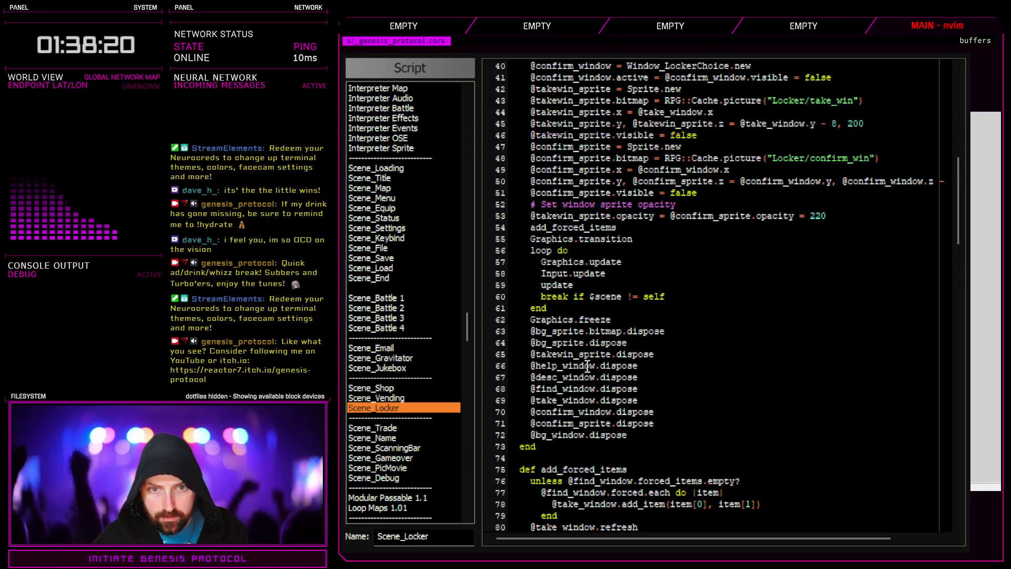
pyautogui.scroll(-14, 588, 367)
pyautogui.scroll(-20, 588, 367)
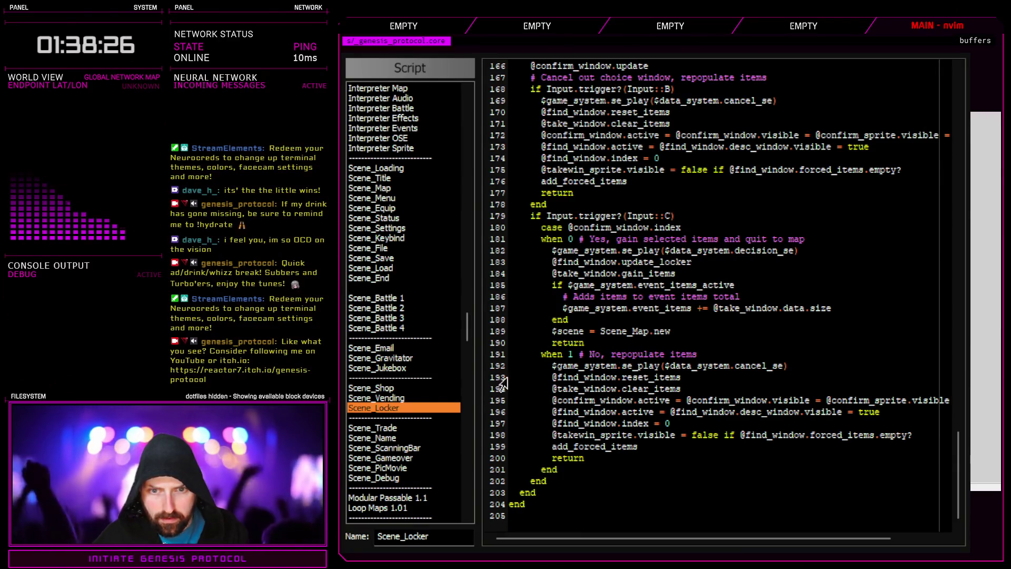
# Step: Replace the No branch's duplicated repopulate lines with a reset_windows call
pyautogui.moveTo(498, 380); pyautogui.dragTo(500, 448)
pyautogui.hotkey('ctrl', 'c')
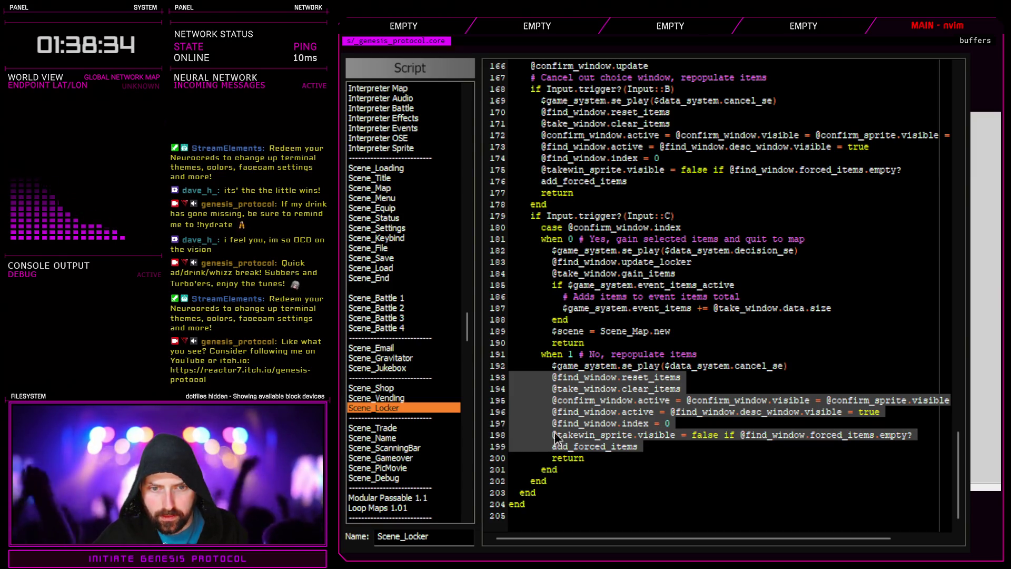
pyautogui.press('d')
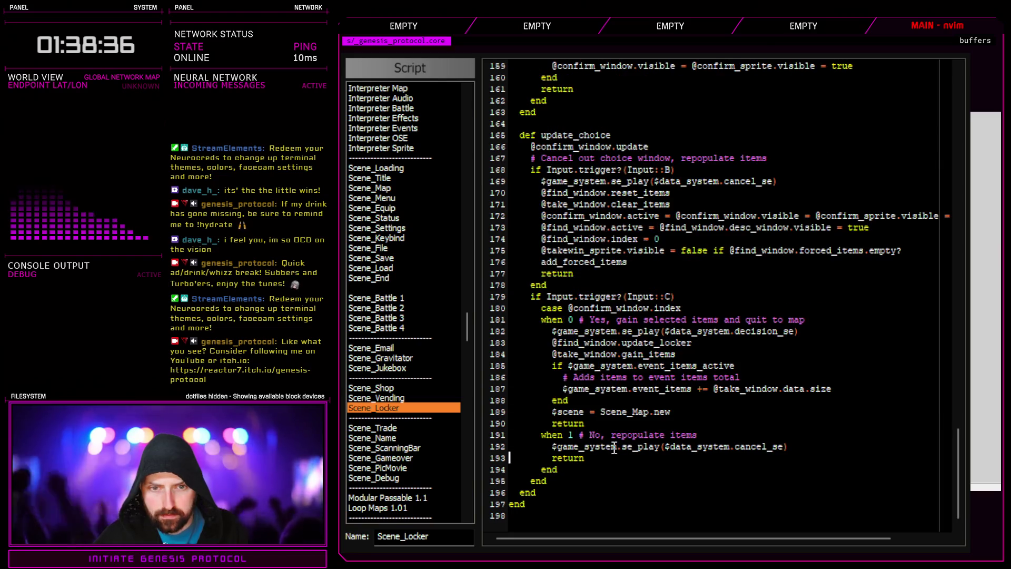
pyautogui.hotkey('shift', 'o')
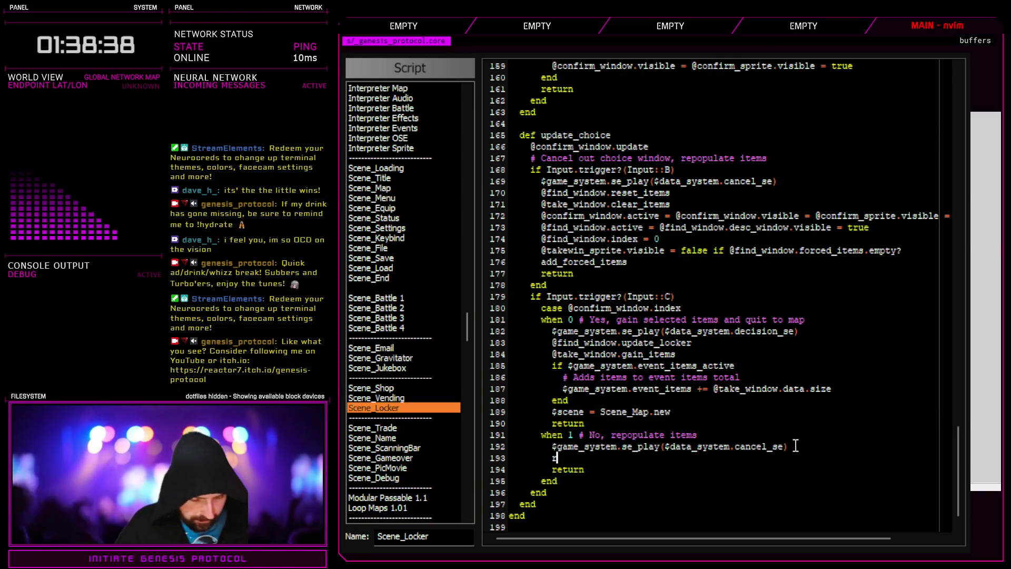
pyautogui.write('_windows')
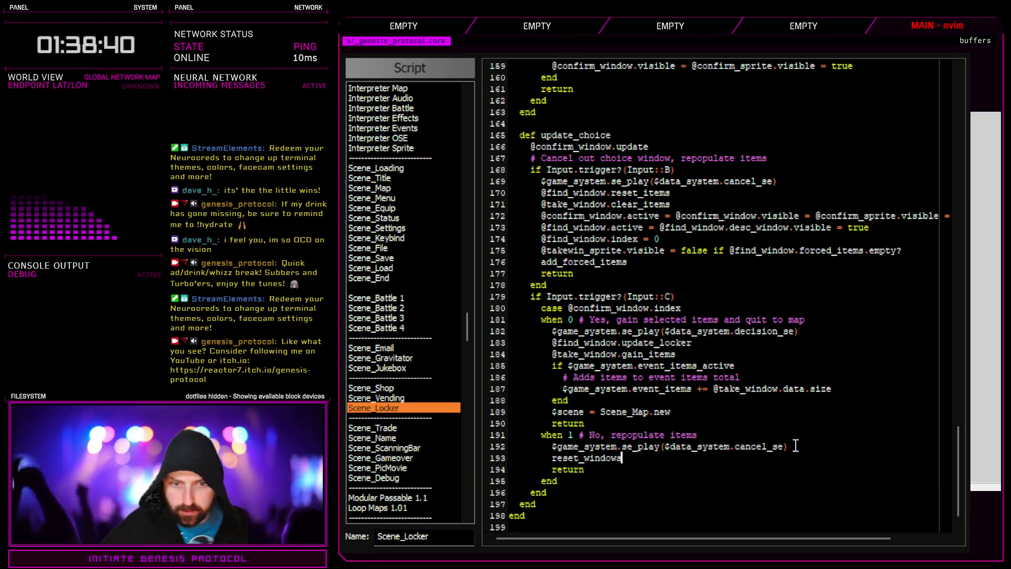
pyautogui.press('Escape')
# Step: Paste the window-reset lines into reset_windows and dedent them one level
pyautogui.scroll(20, 606, 307)
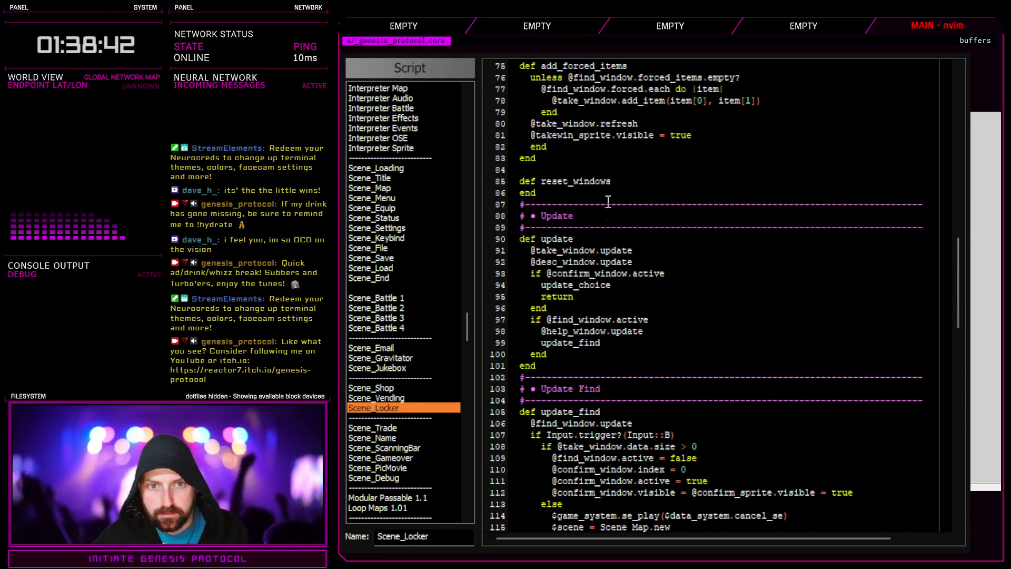
pyautogui.press('o')
pyautogui.hotkey('ctrl', 'shift', 'v')
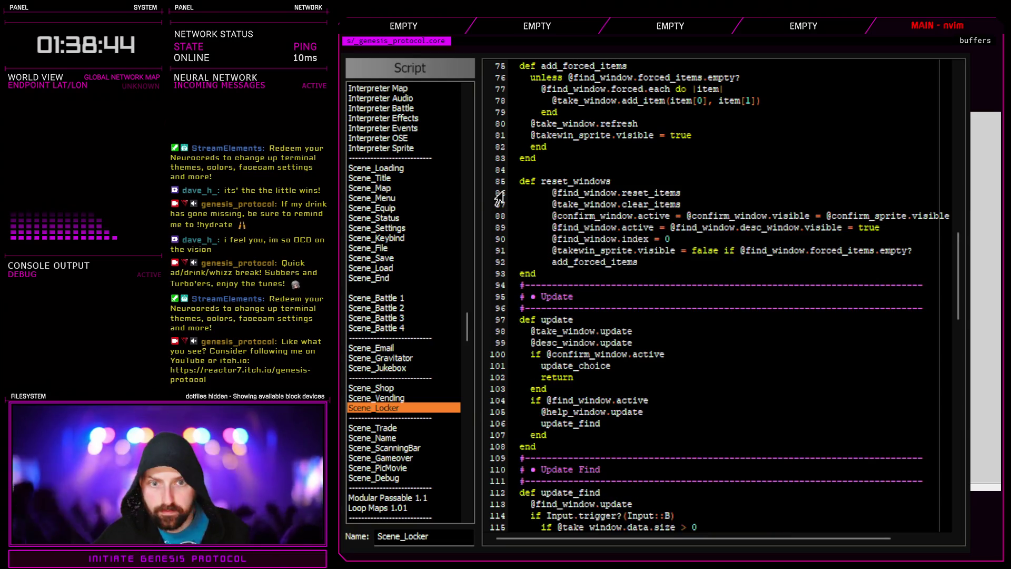
pyautogui.moveTo(499, 196); pyautogui.dragTo(502, 271)
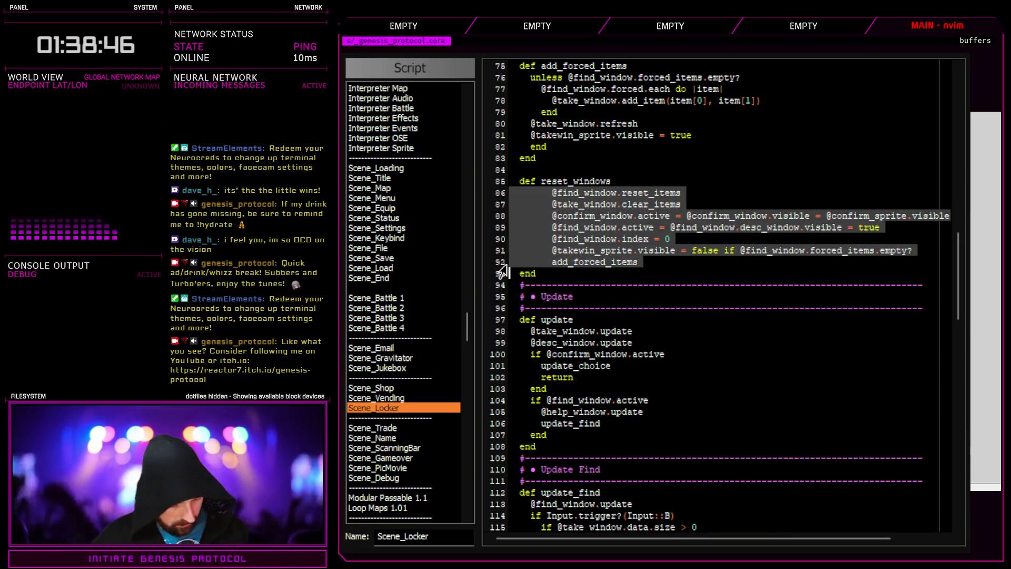
pyautogui.press('less')
pyautogui.press('less')
# Step: Delete the cancel branch's duplicate reset lines and call reset_windows there instead
pyautogui.scroll(-20, 638, 401)
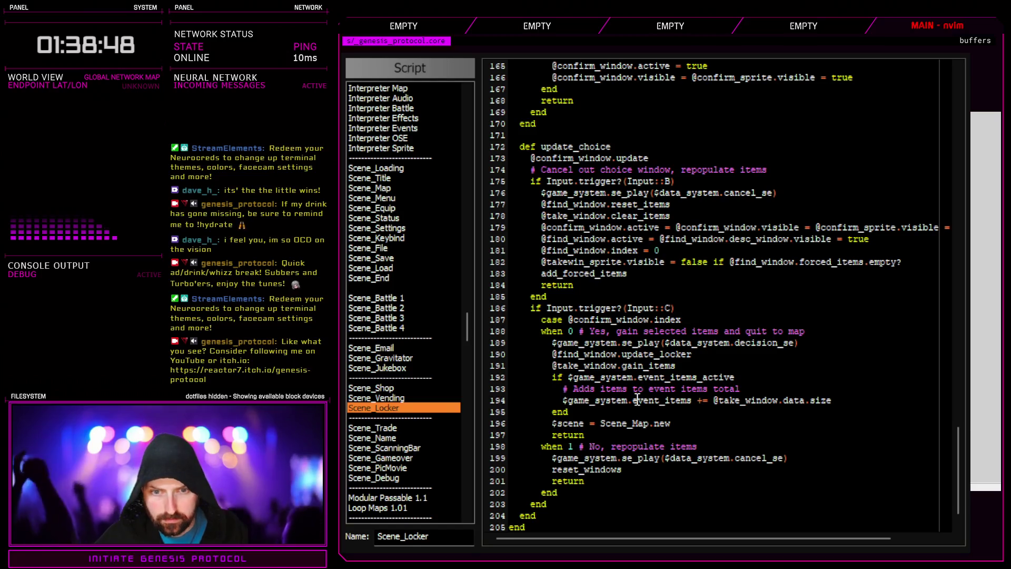
pyautogui.moveTo(499, 280); pyautogui.dragTo(493, 209)
pyautogui.press('d')
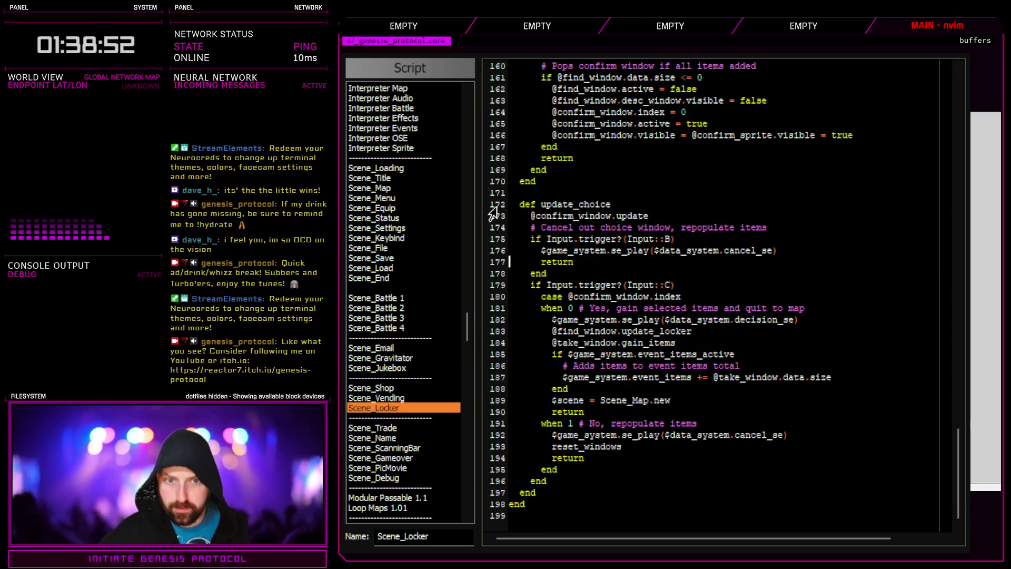
pyautogui.write('O')
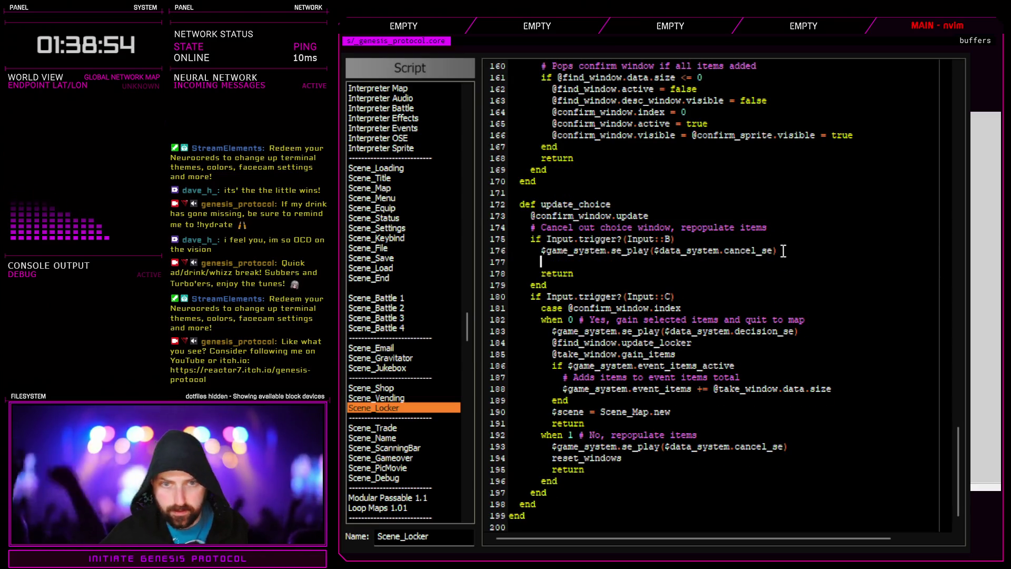
pyautogui.write('reset_wind')
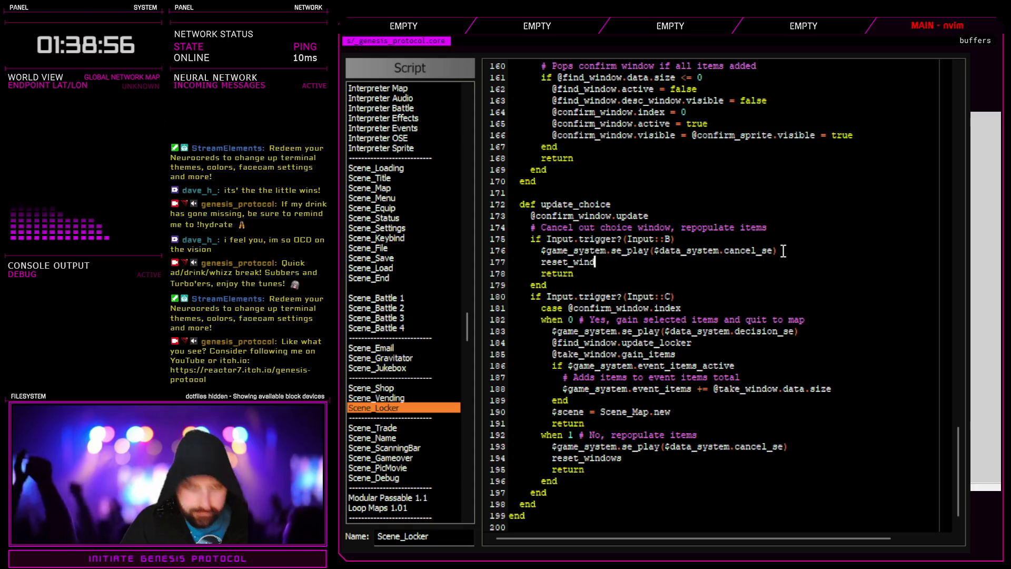
pyautogui.write('ows')
pyautogui.scroll(6, 728, 386)
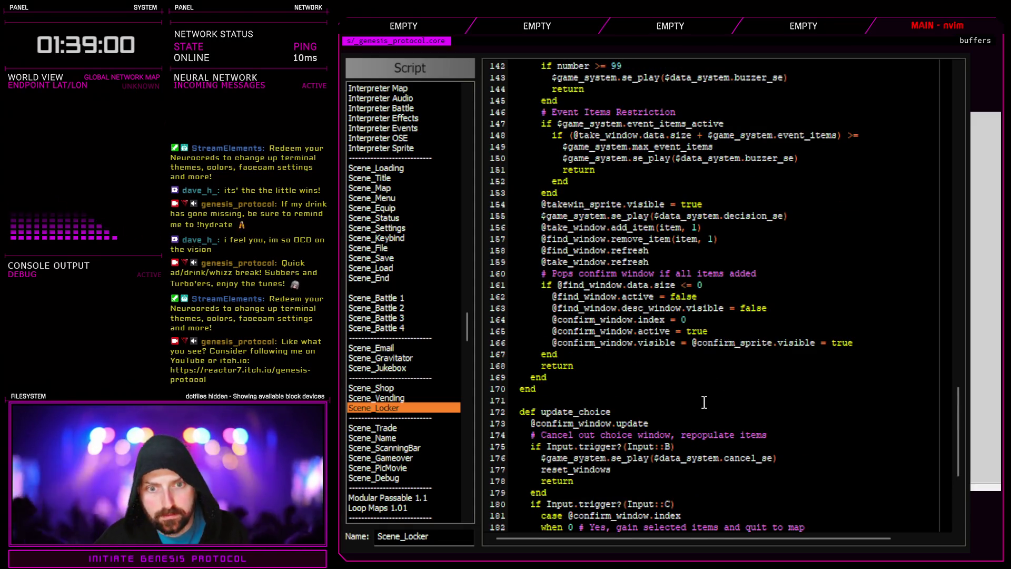
pyautogui.scroll(6, 688, 396)
# Step: Playtest the game, add the O-Tablet at the first locker, and decline the take-items prompt
pyautogui.hotkey('alt', 'Tab')
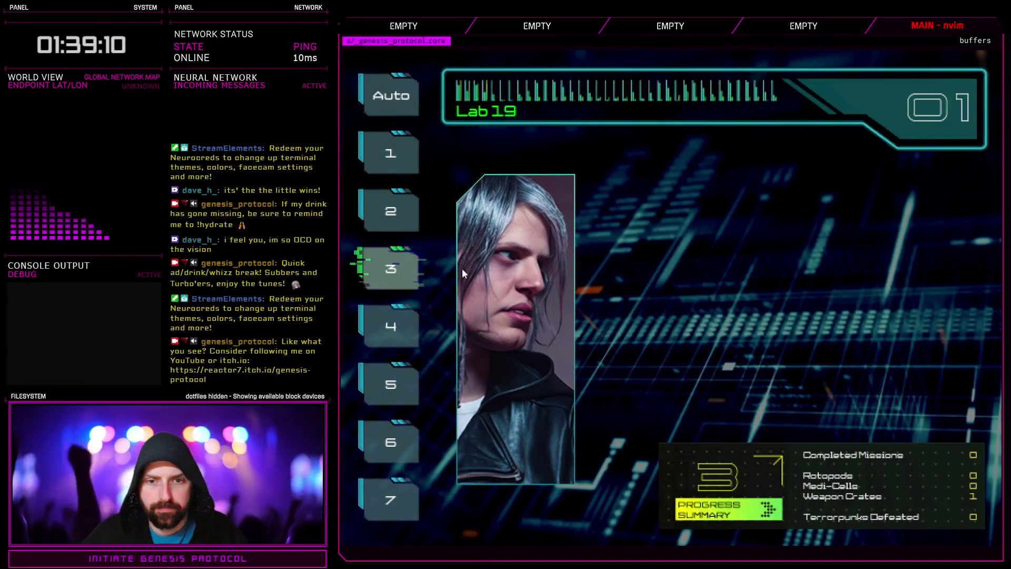
pyautogui.press('Return')
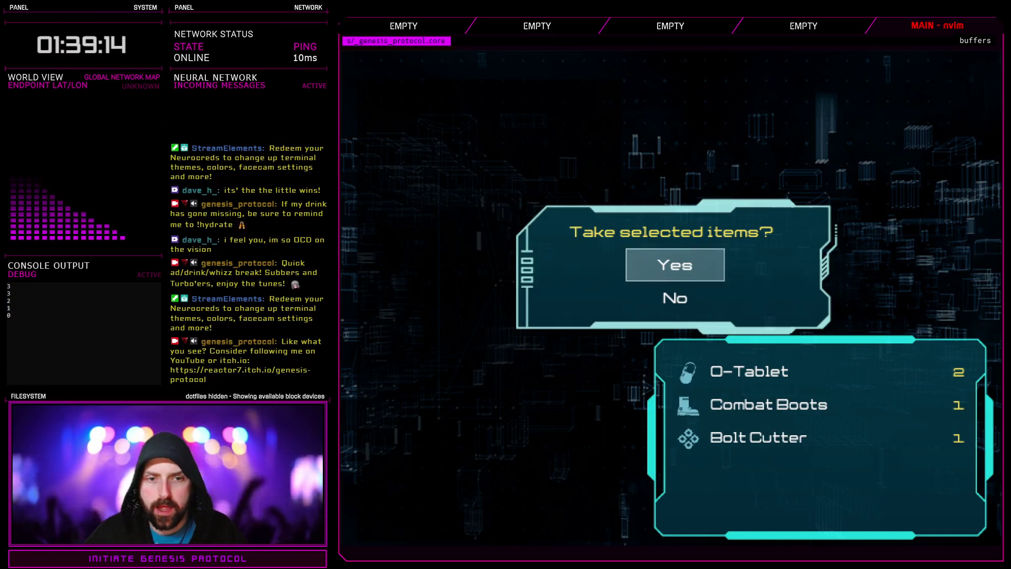
pyautogui.press('Down')
pyautogui.press('Return')
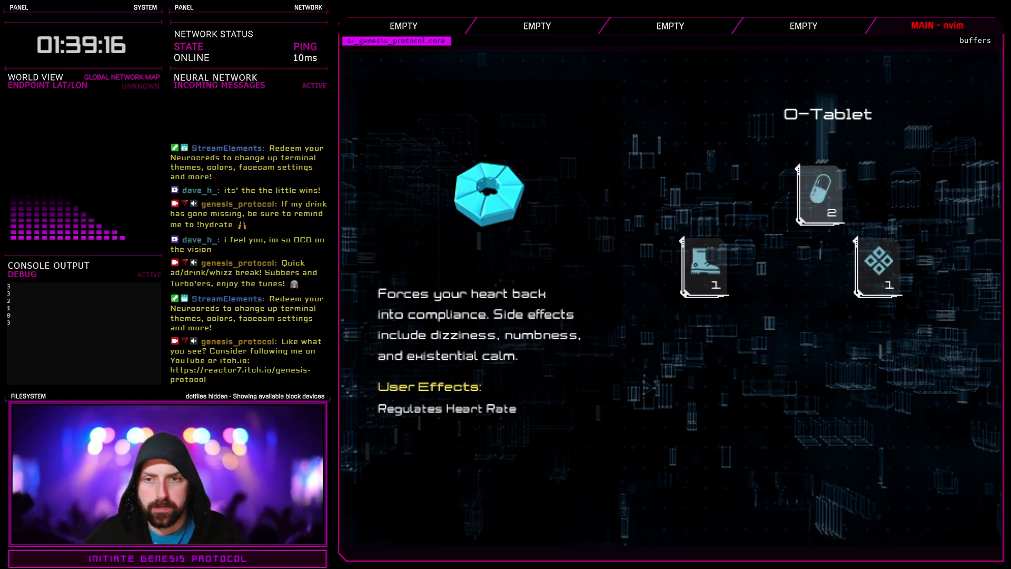
pyautogui.press('Return')
pyautogui.press('Escape')
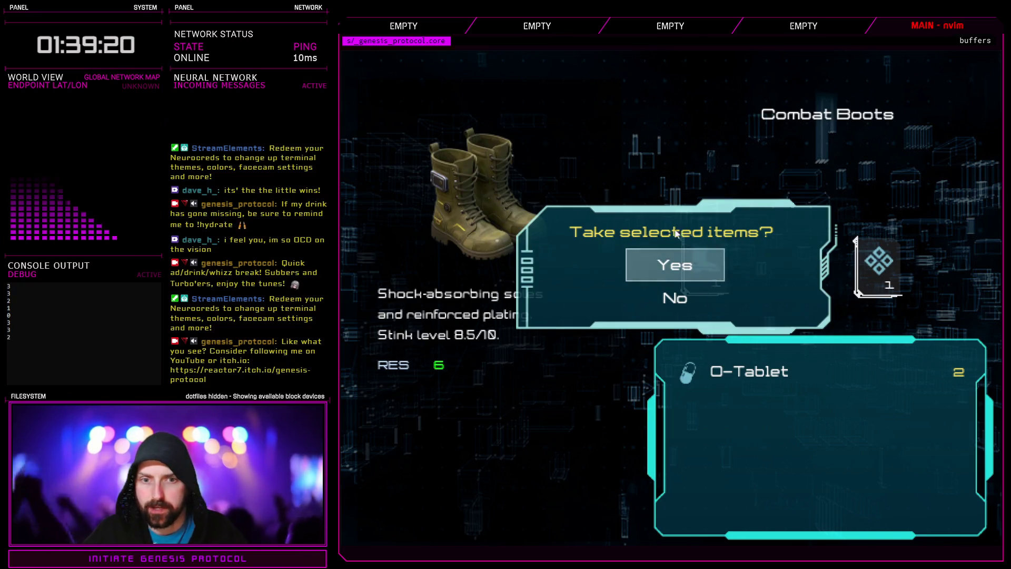
pyautogui.press('Return')
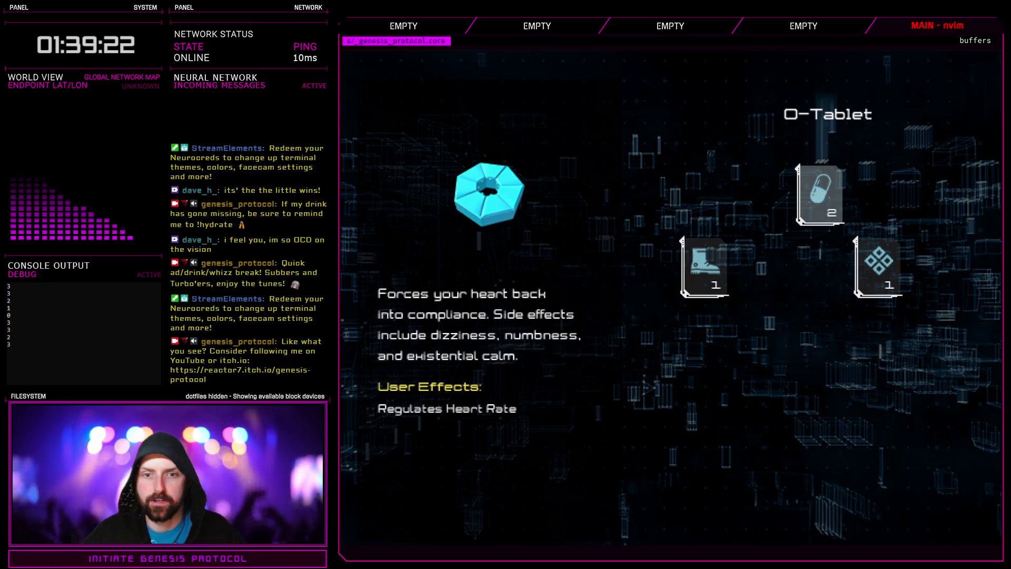
# Step: Add the Bolt Cutter and Combat Boots, decline again, and leave the locker
pyautogui.press('Right')
pyautogui.press('Return')
pyautogui.press('Return')
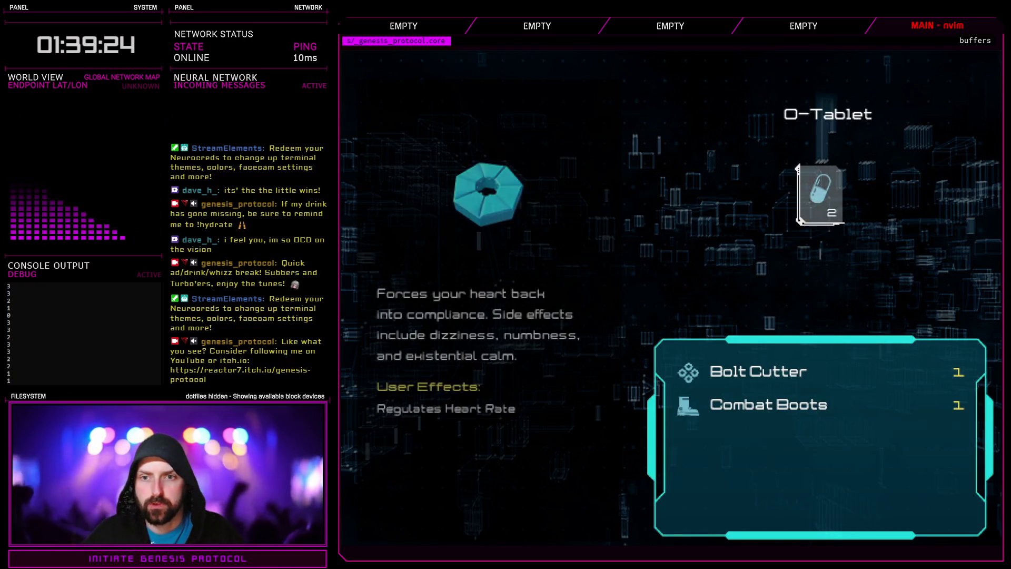
pyautogui.press('Return')
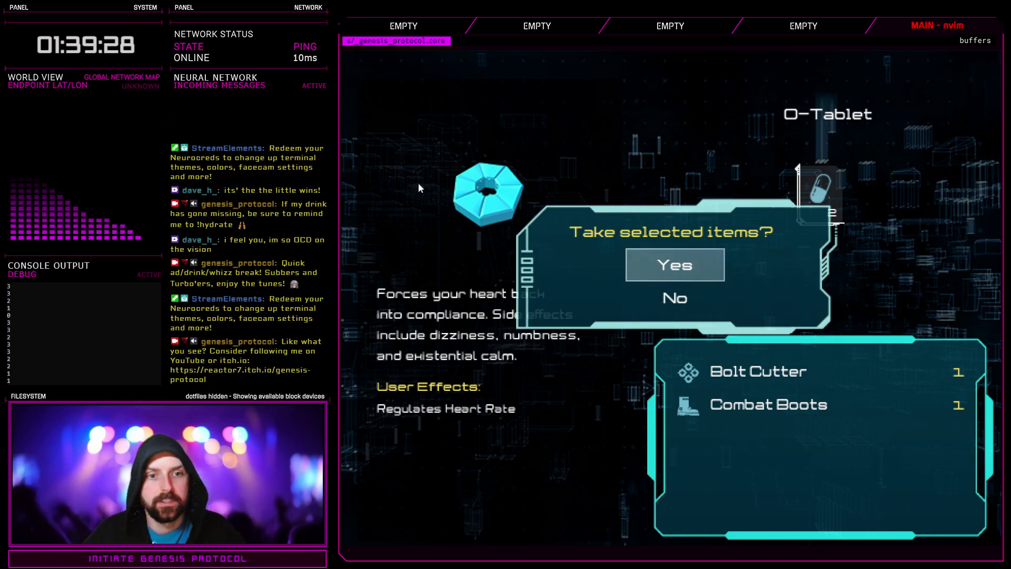
pyautogui.press('Escape')
pyautogui.press('Return')
pyautogui.press('Return')
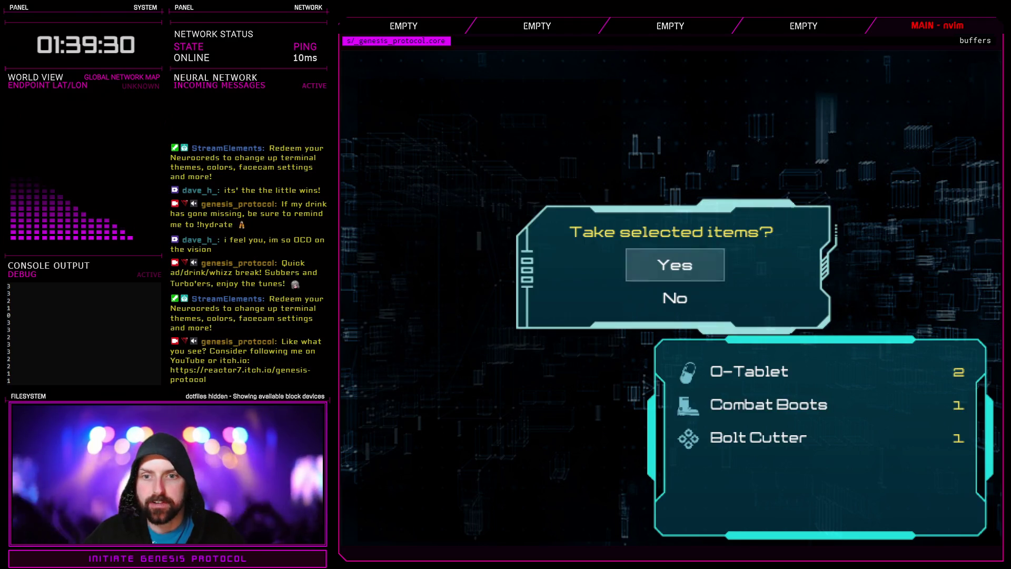
pyautogui.press('Down')
pyautogui.press('Return')
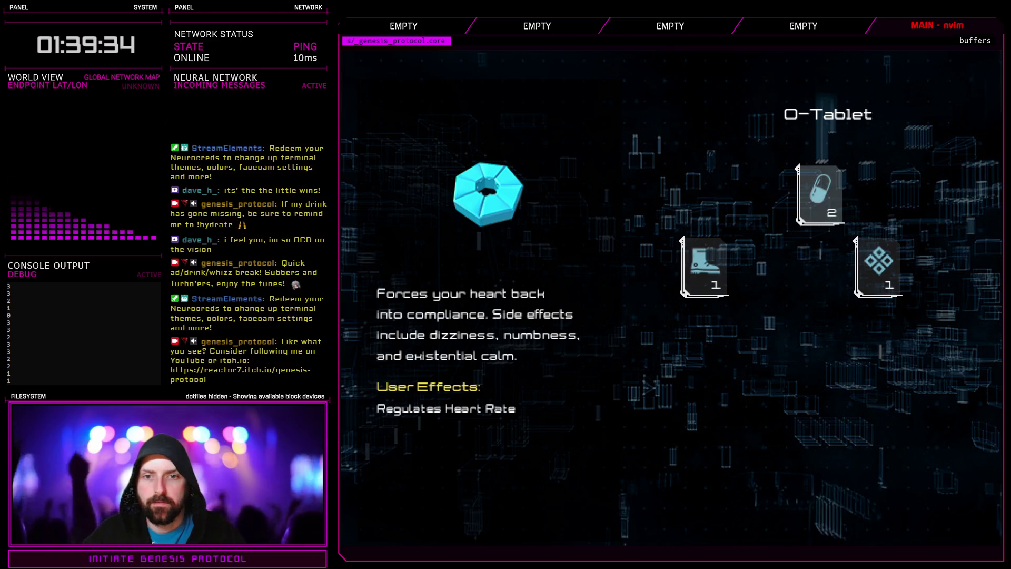
pyautogui.press('Escape')
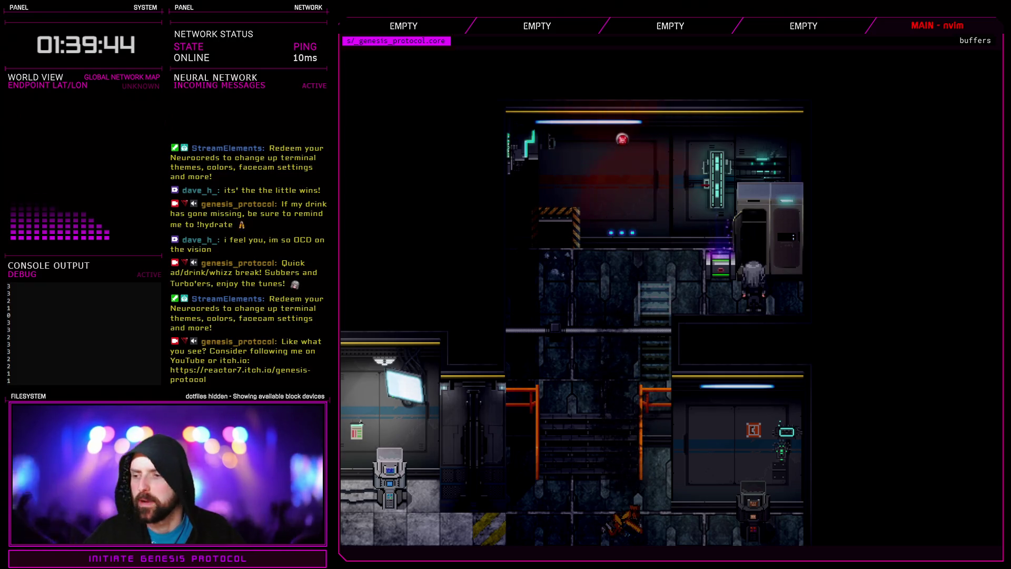
# Step: At the second locker, add the Kinzoku Ring and HandyVac, then decline the confirmation
pyautogui.press('Right')
pyautogui.press('e')
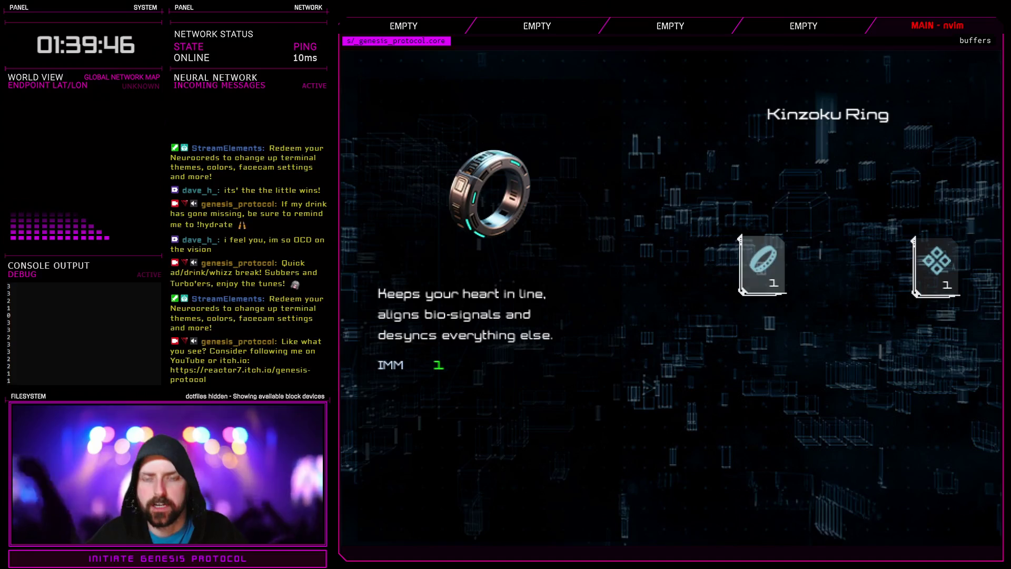
pyautogui.press('e')
pyautogui.press('Right')
pyautogui.press('e')
pyautogui.press('Return')
pyautogui.press('Escape')
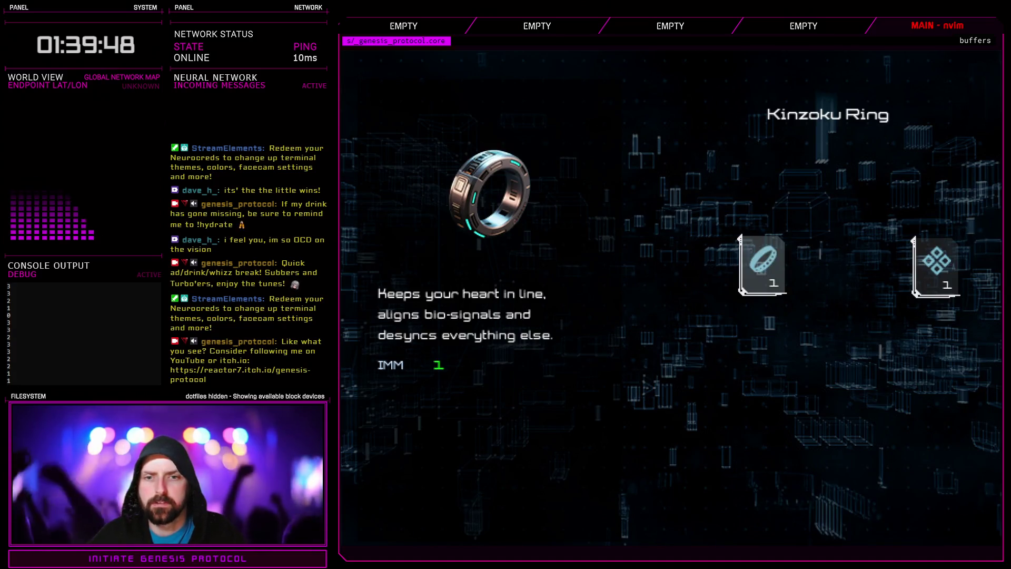
pyautogui.press('Escape')
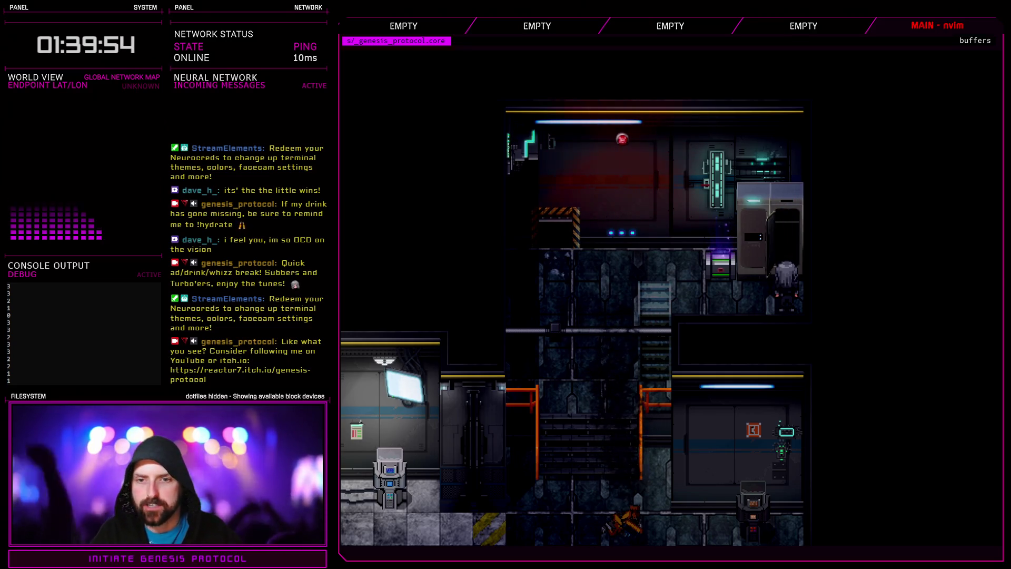
# Step: Open the game menu and bring up the quit choices
pyautogui.press('Left')
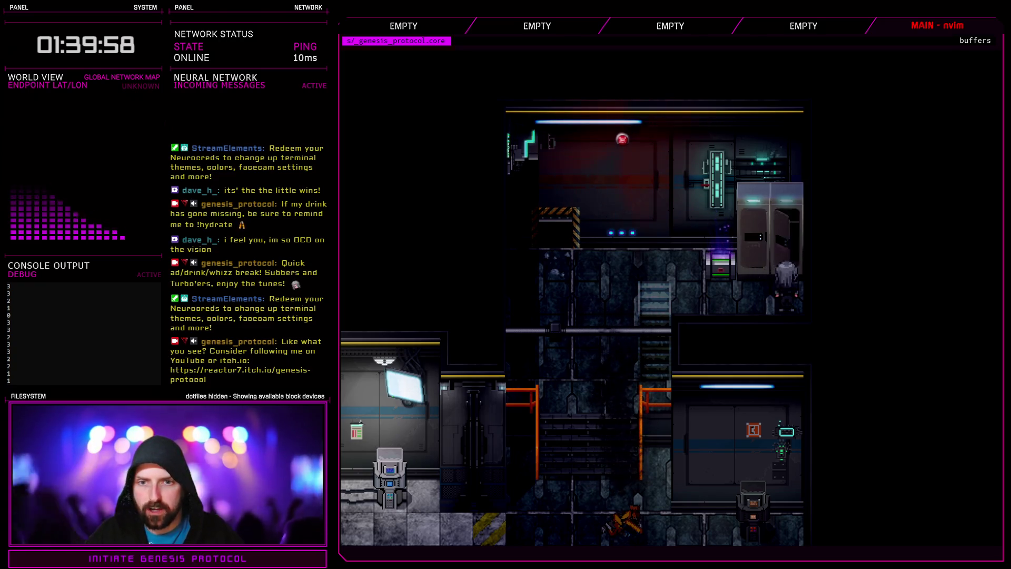
pyautogui.press('Escape')
pyautogui.press('Up')
pyautogui.press('Return')
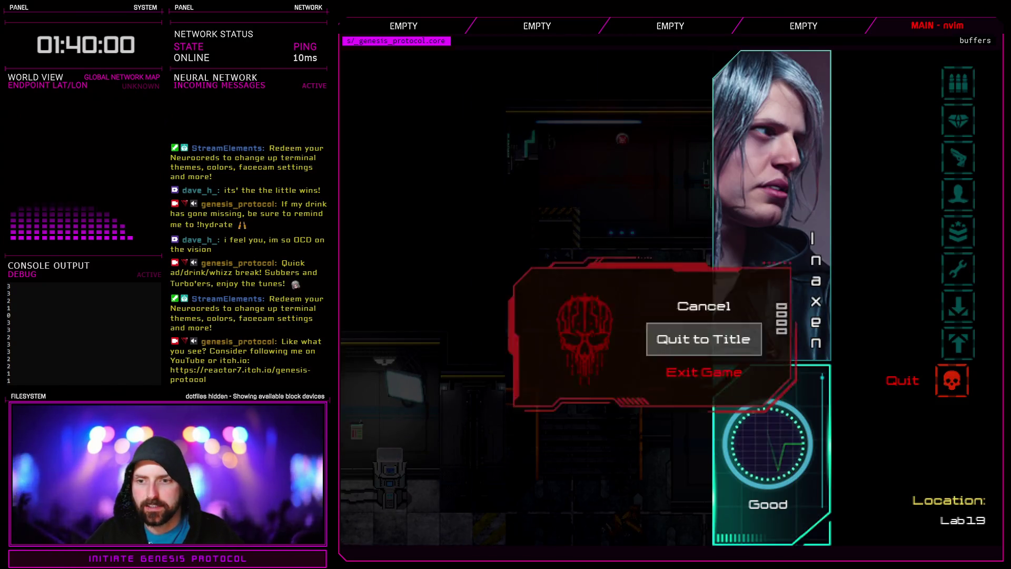
# Step: Choose Exit Game to close the playtest
pyautogui.press('Down')
pyautogui.press('Return')
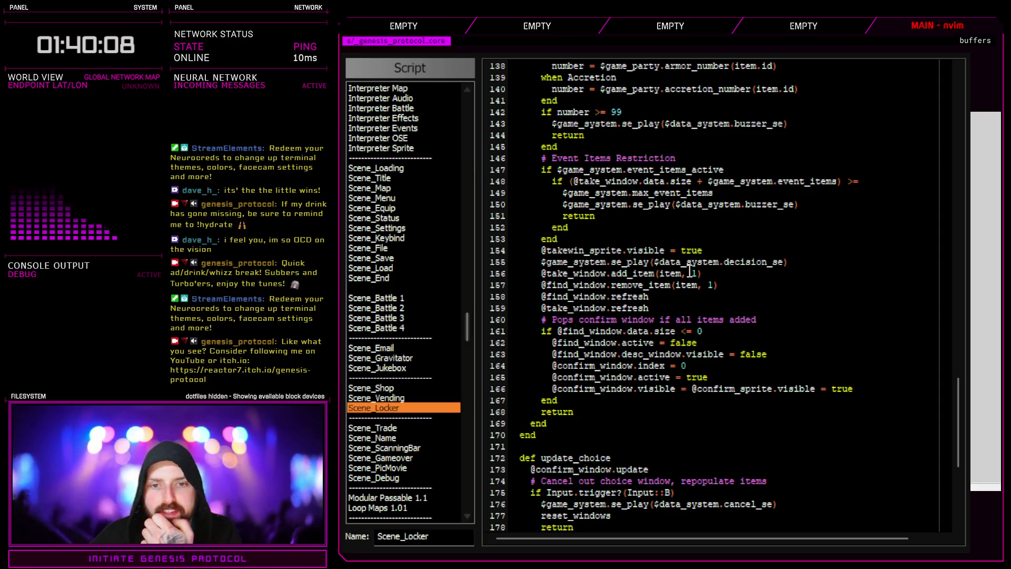
pyautogui.scroll(4, 654, 418)
pyautogui.scroll(-4, 654, 419)
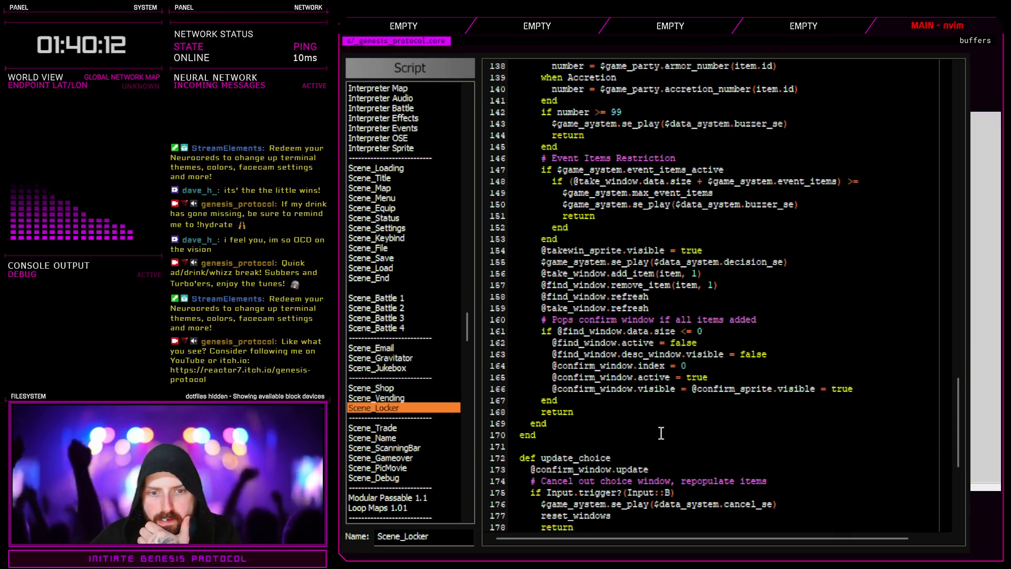
# Step: Scroll Scene_Locker up to reset_windows, then start a new playtest with F12
pyautogui.scroll(13, 661, 433)
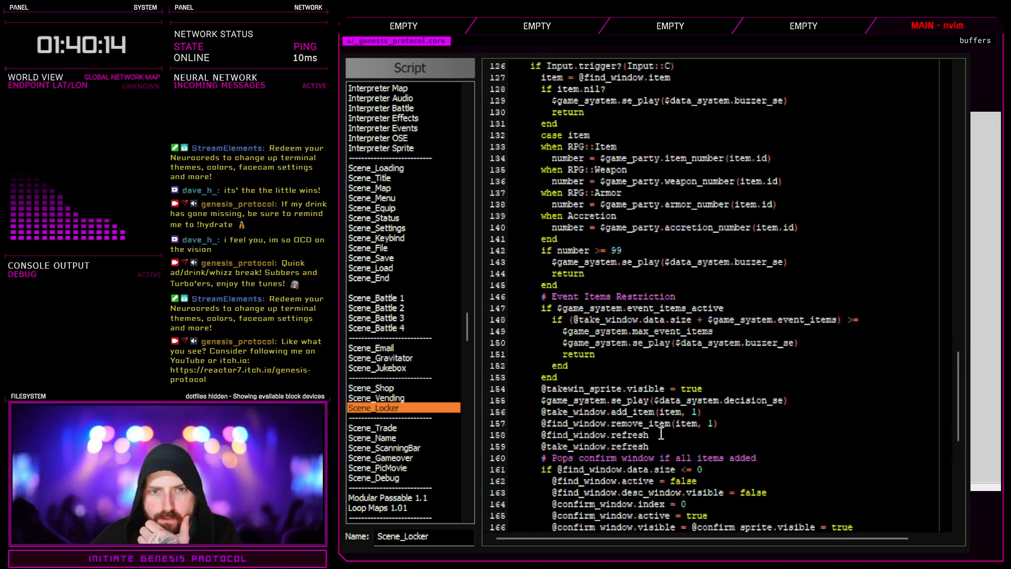
pyautogui.scroll(8, 661, 433)
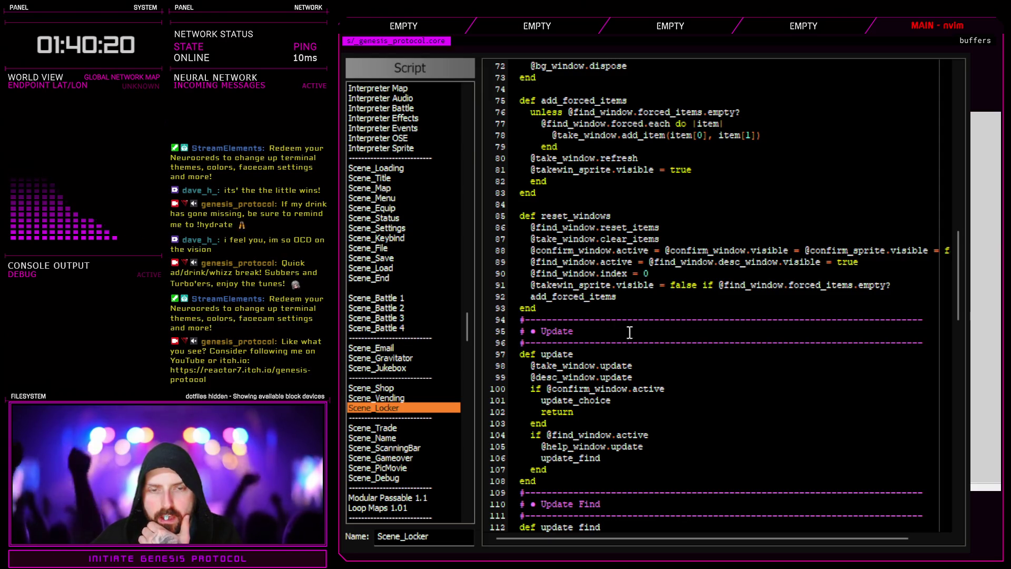
pyautogui.scroll(20, 637, 339)
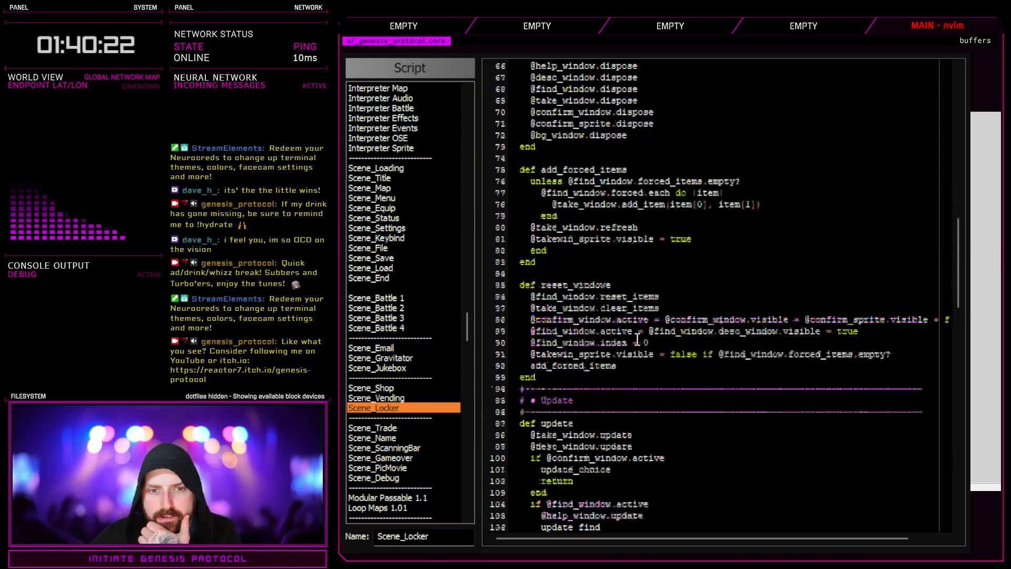
pyautogui.scroll(-20, 637, 339)
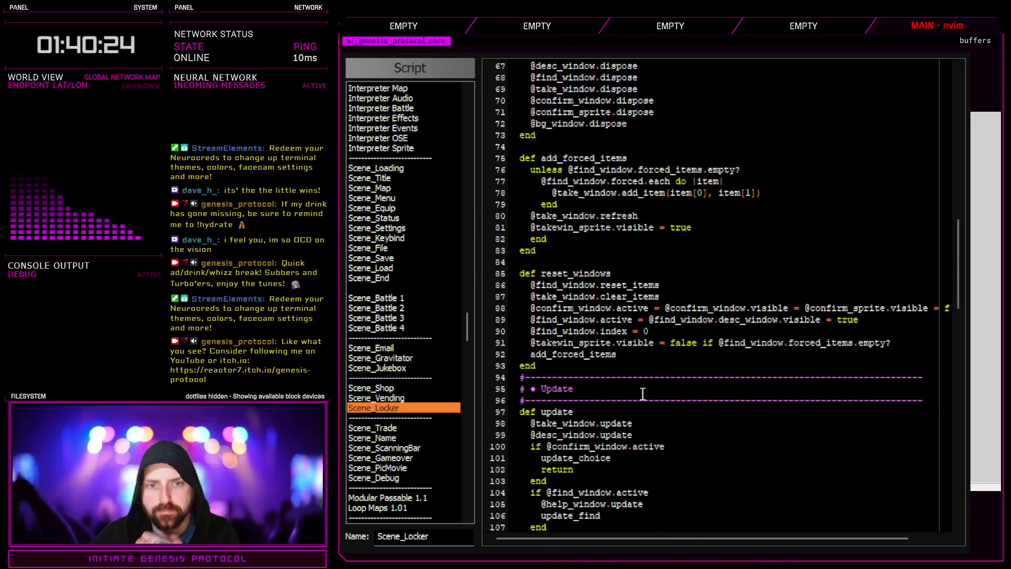
pyautogui.press('F12')
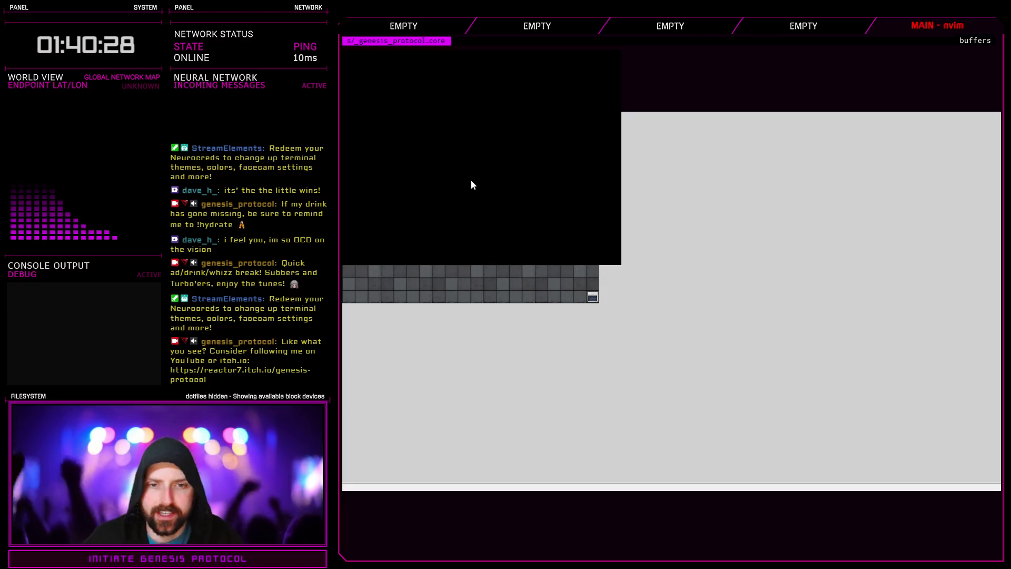
# Step: Continue from save slot 3, pick the O-Tablet, Combat Boots and Bolt Cutter, and answer No
pyautogui.press('Down')
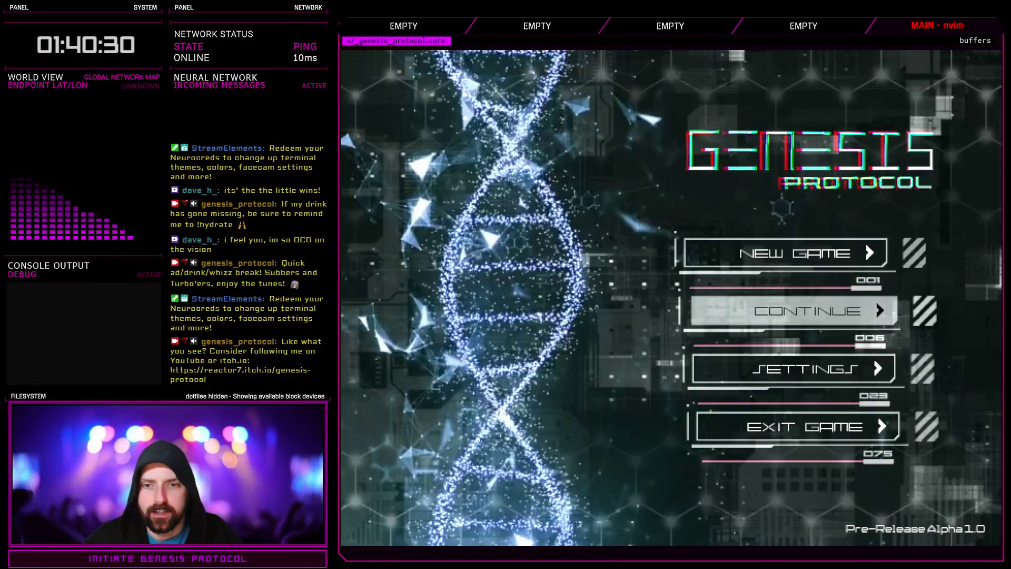
pyautogui.press('Return')
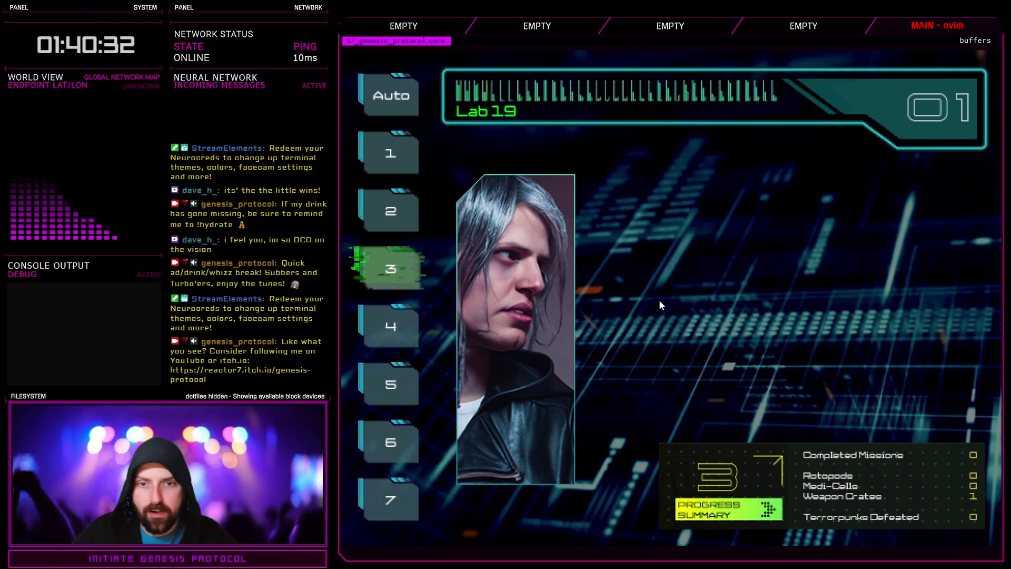
pyautogui.press('Return')
pyautogui.press('Tab')
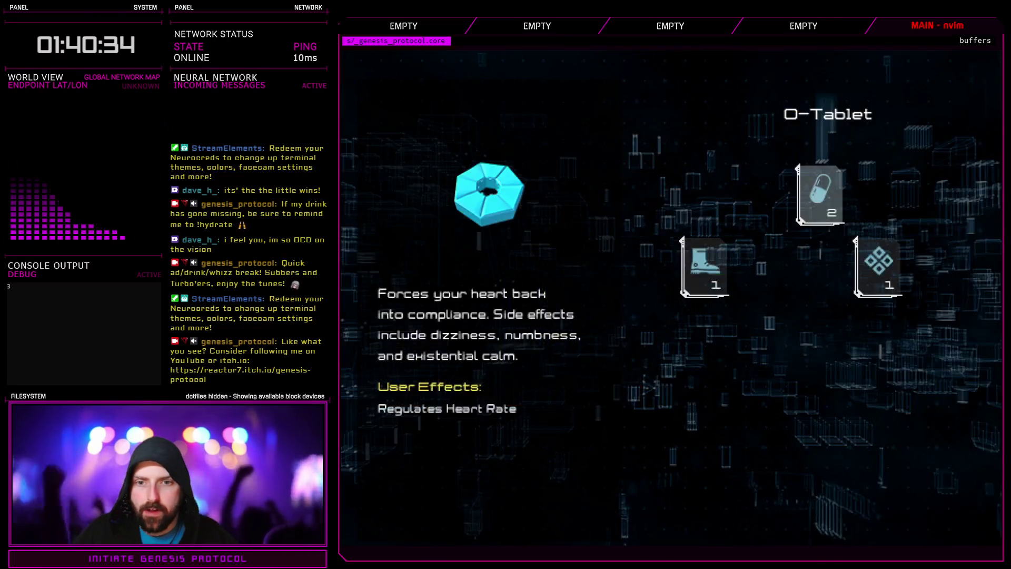
pyautogui.press('Return')
pyautogui.press('Left')
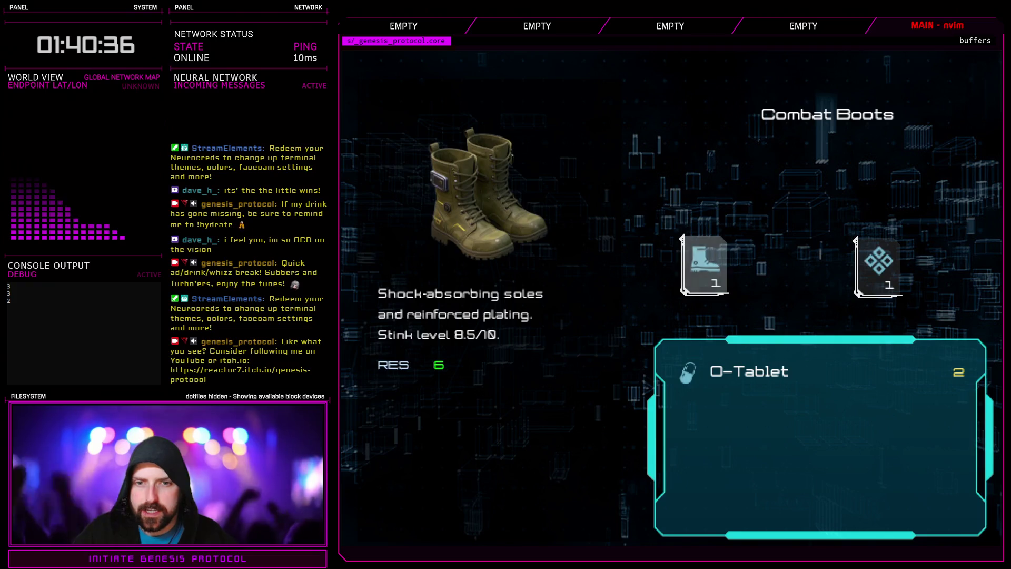
pyautogui.press('Return')
pyautogui.press('Return')
pyautogui.press('Down')
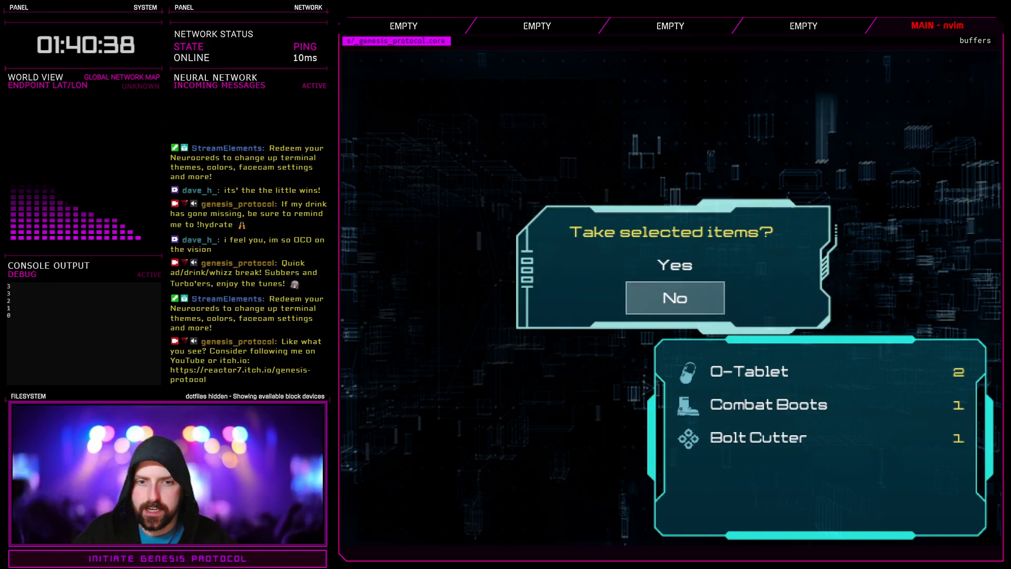
pyautogui.press('Return')
pyautogui.press('Escape')
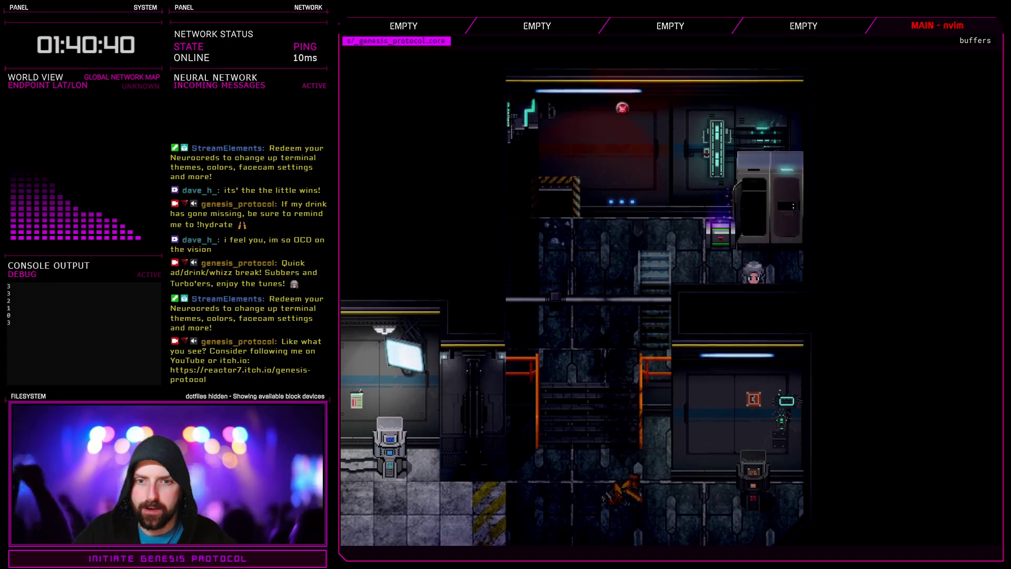
# Step: Browse the inventory's Flashbang, Contraband and Supplies categories, then exit the game
pyautogui.press('Up')
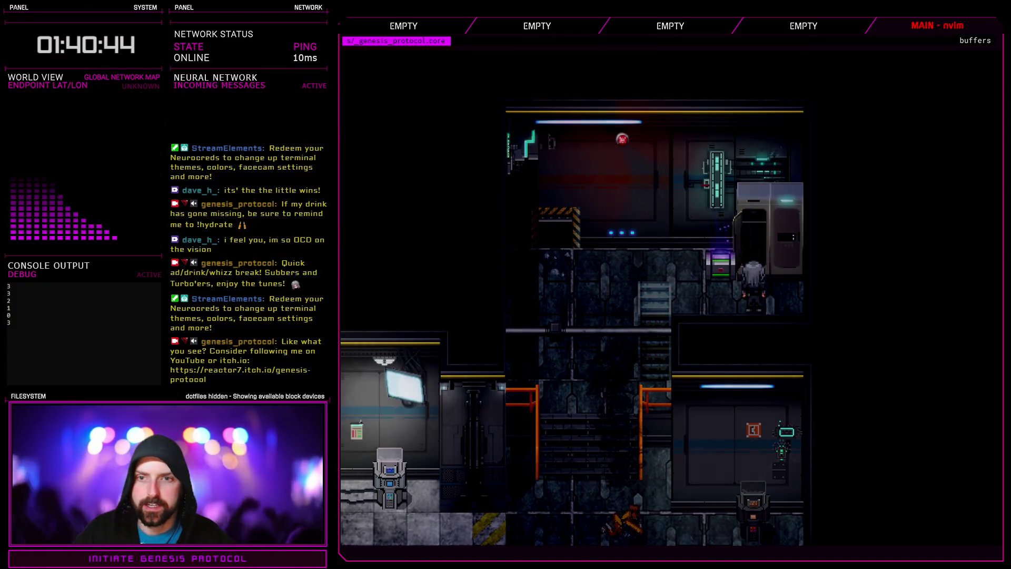
pyautogui.press('Escape')
pyautogui.press('Right')
pyautogui.press('Right')
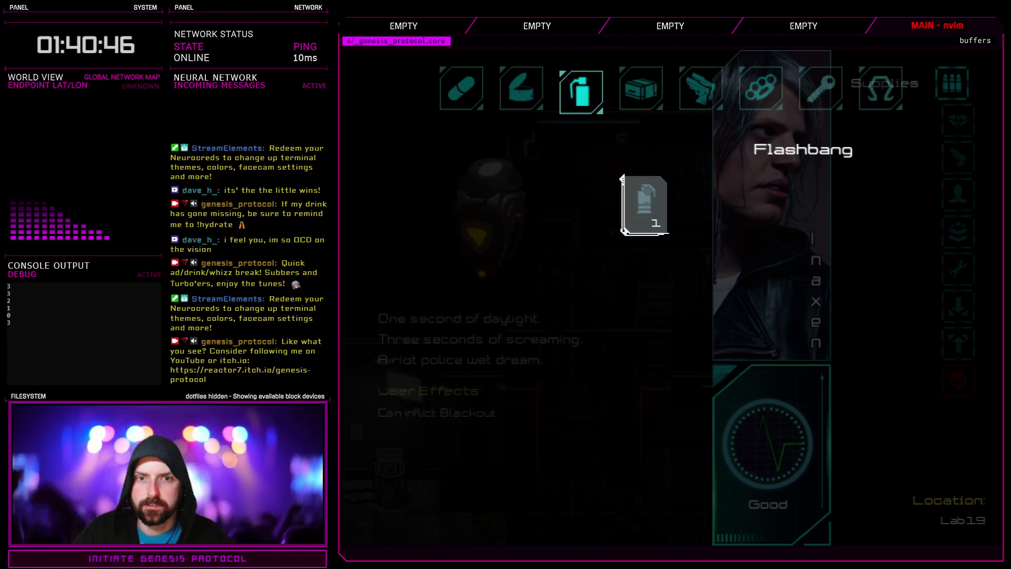
pyautogui.press('Right')
pyautogui.press('Right')
pyautogui.press('Right')
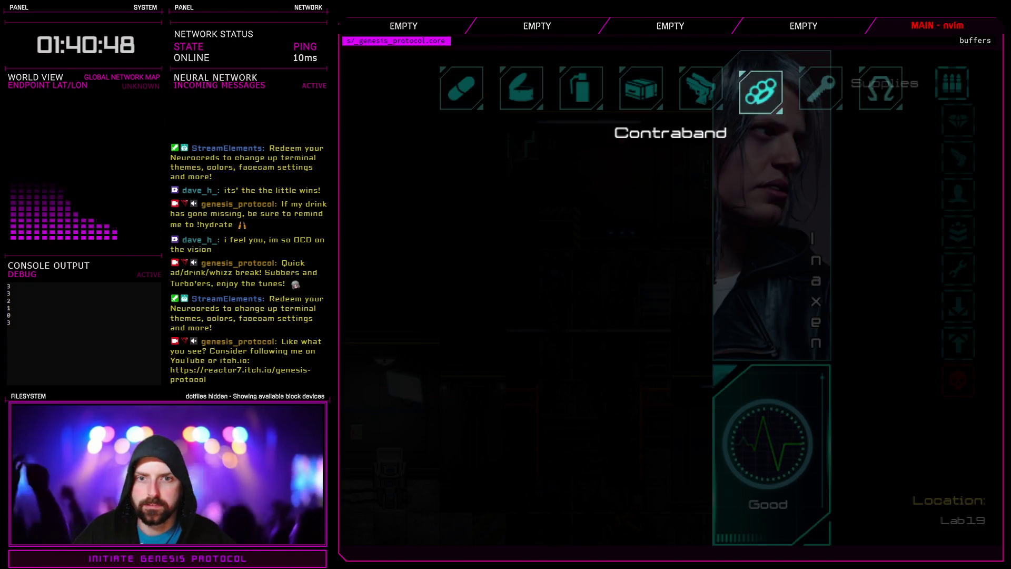
pyautogui.press('Right')
pyautogui.press('Right')
pyautogui.press('Right')
pyautogui.press('Escape')
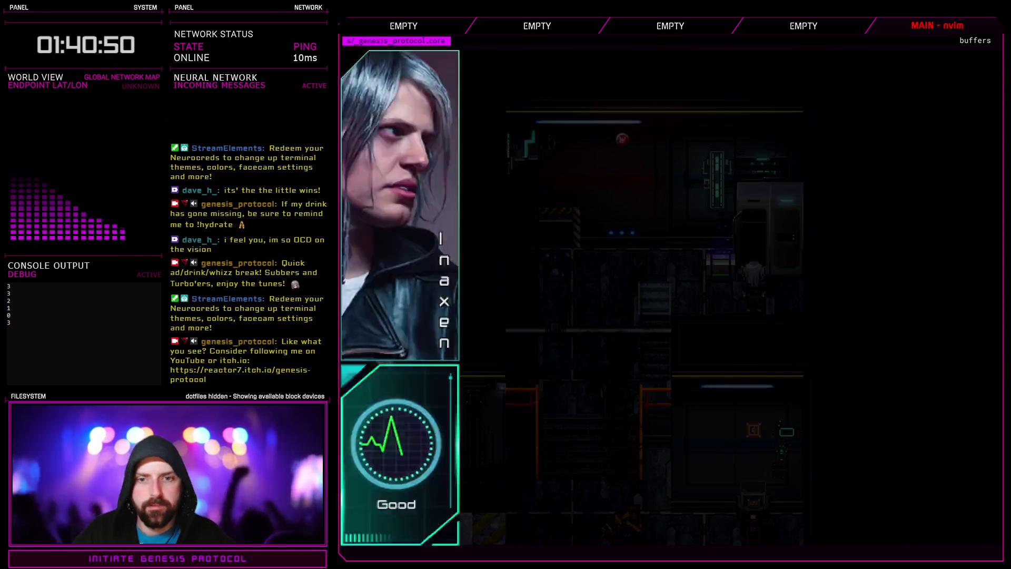
pyautogui.press('Escape')
pyautogui.press('Down')
pyautogui.press('Return')
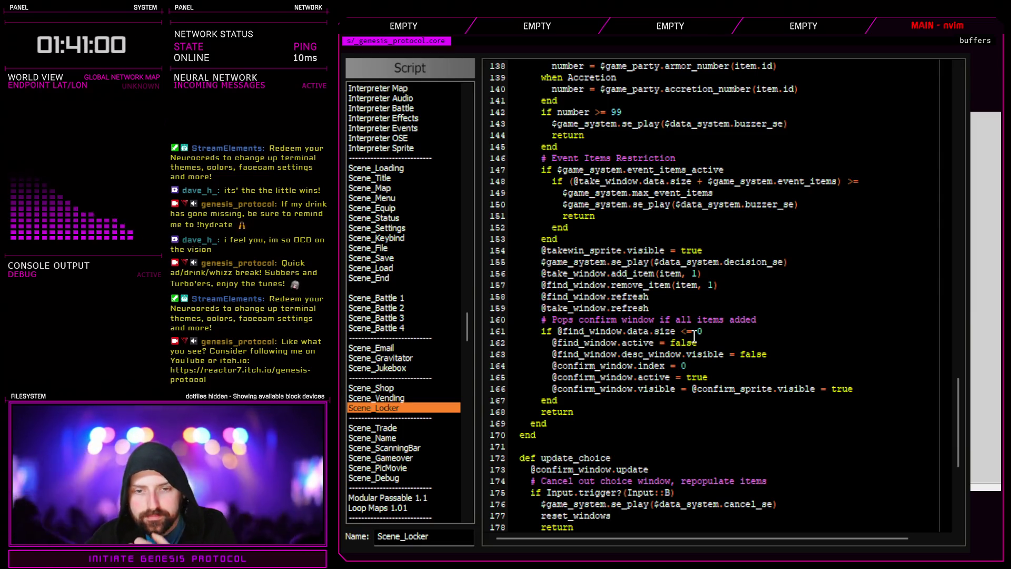
# Step: Highlight the No branch's reset_windows call and reset_windows' add_forced_items and reset_items calls
pyautogui.scroll(-8, 694, 335)
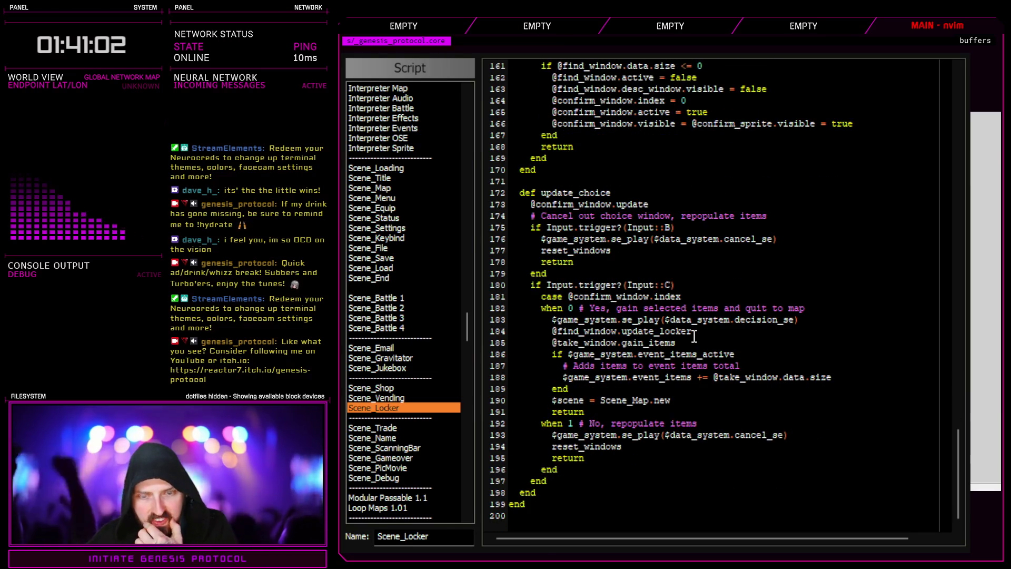
pyautogui.doubleClick(606, 446)
pyautogui.scroll(8, 683, 385)
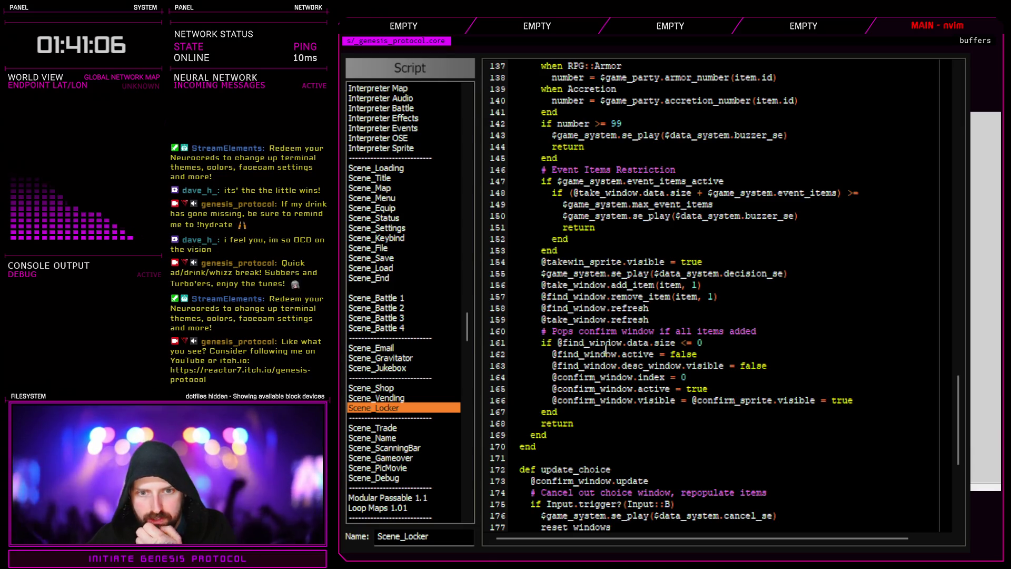
pyautogui.scroll(6, 603, 271)
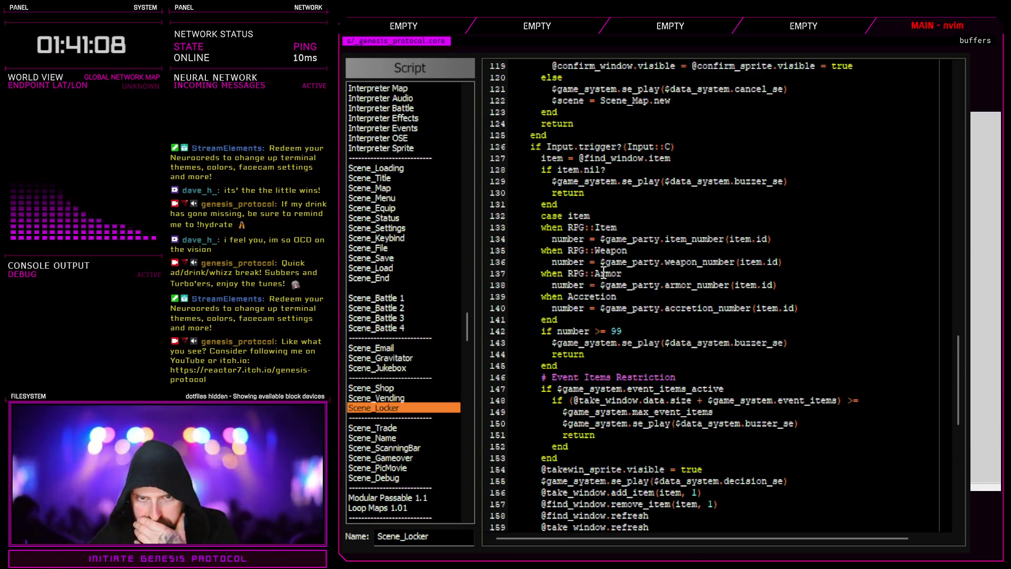
pyautogui.scroll(14, 603, 271)
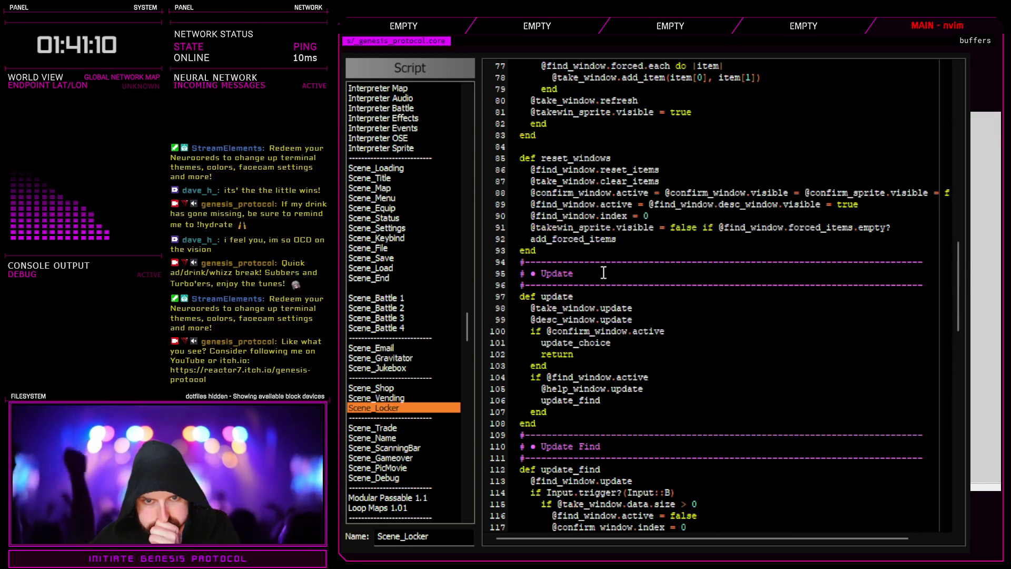
pyautogui.doubleClick(579, 239)
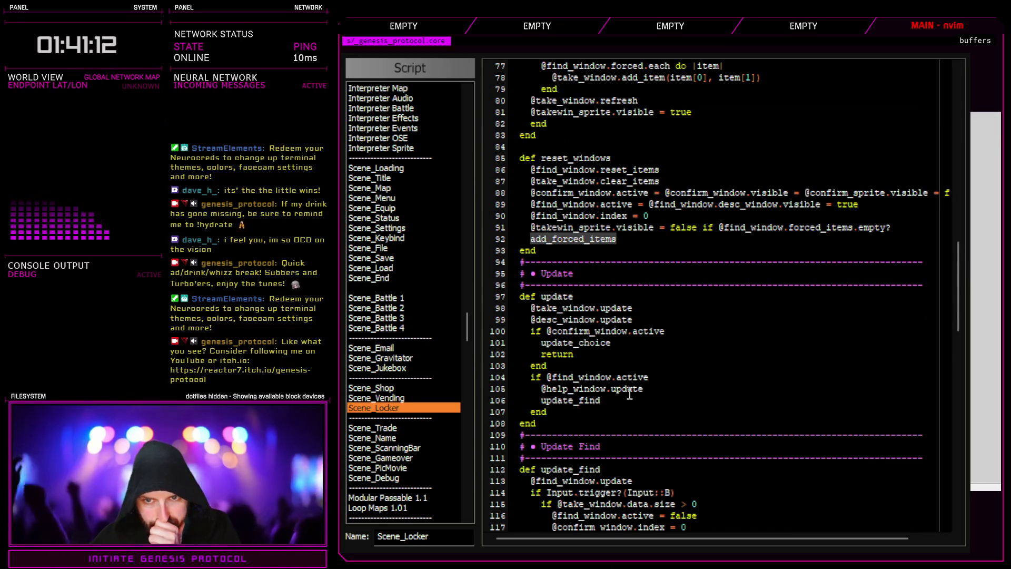
pyautogui.scroll(6, 629, 400)
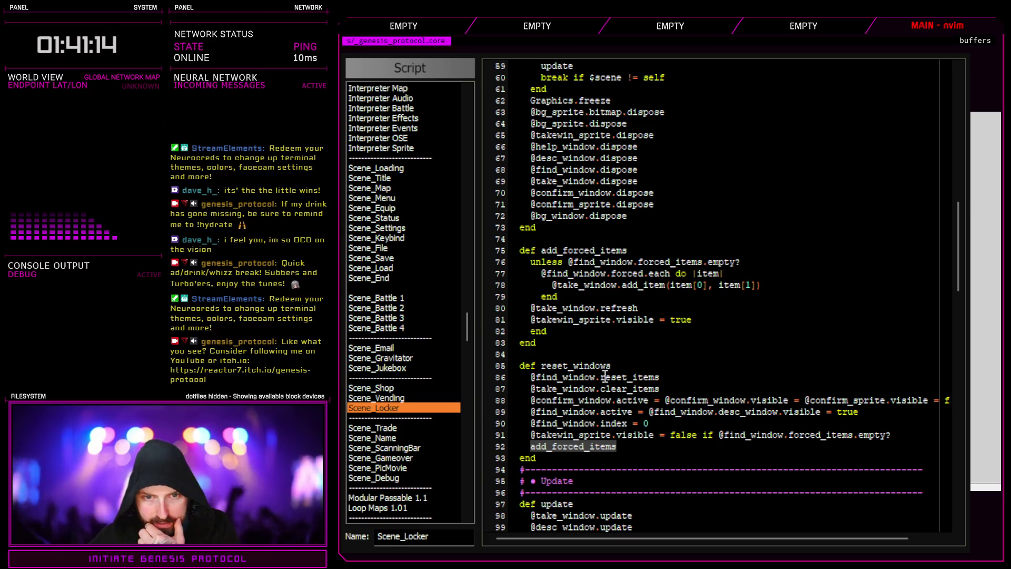
pyautogui.doubleClick(630, 377)
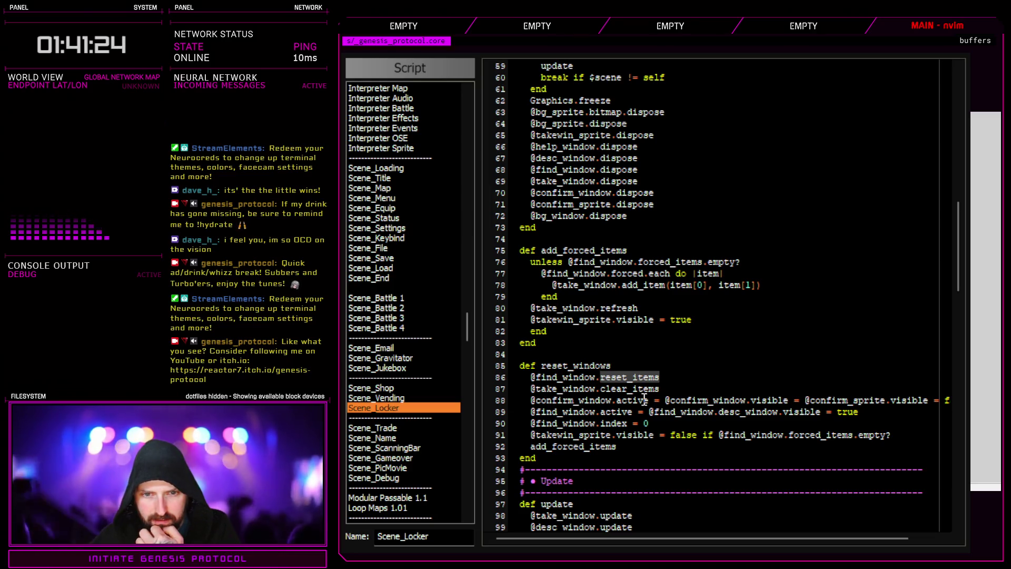
# Step: Scroll down to update_choice's cancel branch and highlight its reset_windows call
pyautogui.scroll(-6, 644, 399)
pyautogui.scroll(-6, 644, 401)
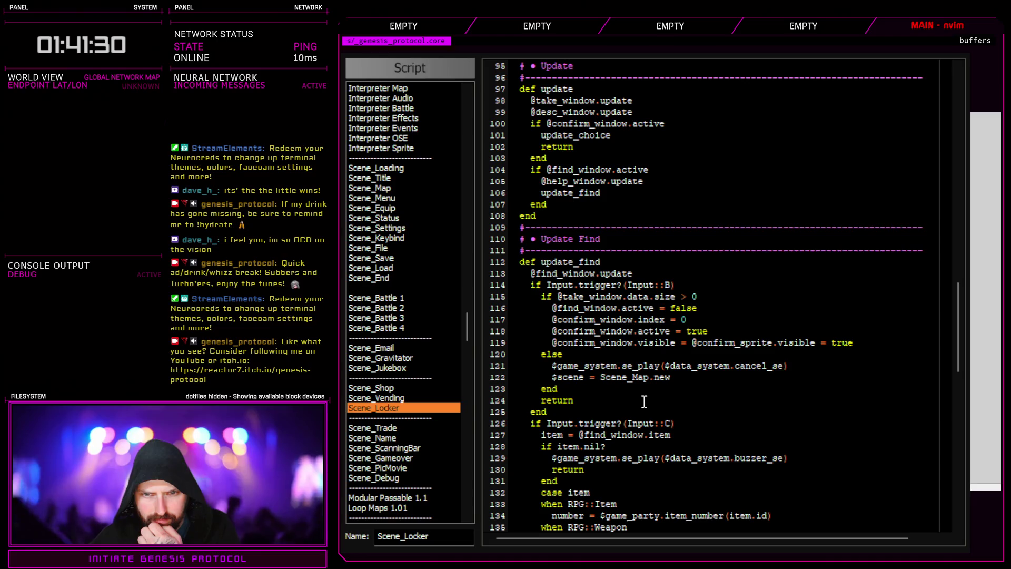
pyautogui.scroll(-4, 644, 401)
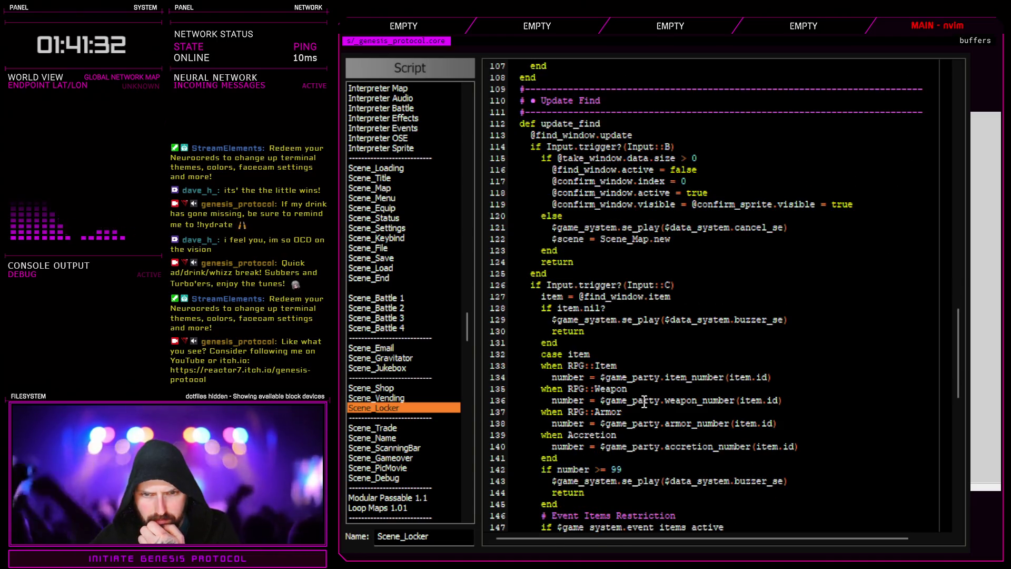
pyautogui.scroll(-6, 644, 403)
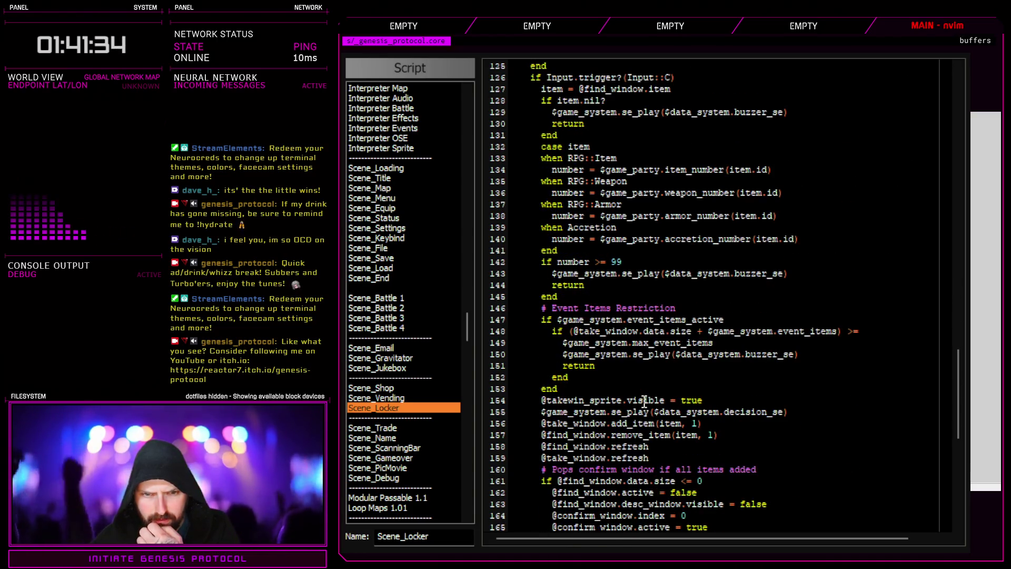
pyautogui.scroll(-4, 644, 403)
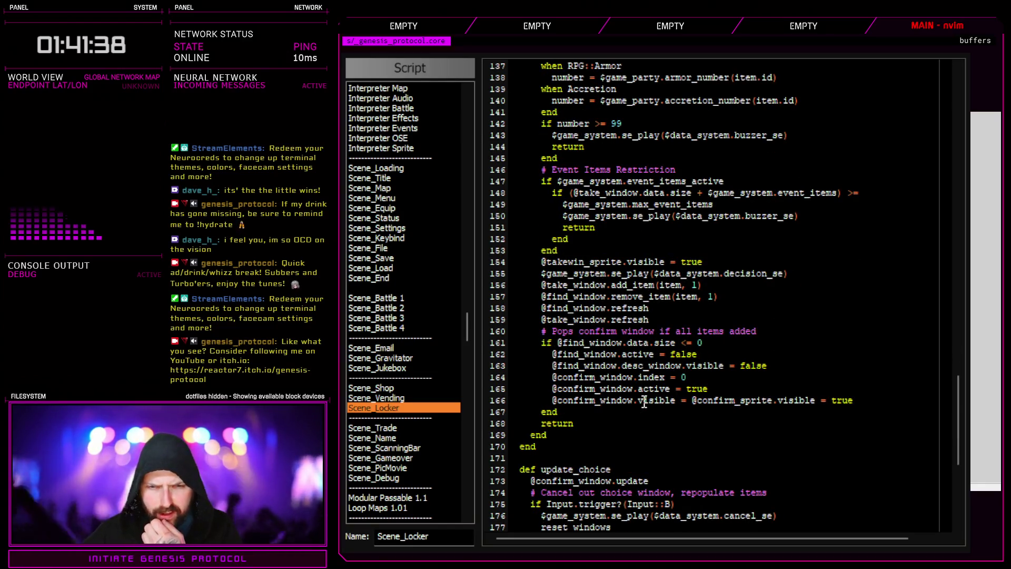
pyautogui.scroll(-6, 644, 403)
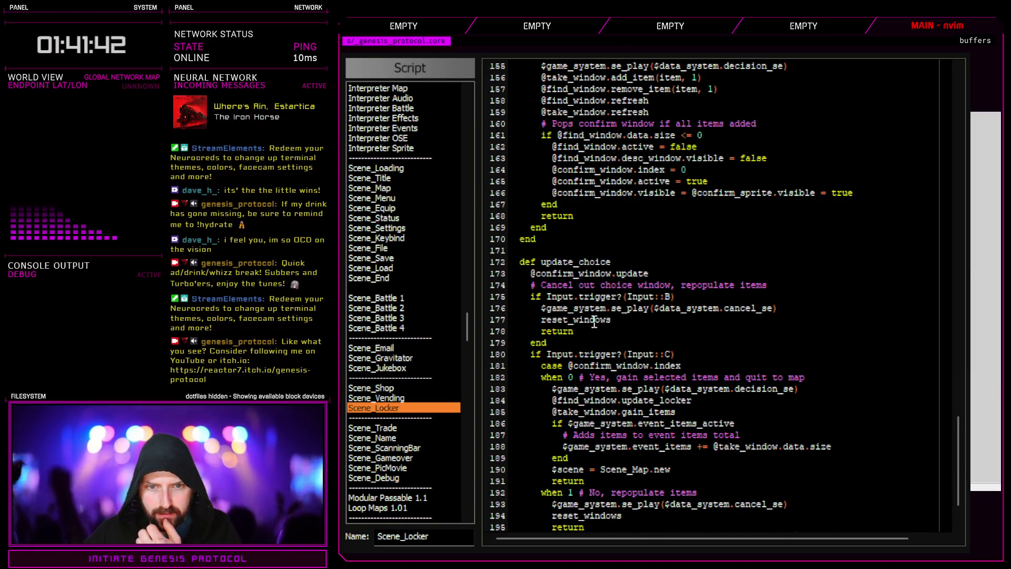
pyautogui.doubleClick(594, 321)
pyautogui.scroll(-2, 651, 327)
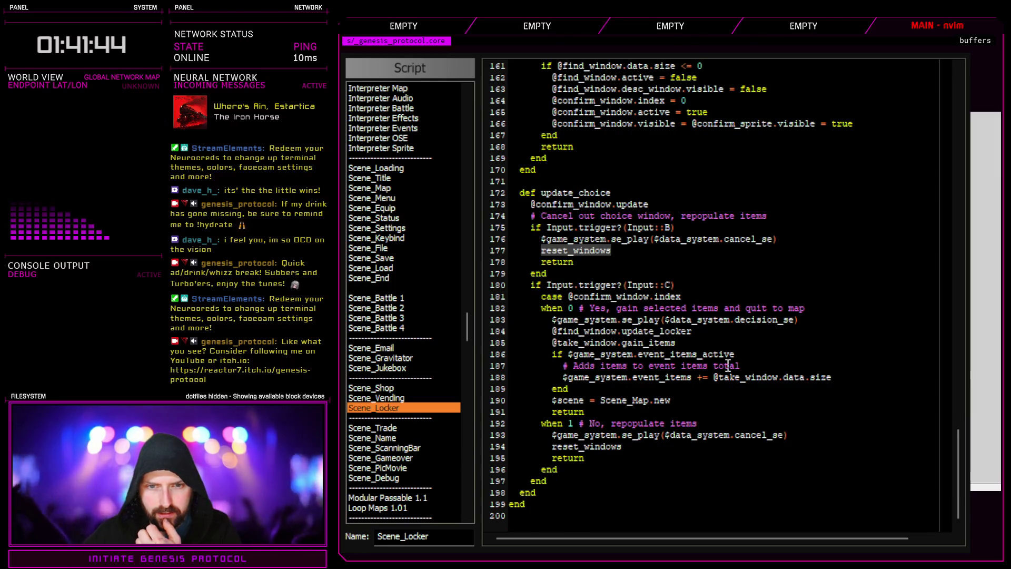
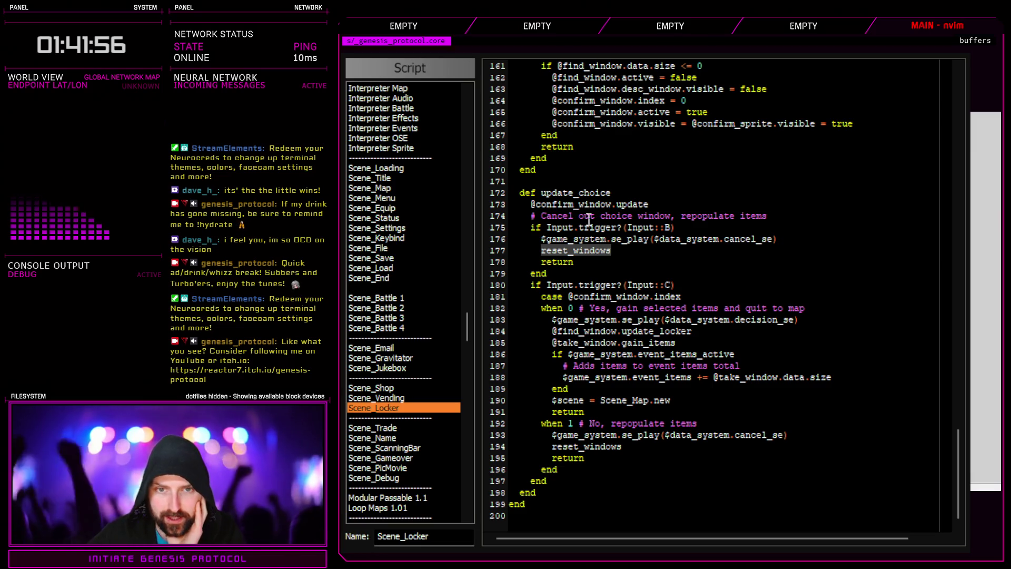
# Step: Trace update_choice's cancel and No branches through reset_windows to the reset_items call
pyautogui.moveTo(604, 227); pyautogui.dragTo(634, 268)
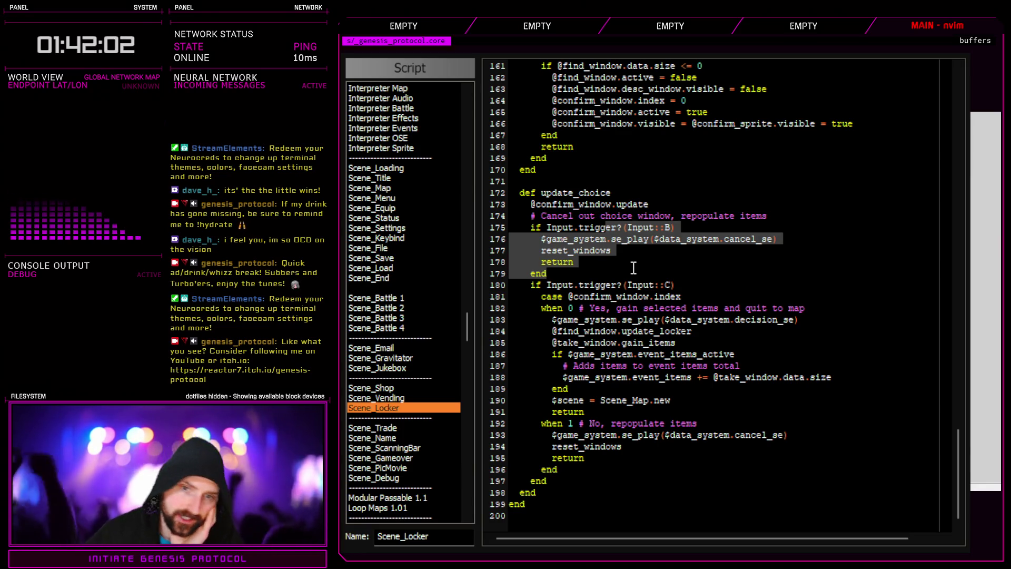
pyautogui.doubleClick(608, 250)
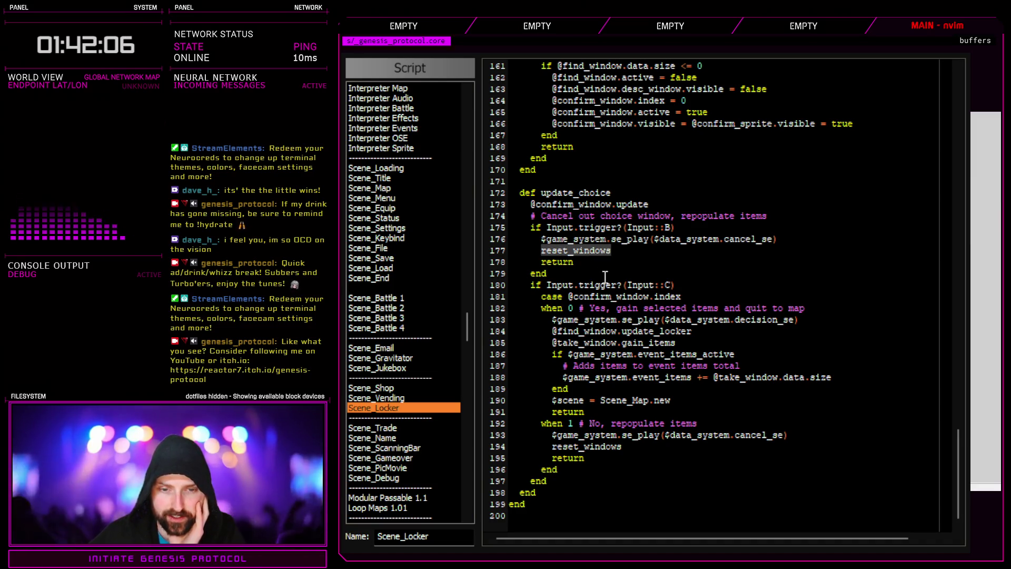
pyautogui.moveTo(573, 423); pyautogui.dragTo(614, 429)
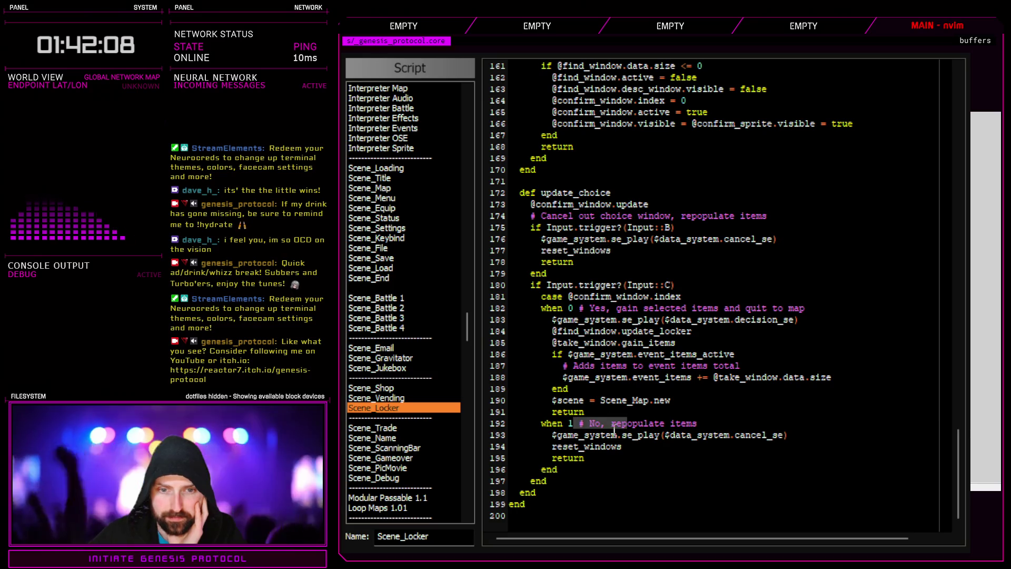
pyautogui.doubleClick(596, 446)
pyautogui.scroll(12, 597, 447)
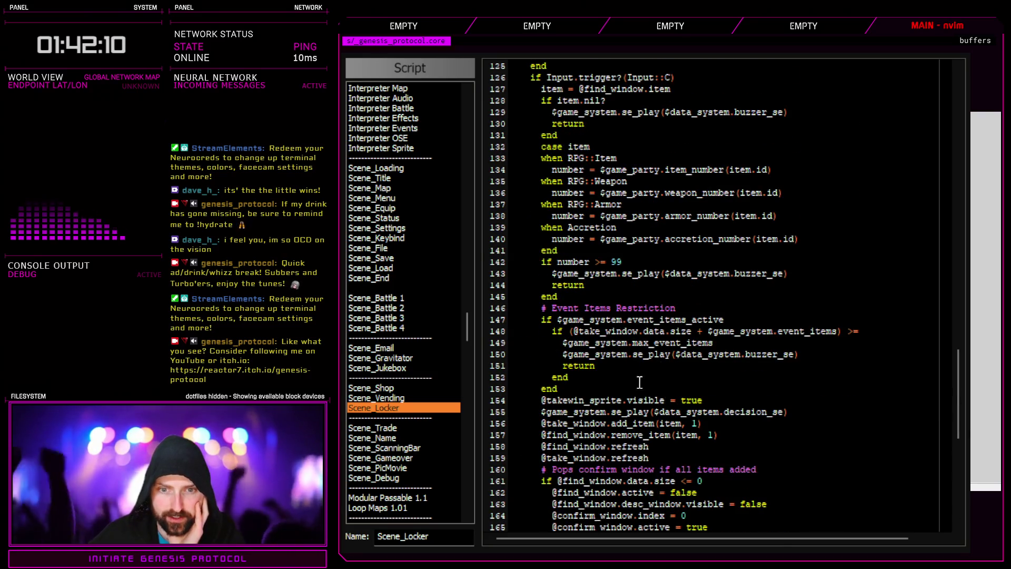
pyautogui.scroll(6, 624, 430)
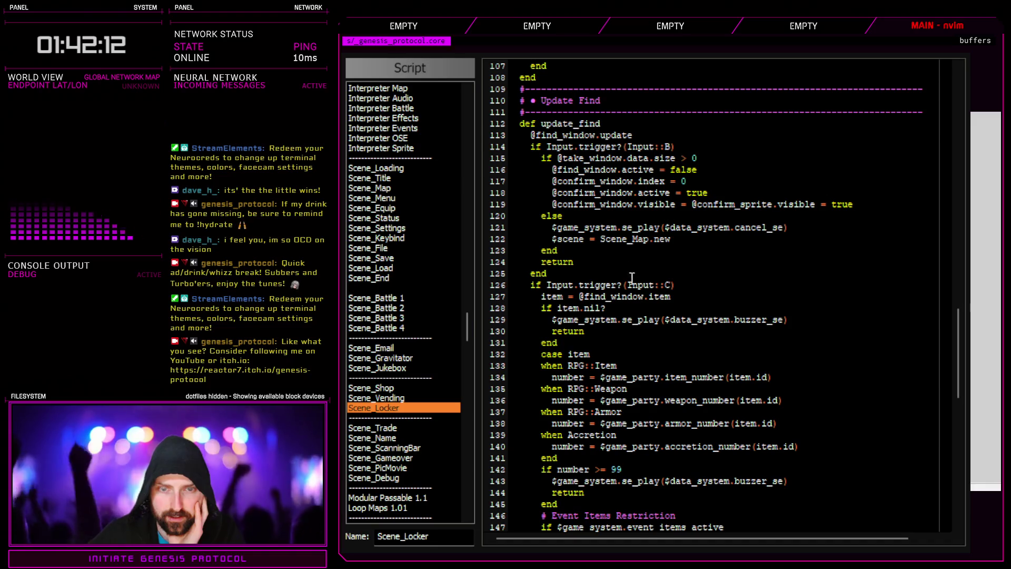
pyautogui.scroll(18, 632, 278)
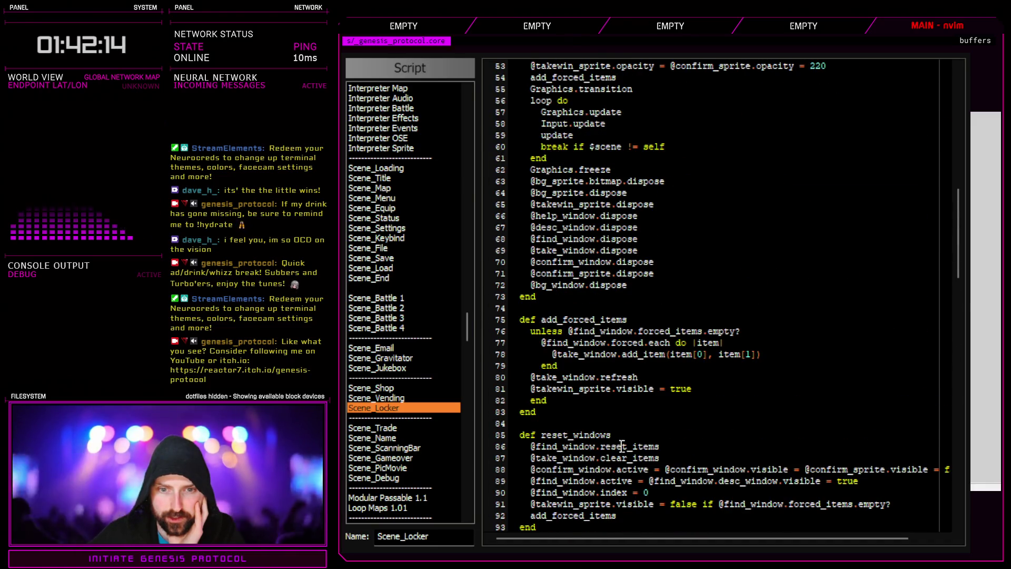
pyautogui.doubleClick(622, 447)
pyautogui.moveTo(467, 337)
pyautogui.mouseDown()
pyautogui.moveTo(470, 268)
pyautogui.moveTo(471, 288)
pyautogui.mouseUp()
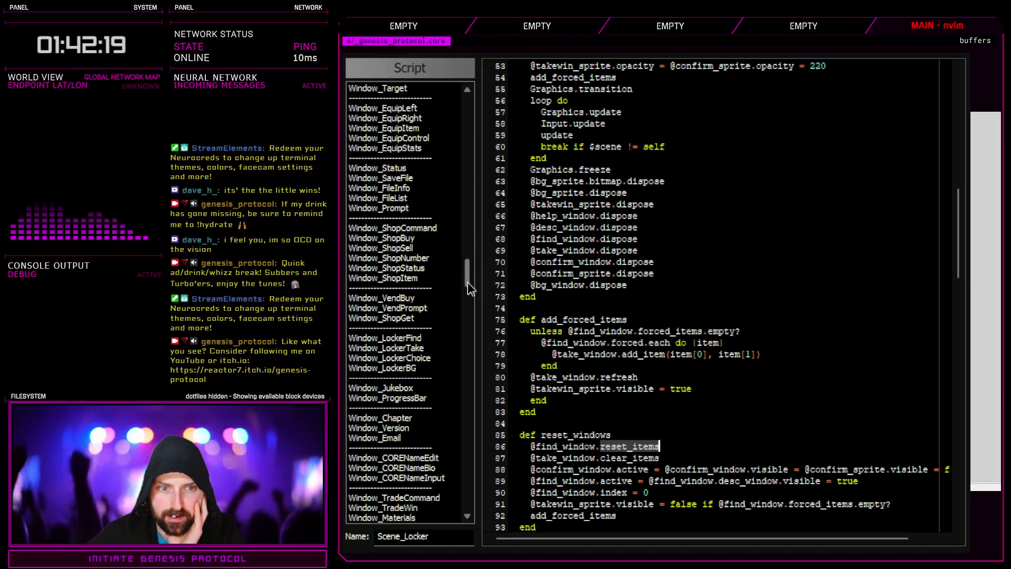
pyautogui.click(410, 341)
pyautogui.scroll(8, 596, 383)
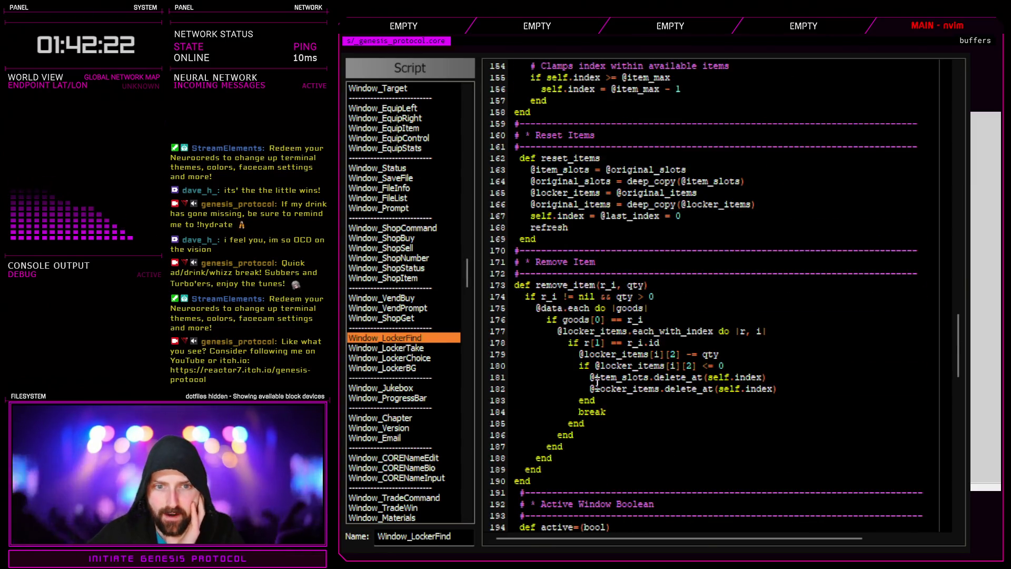
pyautogui.scroll(4, 596, 383)
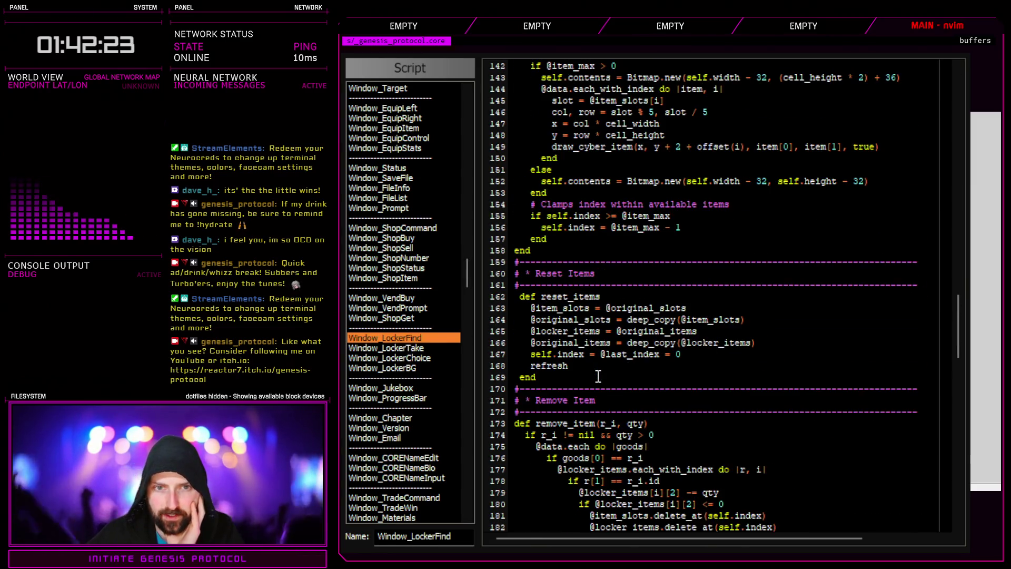
pyautogui.doubleClick(556, 296)
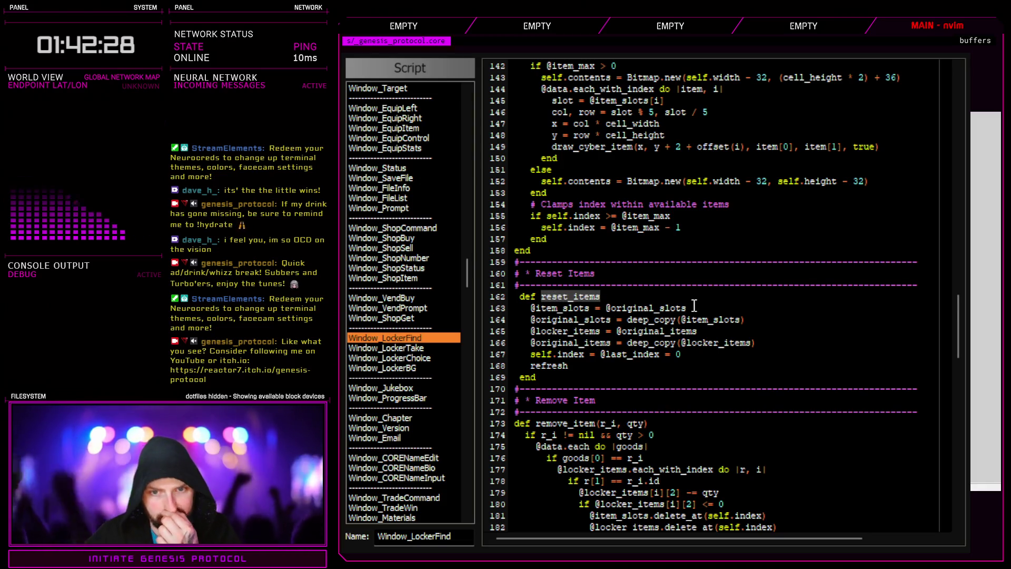
pyautogui.doubleClick(645, 308)
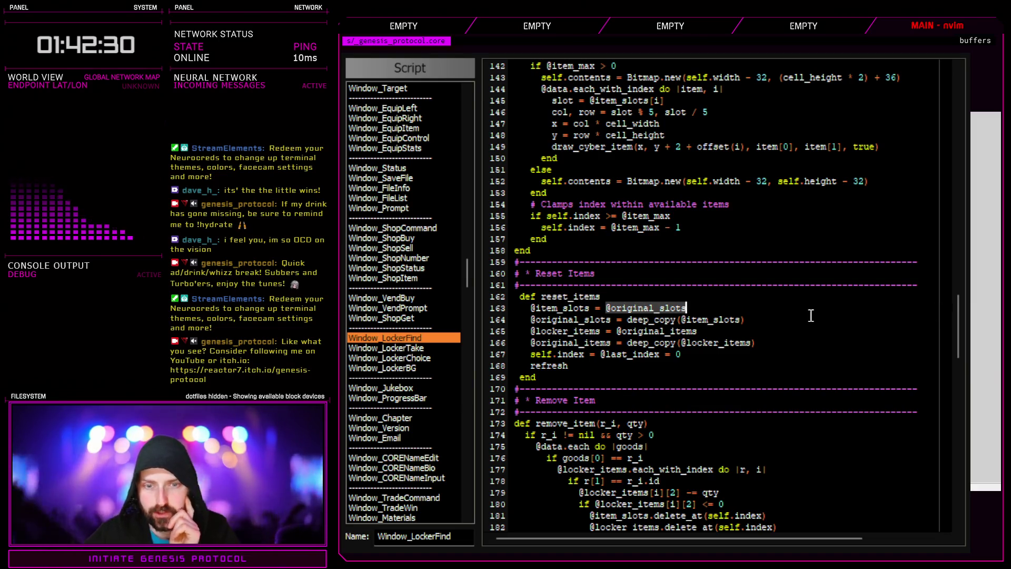
pyautogui.hotkey('ctrl', 'f')
pyautogui.click(641, 89)
pyautogui.click(641, 89)
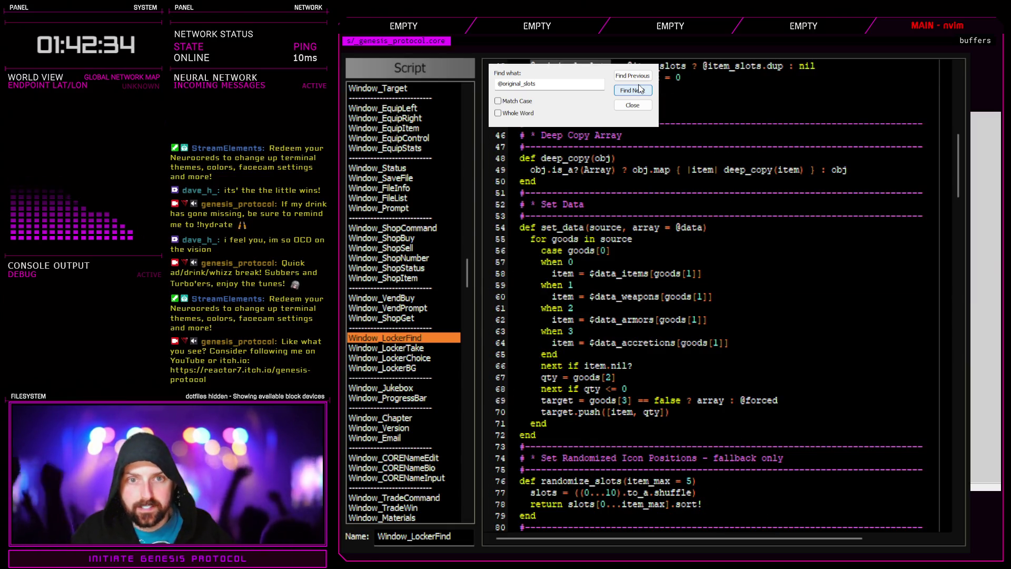
pyautogui.click(648, 93)
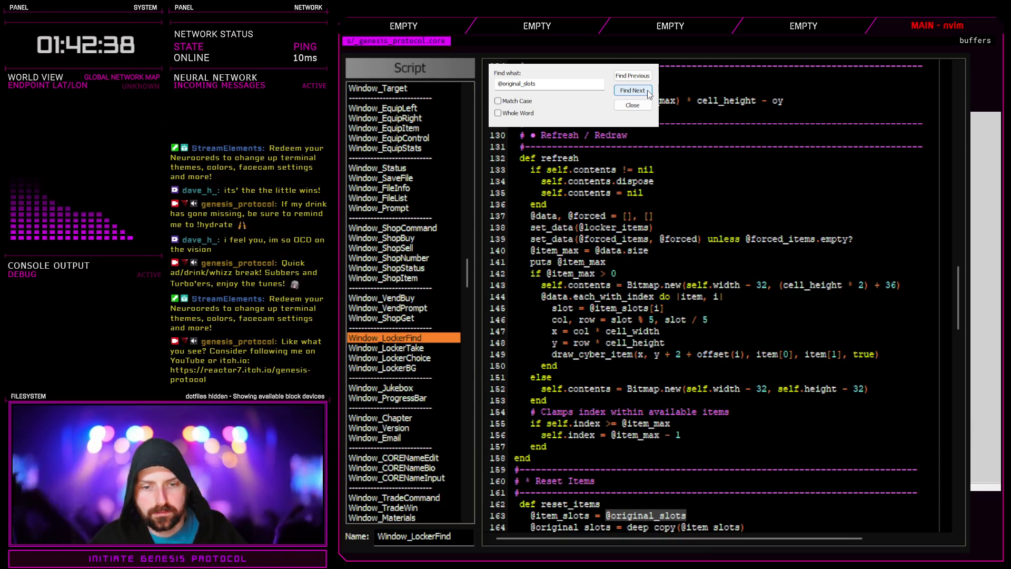
pyautogui.click(649, 93)
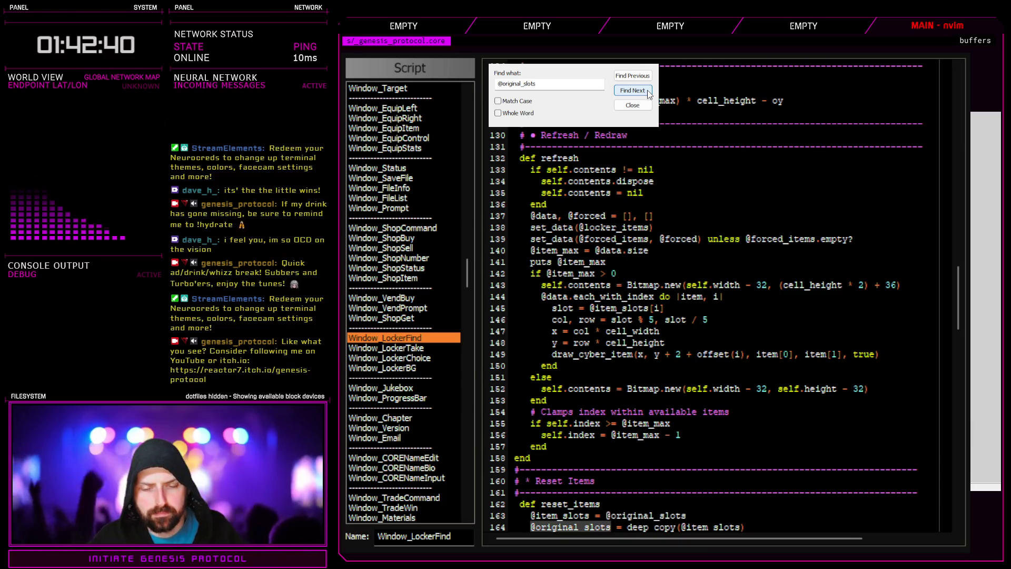
pyautogui.click(649, 93)
pyautogui.scroll(6, 679, 263)
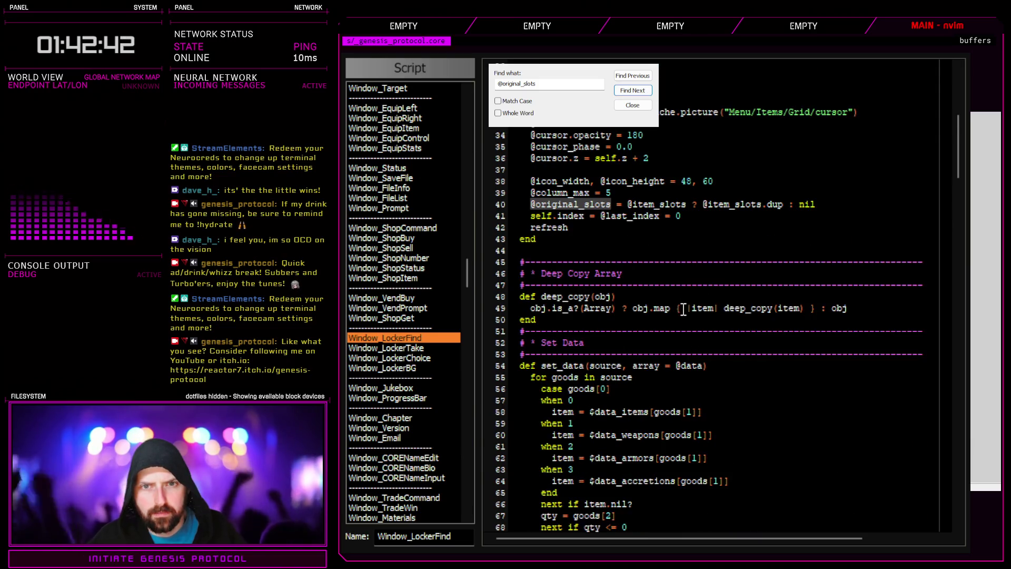
pyautogui.scroll(2, 687, 315)
pyautogui.scroll(5, 731, 295)
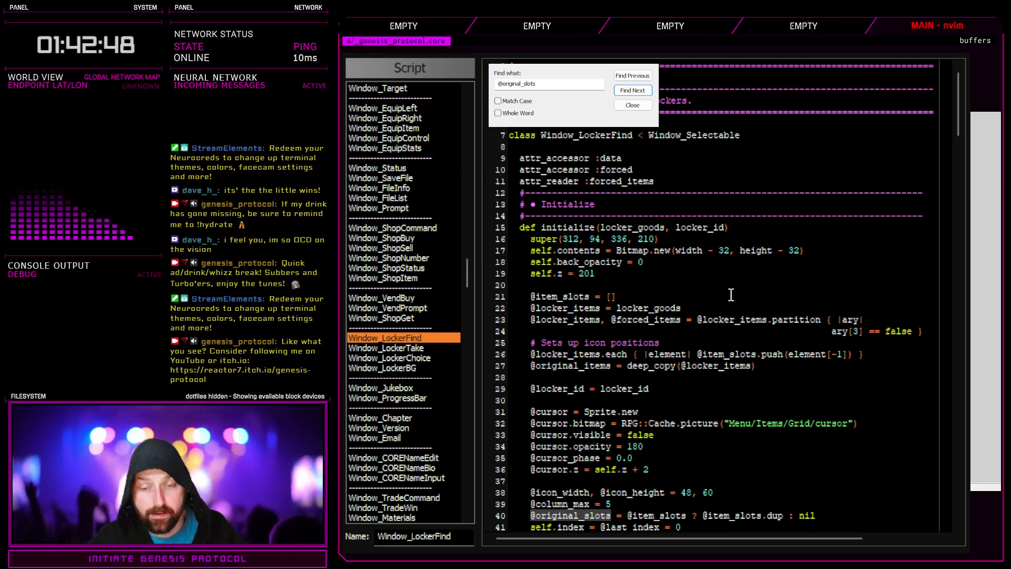
pyautogui.click(636, 93)
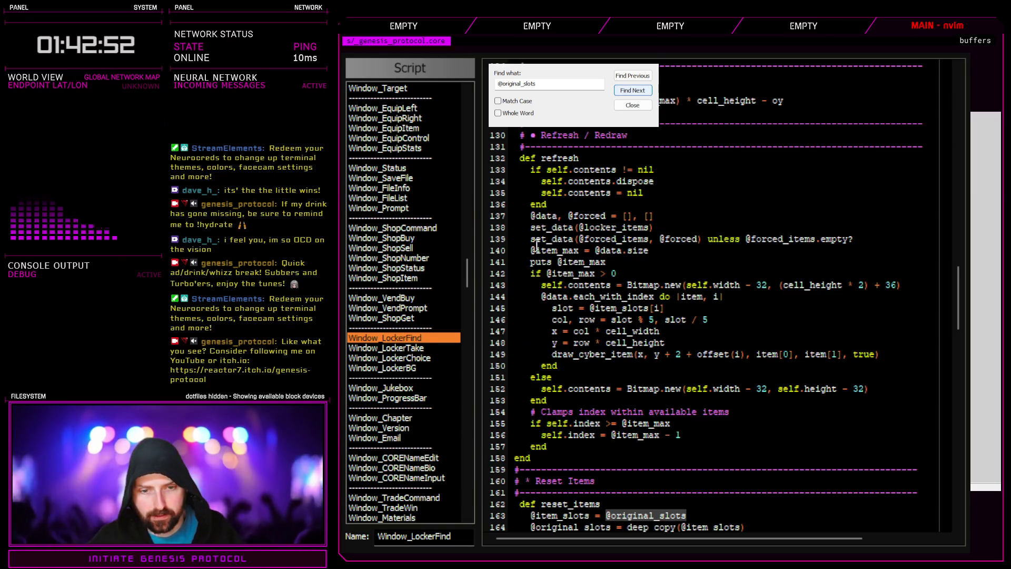
pyautogui.scroll(-4, 758, 395)
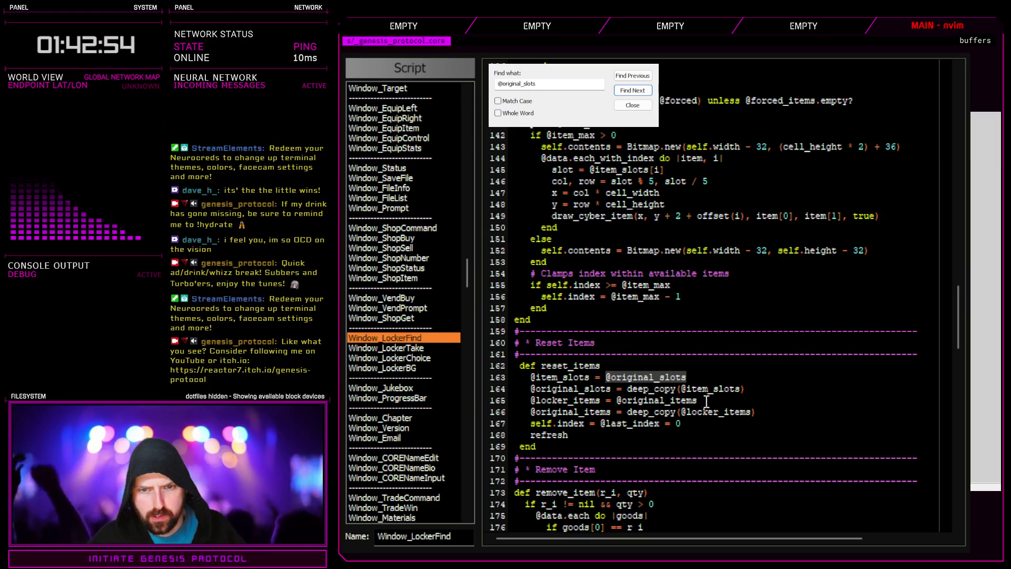
pyautogui.moveTo(757, 411); pyautogui.dragTo(630, 412)
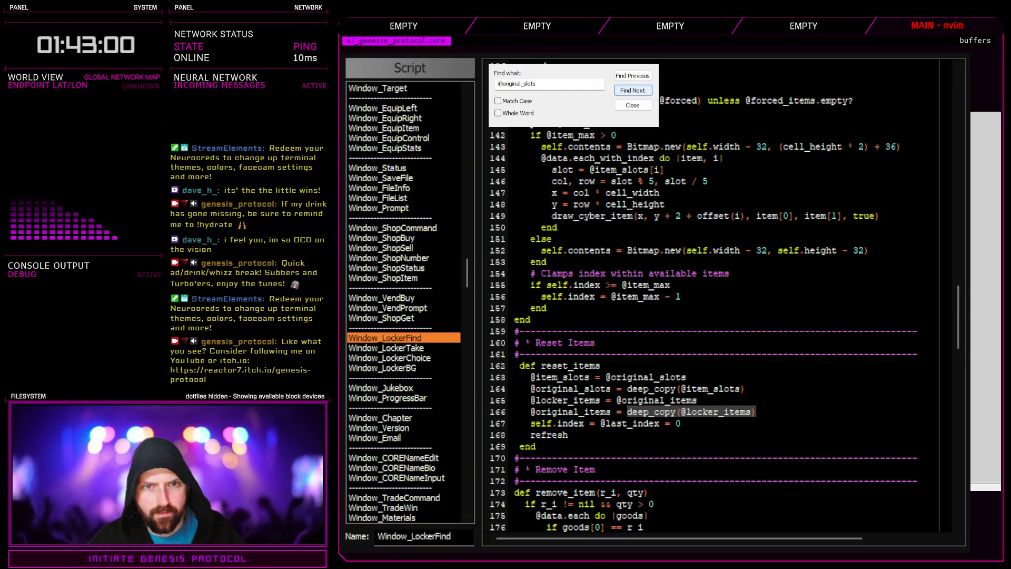
pyautogui.click(633, 90)
pyautogui.scroll(15, 602, 398)
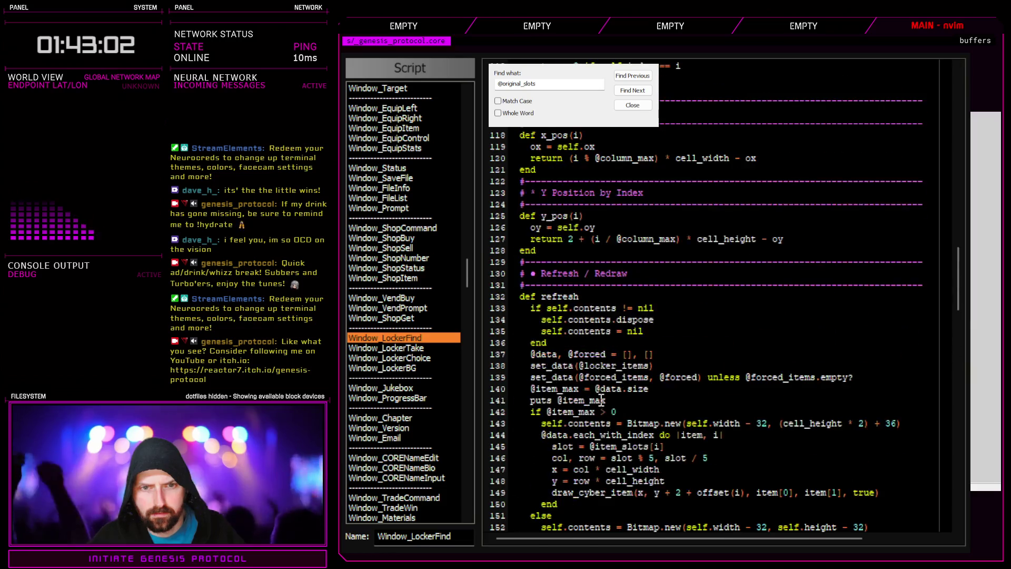
pyautogui.scroll(20, 602, 399)
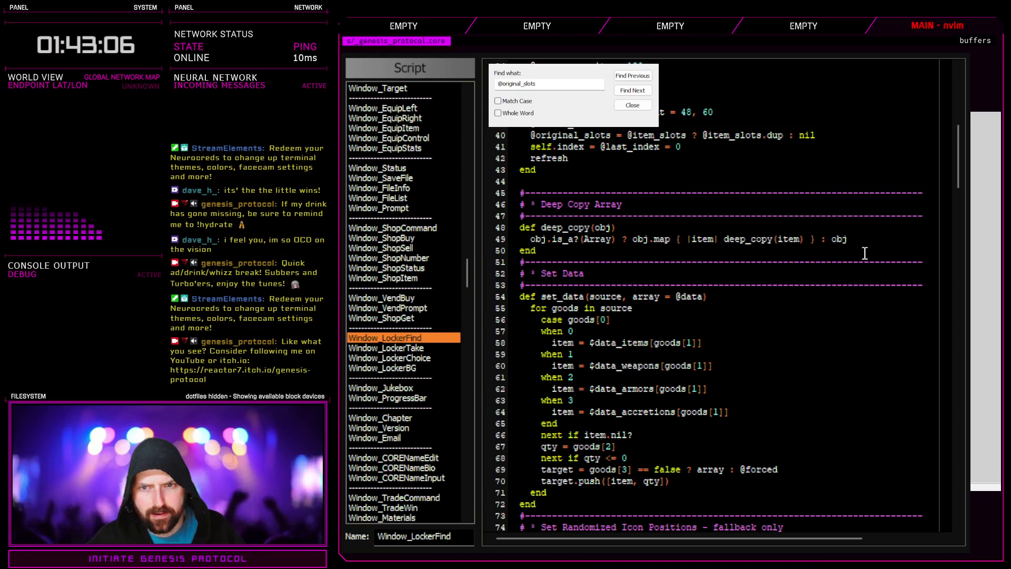
pyautogui.click(872, 240)
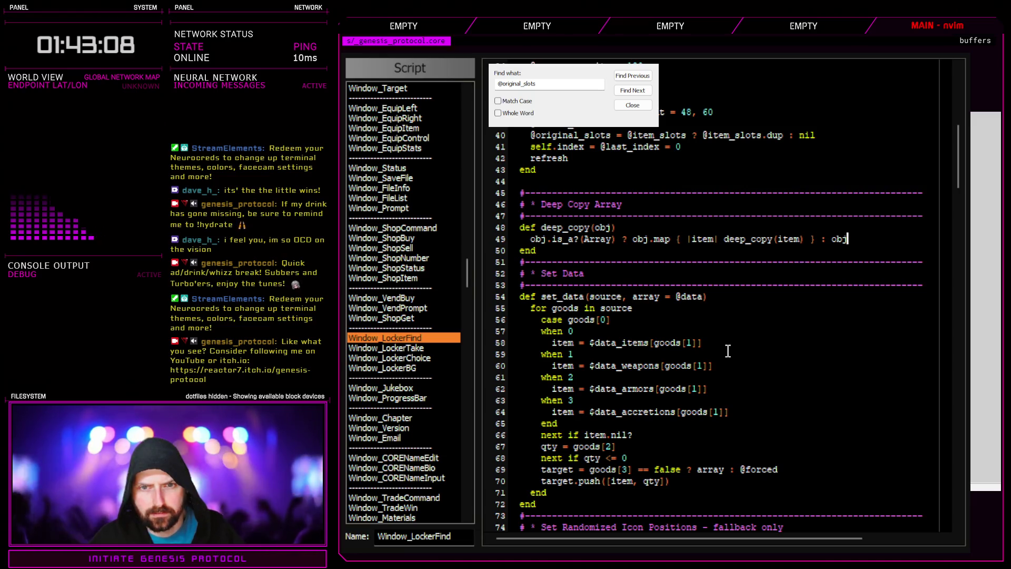
pyautogui.scroll(6, 728, 351)
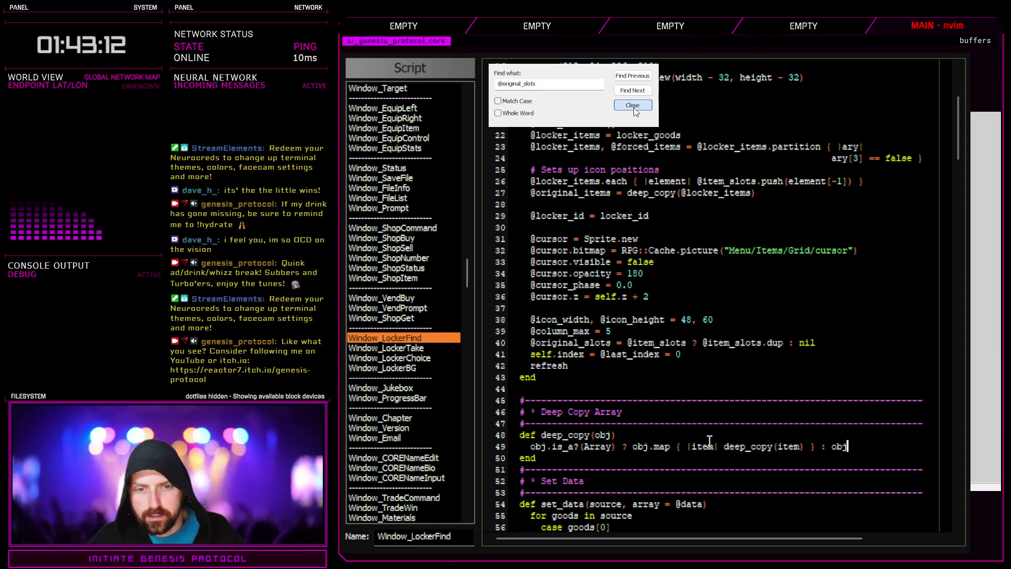
pyautogui.scroll(-20, 709, 440)
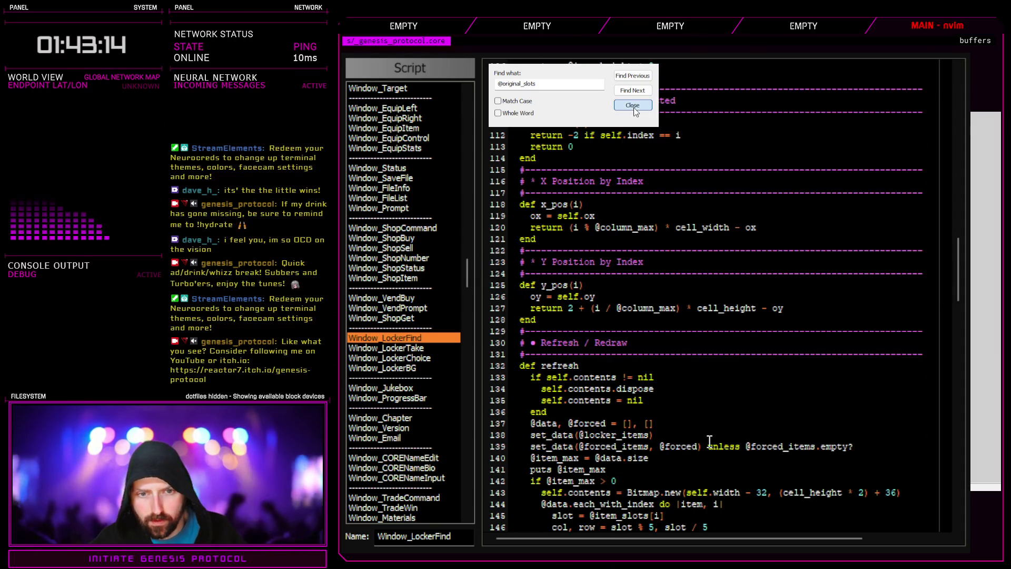
pyautogui.scroll(-12, 709, 440)
pyautogui.click(707, 354)
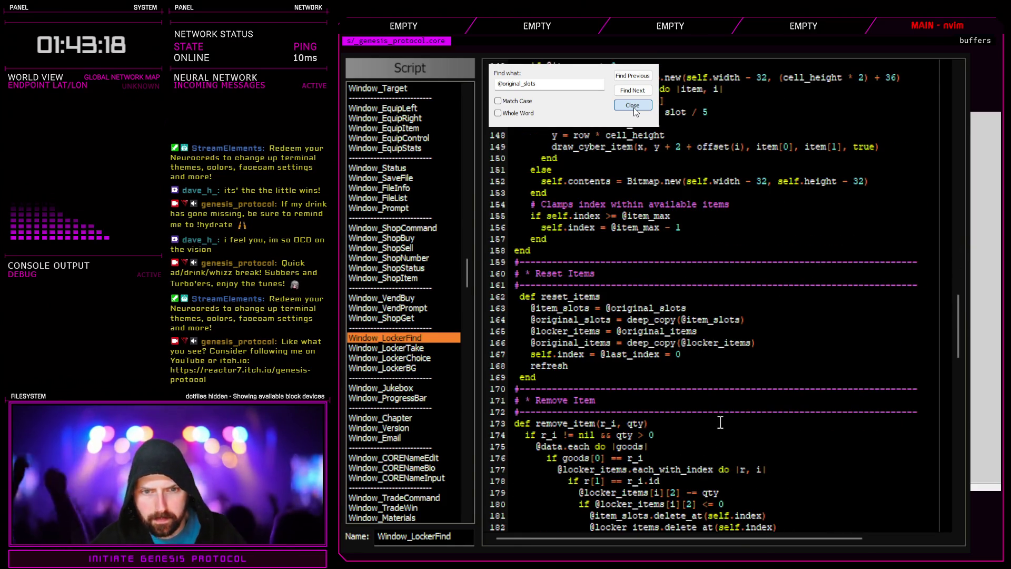
pyautogui.press('Return')
pyautogui.write('puts @locker_items')
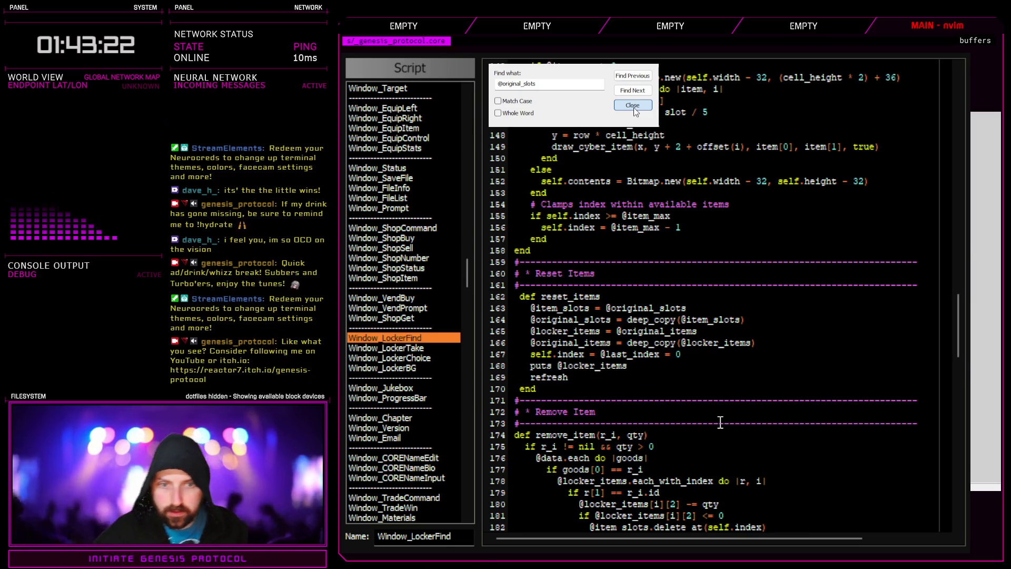
pyautogui.press('F12')
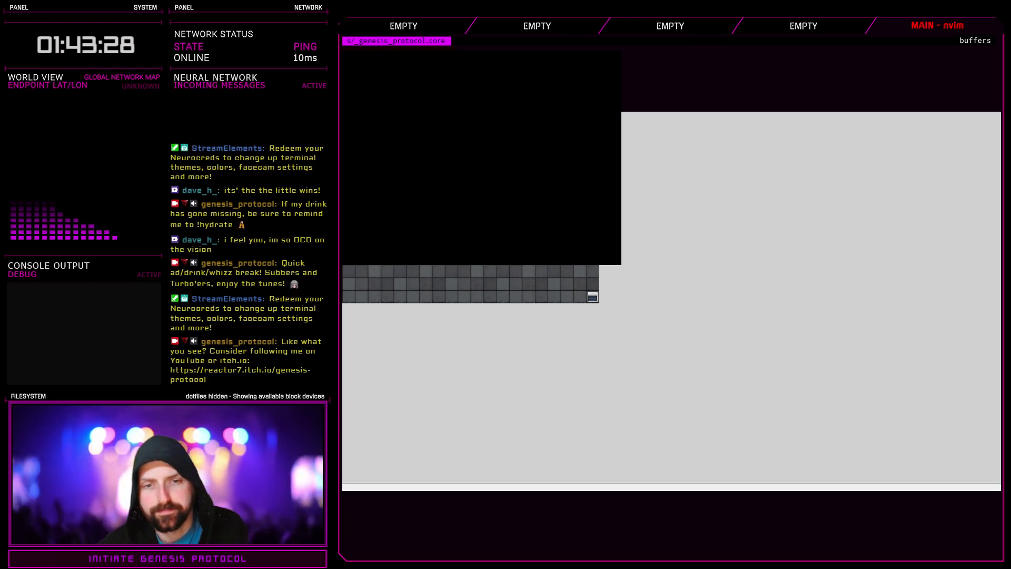
# Step: Continue from the slot 3 save and open the locker contents
pyautogui.press('Return')
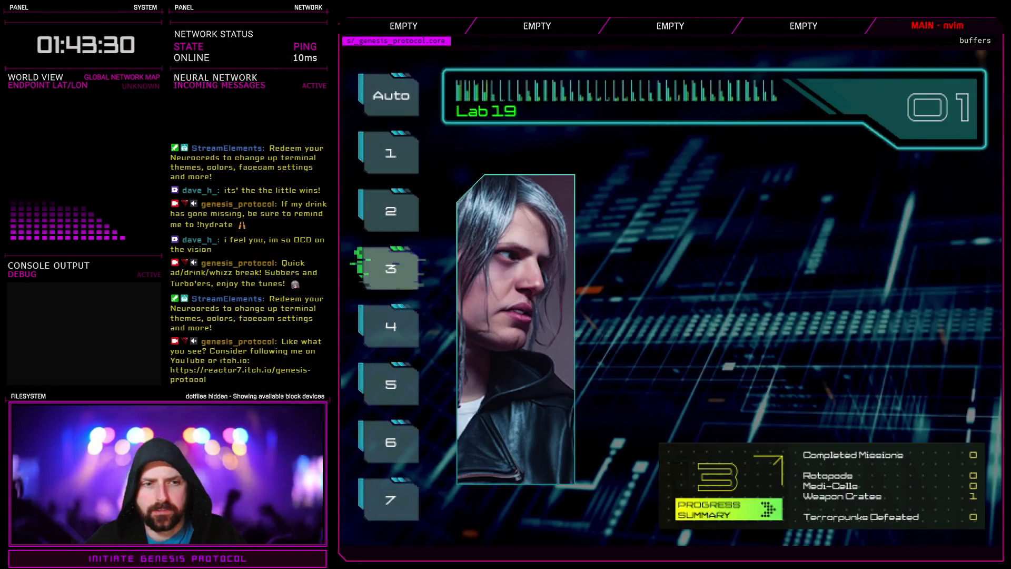
pyautogui.press('Return')
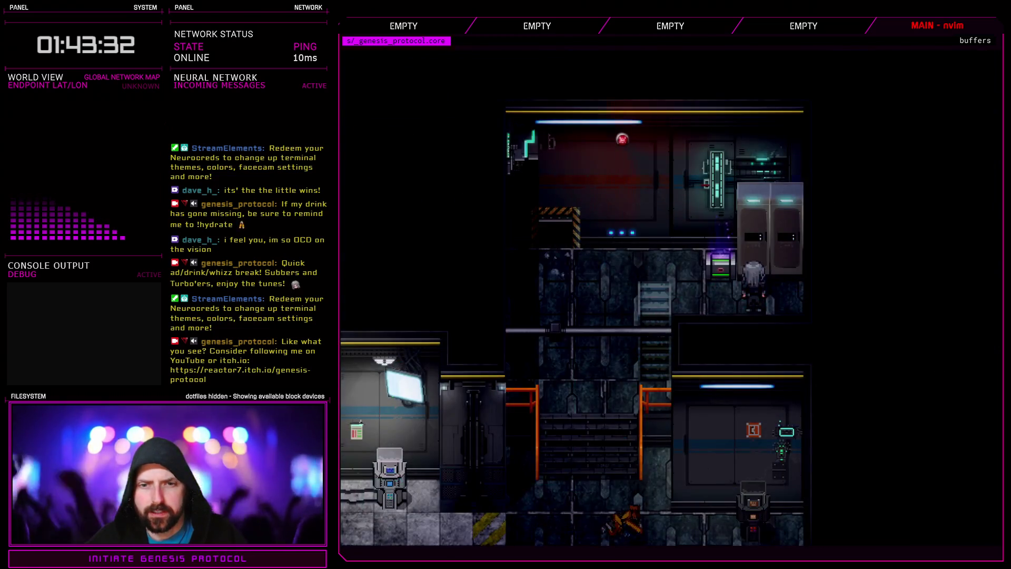
pyautogui.press('Escape')
pyautogui.press('Escape')
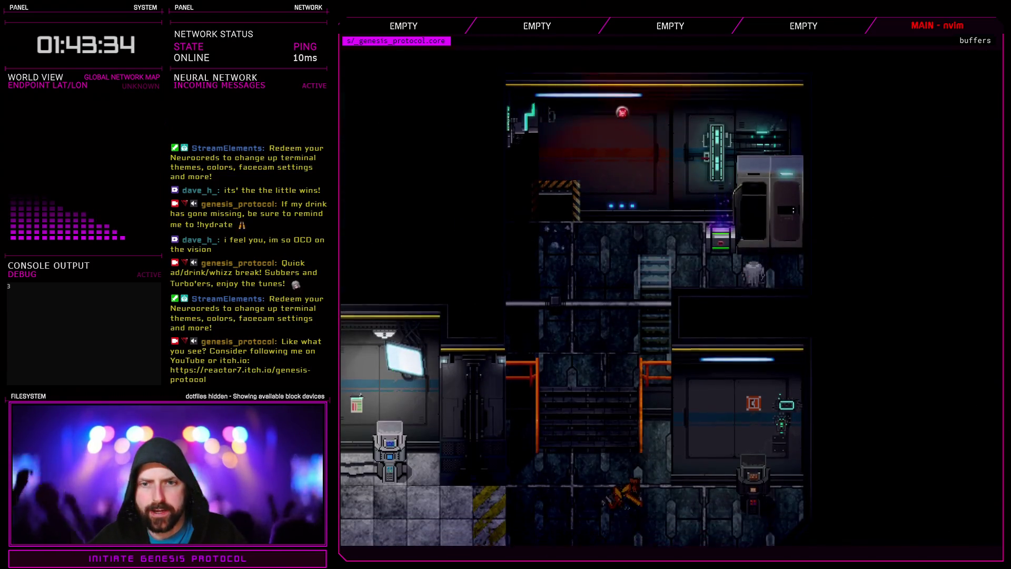
pyautogui.press('Escape')
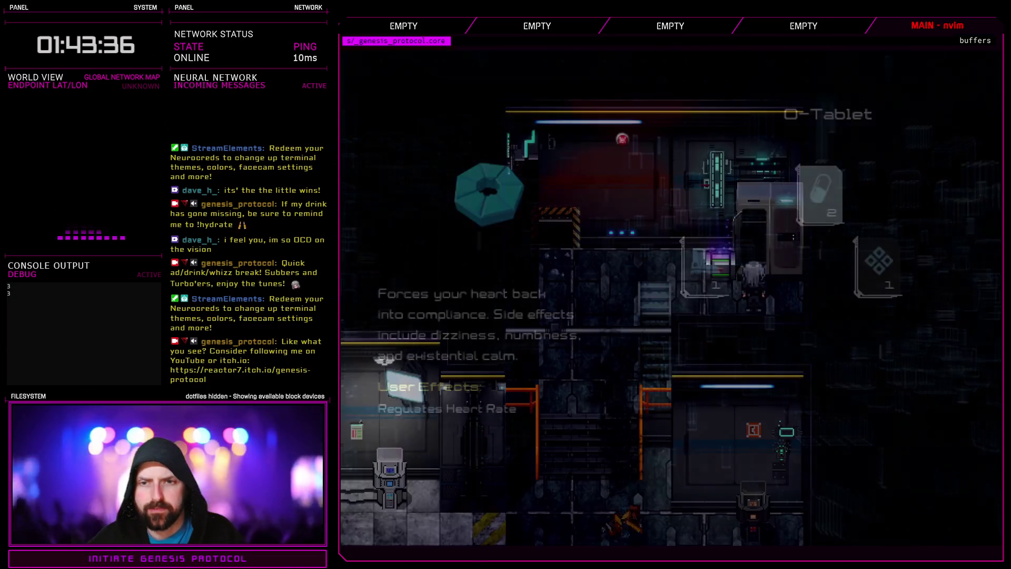
pyautogui.press('Escape')
pyautogui.press('Return')
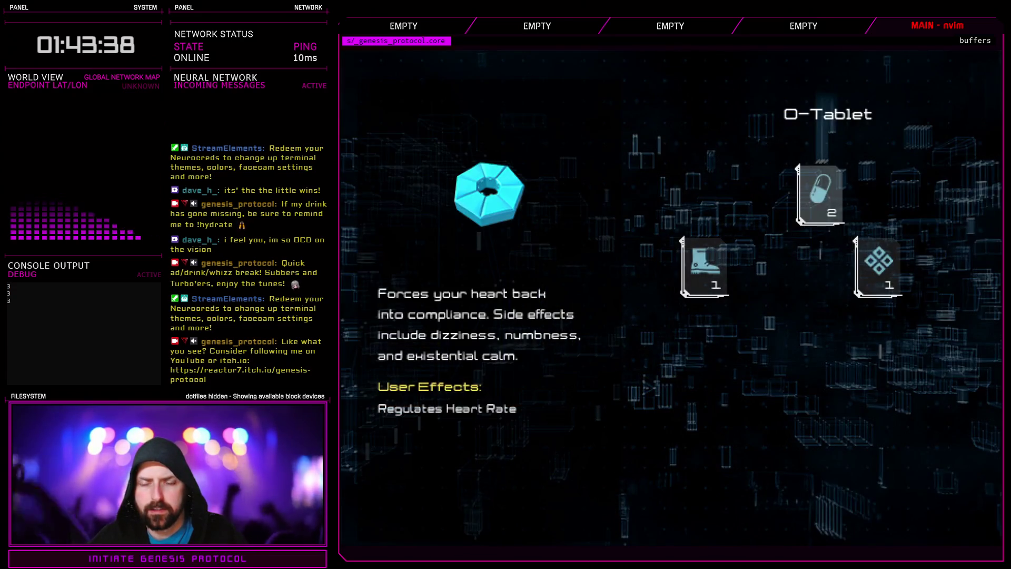
pyautogui.press('Escape')
# Step: Mark the O-Tablet for taking, answer the take-items prompt, and close the locker
pyautogui.press('Return')
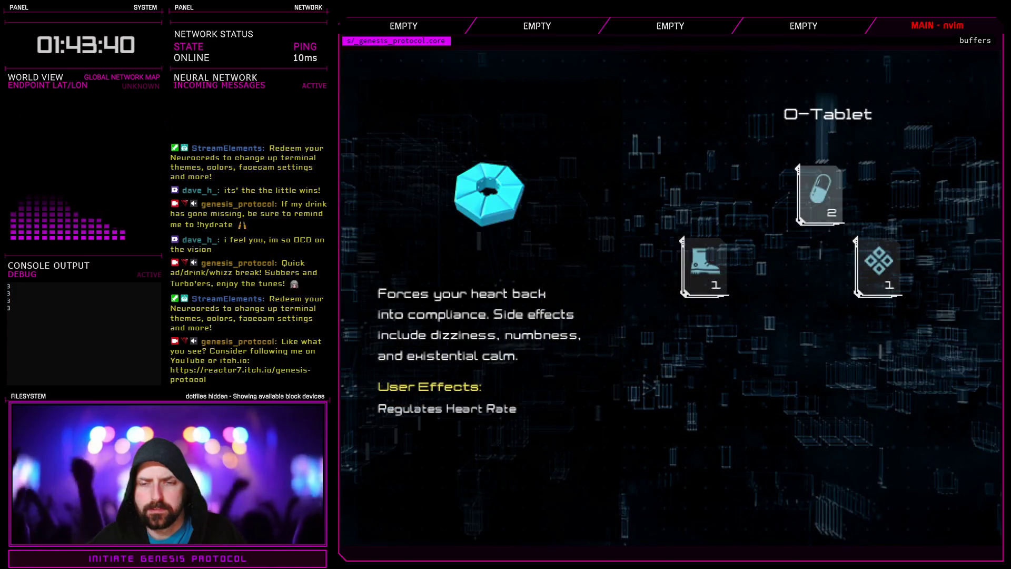
pyautogui.press('Return')
pyautogui.press('Escape')
pyautogui.press('Return')
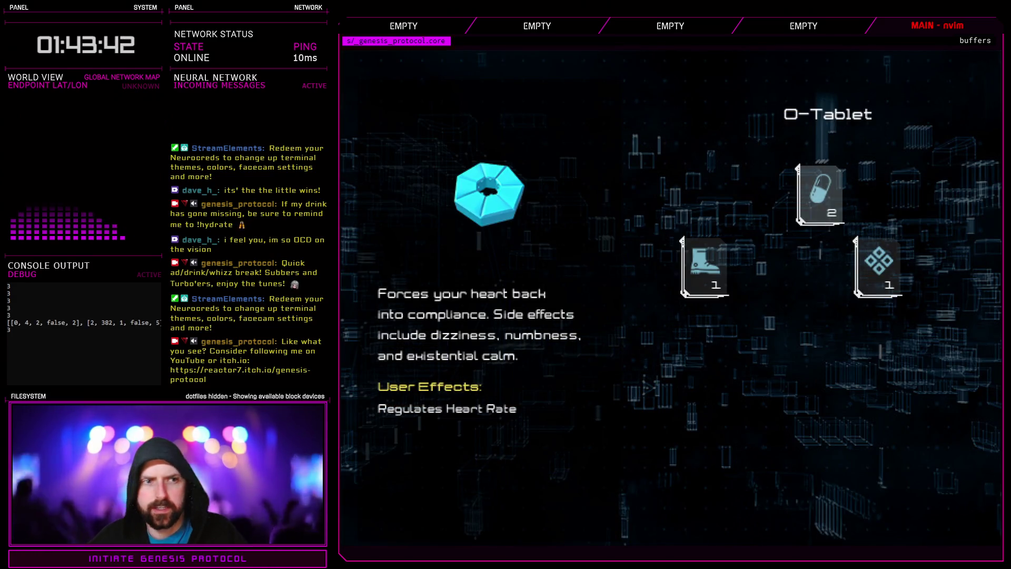
pyautogui.press('Escape')
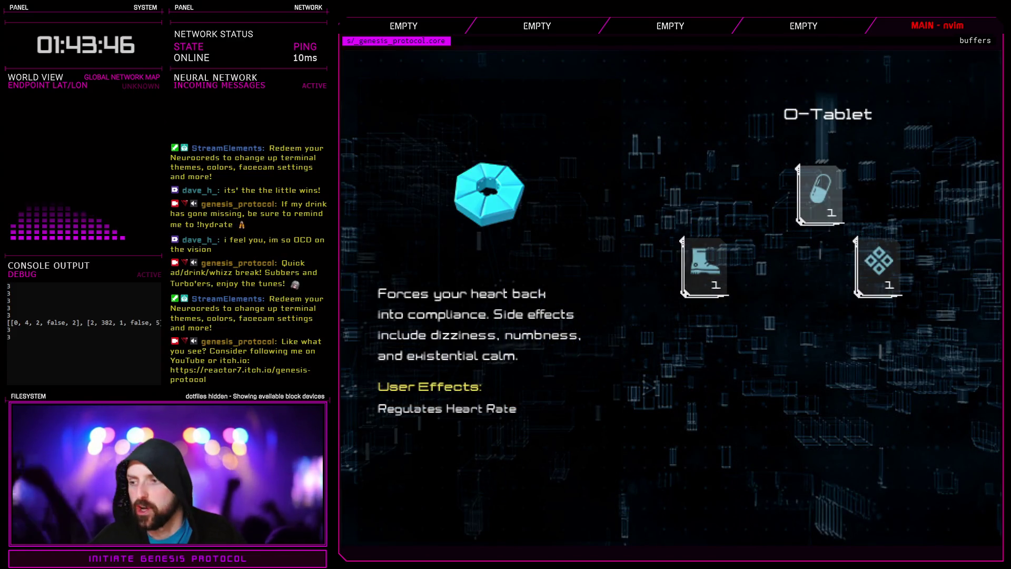
# Step: Mark the O-Tablet again, cancel the take with No, and reopen the locker
pyautogui.press('Return')
pyautogui.press('Escape')
pyautogui.press('Down')
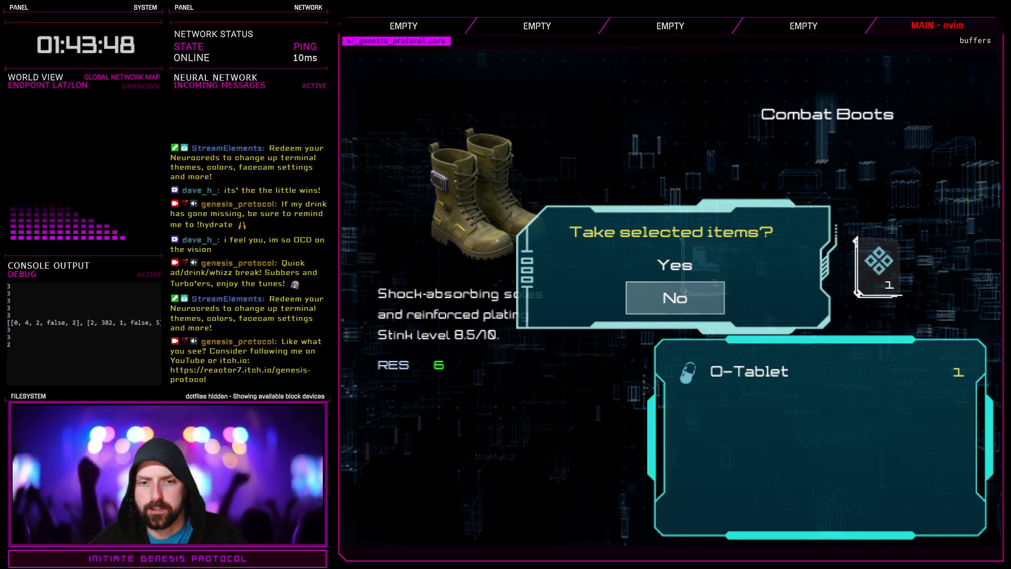
pyautogui.press('Return')
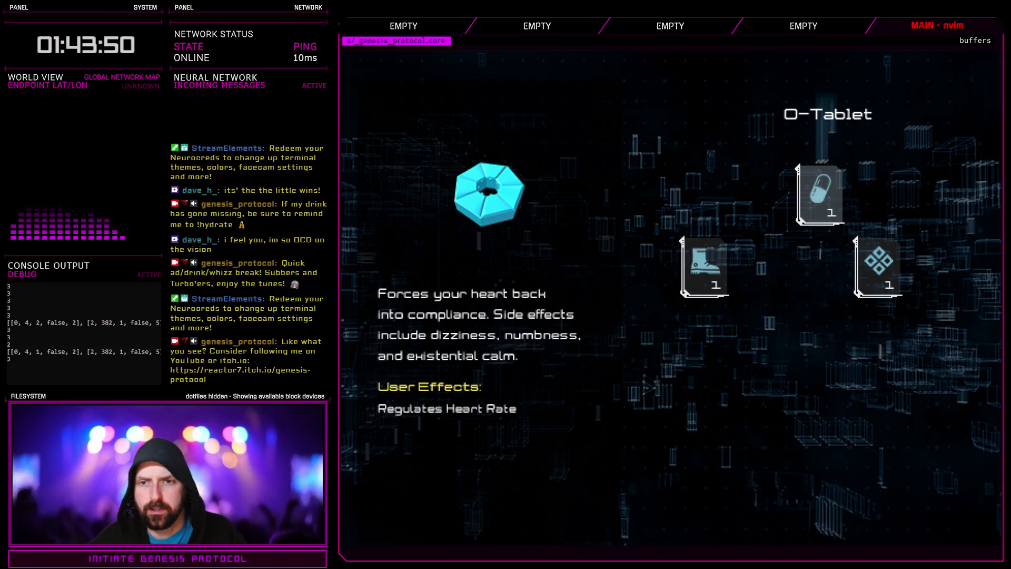
pyautogui.press('Escape')
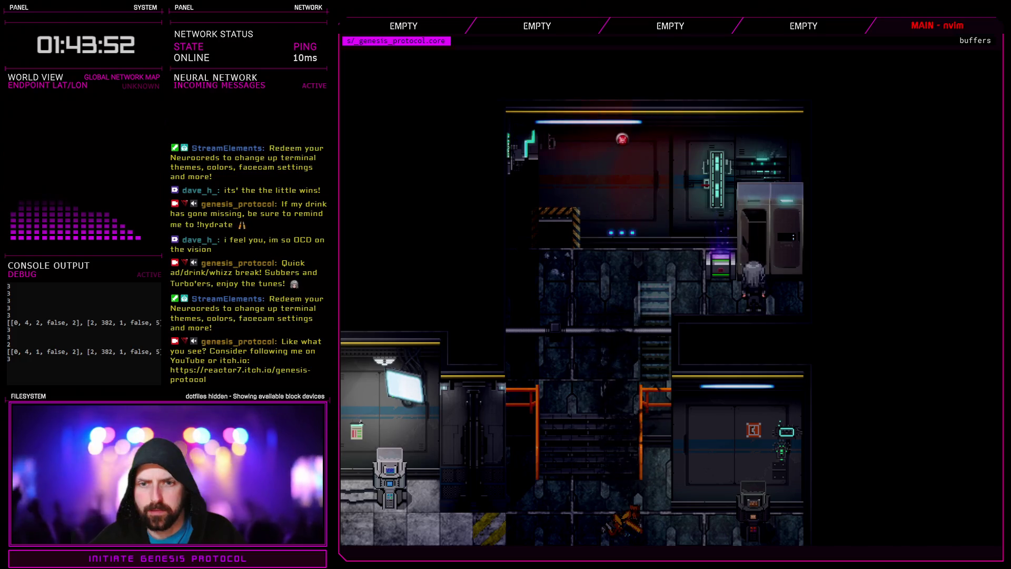
pyautogui.press('Return')
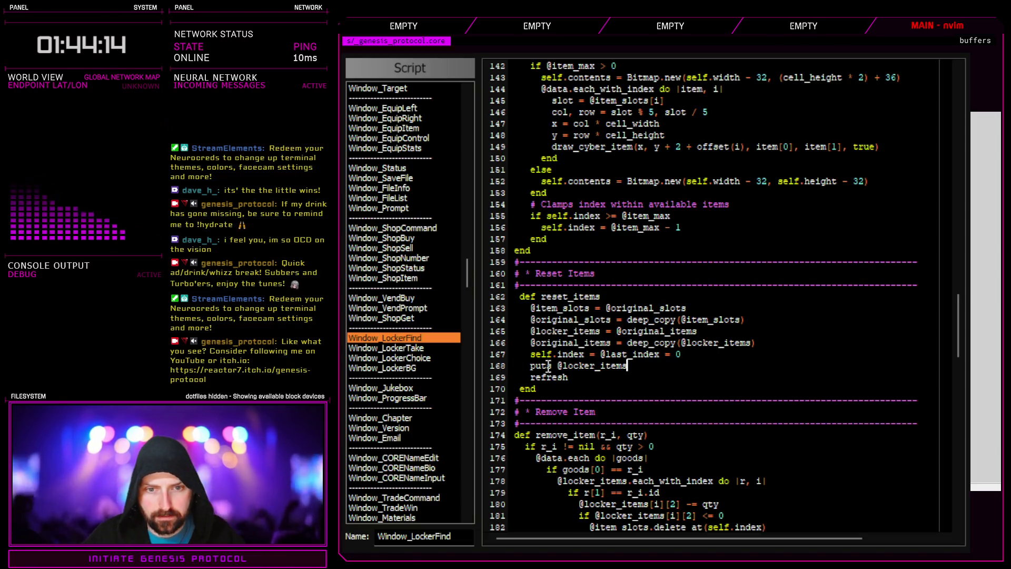
pyautogui.doubleClick(592, 365)
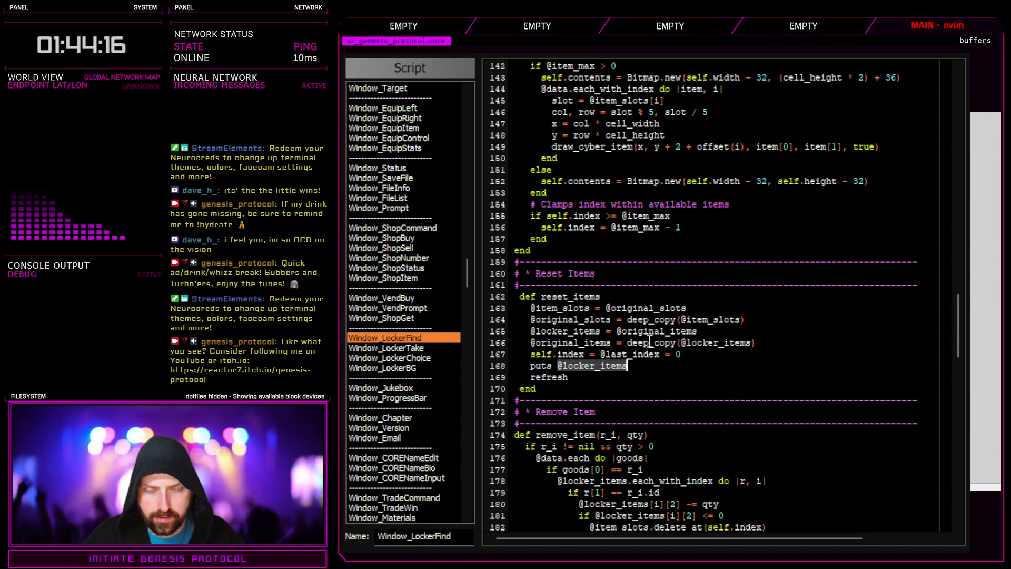
pyautogui.doubleClick(652, 331)
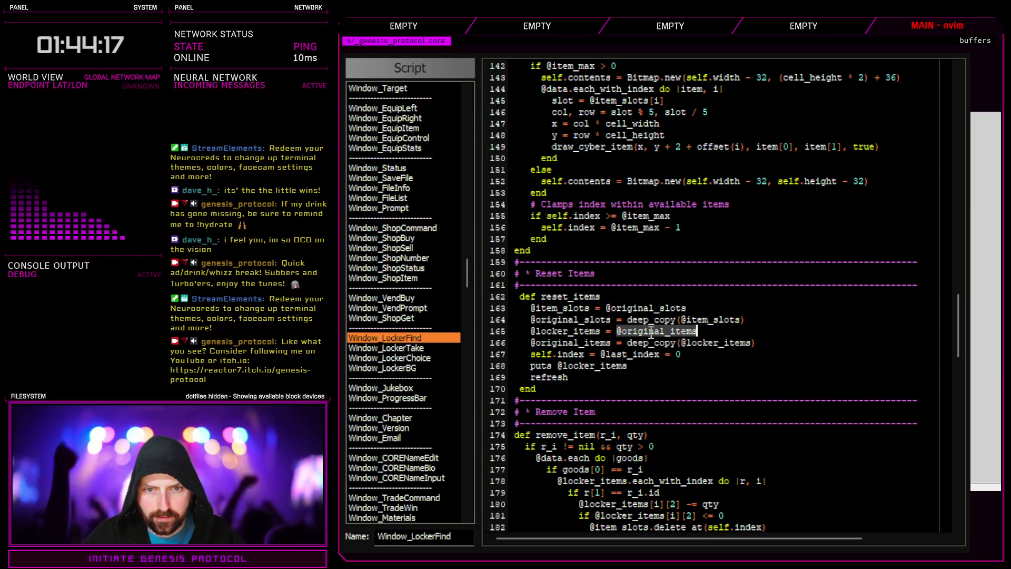
pyautogui.click(633, 367)
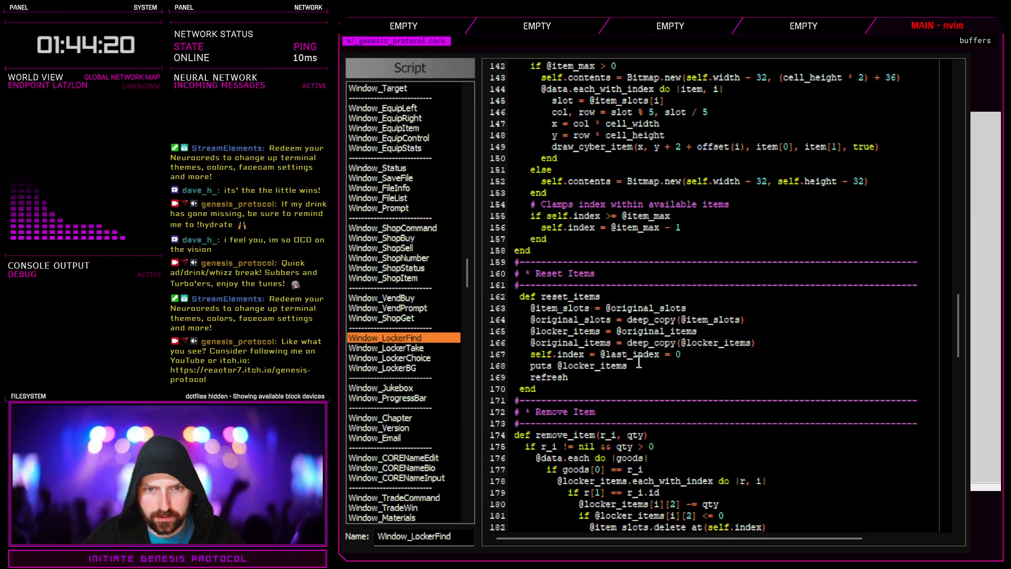
pyautogui.moveTo(634, 364); pyautogui.dragTo(500, 371)
pyautogui.press('BackSpace')
pyautogui.press('BackSpace')
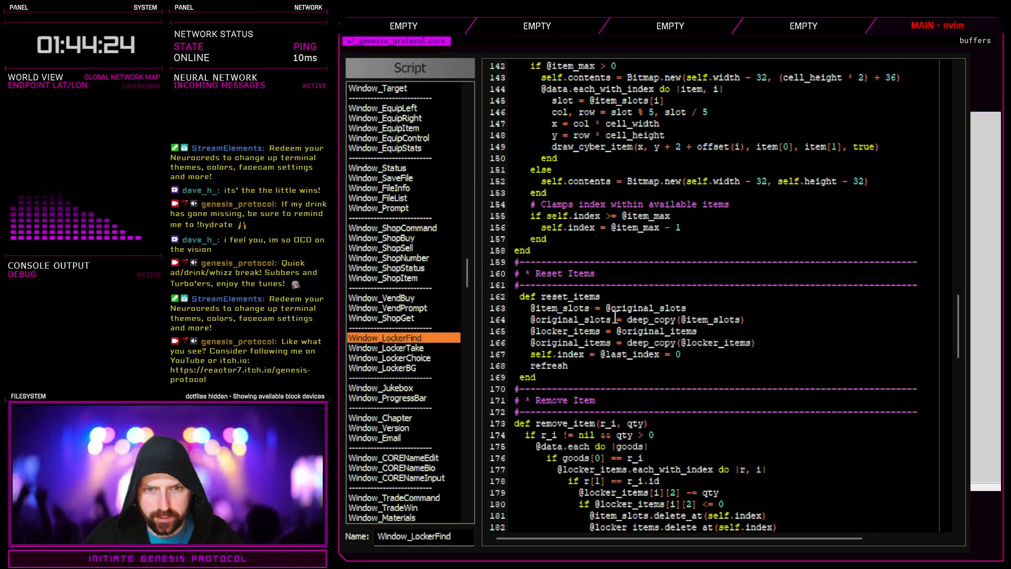
pyautogui.moveTo(561, 309); pyautogui.dragTo(719, 309)
pyautogui.click(719, 309)
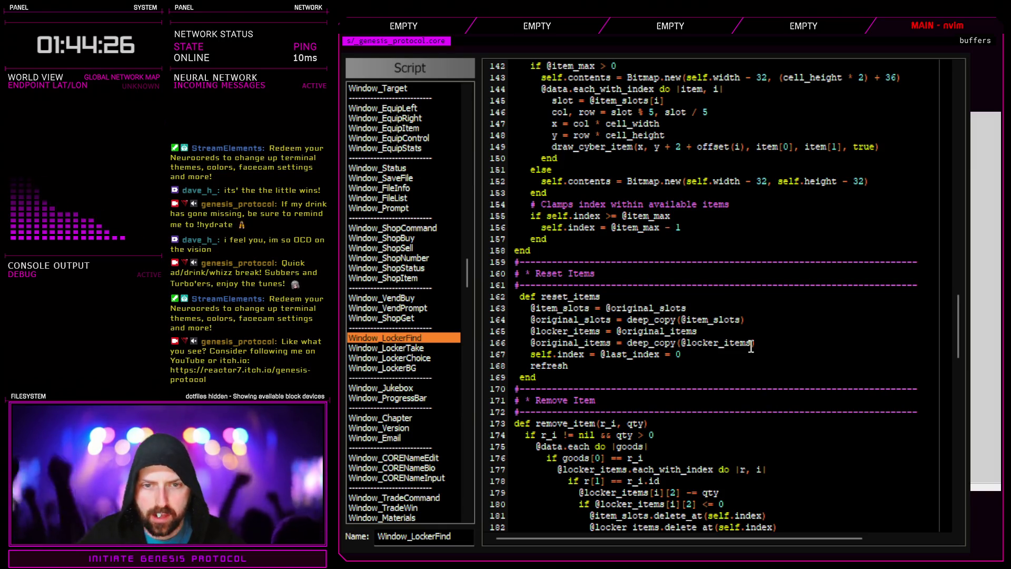
pyautogui.doubleClick(638, 310)
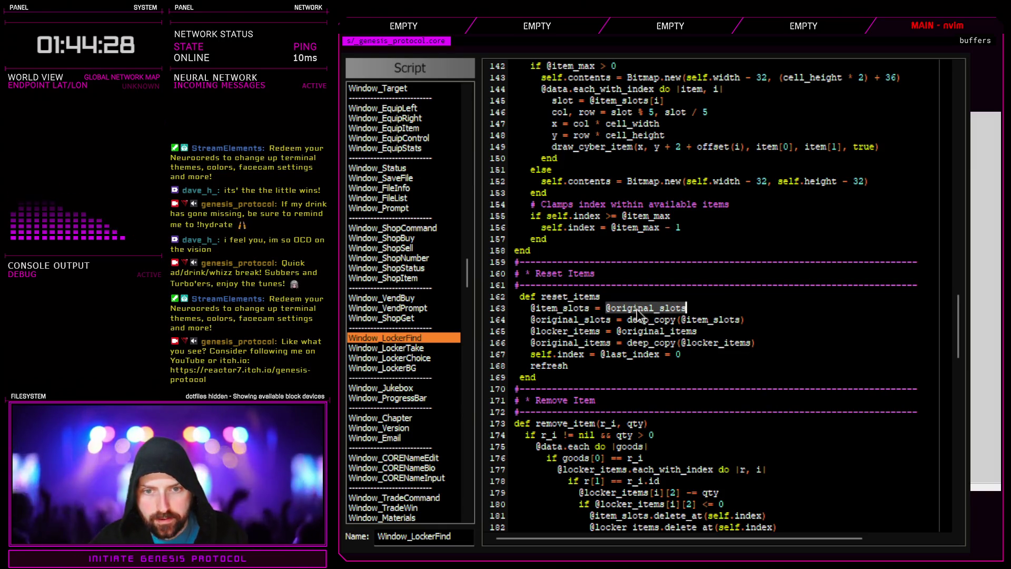
pyautogui.click(704, 305)
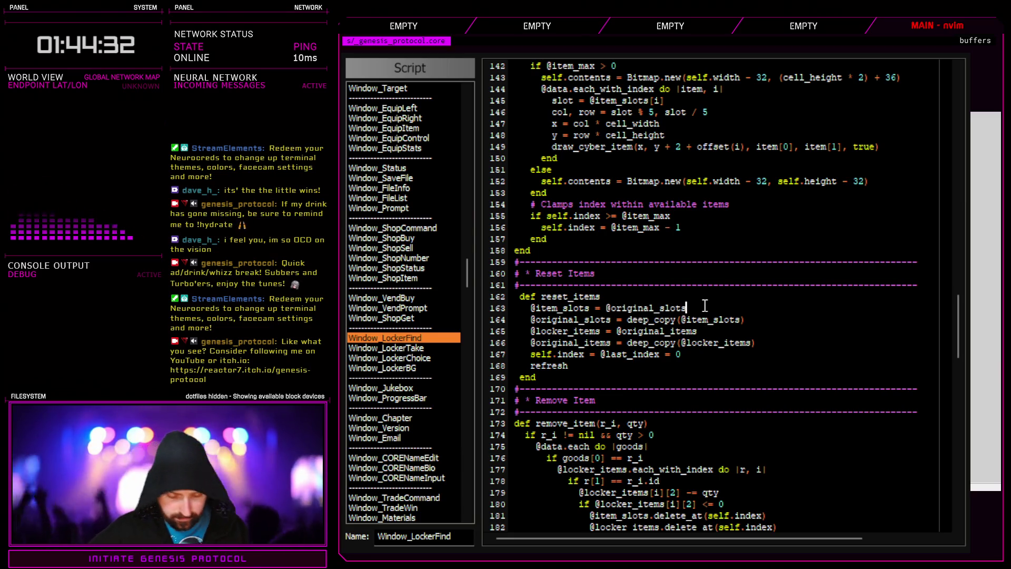
pyautogui.press('Return')
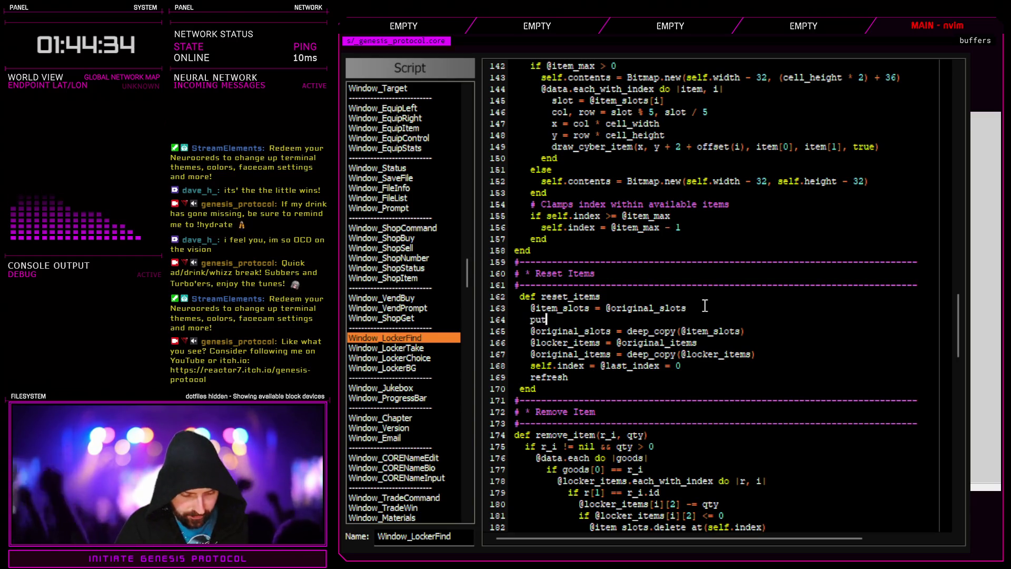
pyautogui.write('s @original_slots')
pyautogui.press('F12')
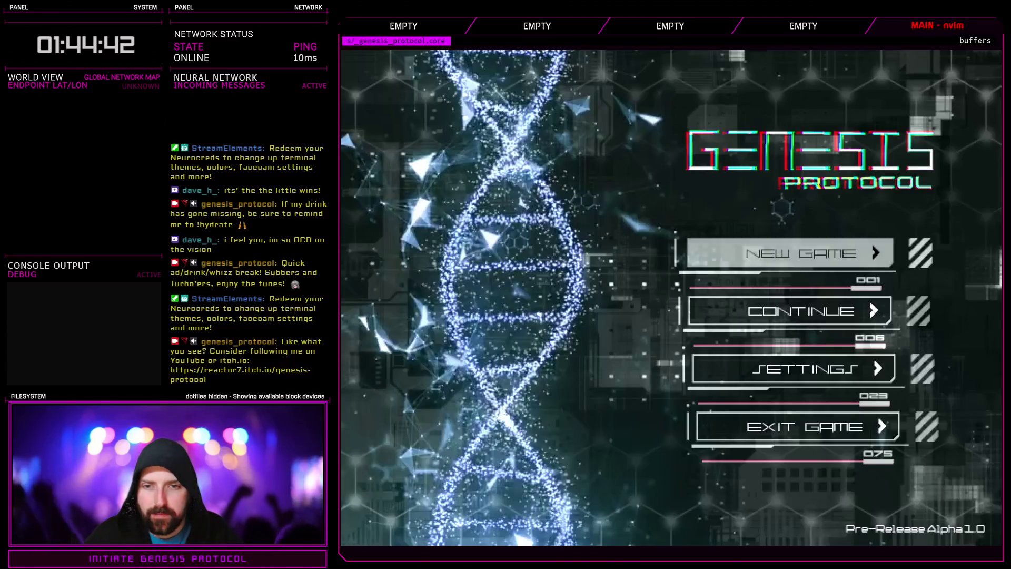
# Step: Load the slot 3 save, mark the O-Tablet, decline the take, and reopen the locker
pyautogui.press('Down')
pyautogui.press('Return')
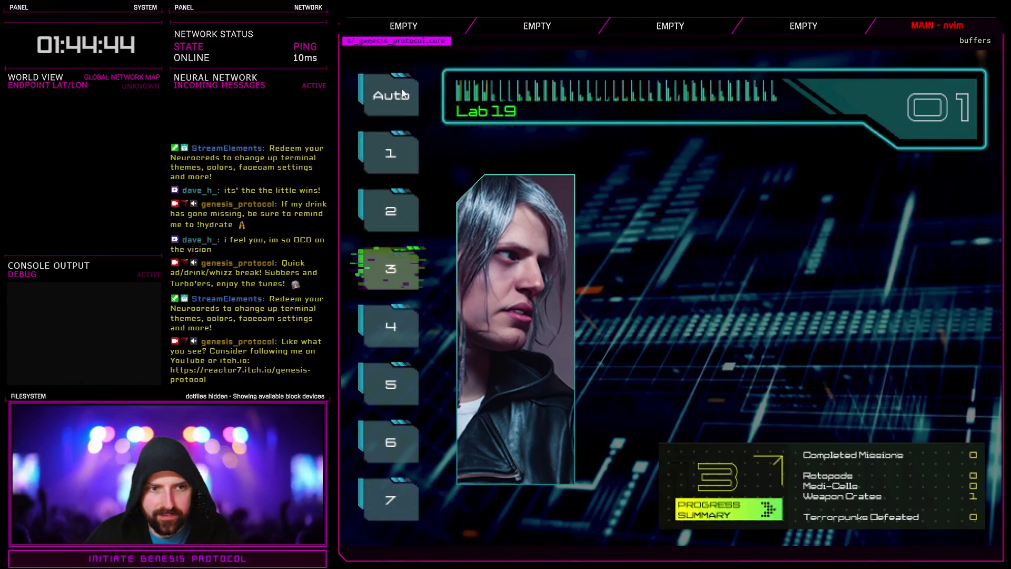
pyautogui.press('Return')
pyautogui.press('i')
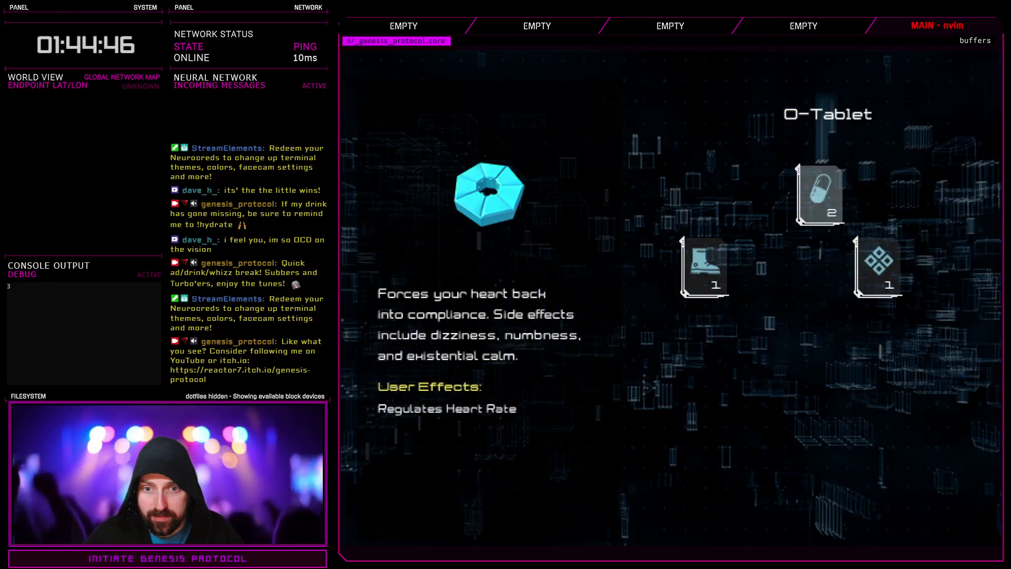
pyautogui.press('Return')
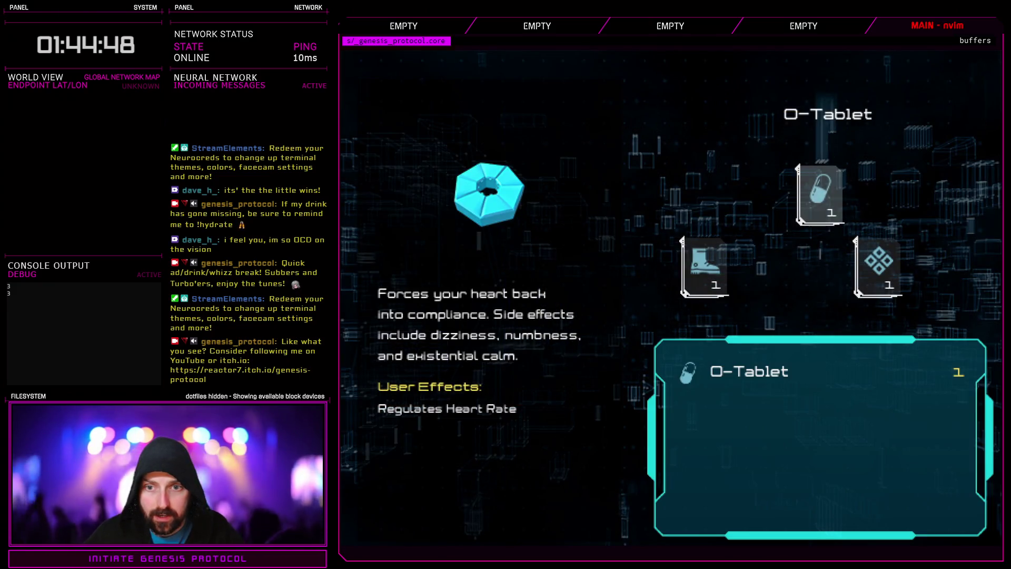
pyautogui.press('Left')
pyautogui.press('Escape')
pyautogui.press('Down')
pyautogui.press('Return')
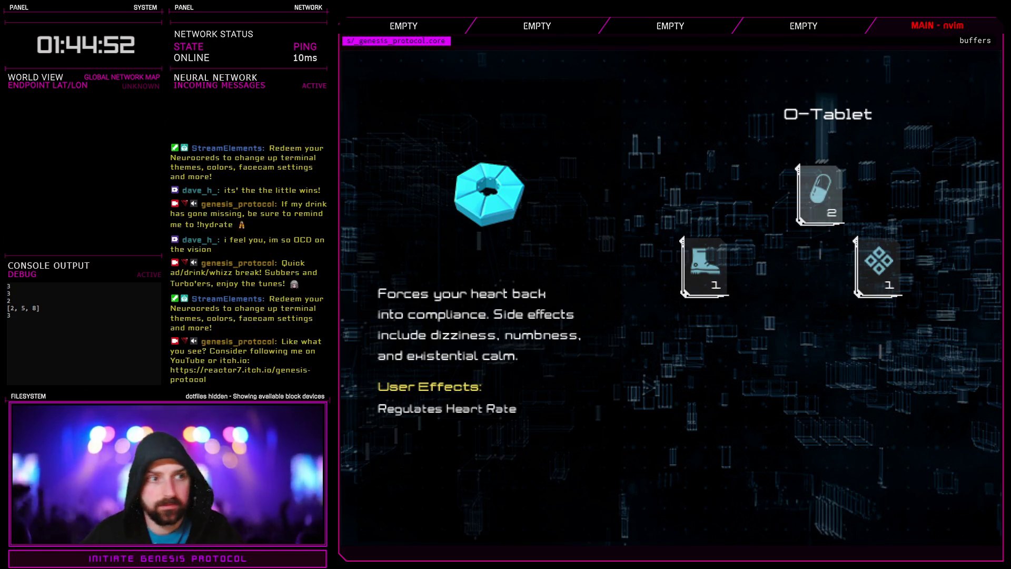
pyautogui.press('Return')
pyautogui.press('i')
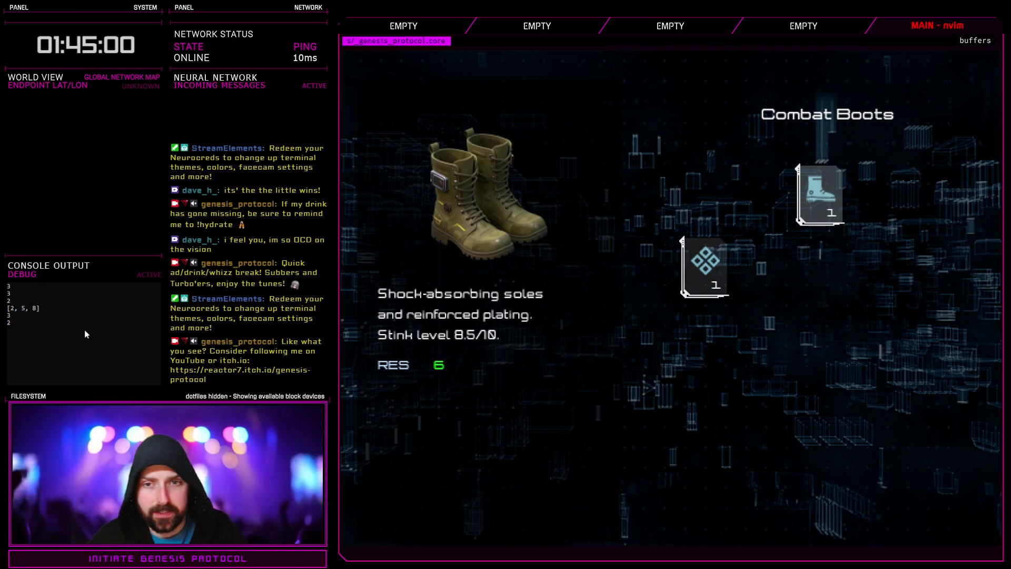
# Step: Mark the Combat Boots, decline the take with No, then exit the game
pyautogui.press('Return')
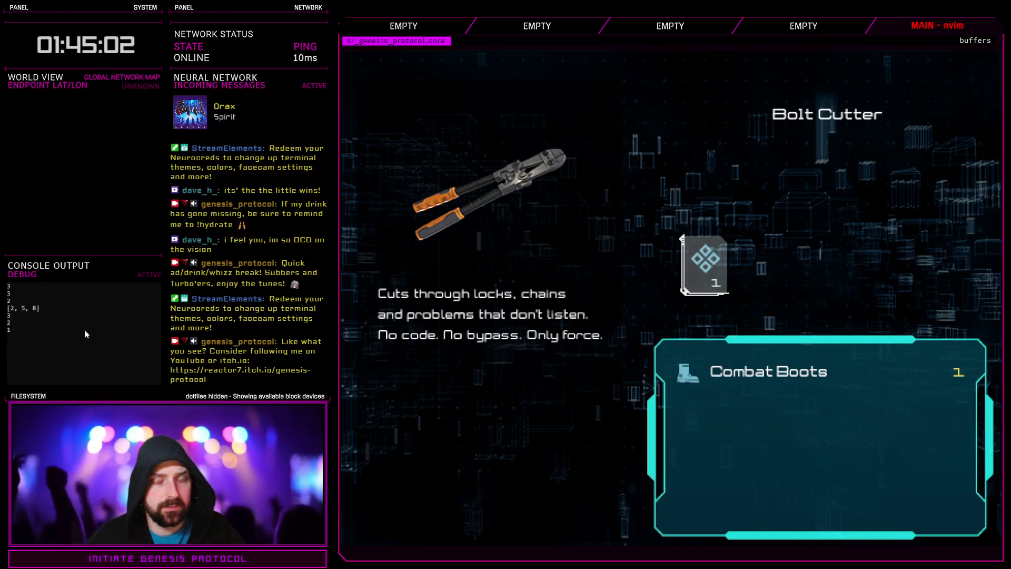
pyautogui.press('Return')
pyautogui.press('Down')
pyautogui.press('Return')
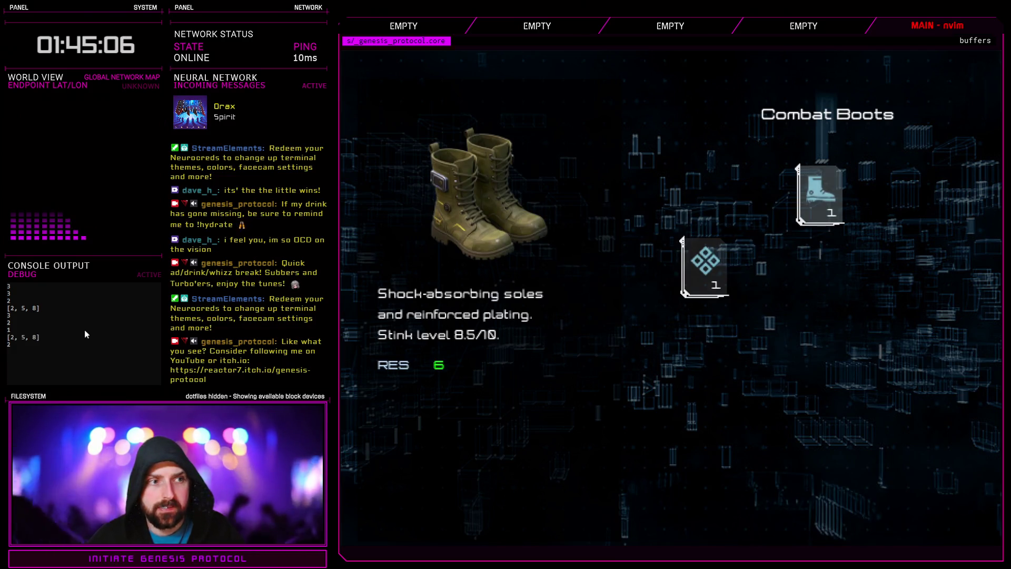
pyautogui.press('Return')
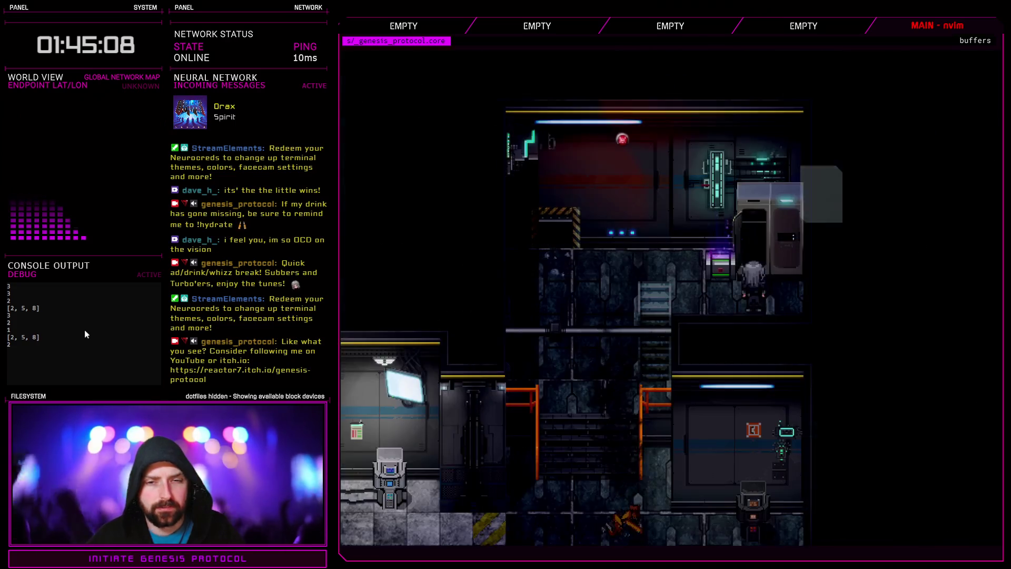
pyautogui.press('Escape')
pyautogui.press('Down')
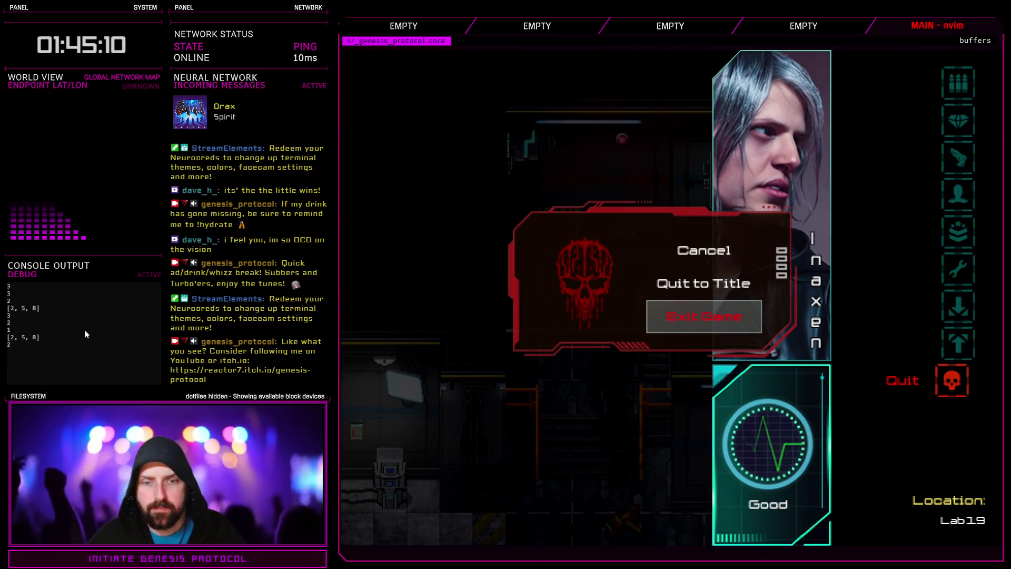
pyautogui.press('Return')
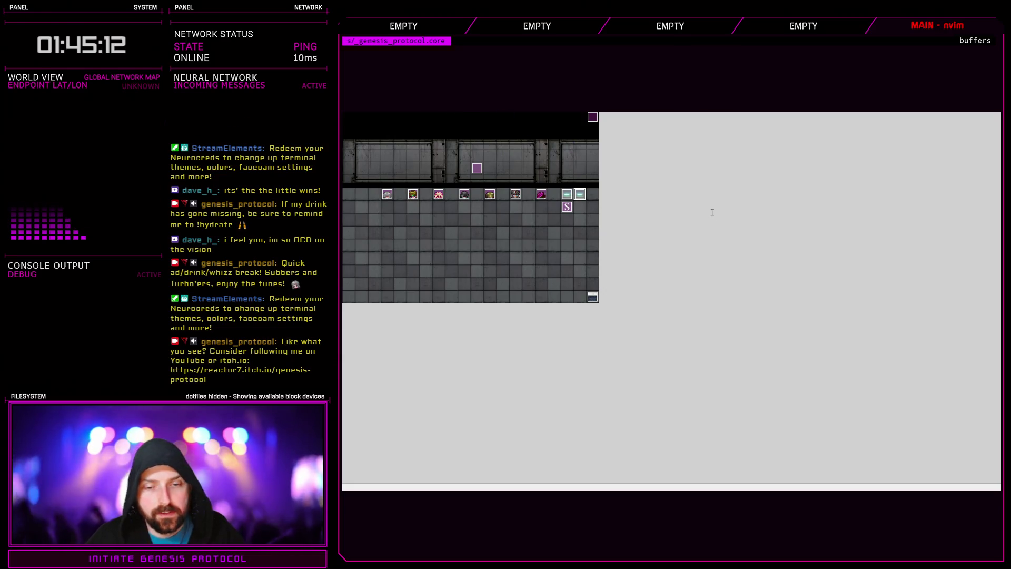
pyautogui.press('F11')
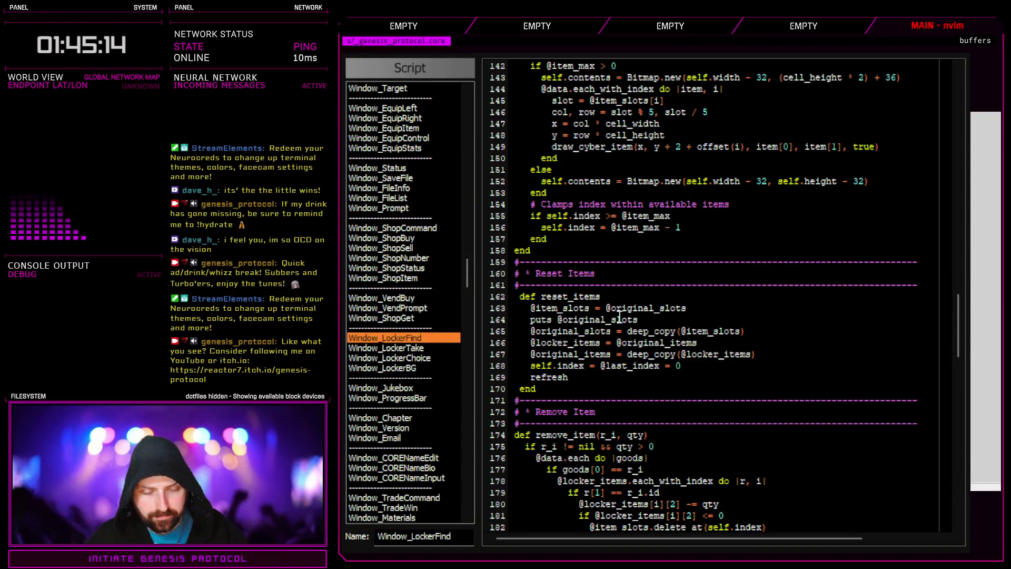
pyautogui.scroll(-8, 659, 341)
pyautogui.scroll(-9, 659, 342)
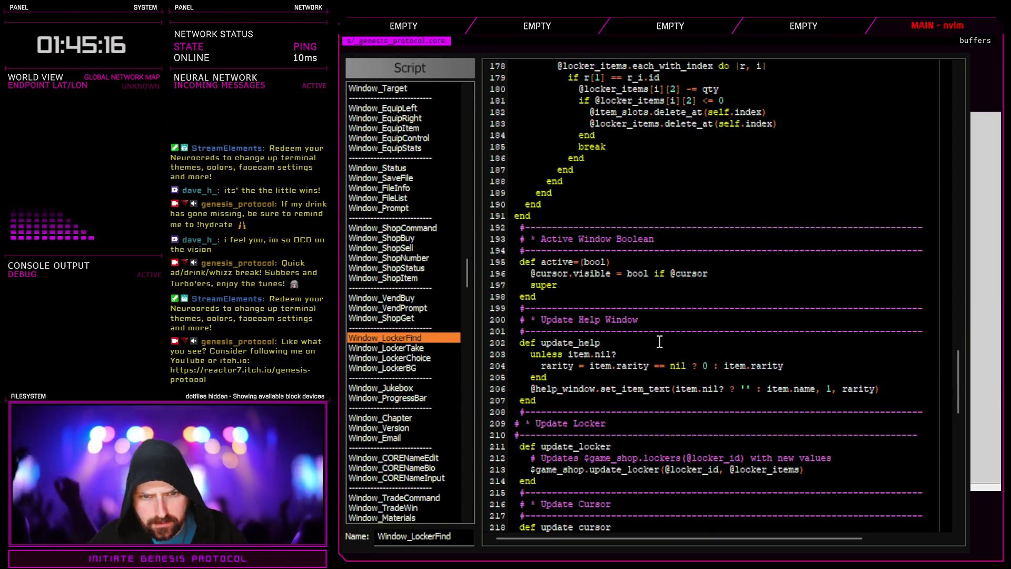
pyautogui.scroll(17, 653, 387)
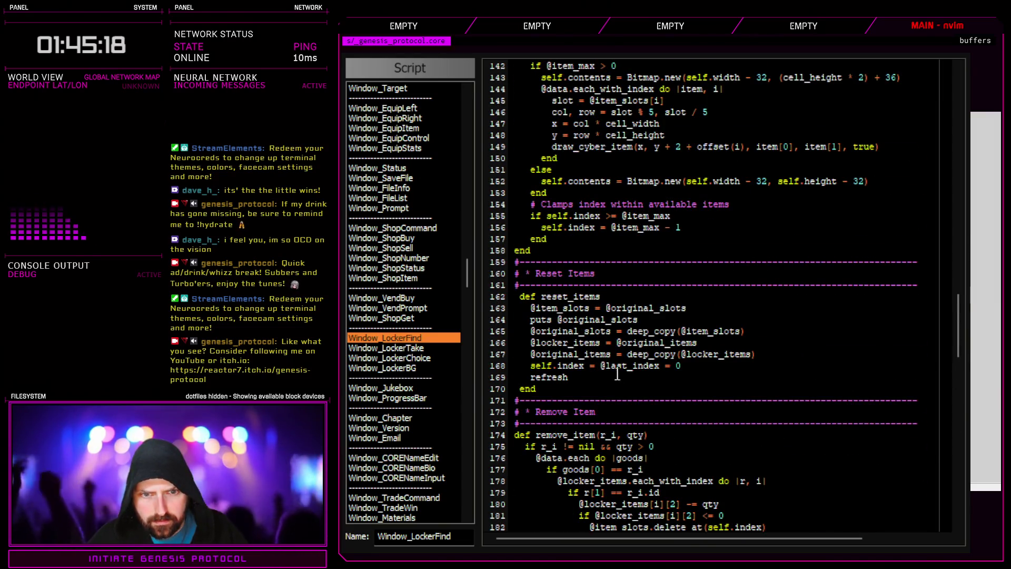
pyautogui.scroll(6, 607, 370)
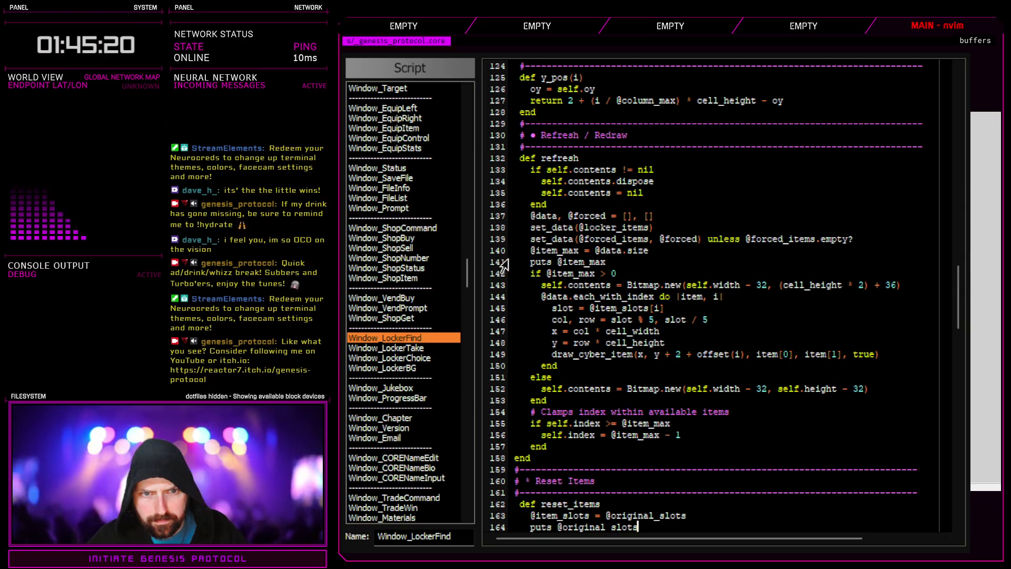
pyautogui.scroll(-6, 611, 387)
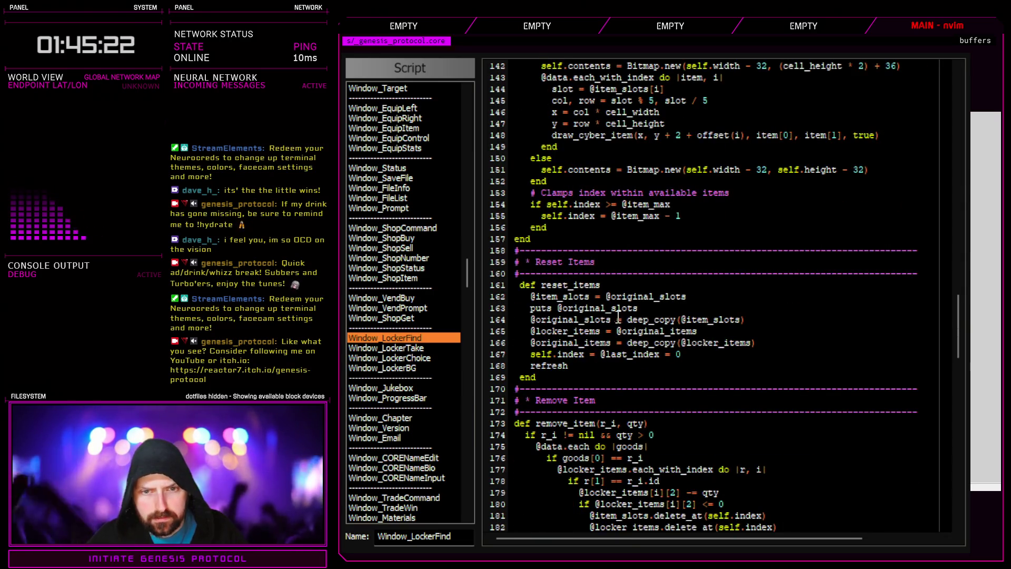
pyautogui.moveTo(645, 308); pyautogui.dragTo(499, 311)
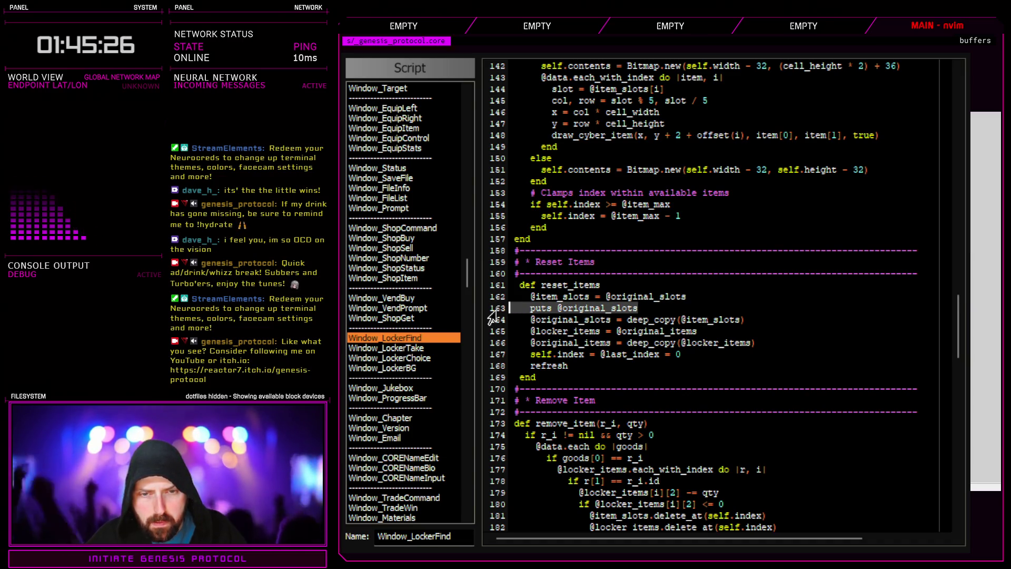
pyautogui.press('BackSpace')
pyautogui.press('BackSpace')
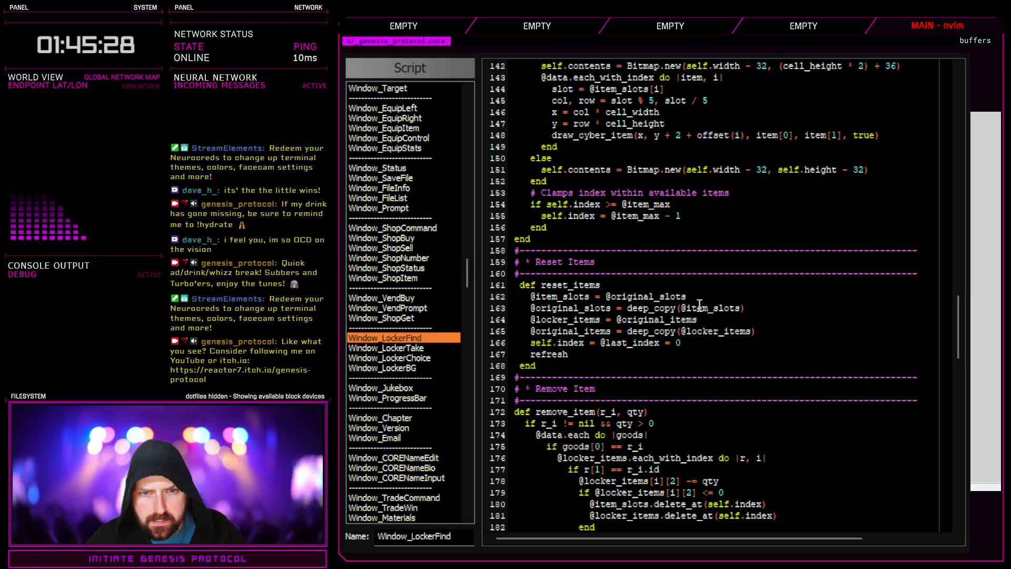
pyautogui.doubleClick(656, 319)
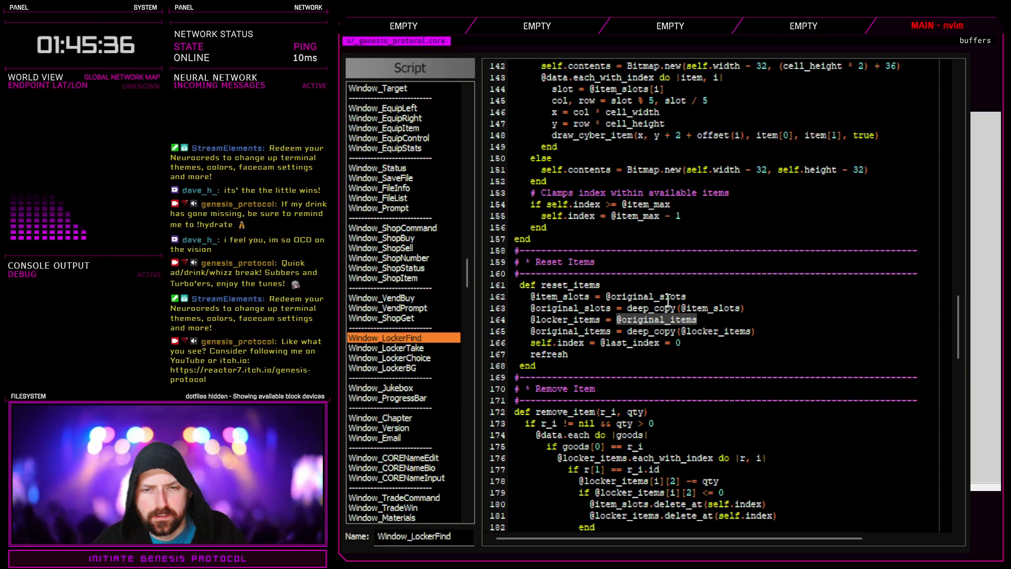
pyautogui.click(753, 308)
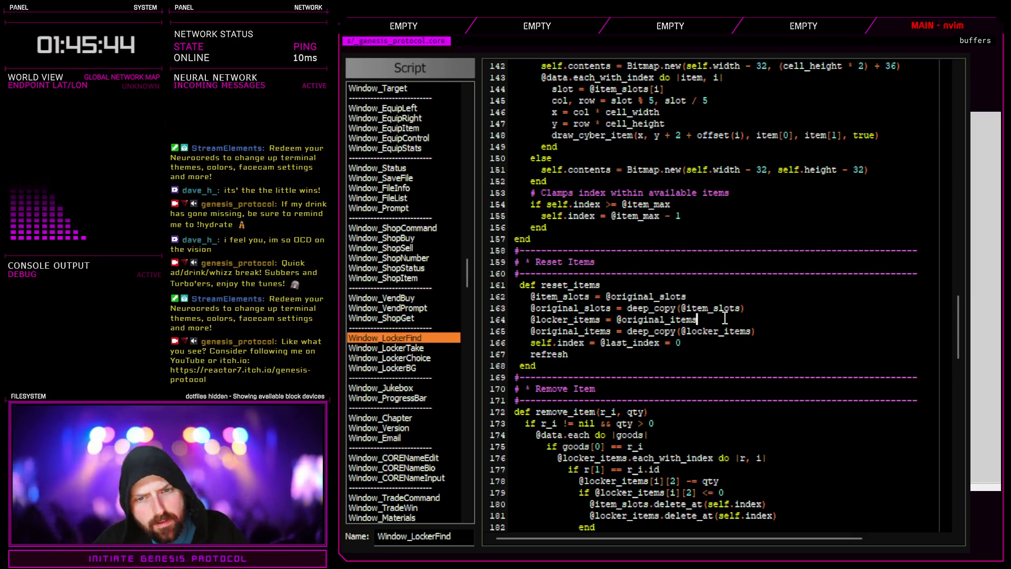
pyautogui.press('Return')
pyautogui.write('s @original_')
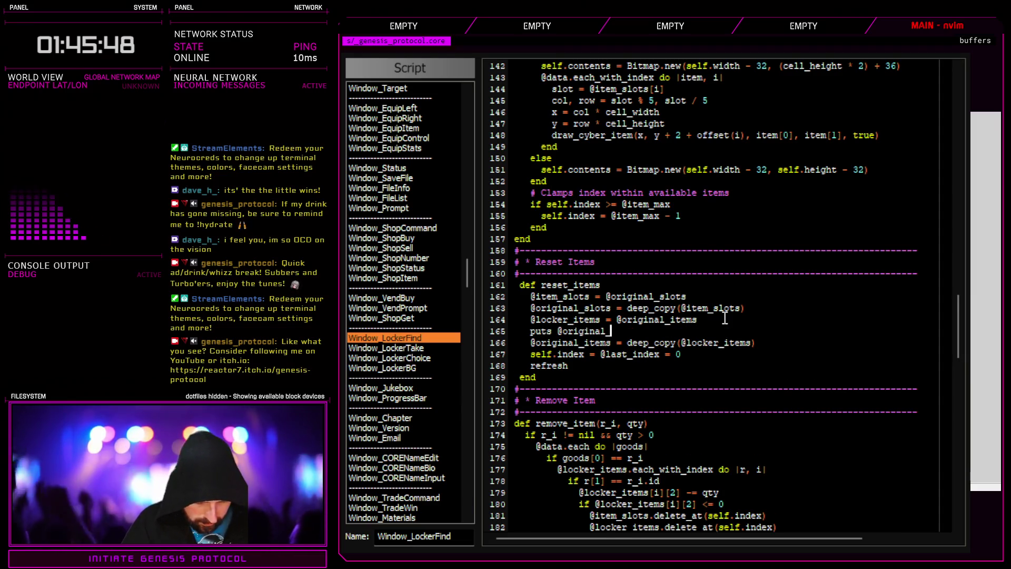
pyautogui.write('items')
pyautogui.press('F12')
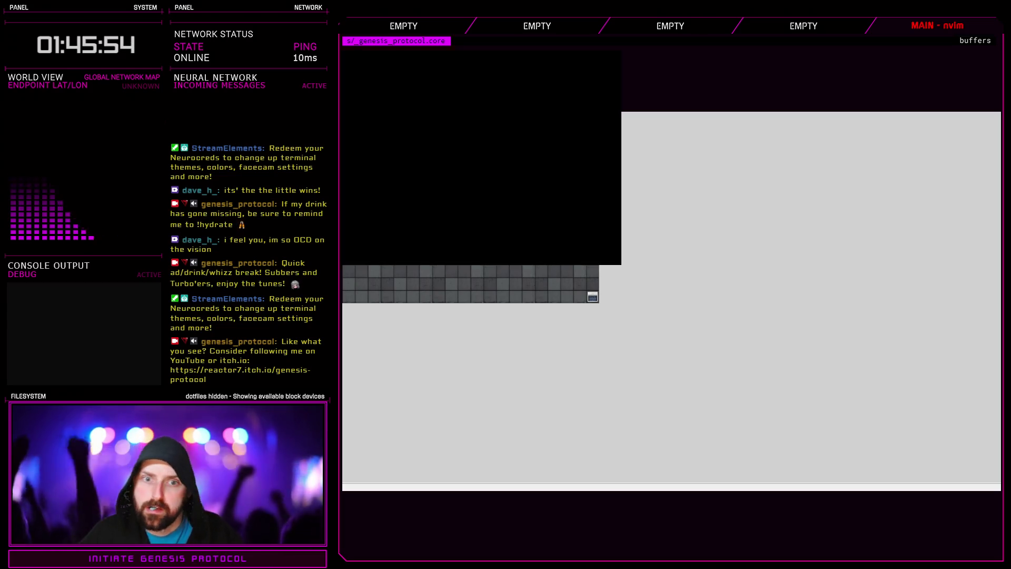
# Step: Start a new Normal game at level 3, mark an O-Tablet in the locker, and decline taking it
pyautogui.press('Return')
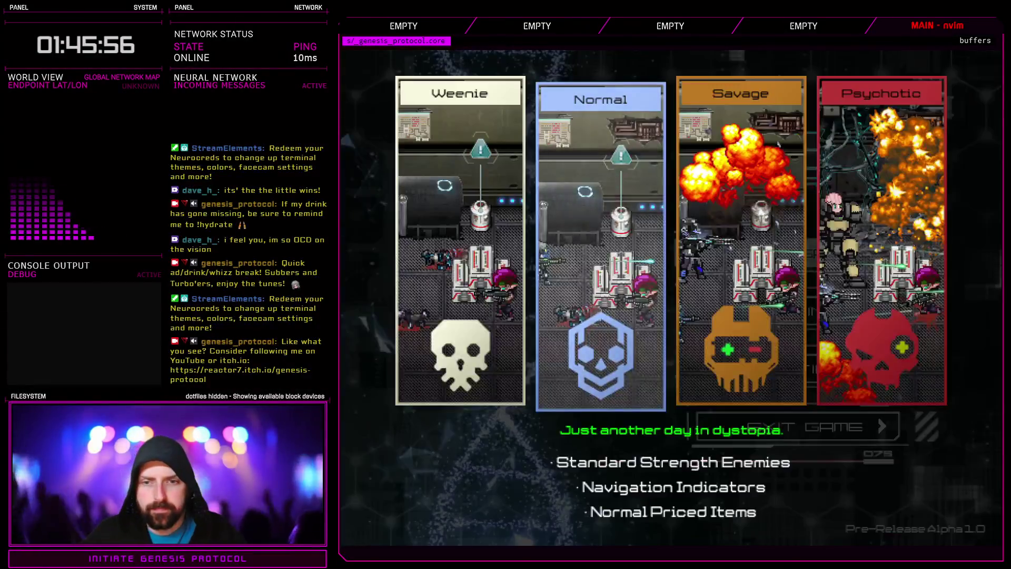
pyautogui.press('Return')
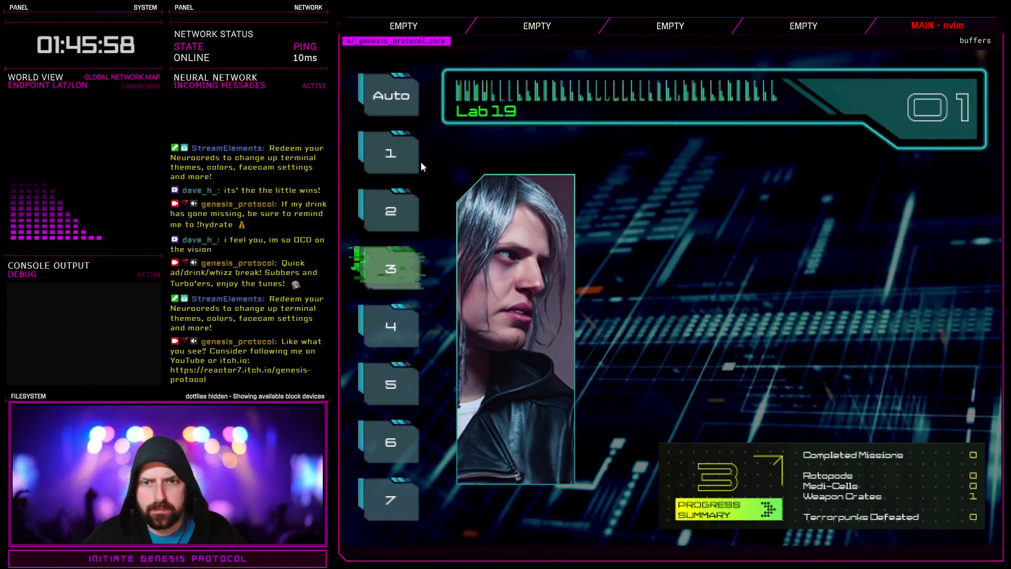
pyautogui.press('Return')
pyautogui.press('Tab')
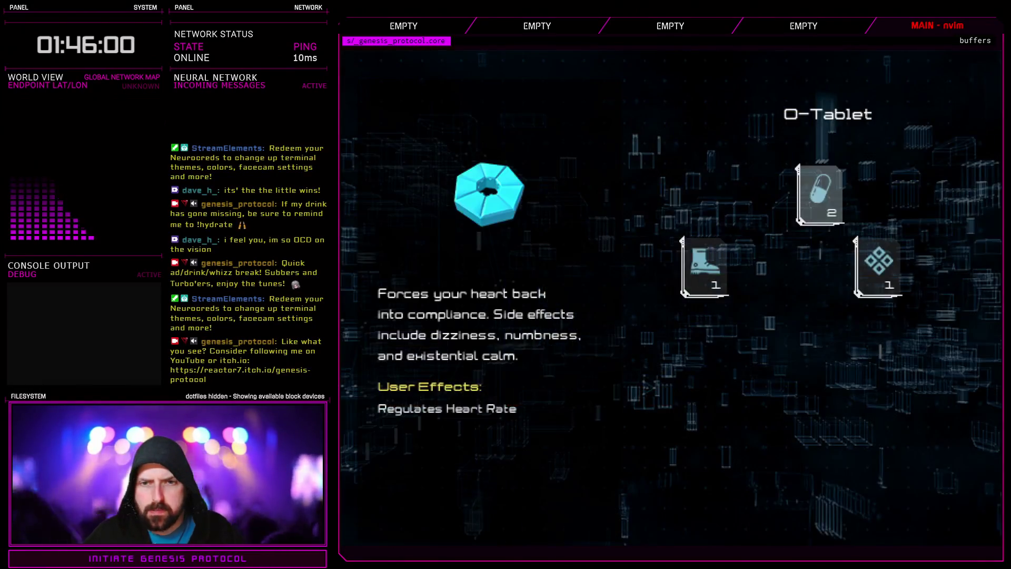
pyautogui.press('Return')
pyautogui.press('Tab')
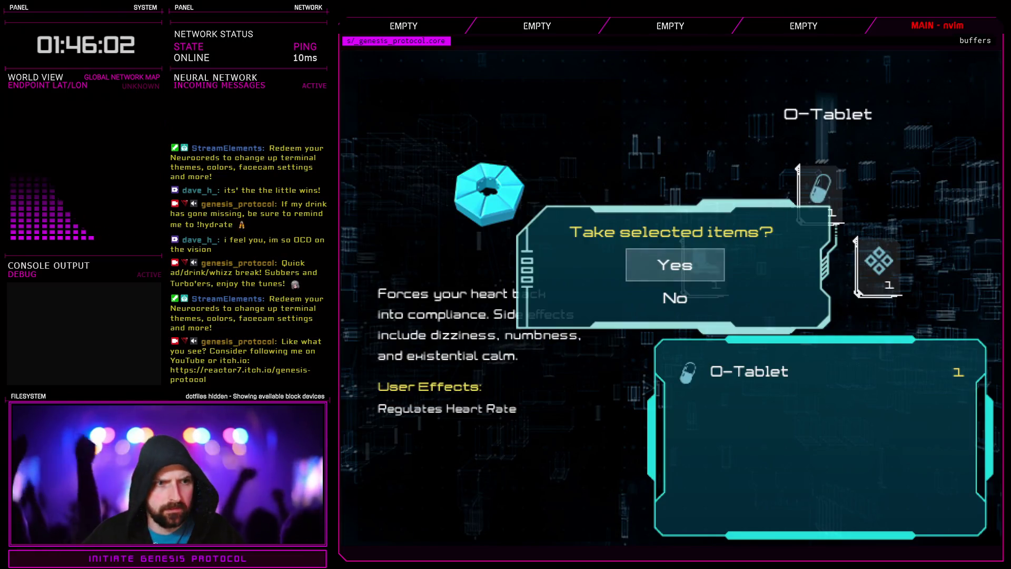
pyautogui.press('Return')
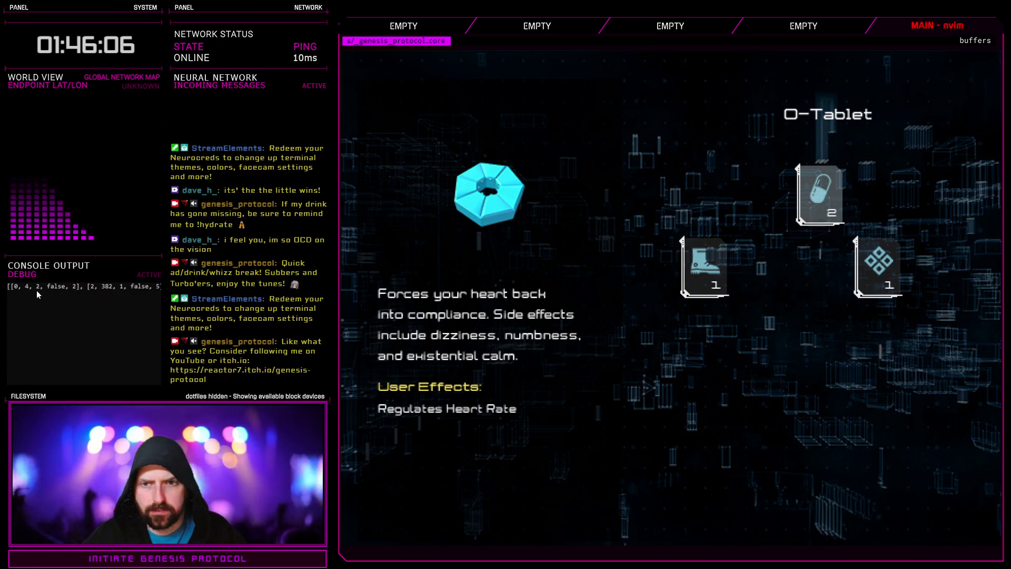
# Step: Mark an O-Tablet again and answer No, restoring its count to 2
pyautogui.press('Return')
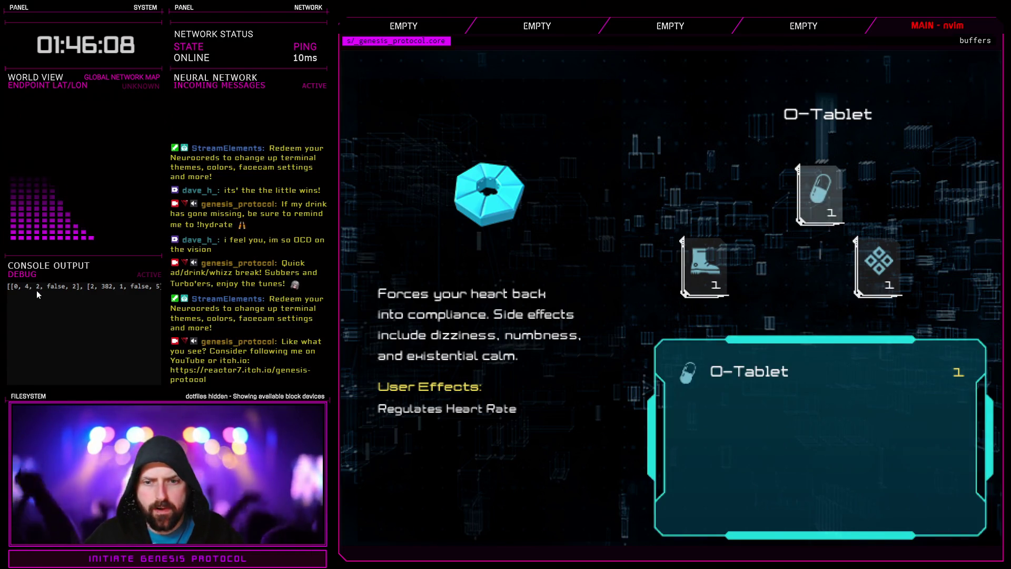
pyautogui.press('Escape')
pyautogui.press('Down')
pyautogui.press('Return')
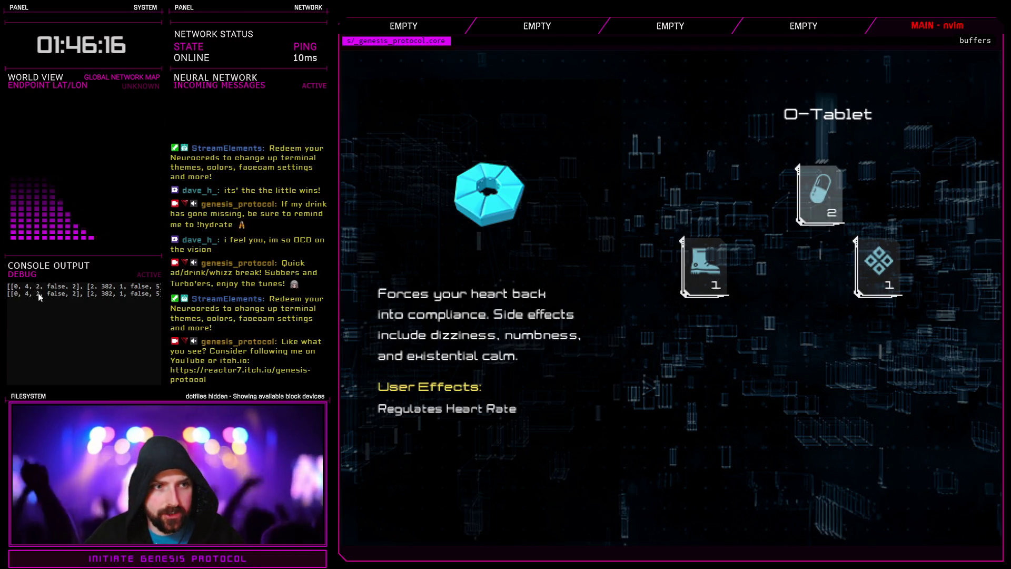
# Step: Mark another O-Tablet with the Combat Boots, decline the take, and quit the test play
pyautogui.press('Return')
pyautogui.press('Left')
pyautogui.press('Return')
pyautogui.press('Down')
pyautogui.press('Return')
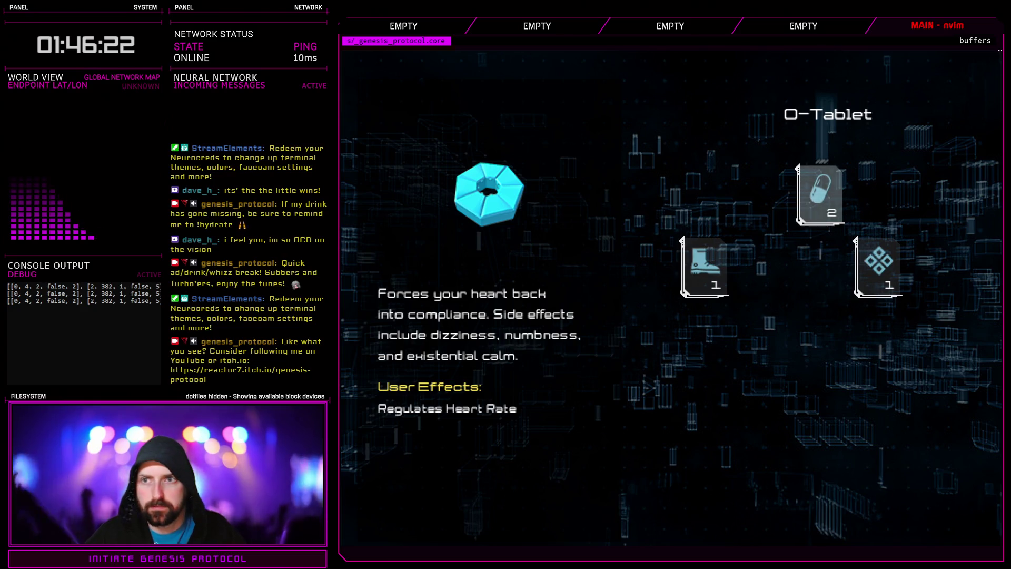
pyautogui.press('Escape')
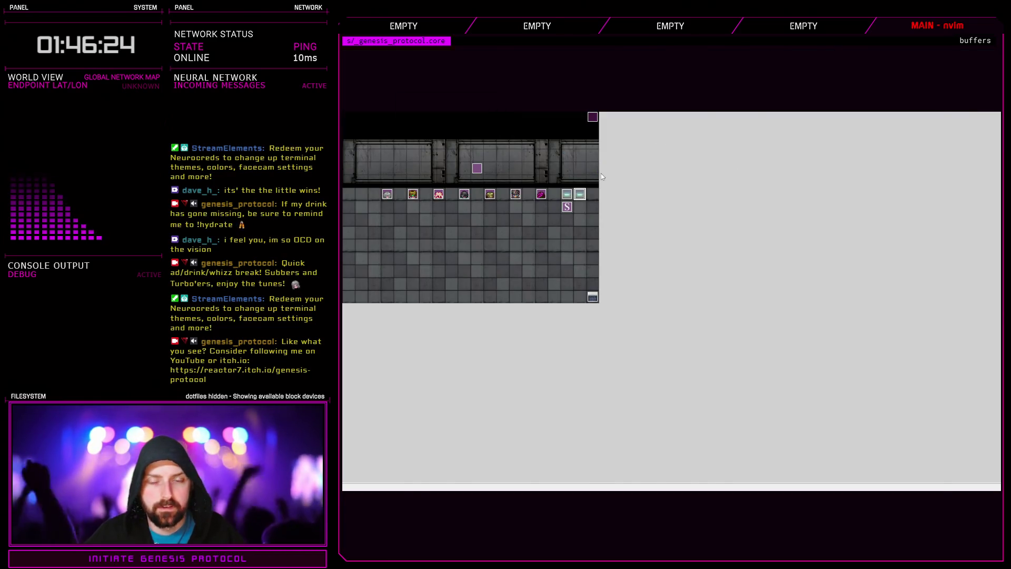
pyautogui.press('F11')
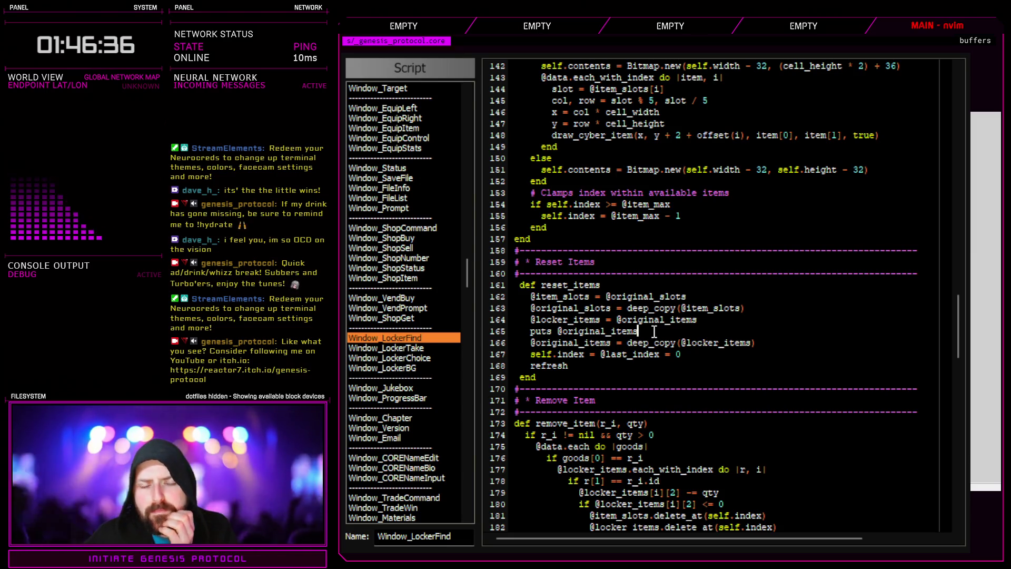
pyautogui.scroll(20, 657, 343)
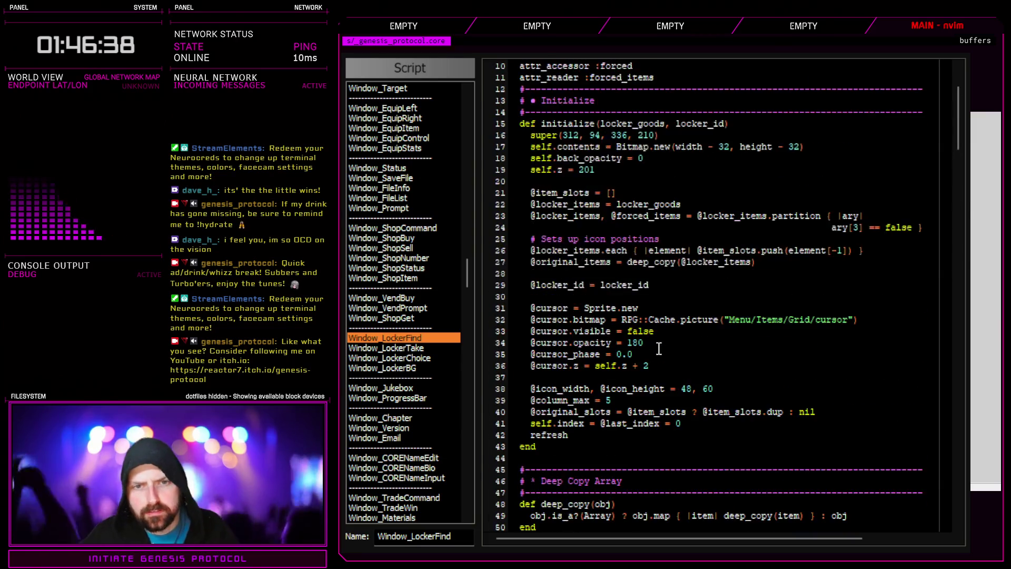
pyautogui.scroll(3, 658, 348)
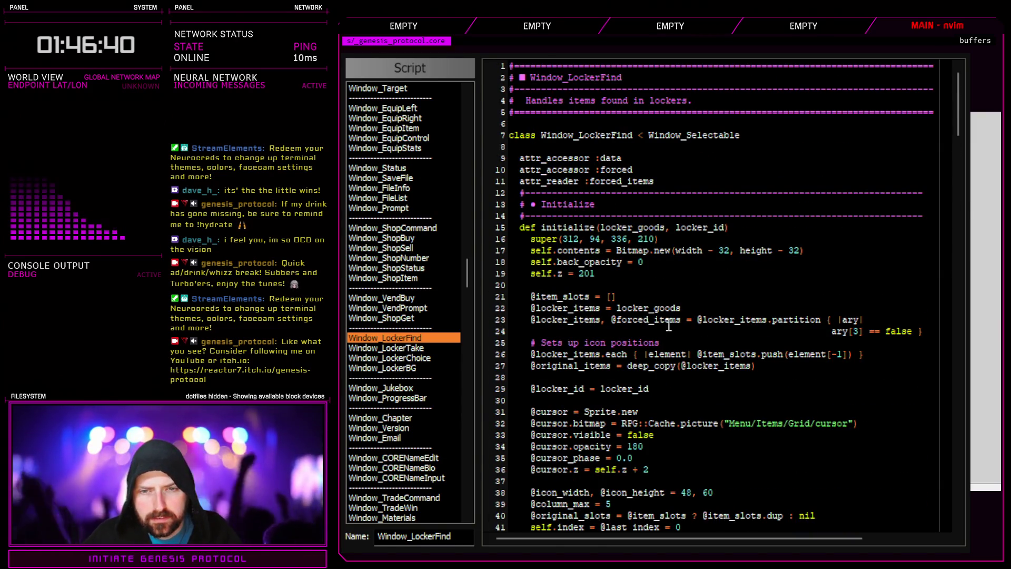
pyautogui.scroll(-20, 669, 326)
pyautogui.click(638, 227)
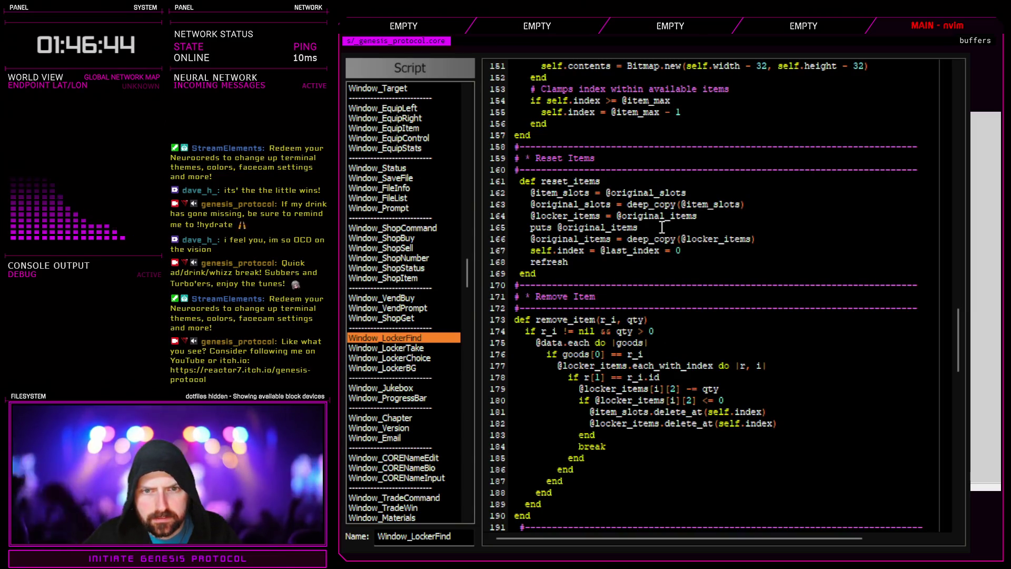
pyautogui.hotkey('shift', 'v')
pyautogui.press('d')
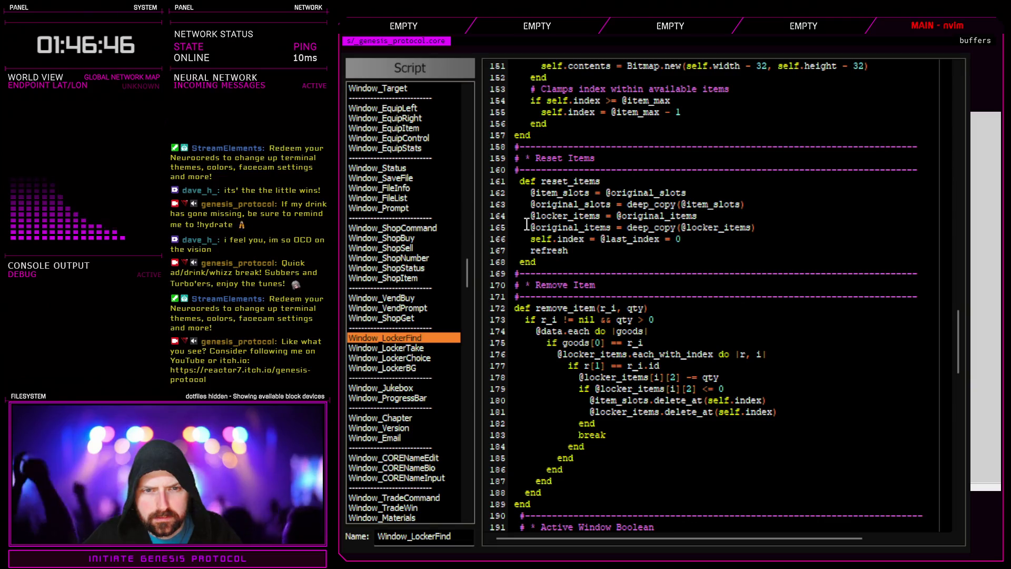
pyautogui.write('i#')
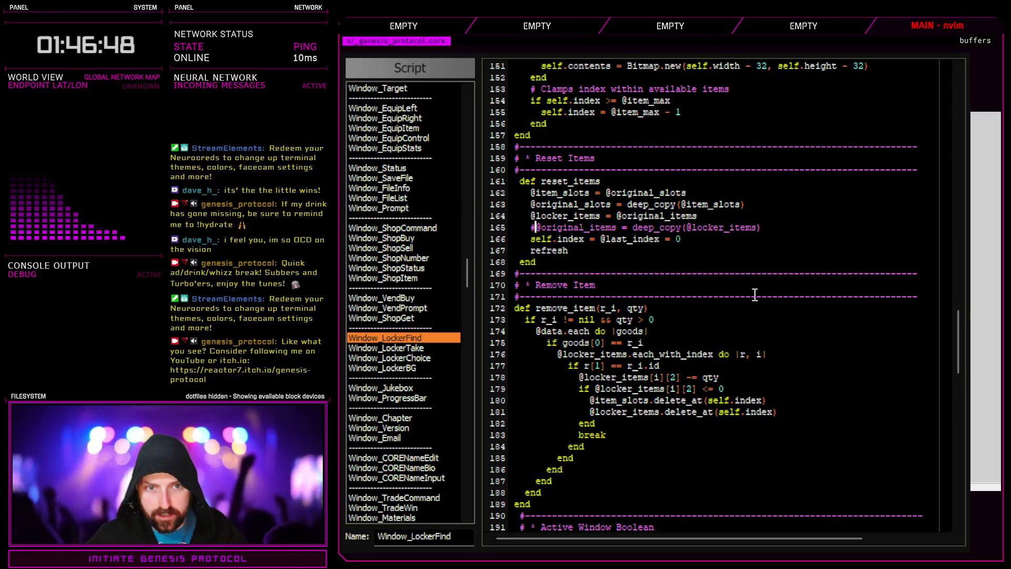
pyautogui.hotkey('alt', 'Tab')
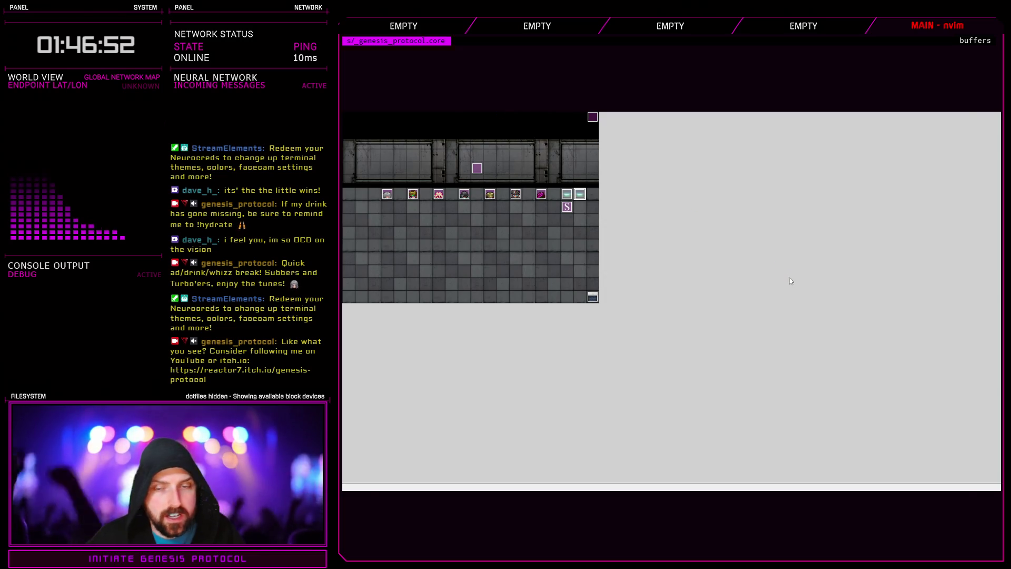
# Step: Continue the slot 3 save and take the O-Tablet from the locker, confirming Yes
pyautogui.hotkey('alt', 'Tab')
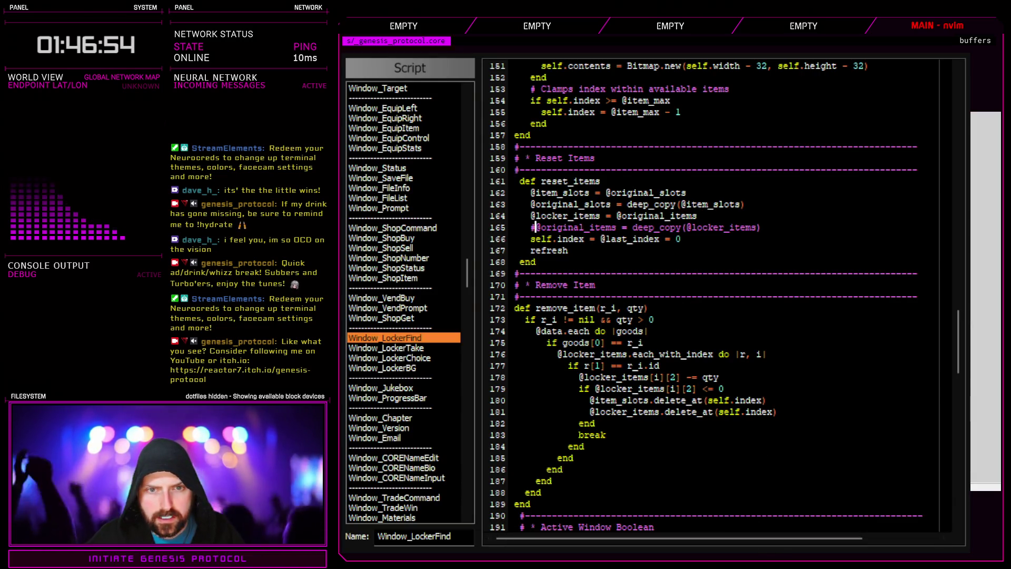
pyautogui.hotkey('alt', 'Tab')
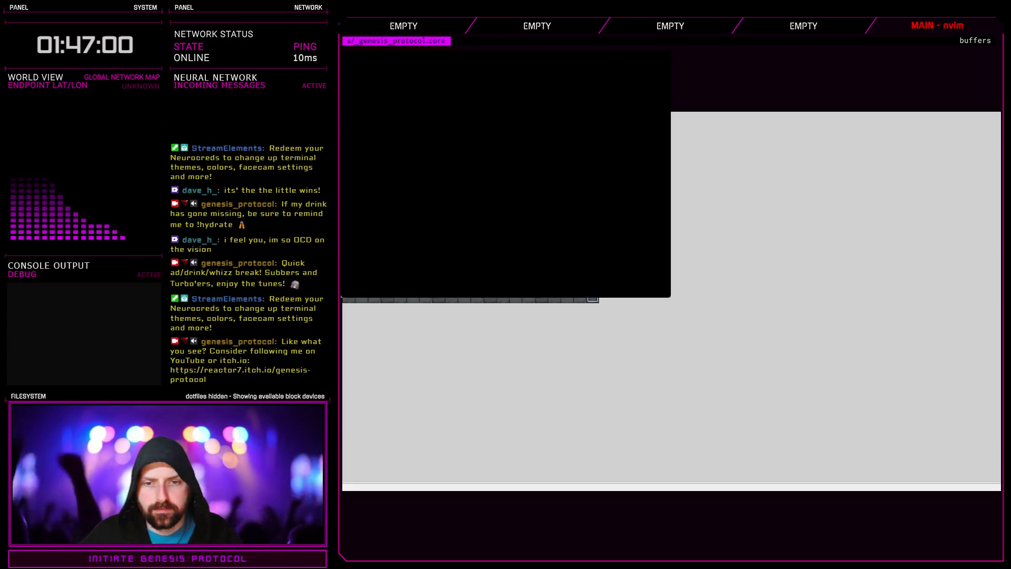
pyautogui.press('Down')
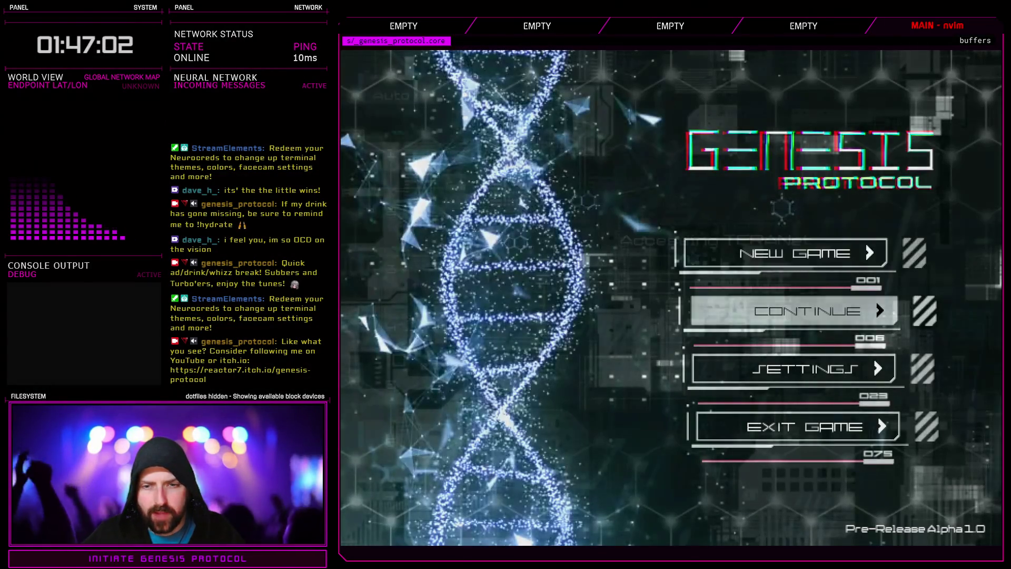
pyautogui.press('Return')
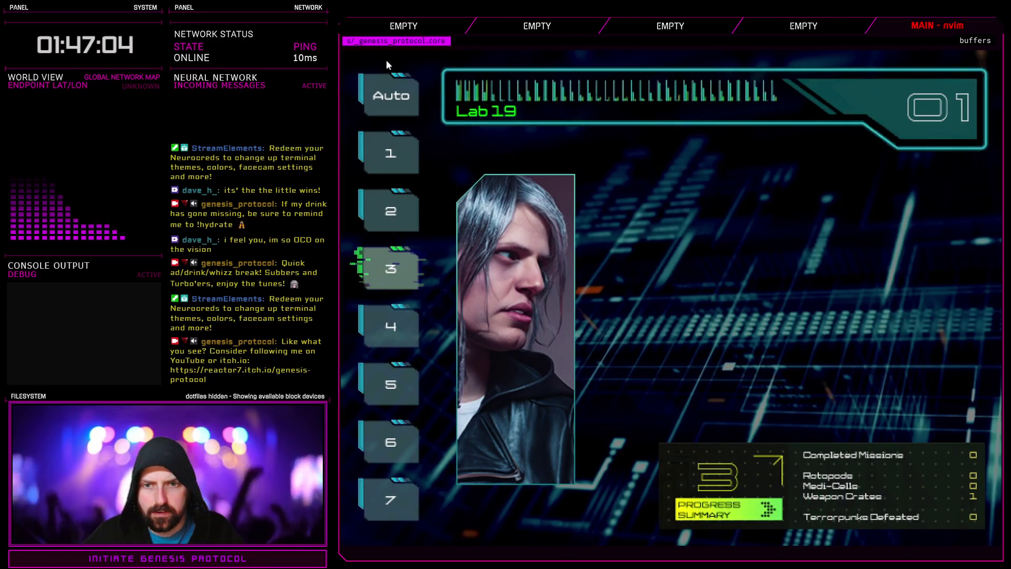
pyautogui.press('Return')
pyautogui.press('Tab')
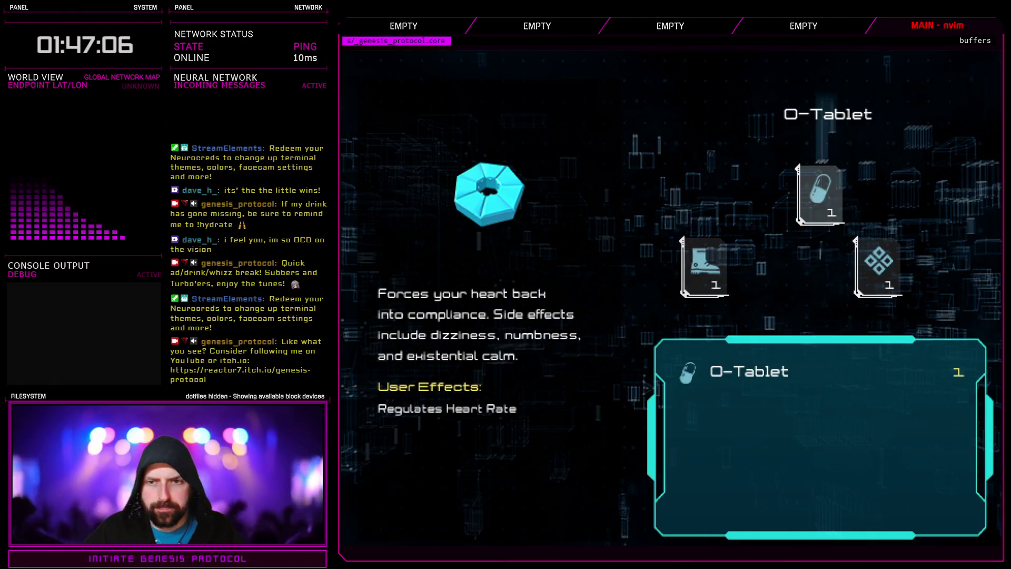
pyautogui.press('Return')
pyautogui.press('Up')
pyautogui.press('Return')
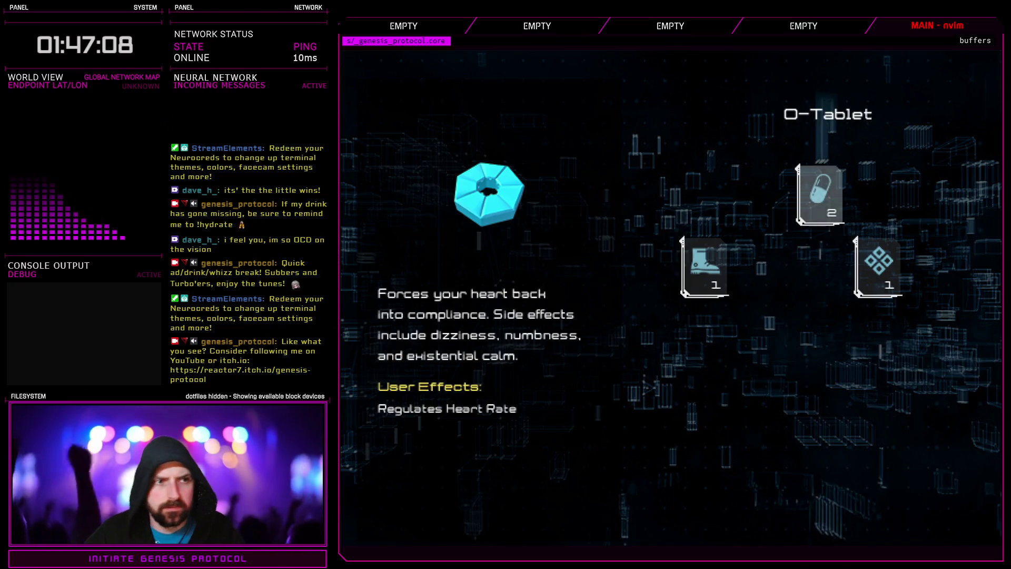
# Step: Reopen the locker to check the remaining items, then exit the game
pyautogui.press('Tab')
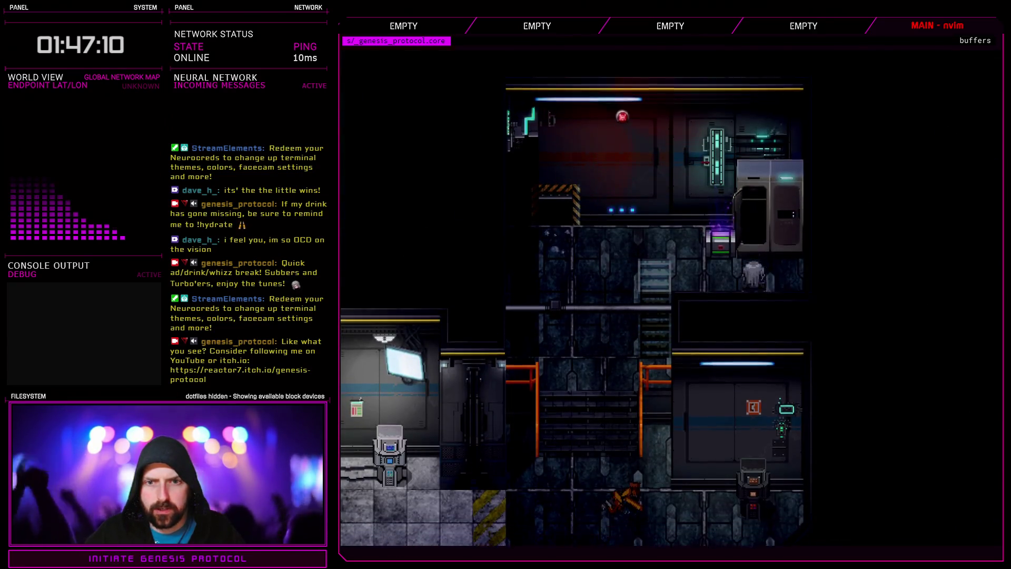
pyautogui.press('Tab')
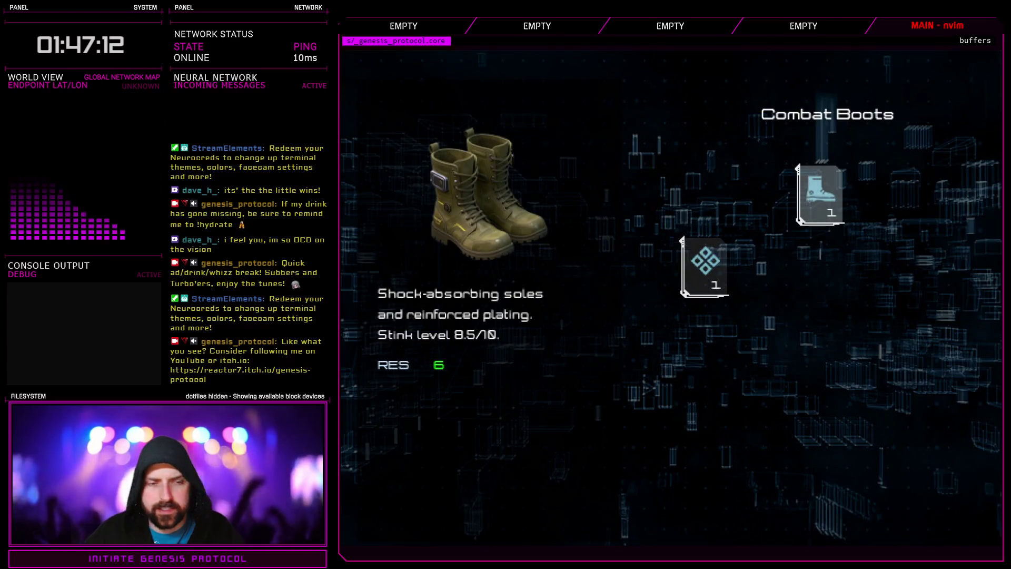
pyautogui.press('Tab')
pyautogui.press('Escape')
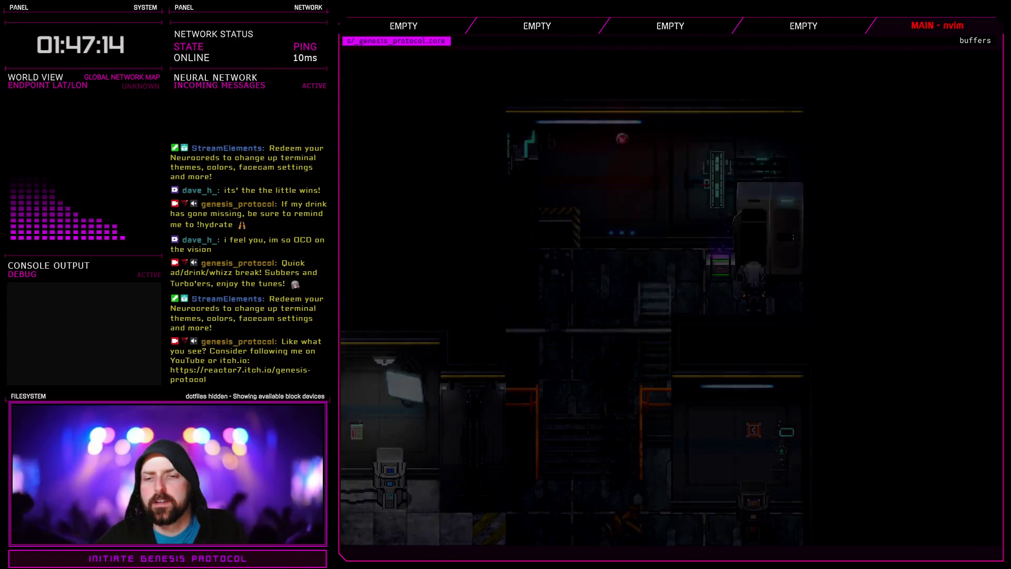
pyautogui.press('Down')
pyautogui.press('Down')
pyautogui.press('Return')
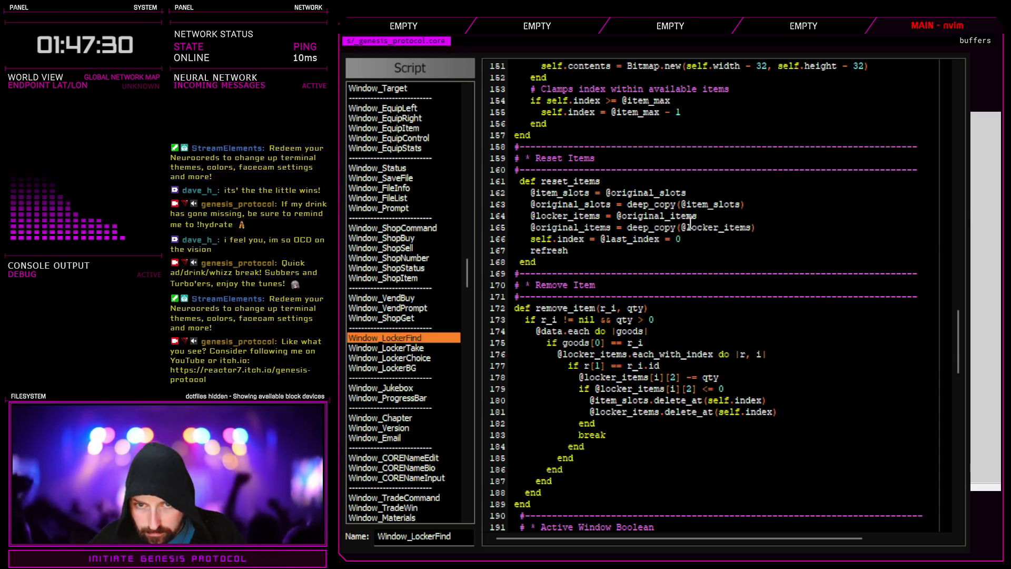
pyautogui.click(690, 218)
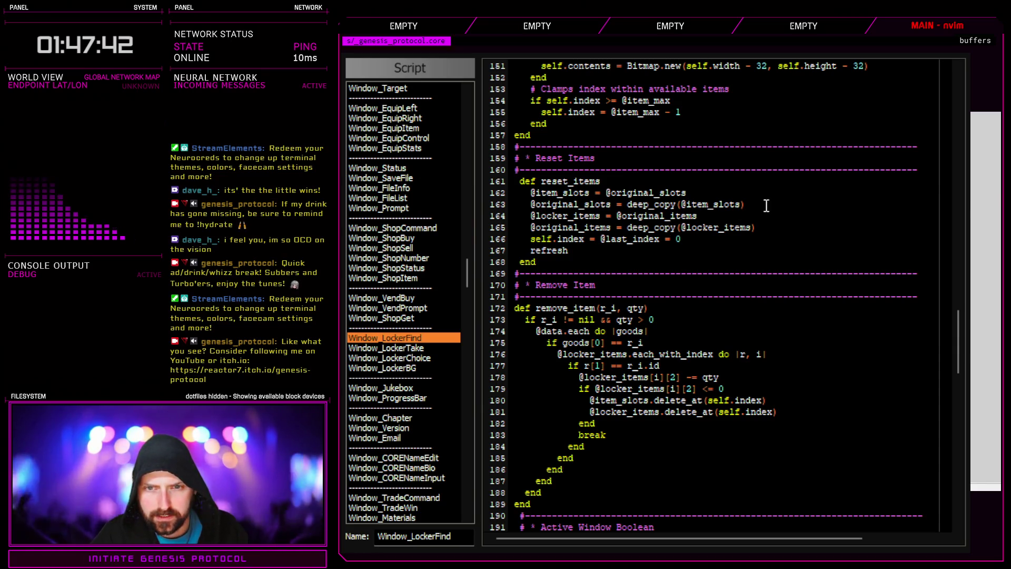
pyautogui.press('Return')
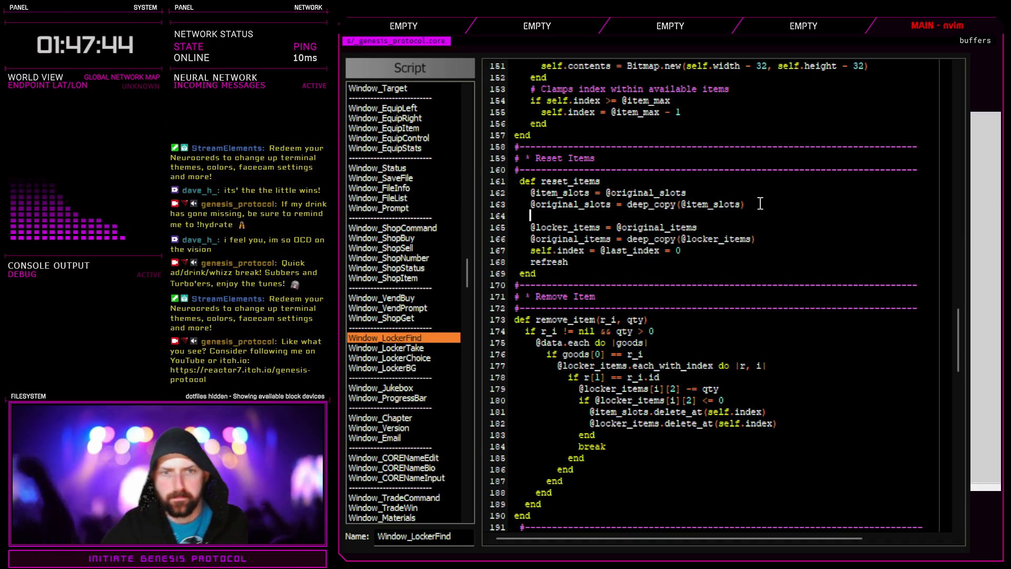
pyautogui.write('original = ')
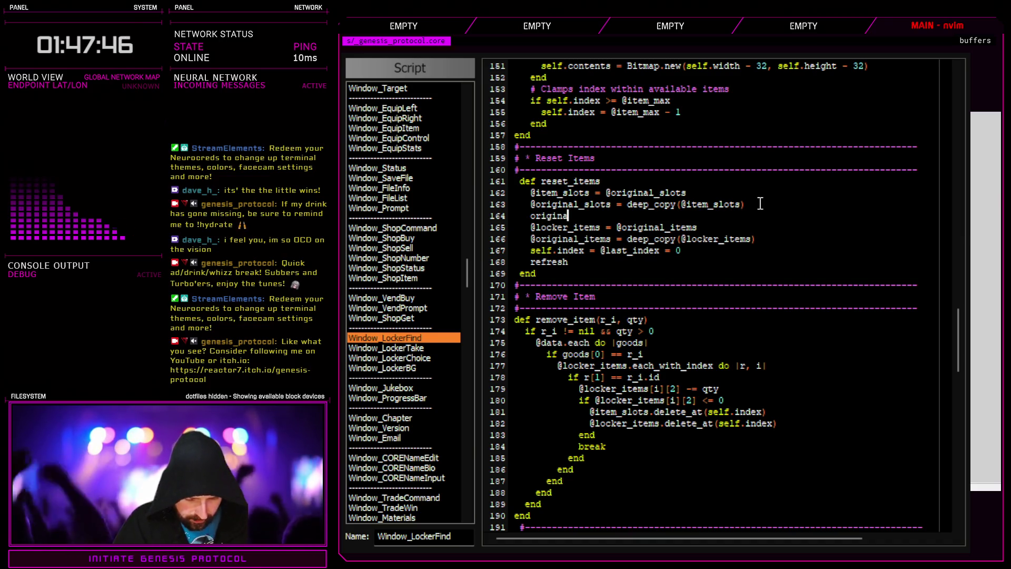
pyautogui.write('deep_c')
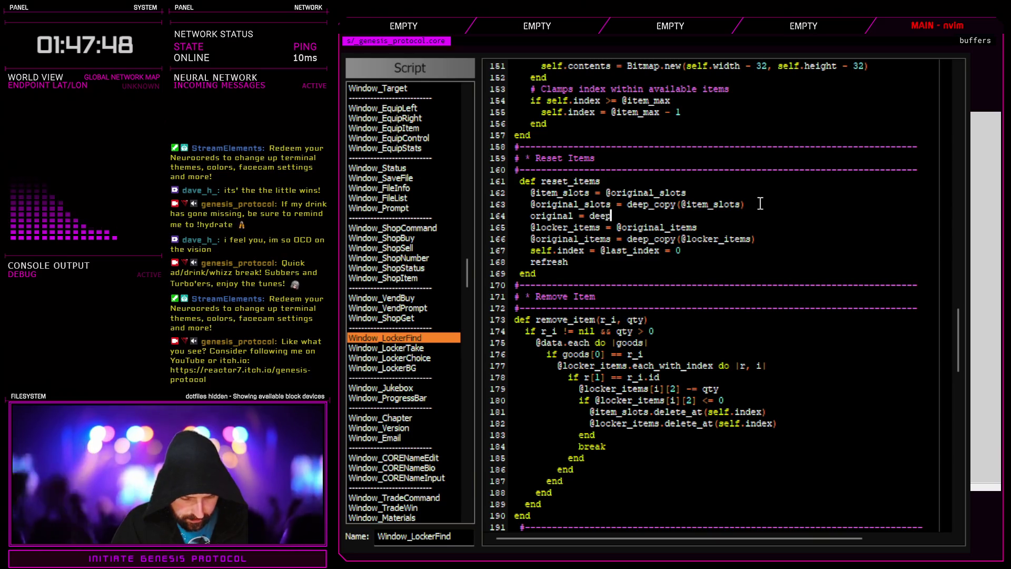
pyautogui.write('opy')
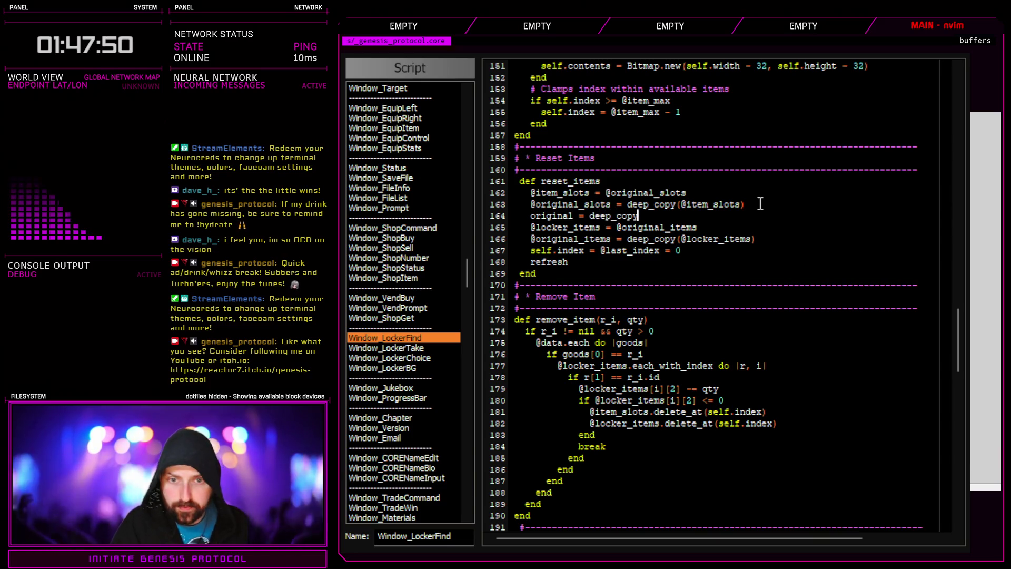
pyautogui.write('(')
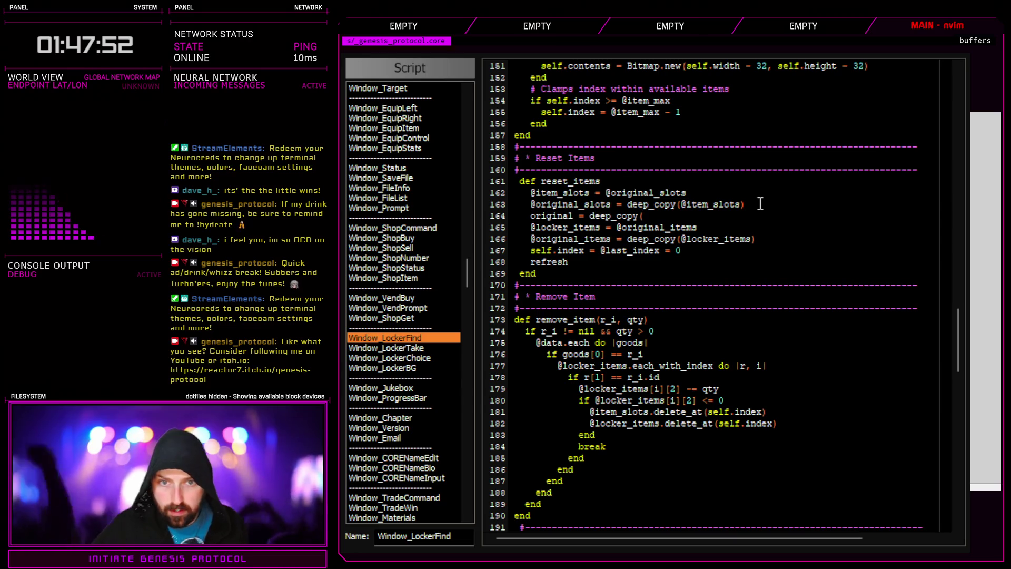
pyautogui.moveTo(620, 232); pyautogui.dragTo(698, 231)
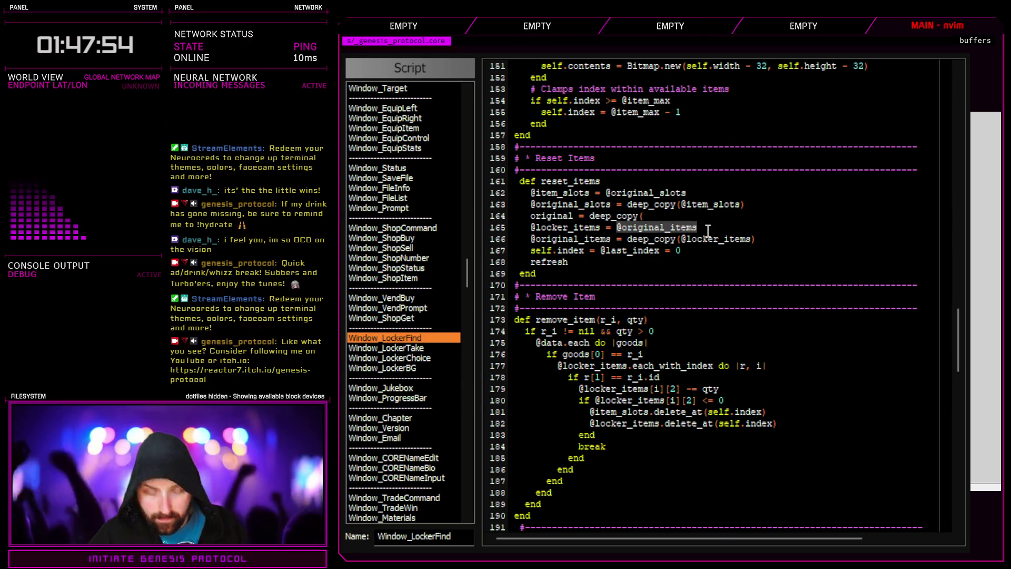
pyautogui.middleClick(689, 216)
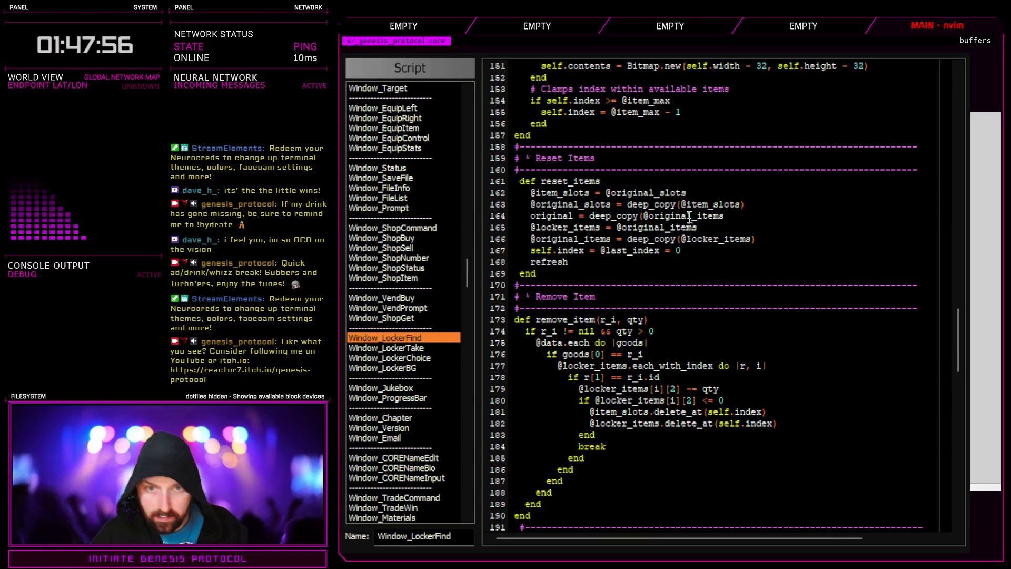
pyautogui.write(')')
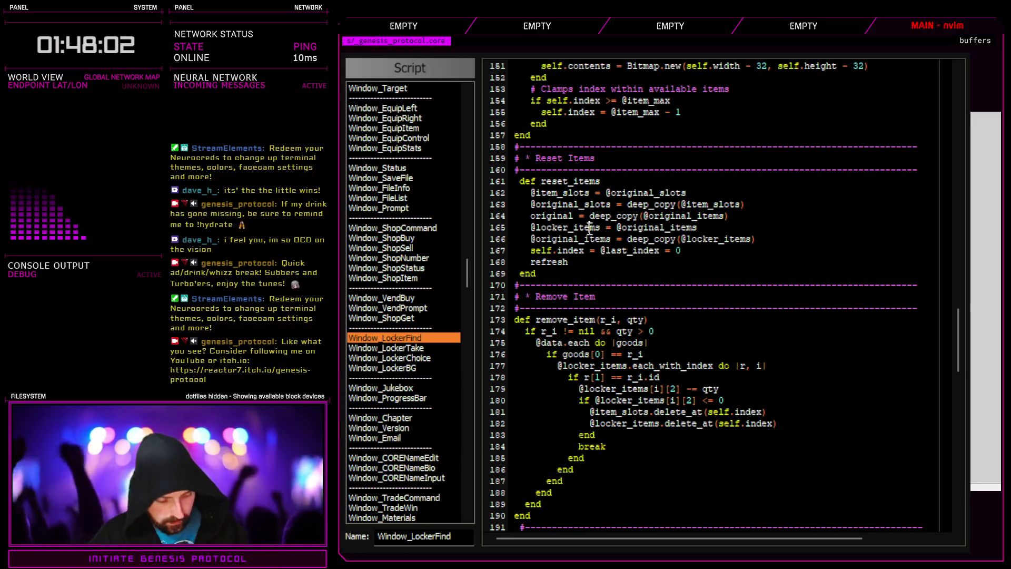
pyautogui.press('y')
pyautogui.press('y')
pyautogui.press('p')
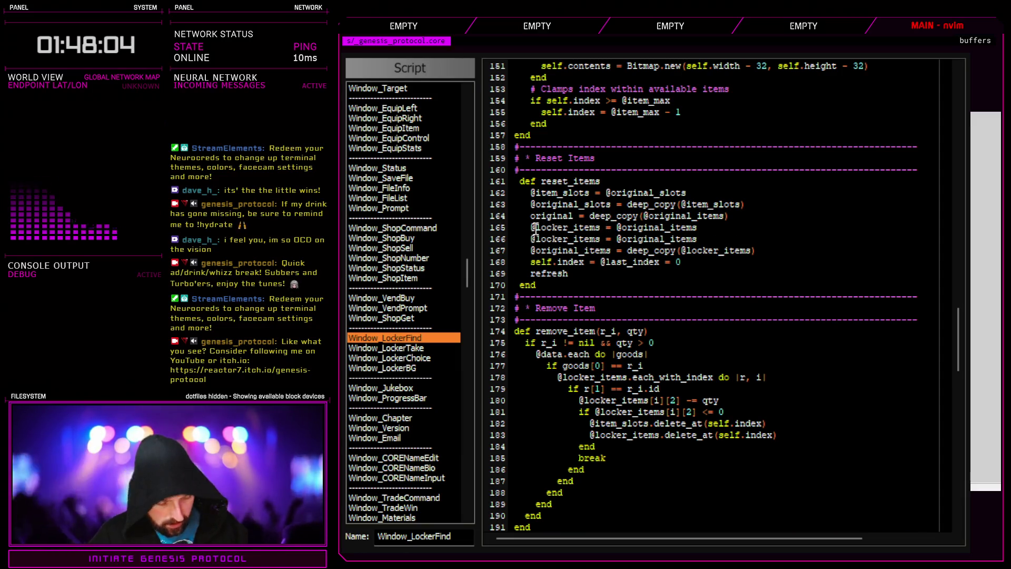
pyautogui.write('#@lo')
pyautogui.press('Escape')
pyautogui.press('k')
pyautogui.press('^')
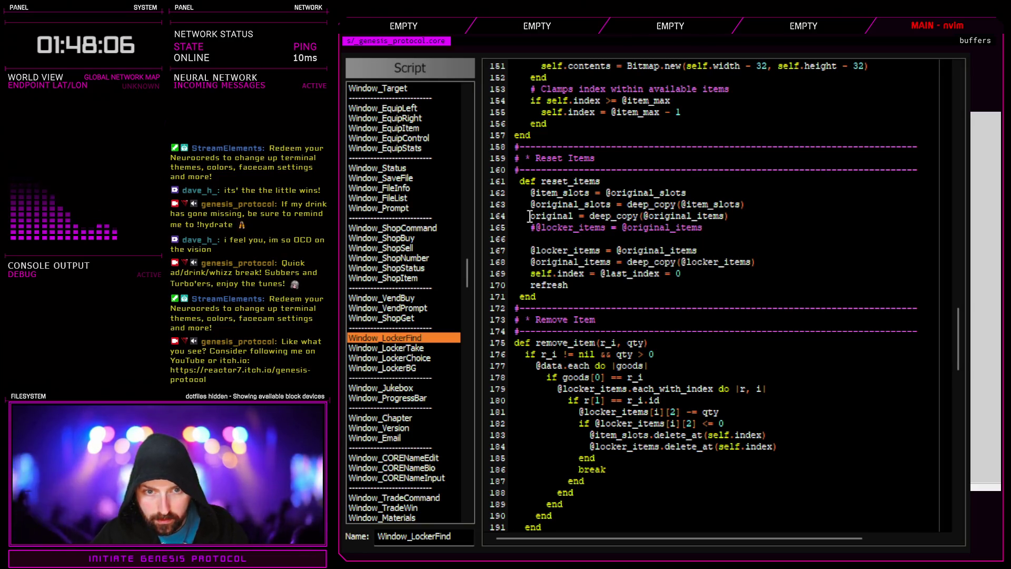
pyautogui.press('v')
pyautogui.press('e')
pyautogui.press('e')
pyautogui.press('e')
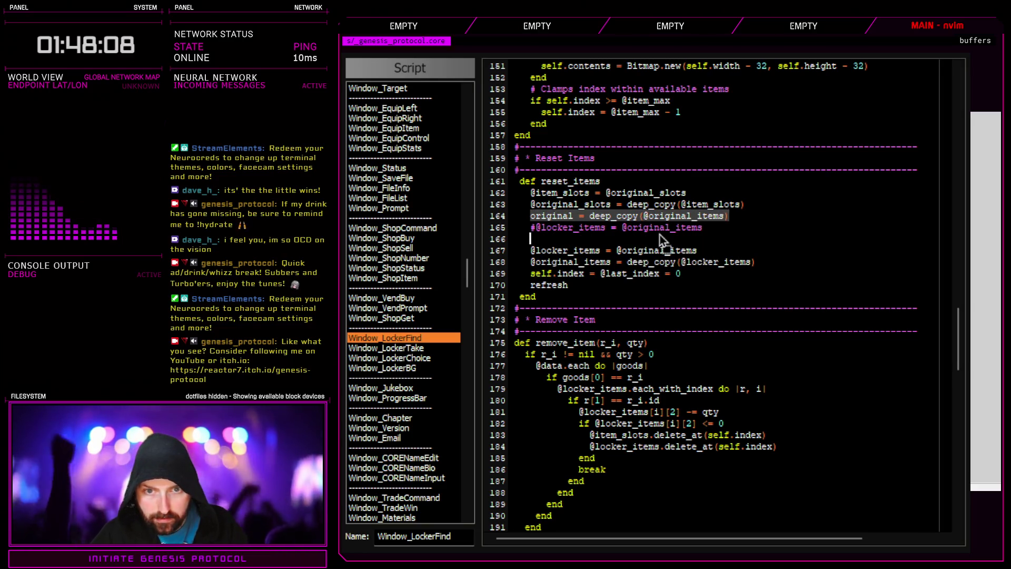
pyautogui.press('d')
pyautogui.press('j')
pyautogui.press('j')
pyautogui.press('p')
pyautogui.click(737, 210)
pyautogui.press('J')
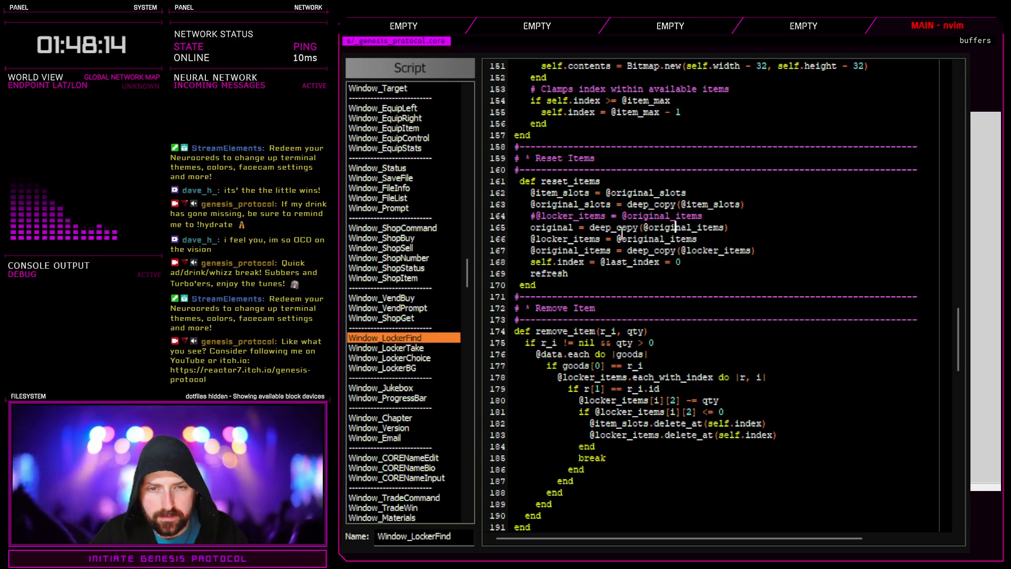
pyautogui.click(620, 239)
pyautogui.press('x')
pyautogui.press('$')
pyautogui.press('BackSpace')
pyautogui.click(772, 252)
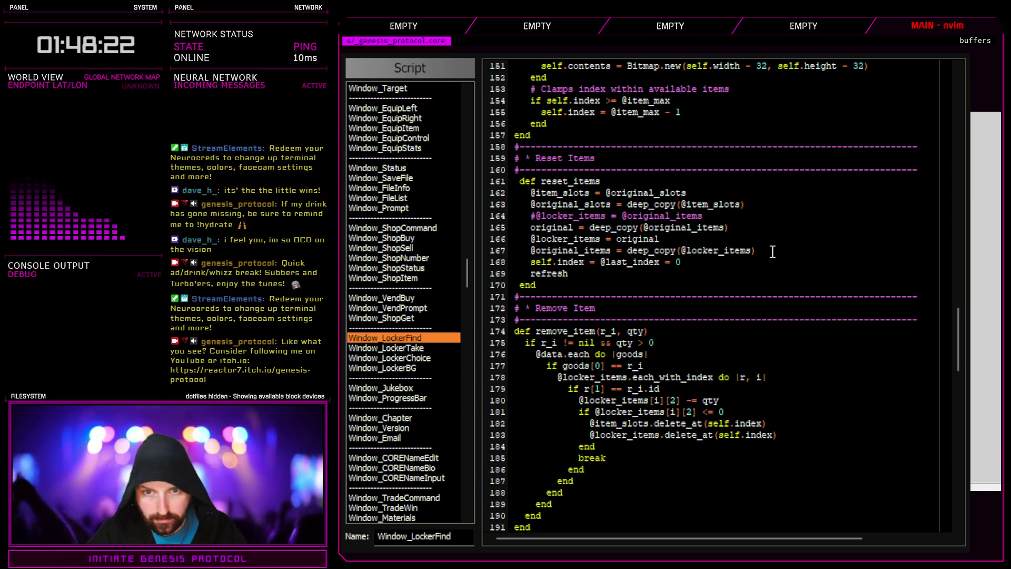
pyautogui.click(531, 250)
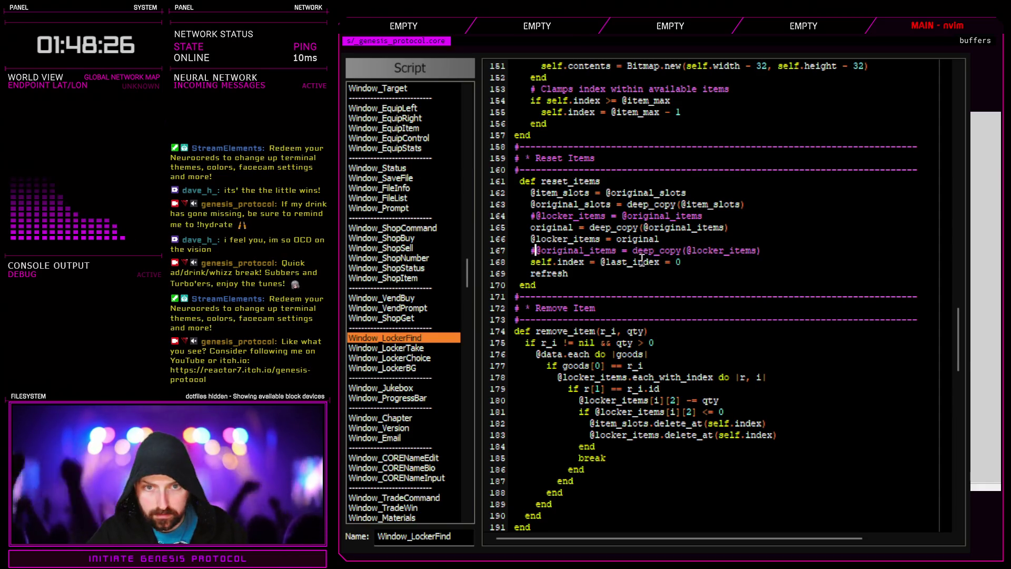
pyautogui.press('F12')
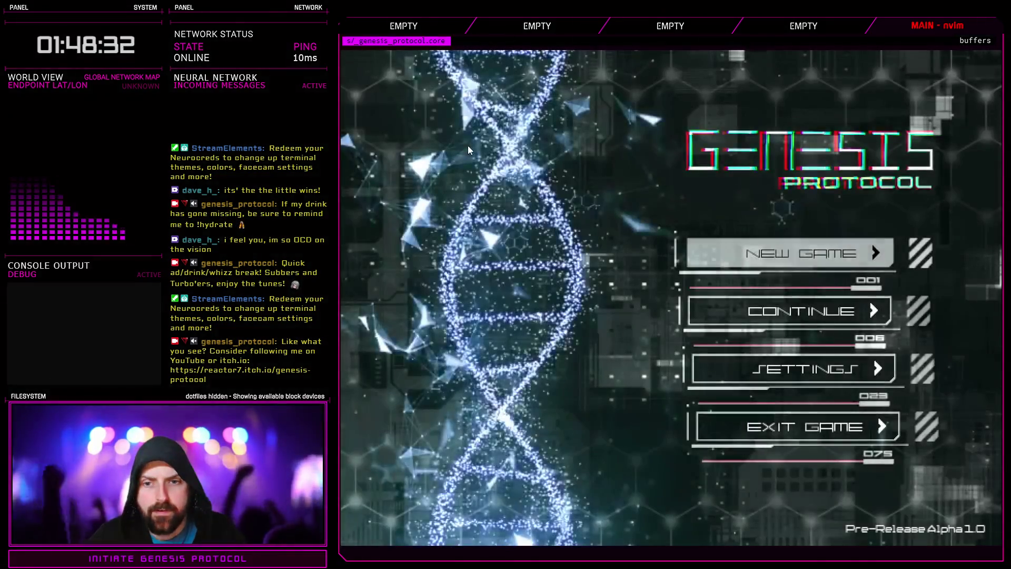
# Step: Continue from save slot 3, mark the O-Tablet in the locker, and confirm taking it
pyautogui.press('Return')
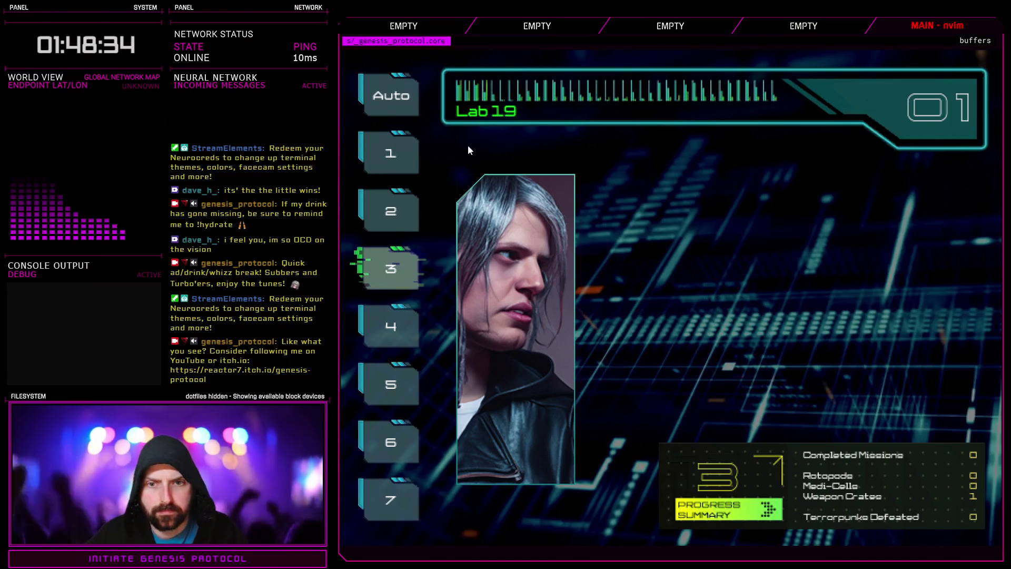
pyautogui.press('Return')
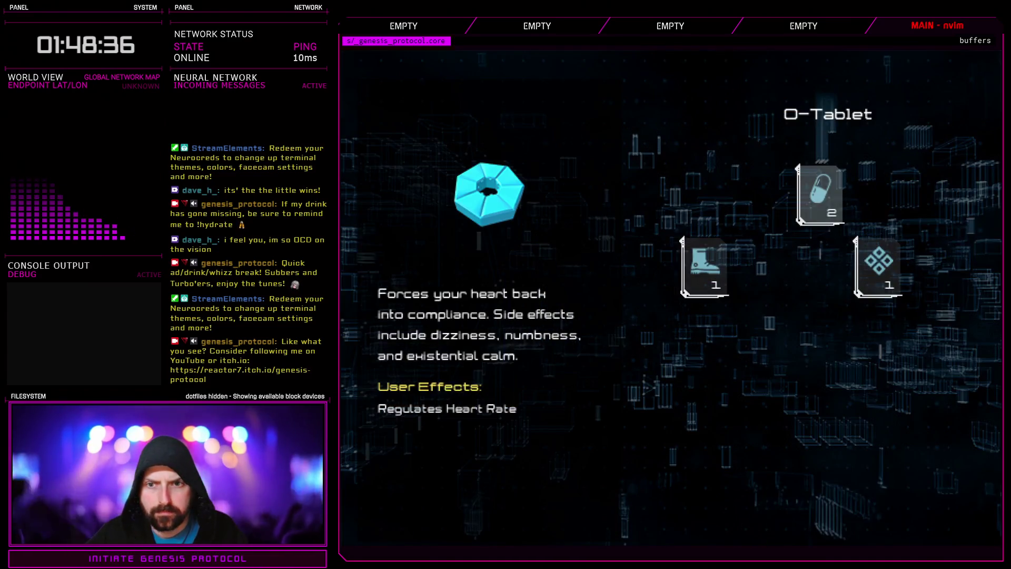
pyautogui.press('Return')
pyautogui.press('Left')
pyautogui.press('Escape')
pyautogui.press('Return')
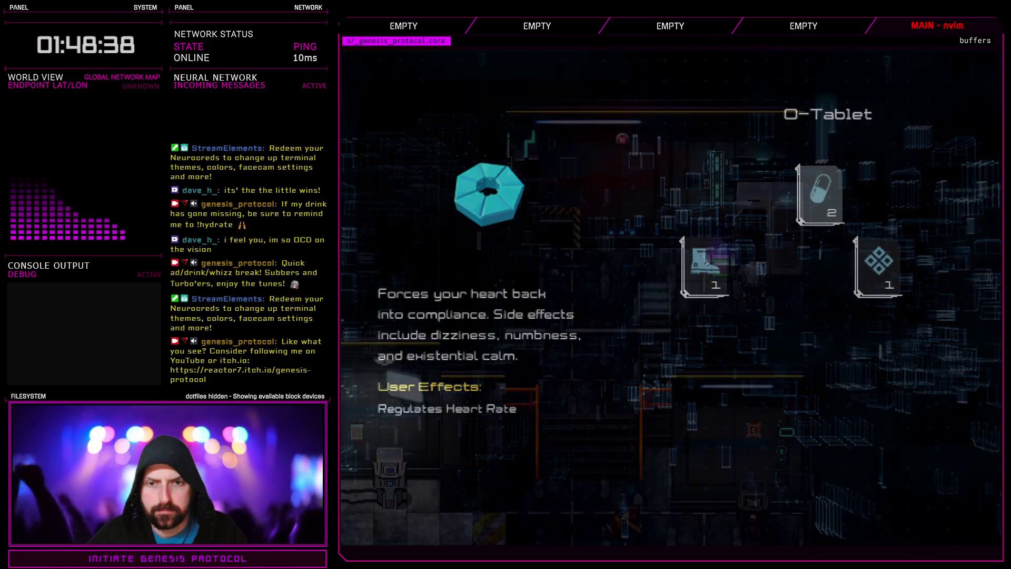